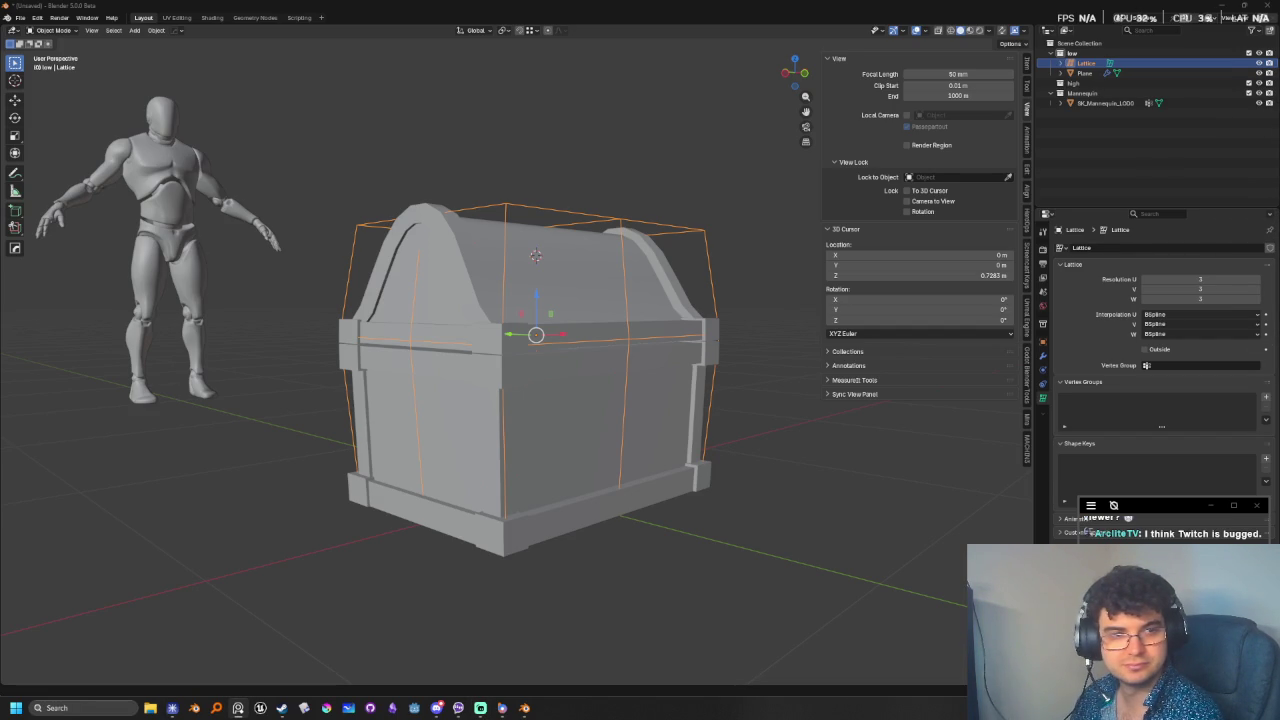
- Frame the chest in wireframe view and select the lattice around it
click(786, 445)
mouse_move(788, 451)
middle_down()
mouse_move(709, 447)
mouse_move(755, 450)
middle_up()
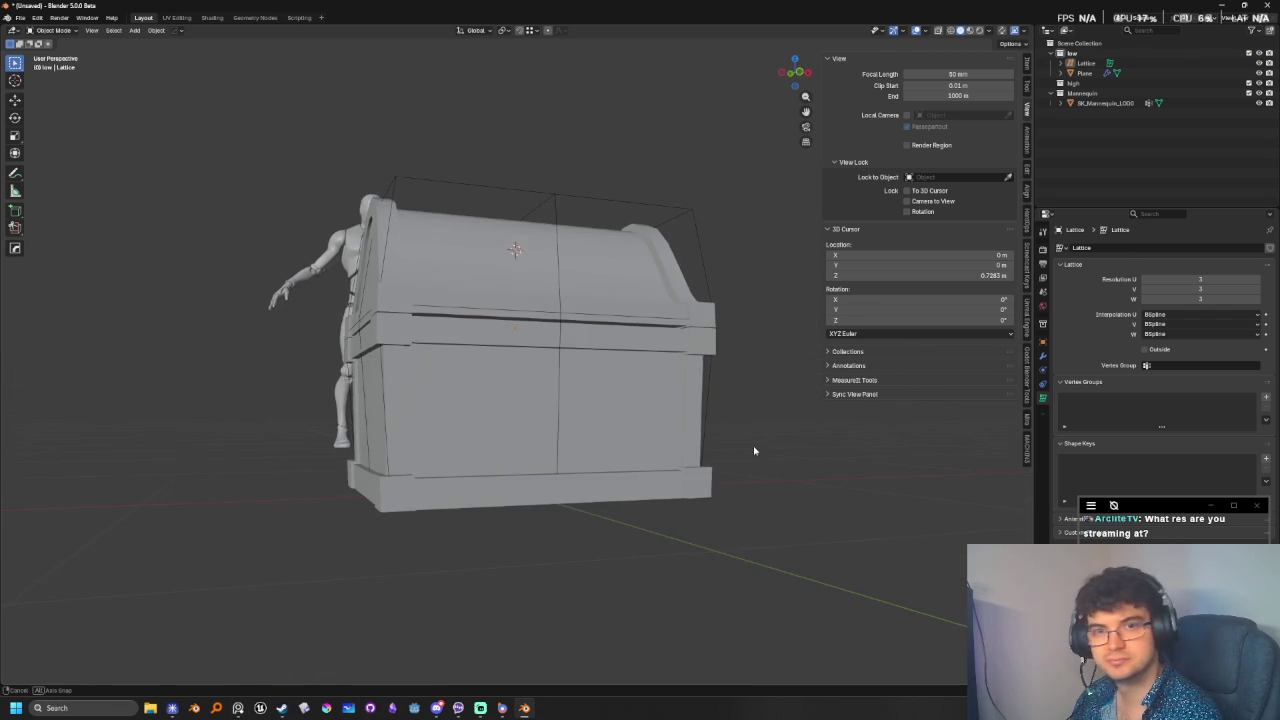
mouse_move(755, 452)
middle_down()
mouse_move(748, 468)
mouse_move(680, 465)
mouse_move(600, 428)
middle_up()
scroll(586, 428, up, 4)
shift+middle_drag(391, 400, 576, 427)
scroll(576, 427, down, 1)
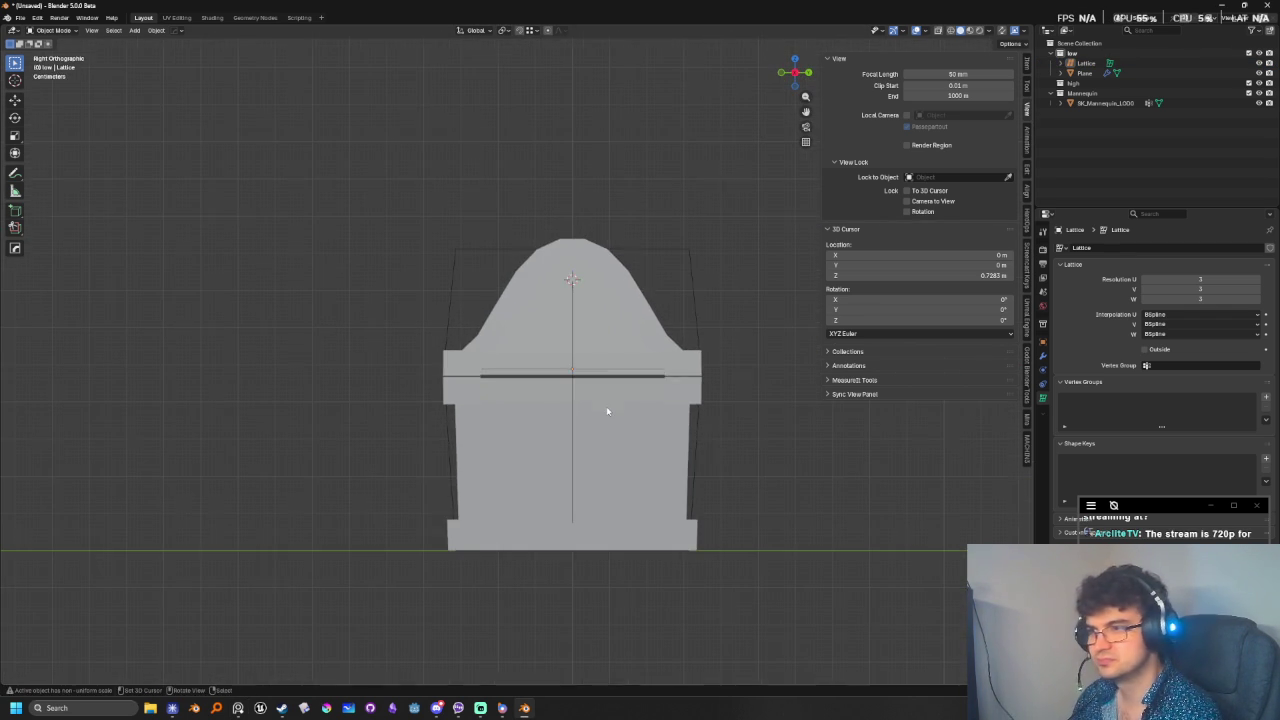
click(457, 380)
key(shift+z)
key(shift+z)
key(shift+z)
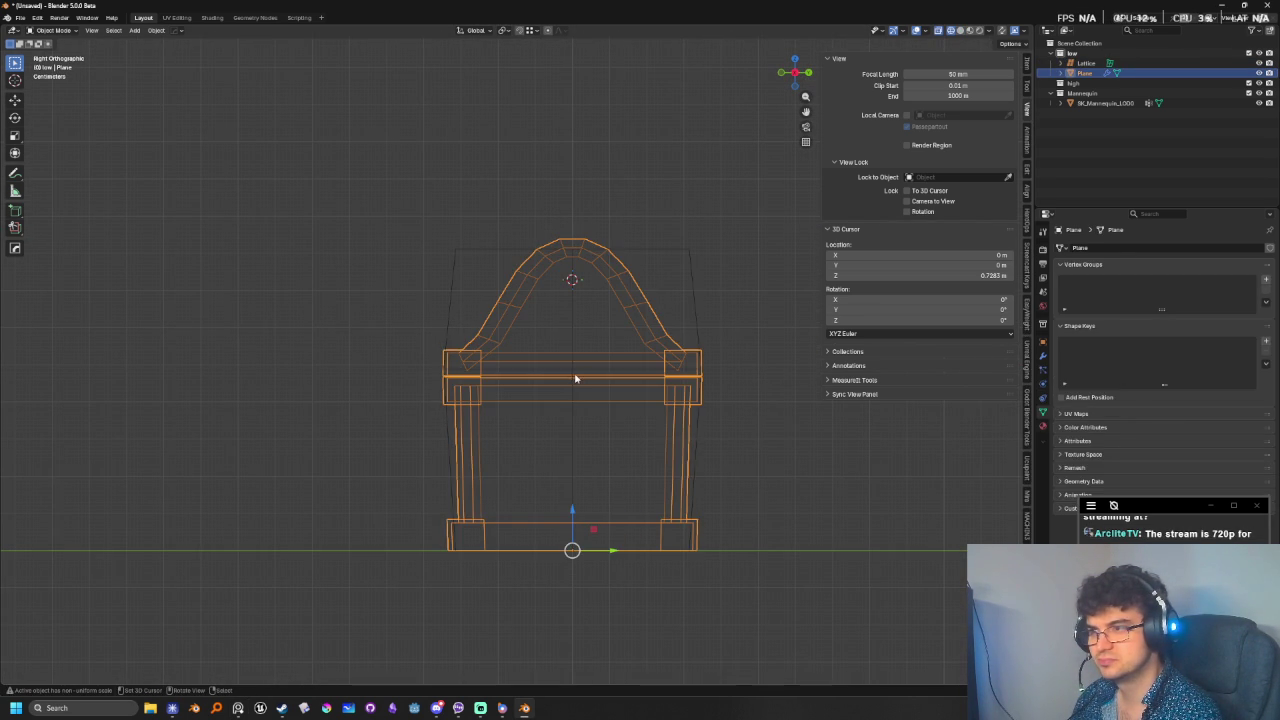
click(575, 371)
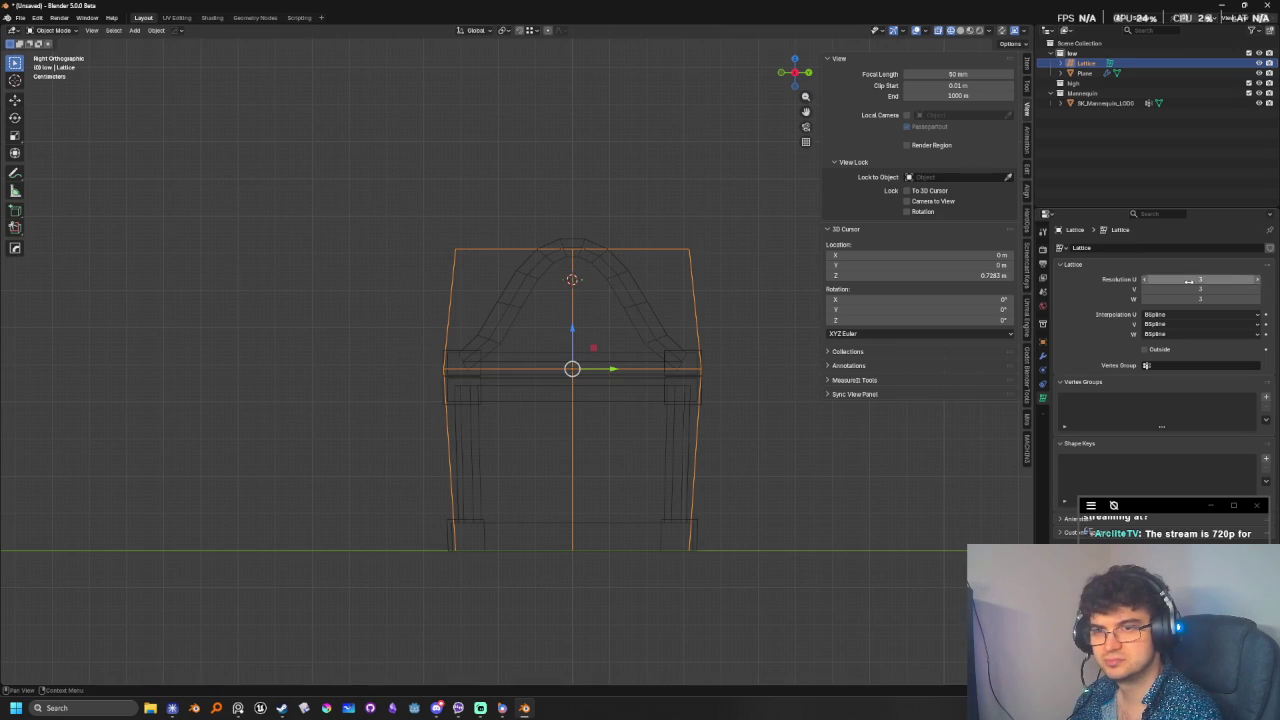
- Set the lattice's V resolution to 4, reverting an accidental U change
click(1259, 281)
key(ctrl+z)
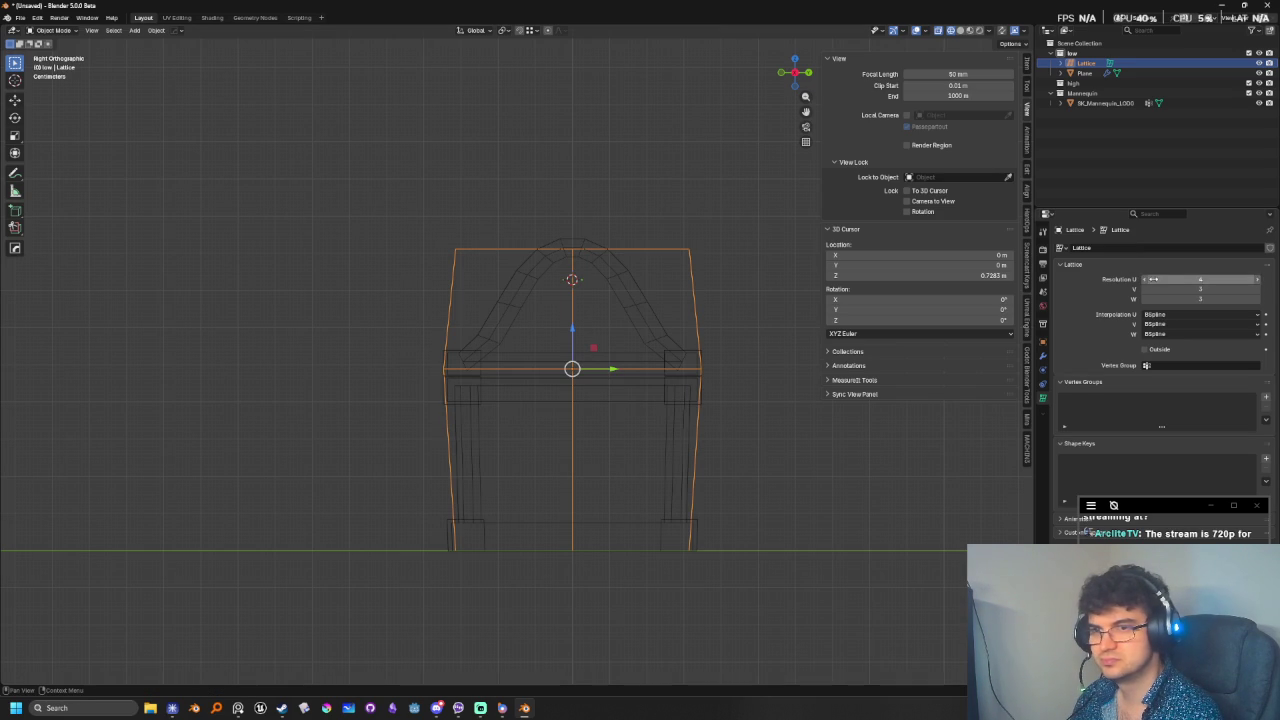
click(1257, 289)
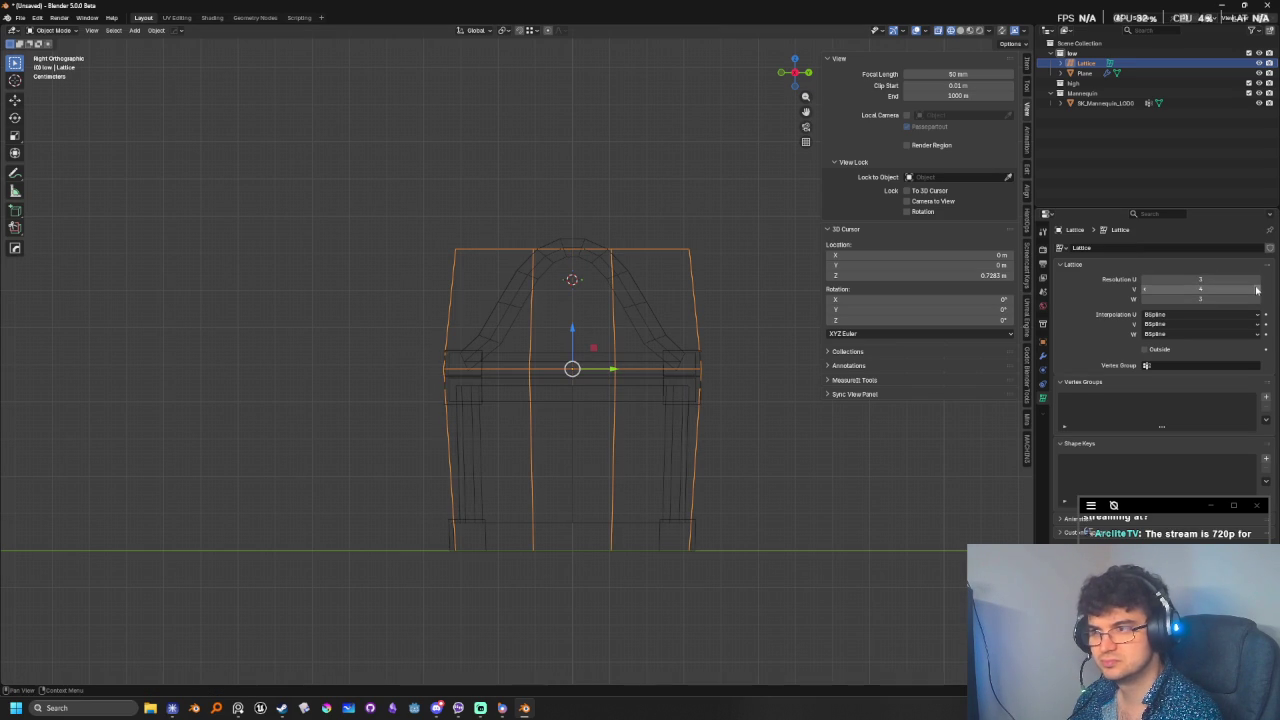
- Scale the lattice's middle points along Y to spread the arched lid sideways
key(Tab)
drag(503, 201, 645, 637)
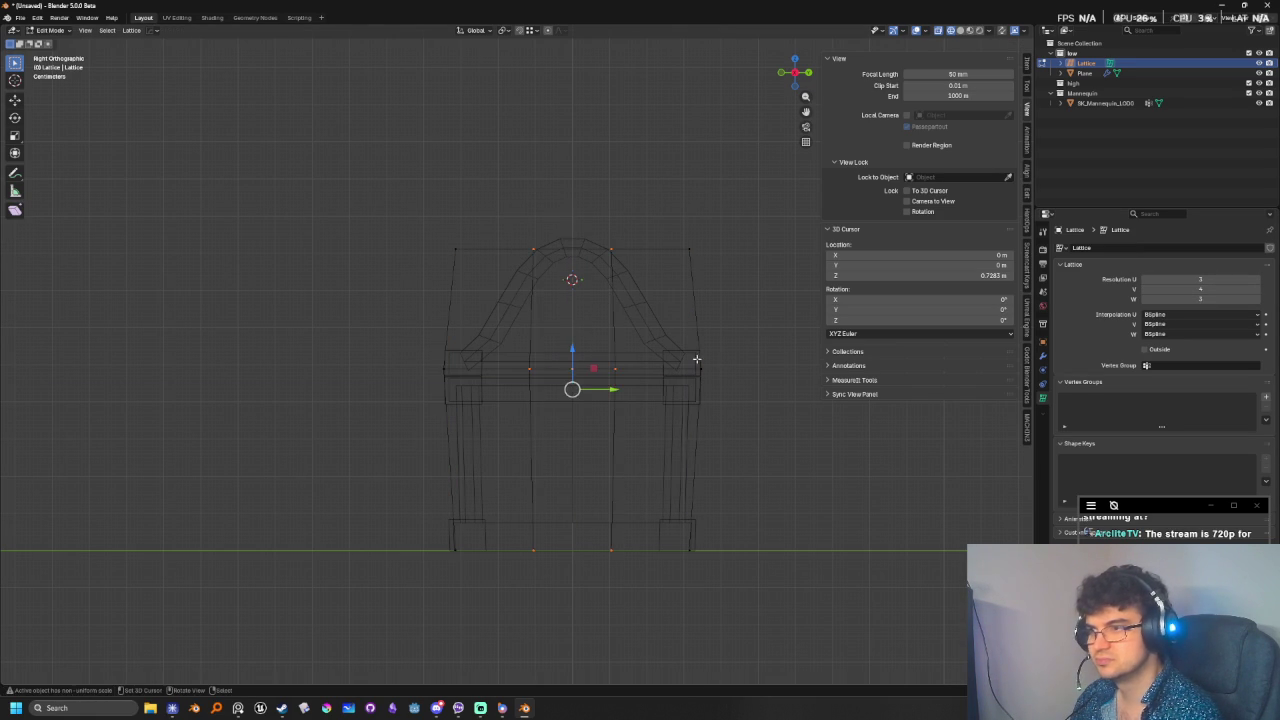
key(s)
key(y)
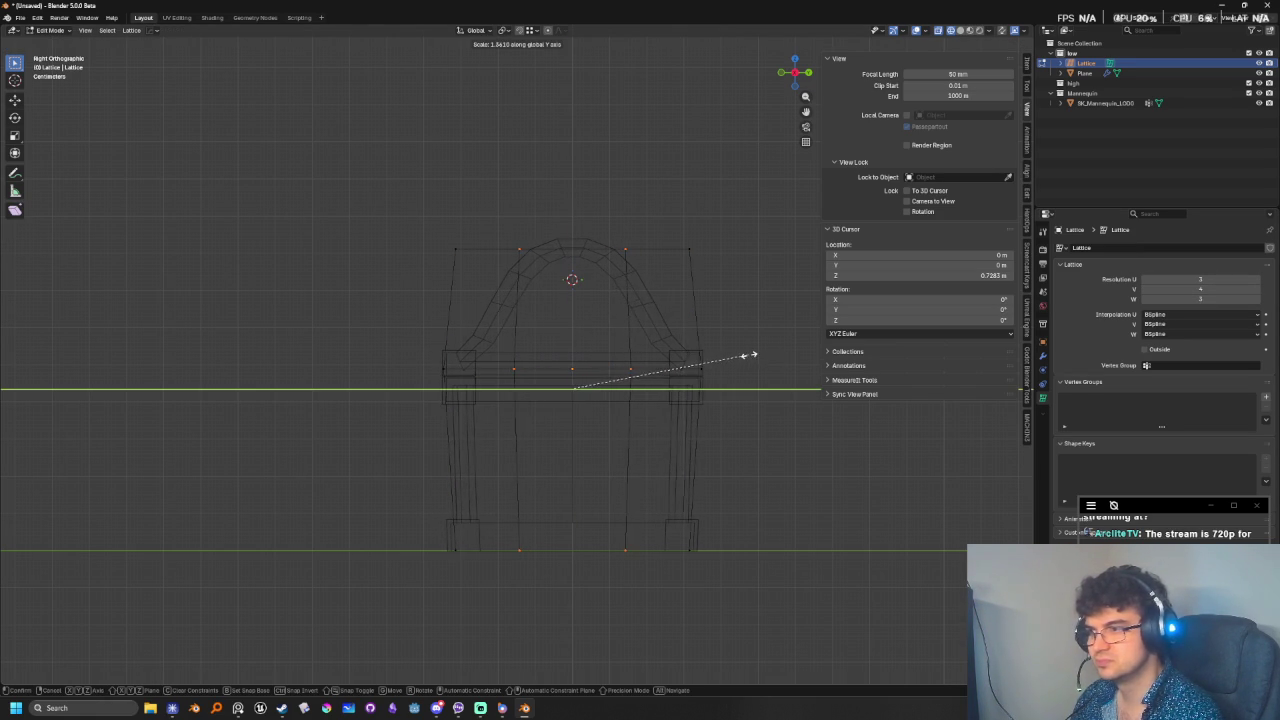
click(749, 358)
key(Tab)
mouse_move(619, 444)
middle_down()
mouse_move(674, 451)
mouse_move(651, 523)
mouse_move(680, 517)
mouse_move(745, 456)
middle_up()
click(745, 456)
mouse_move(646, 497)
middle_down()
mouse_move(608, 463)
mouse_move(590, 468)
middle_up()
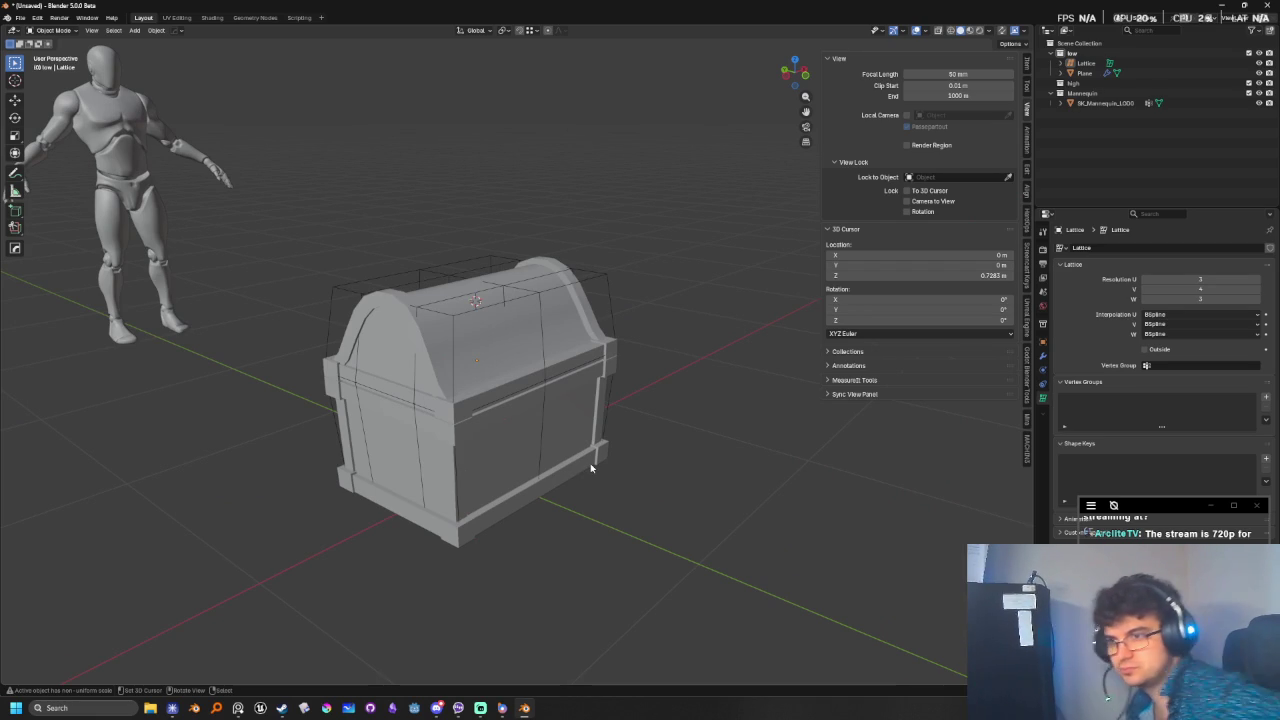
- Select the chest and toggle its Lattice modifier display to compare the shapes
click(1043, 356)
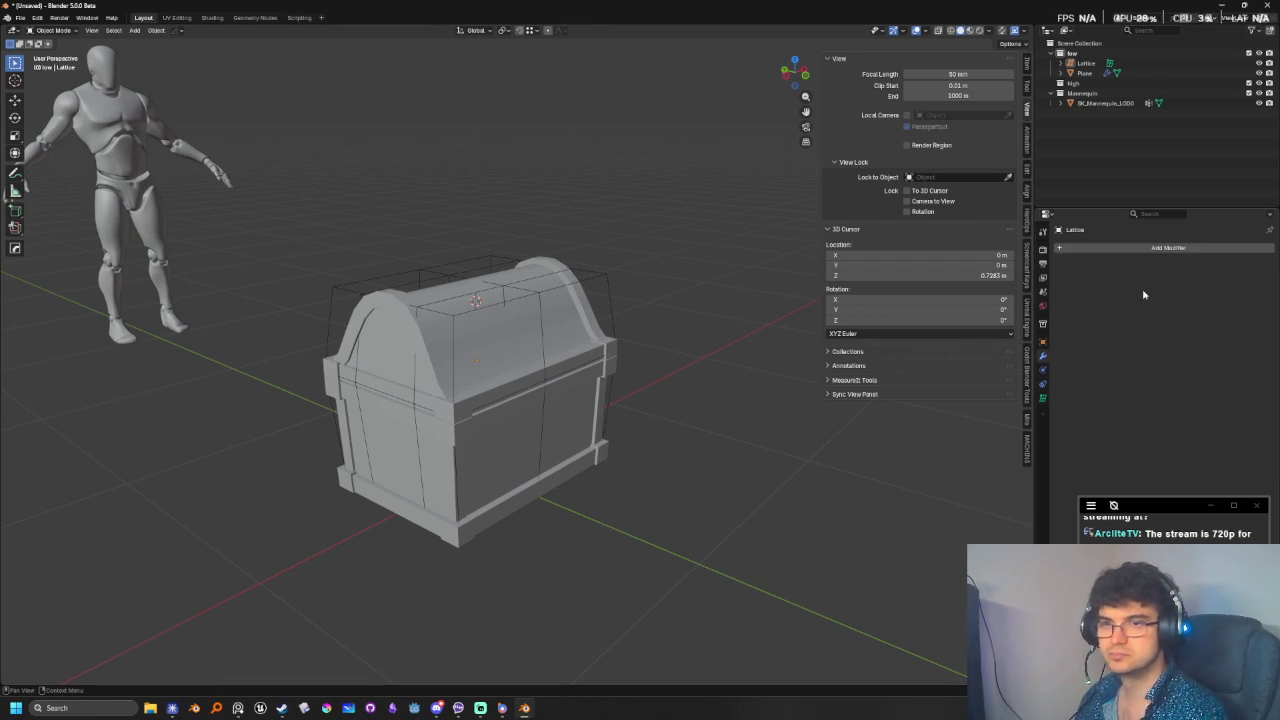
click(517, 346)
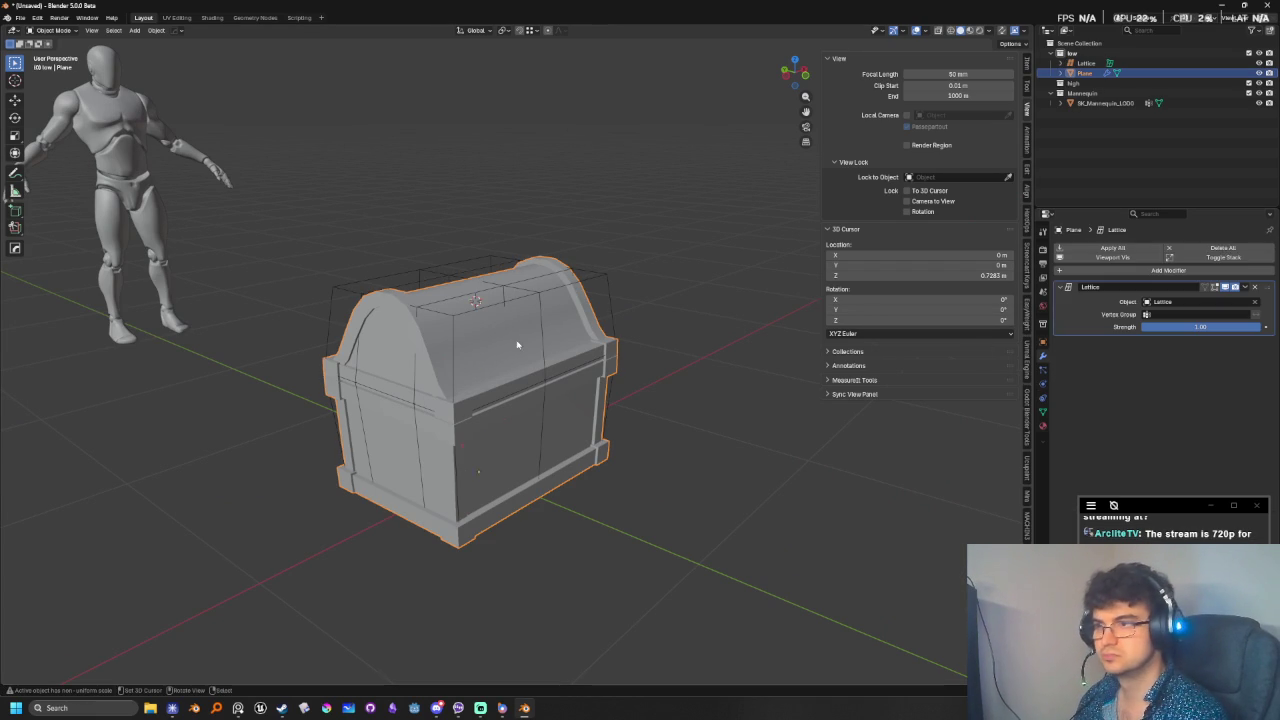
click(1225, 287)
click(1225, 287)
click(1225, 287)
click(1225, 287)
mouse_move(640, 390)
middle_down()
mouse_move(664, 387)
mouse_move(666, 471)
middle_up()
- Switch to front view and bring up File > Import formats
key(KP_1)
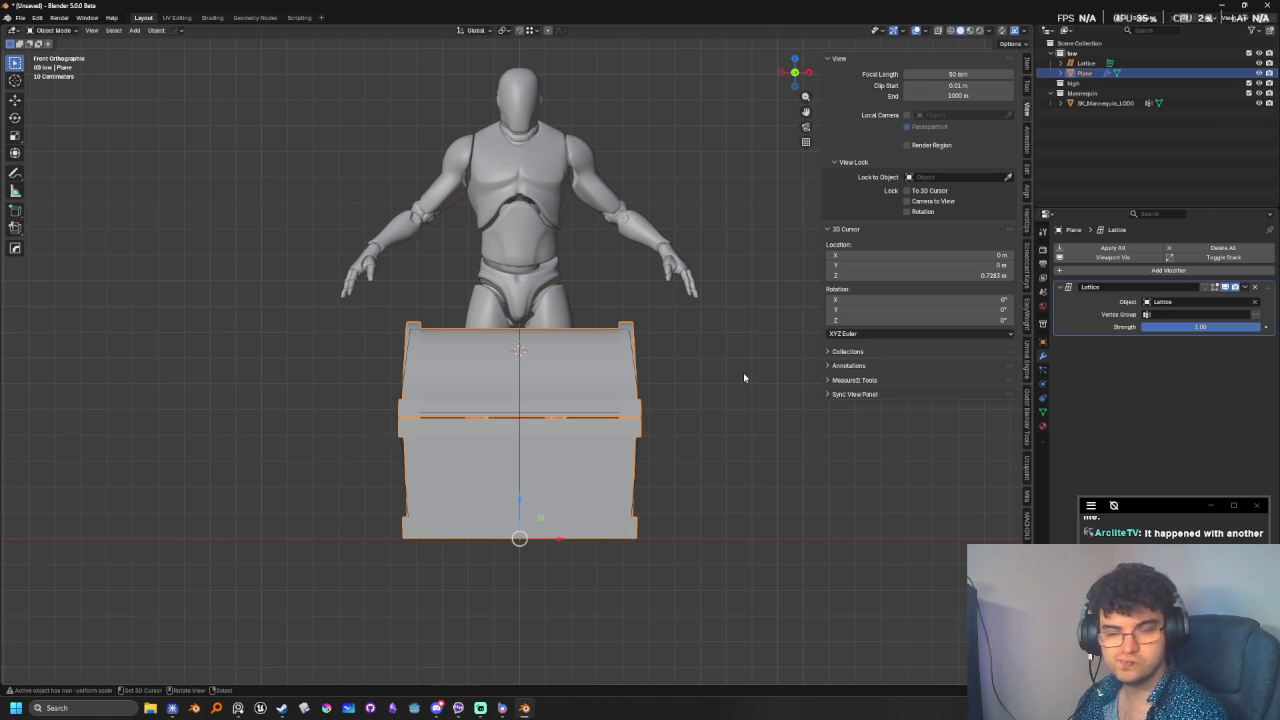
scroll(710, 385, down, 2)
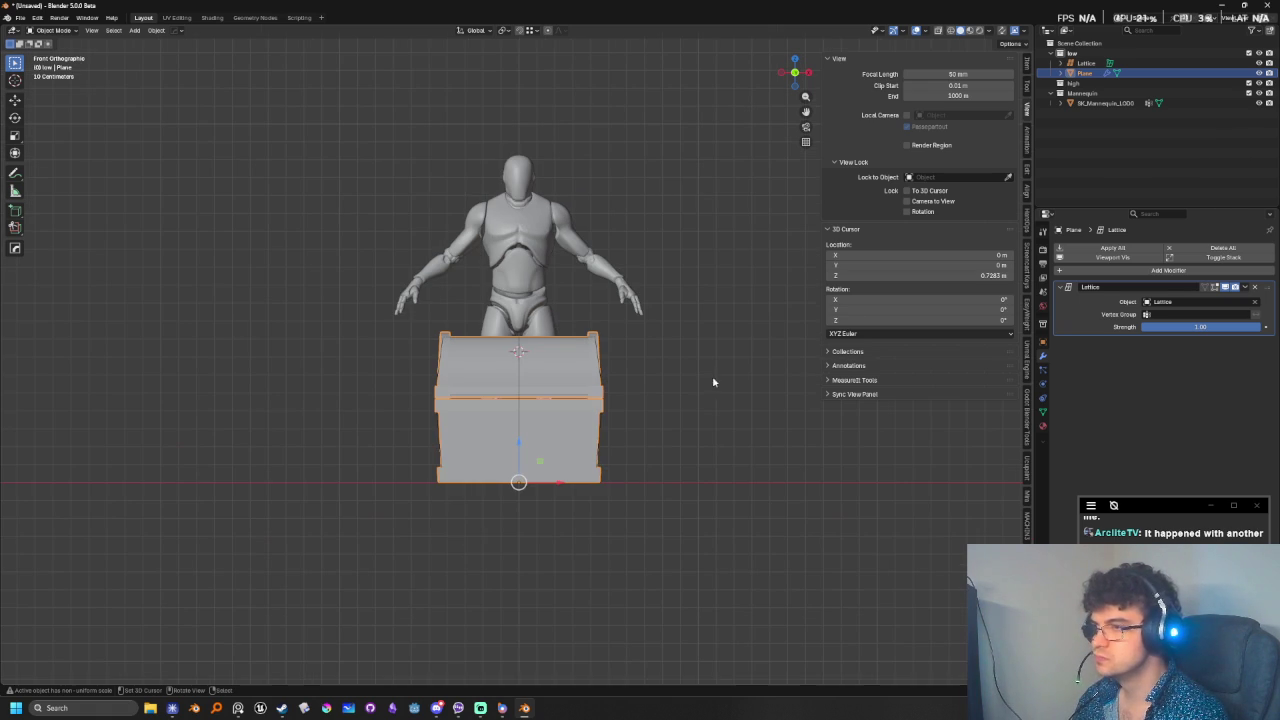
click(20, 18)
mouse_move(37, 169)
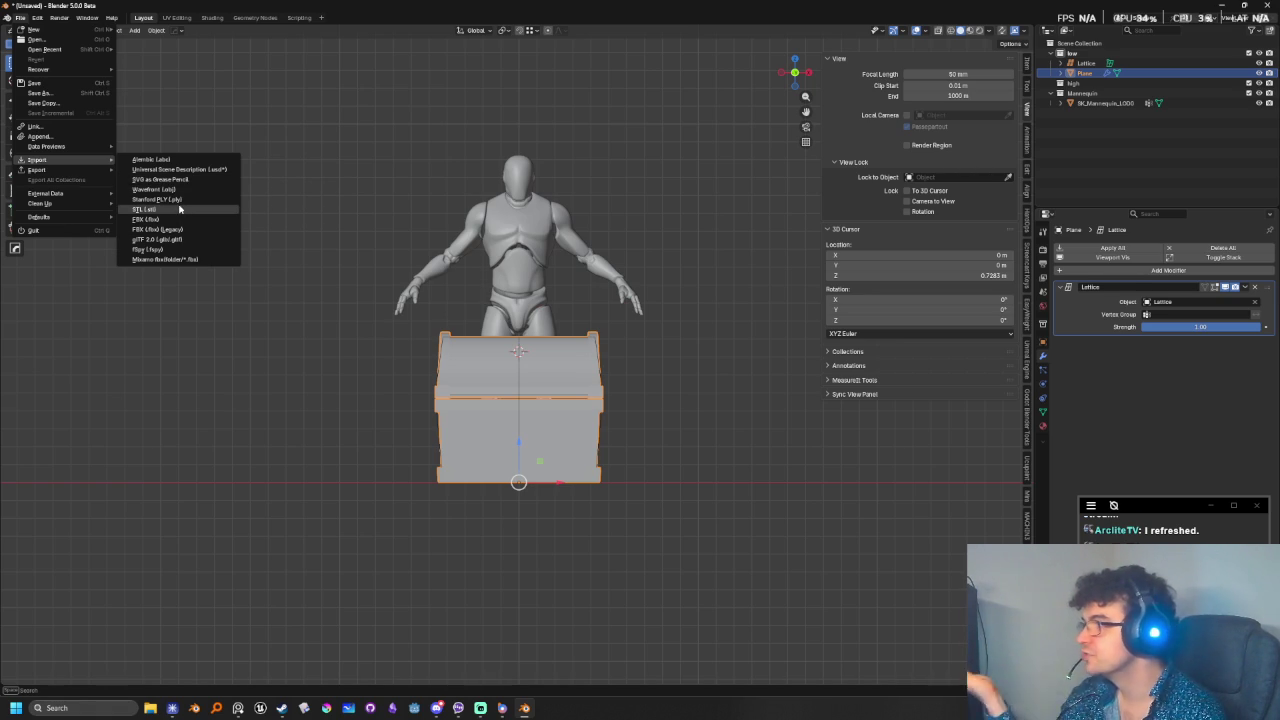
- Import player_character.glb via glTF and move it along X to the chest's left
click(162, 240)
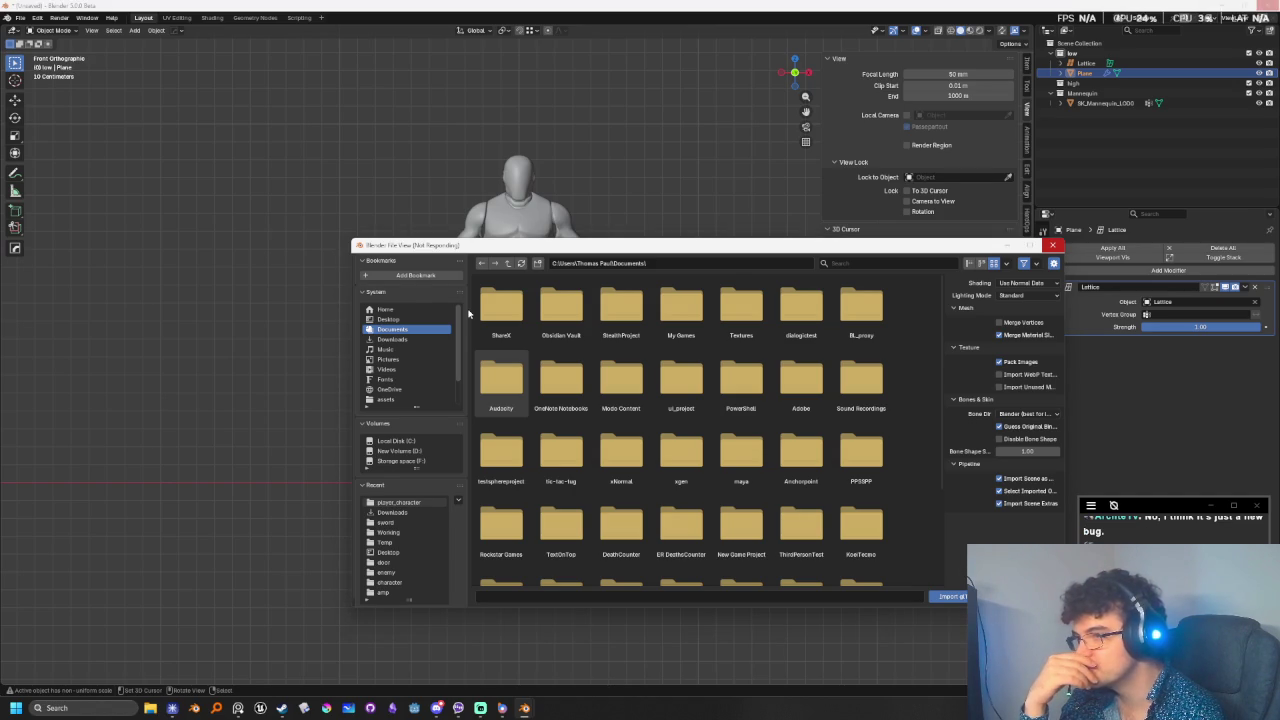
click(484, 372)
click(944, 657)
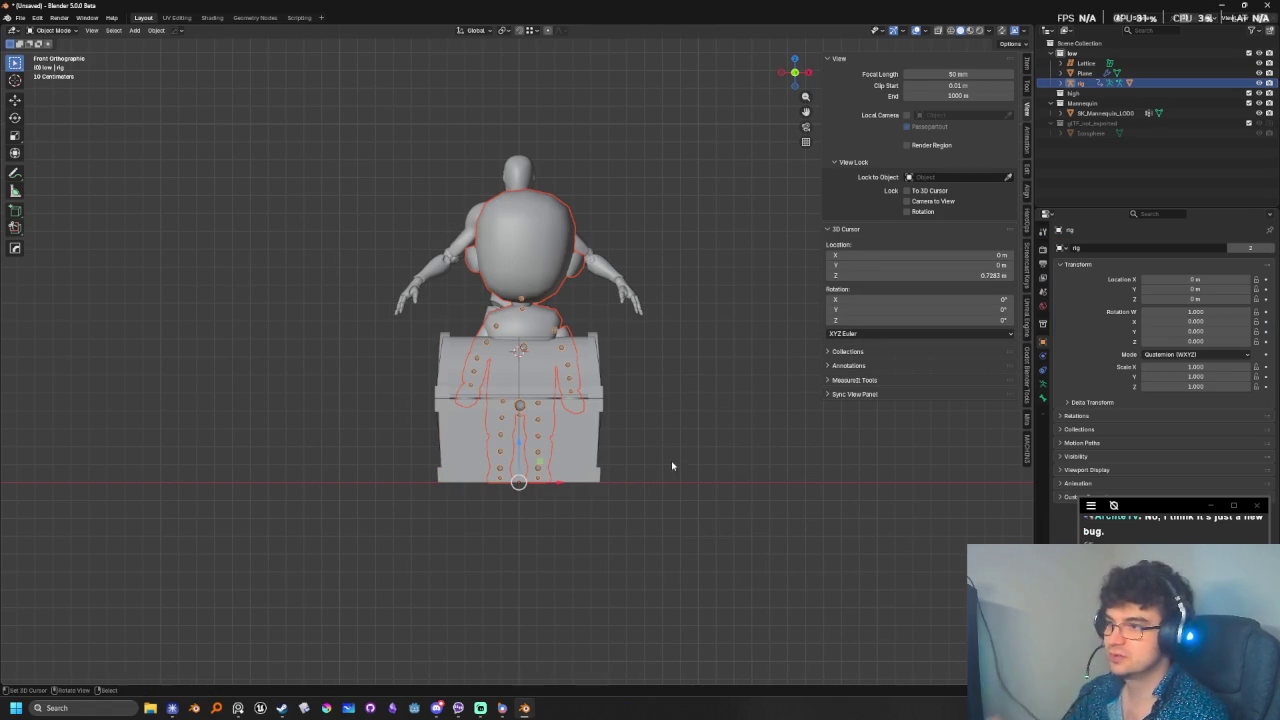
key(g)
key(x)
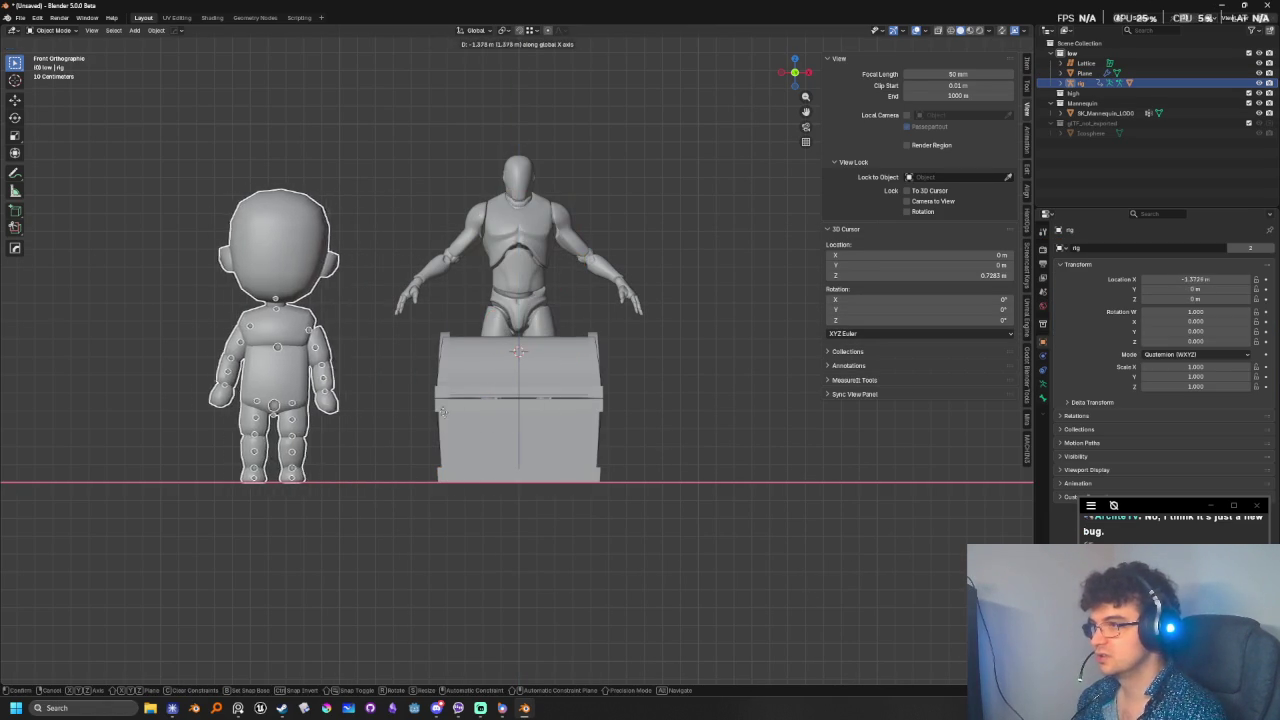
click(481, 411)
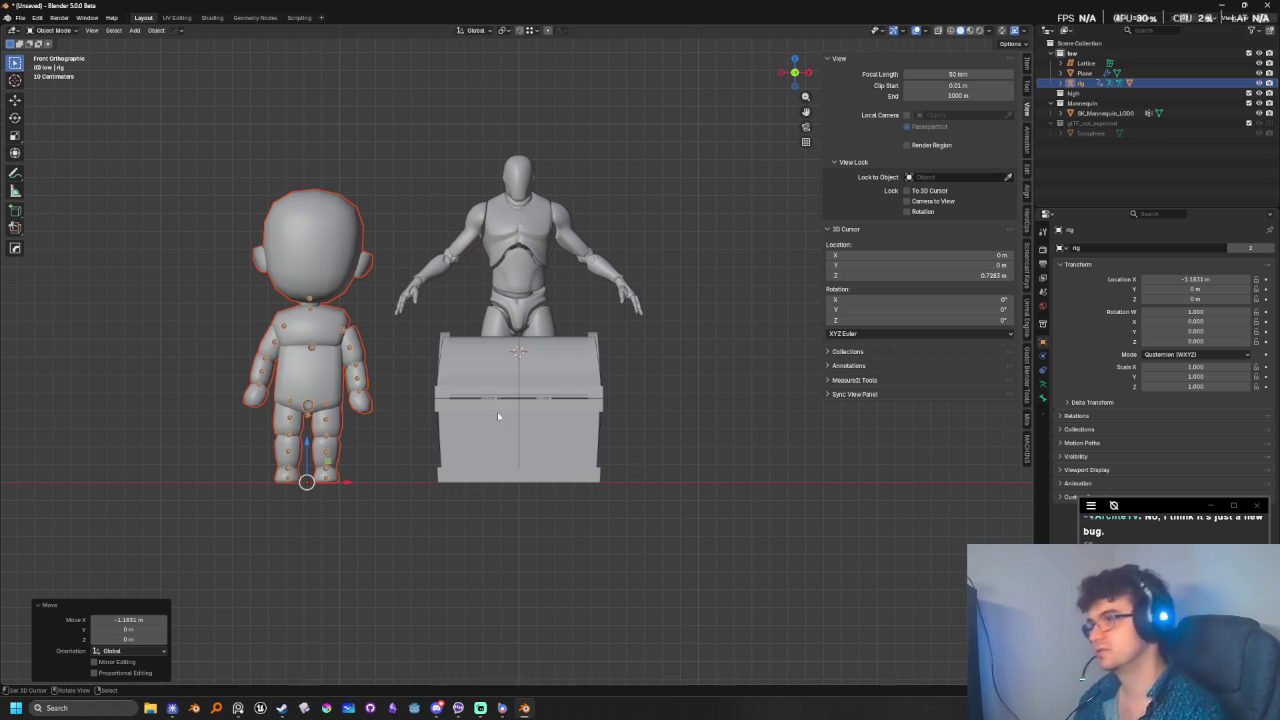
- Delete the mannequin and return to a straight front view
click(513, 268)
key(x)
click(513, 264)
mouse_move(517, 466)
middle_down()
mouse_move(601, 392)
mouse_move(604, 411)
mouse_move(607, 392)
mouse_move(571, 424)
mouse_move(577, 397)
mouse_move(560, 400)
mouse_move(577, 403)
middle_up()
key(KP_1)
key(KP_1)
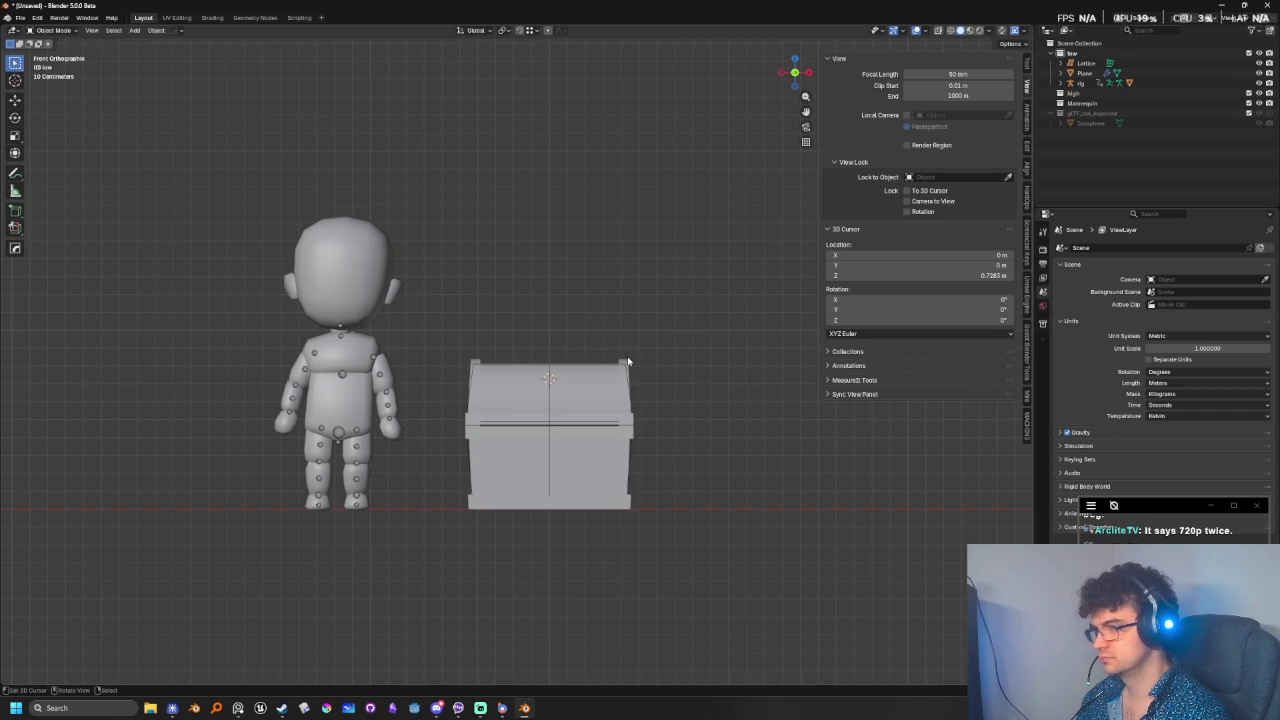
- Select the chest and inspect its faces in Edit Mode with X-ray on
mouse_move(628, 361)
middle_down()
mouse_move(700, 420)
mouse_move(689, 389)
mouse_move(630, 364)
mouse_move(557, 447)
middle_up()
key(KP_1)
scroll(620, 381, up, 2)
click(557, 447)
key(Tab)
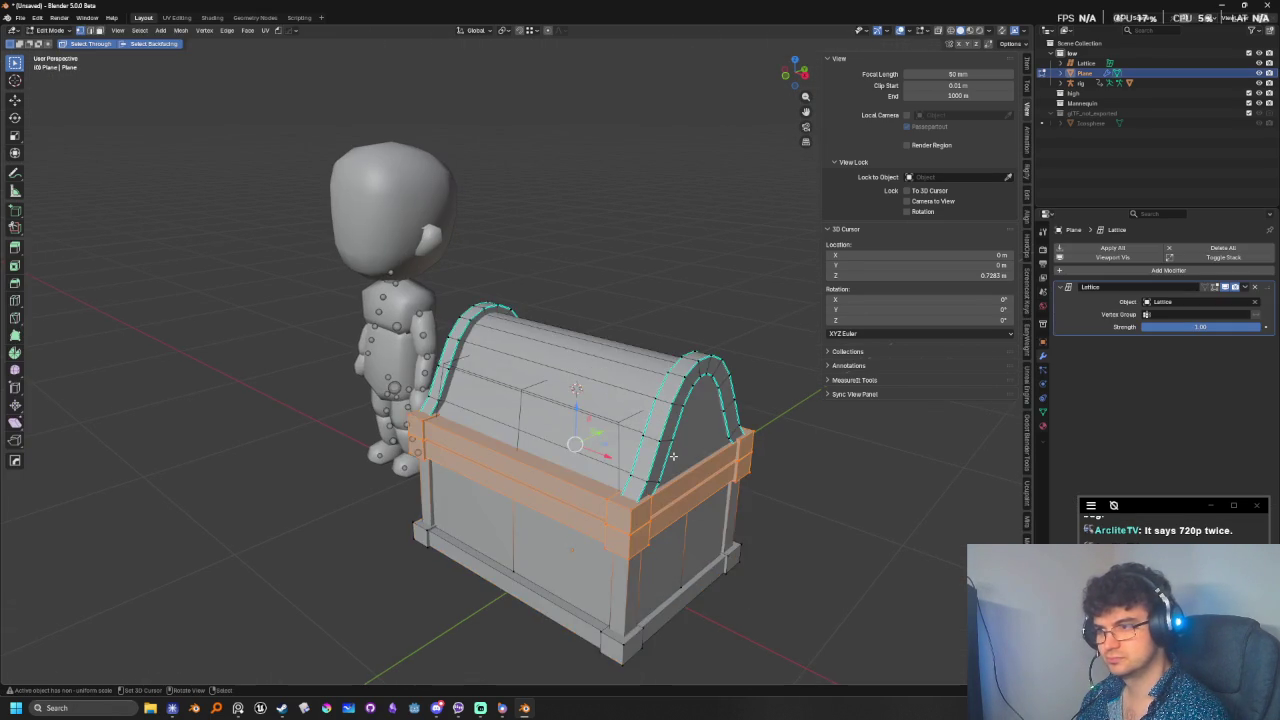
key(alt+z)
key(Tab)
- Turn X-ray off, return to front view, and switch to Streamlabs Desktop
mouse_move(674, 456)
middle_down()
mouse_move(690, 440)
mouse_move(660, 465)
mouse_move(706, 491)
middle_up()
key(alt+z)
key(KP_1)
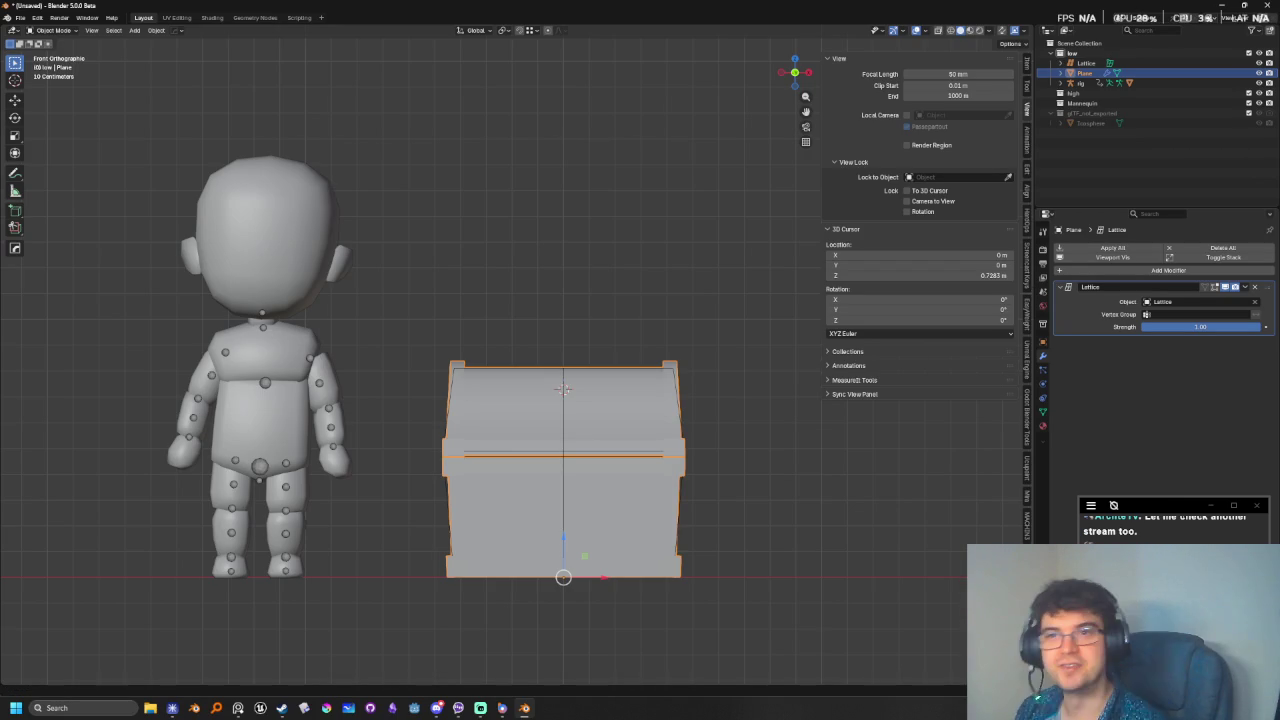
key(alt+Tab)
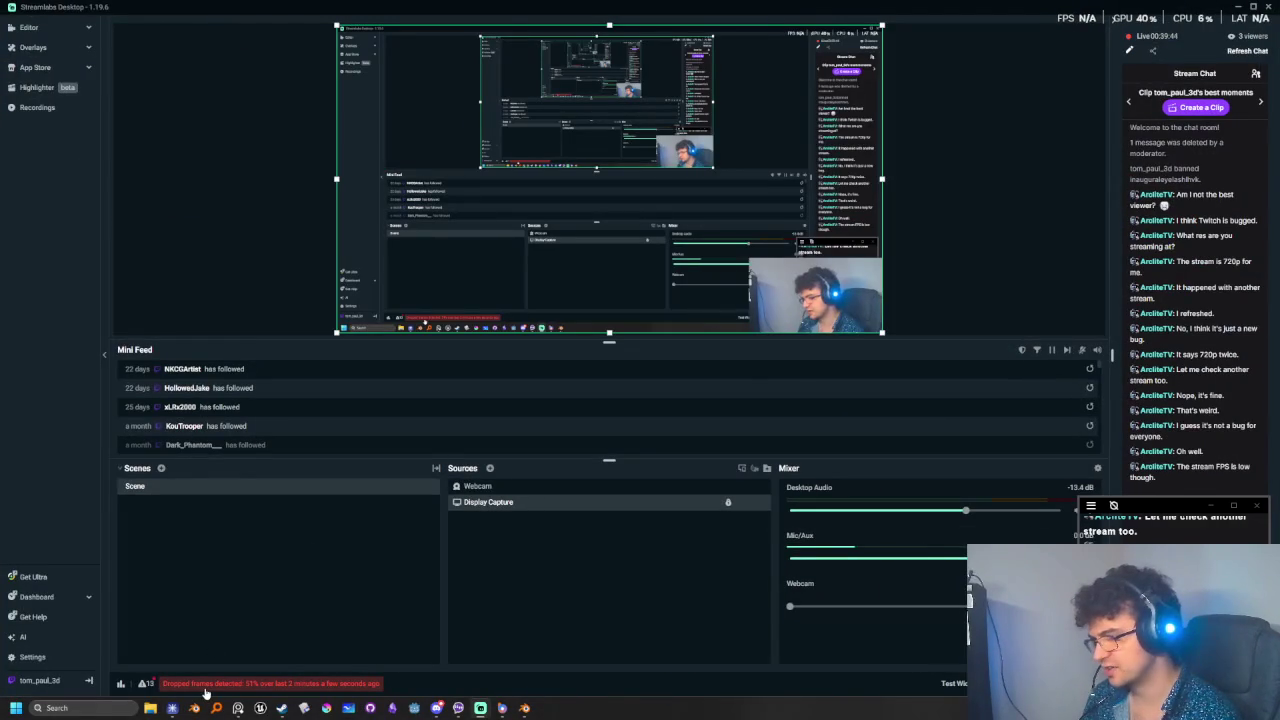
- Leave Streamlabs and bring Chrome forward from the taskbar
key(alt+Tab)
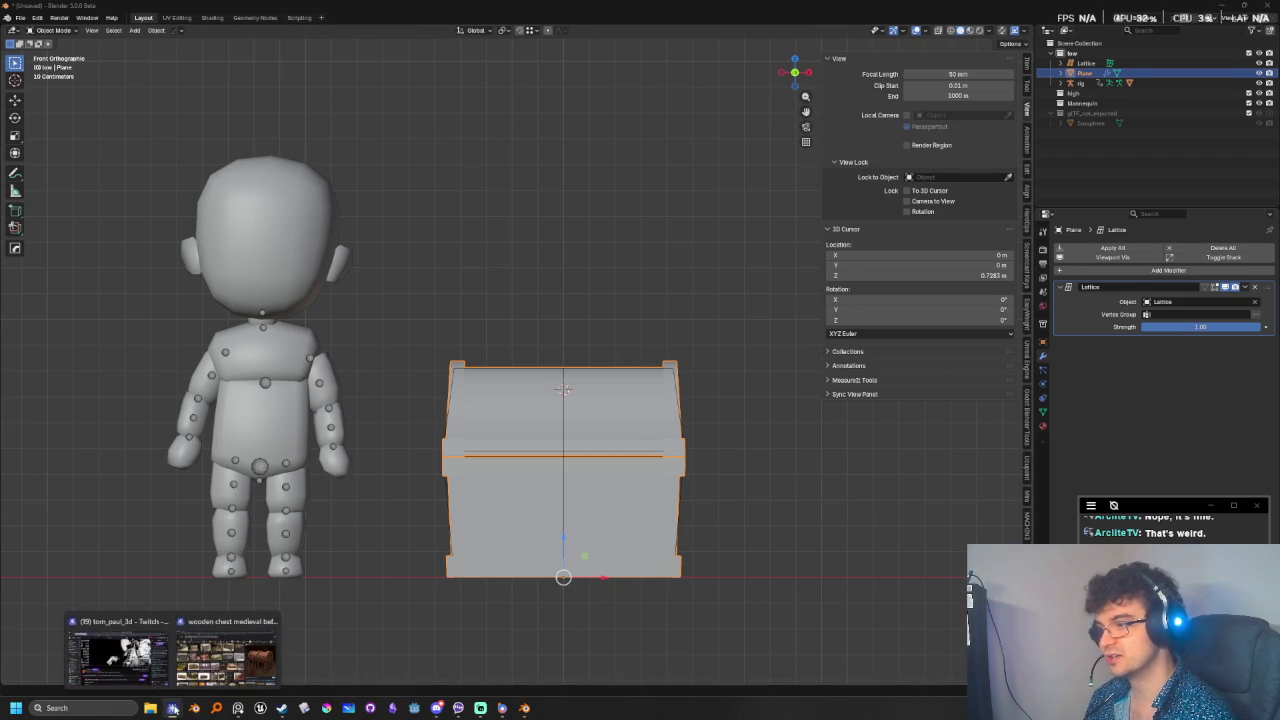
mouse_move(172, 708)
click(226, 650)
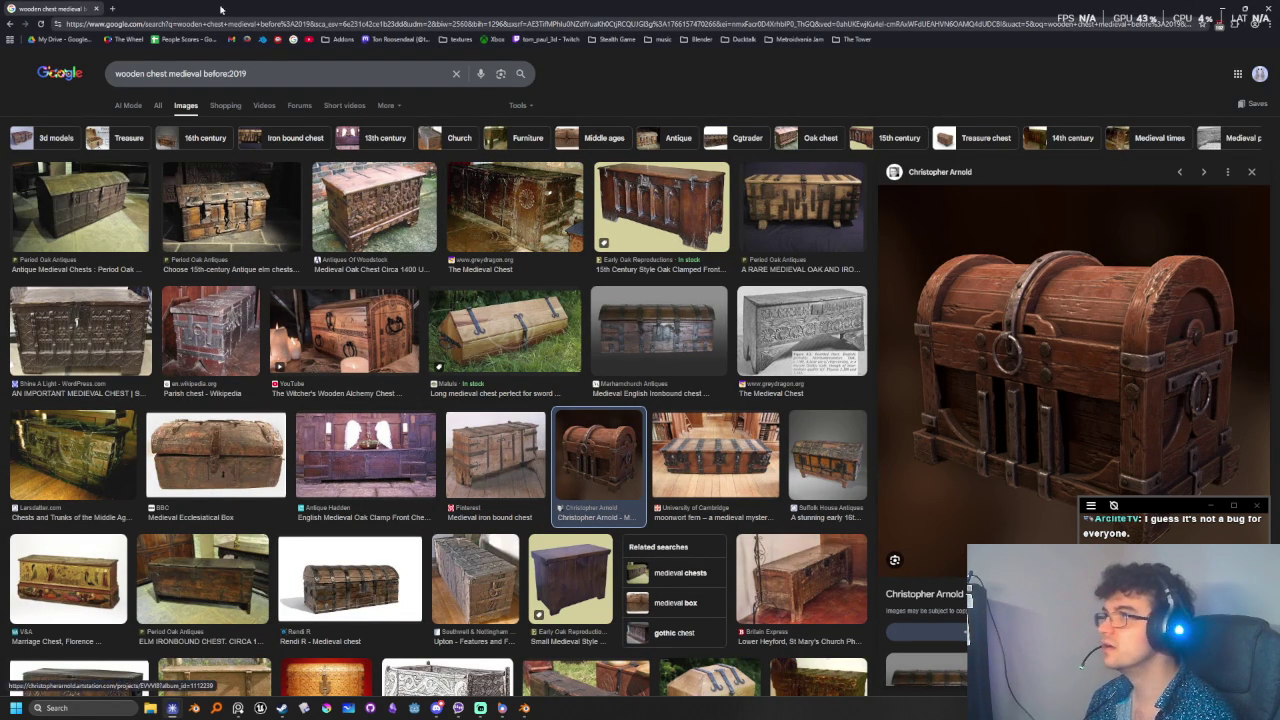
- In a new tab, search 'internet speed' from the address bar
click(111, 8)
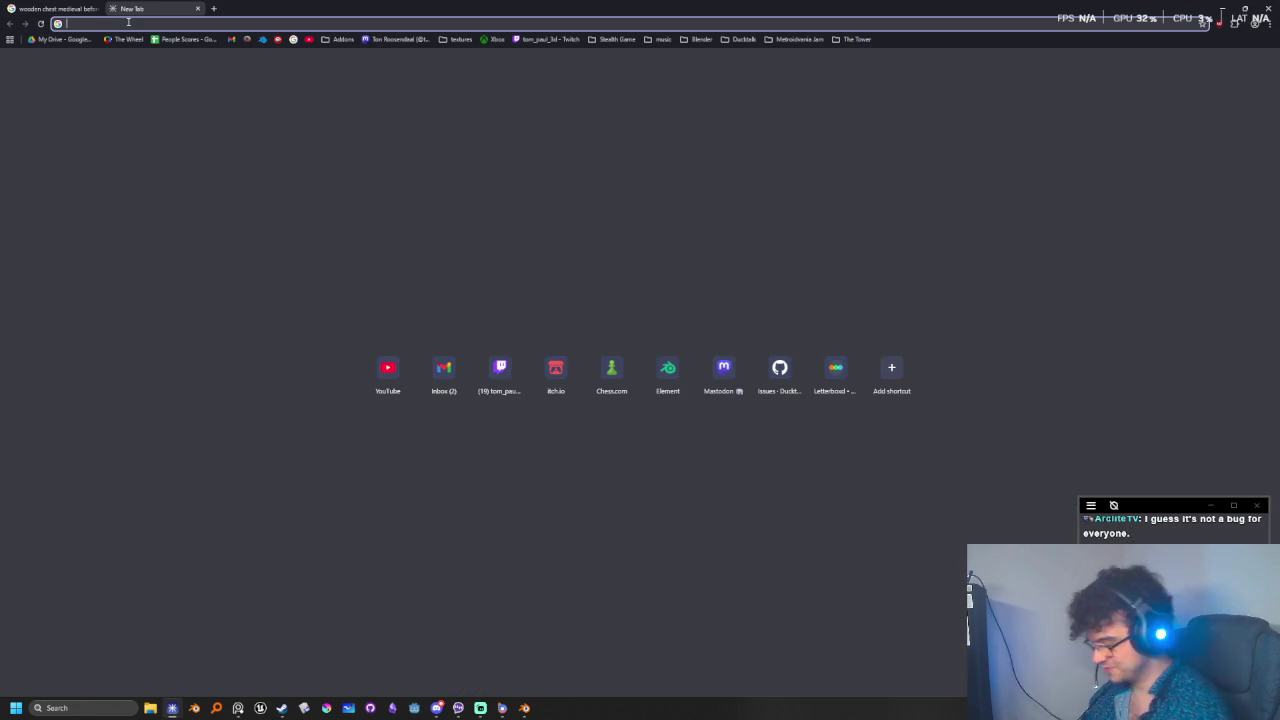
text(i)
key(BackSpace)
key(BackSpace)
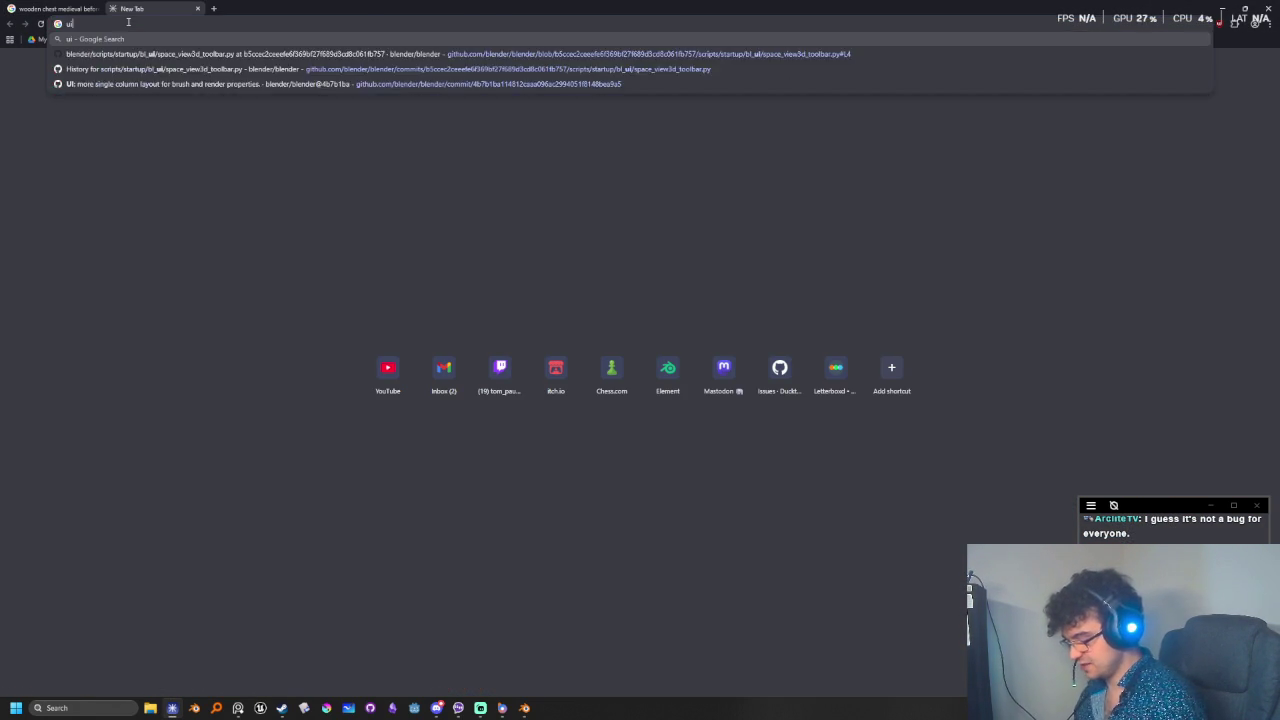
text(internet speed)
key(Return)
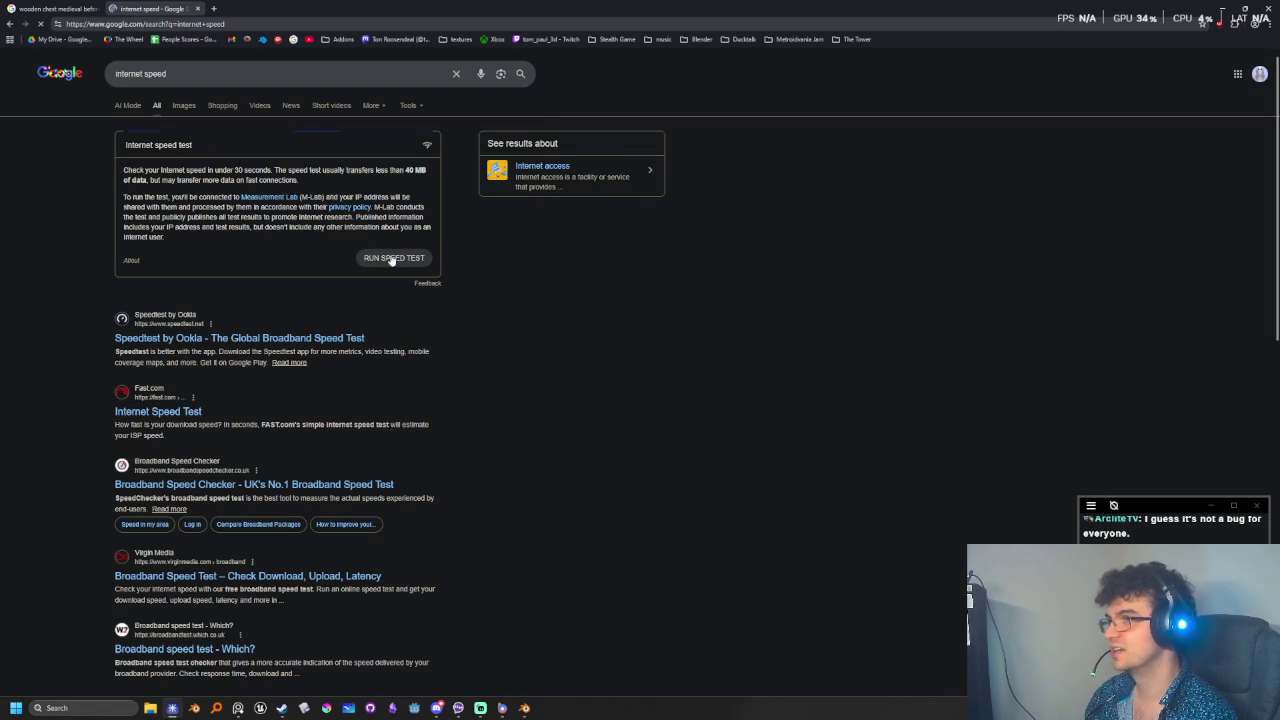
- Run Google's speed test: 4.25 Mbps down, 1.25 Mbps up, 144 ms latency
click(393, 258)
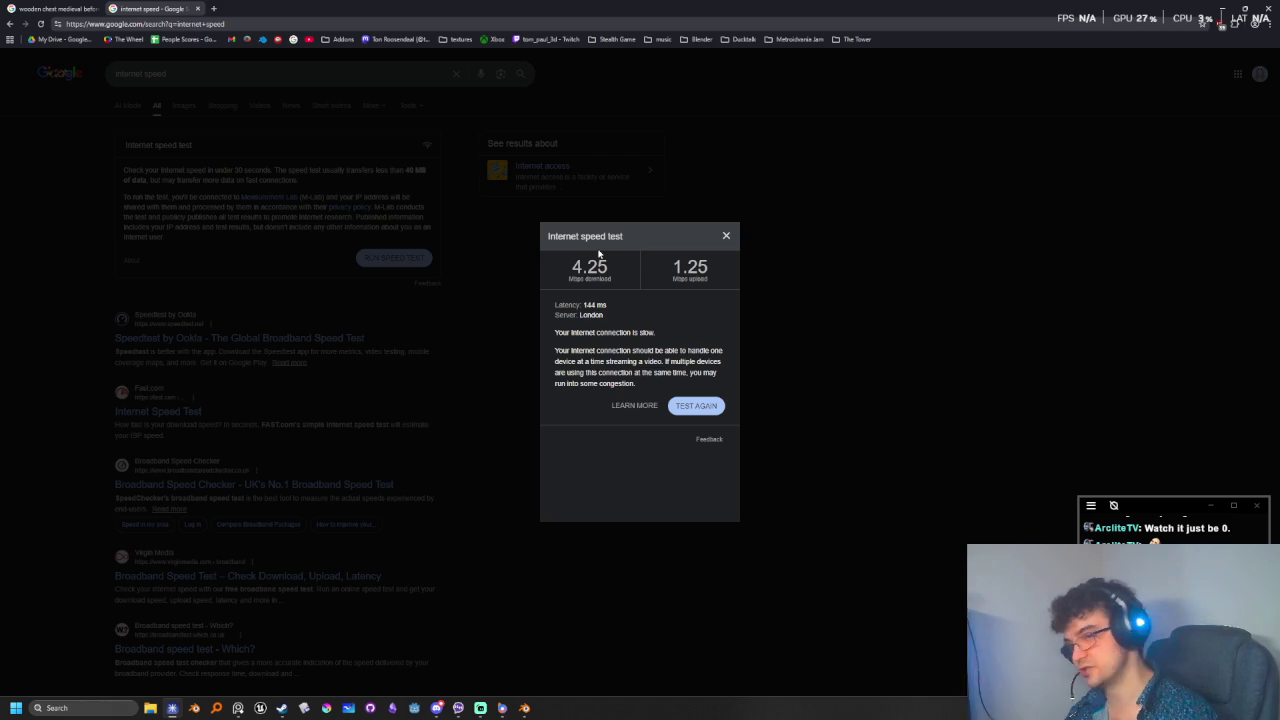
- Return to Blender and frame the chest in front view
click(100, 8)
key(alt+Tab)
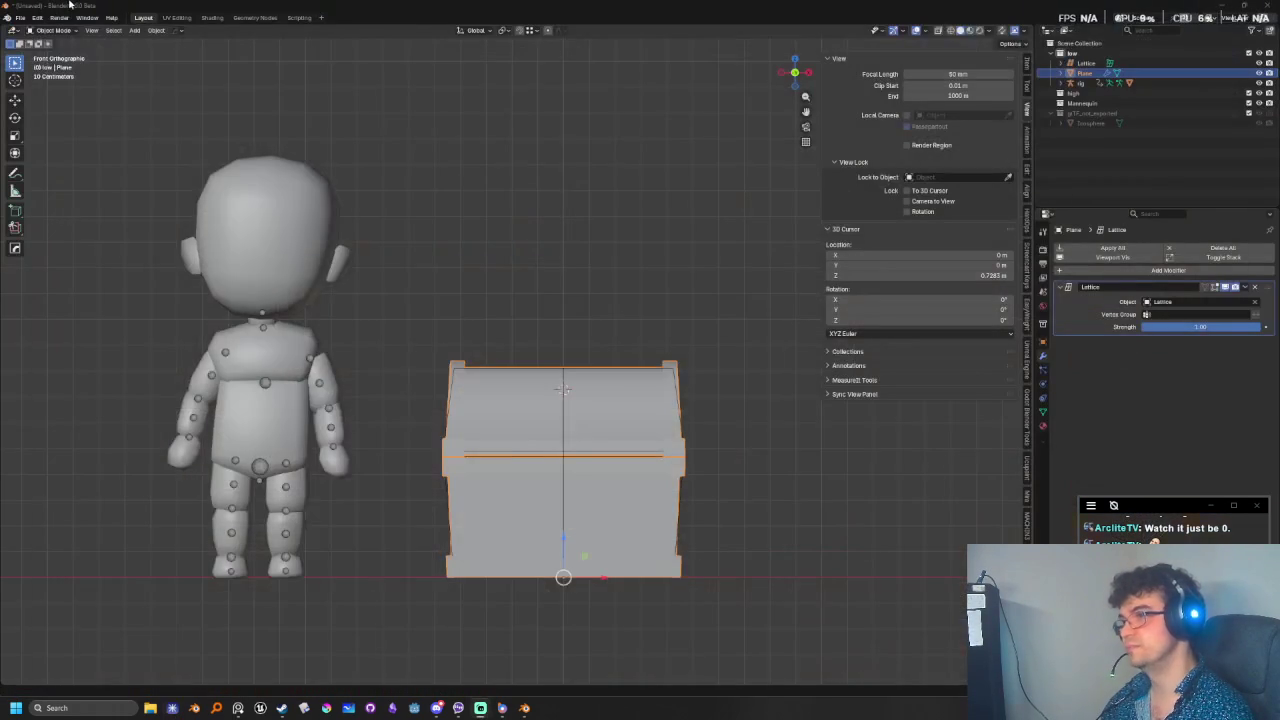
middle_drag(520, 390, 591, 523)
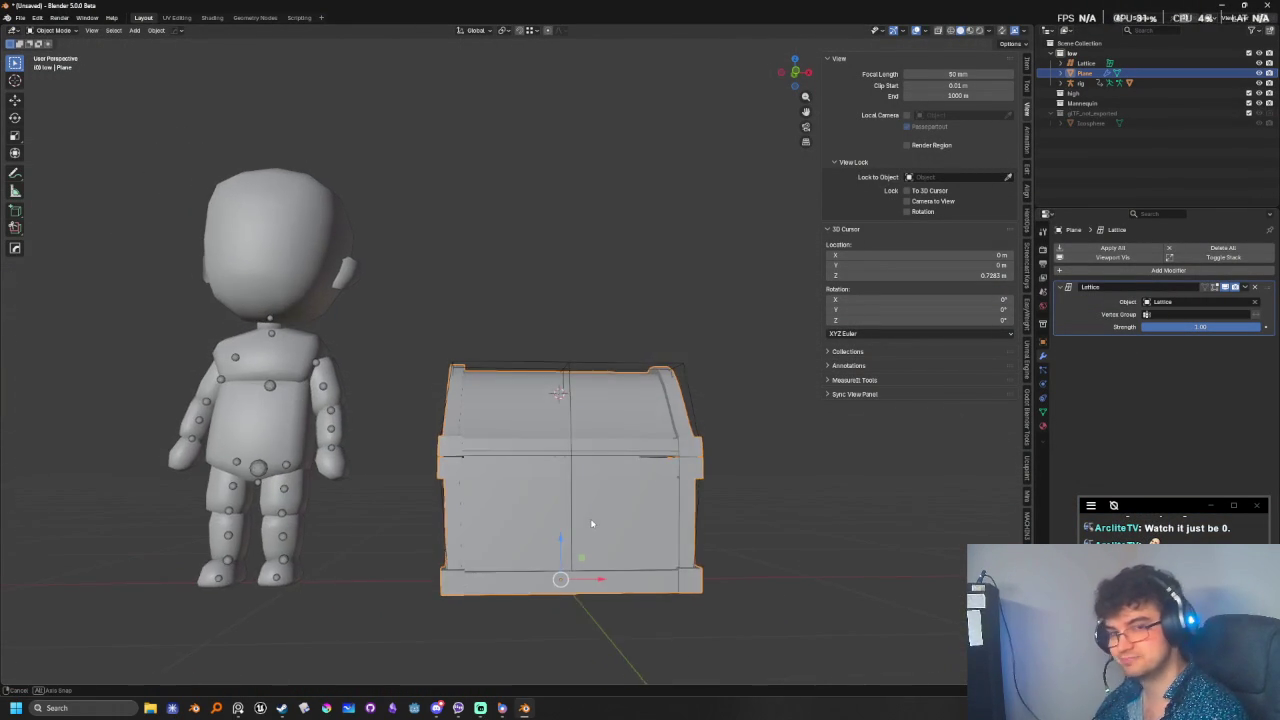
key(KP_1)
scroll(743, 594, up, 1)
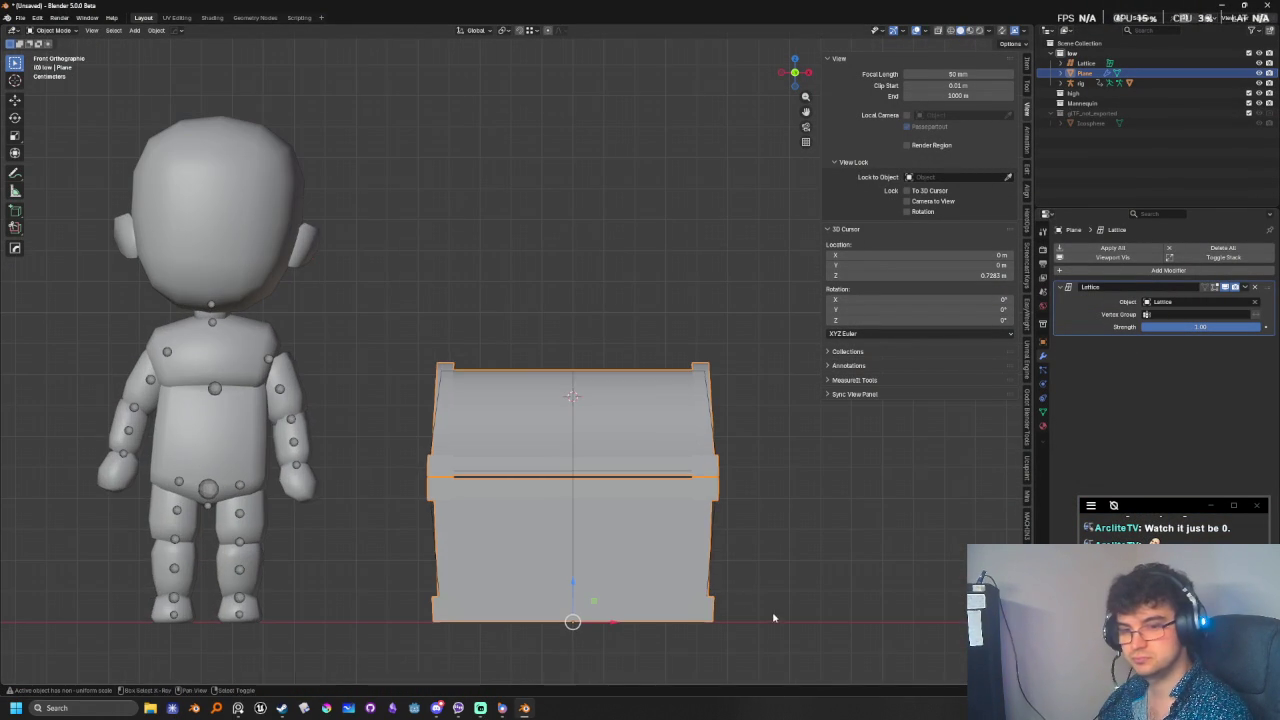
shift+middle_drag(757, 603, 745, 575)
- Check the chest mesh in wireframe, then apply its Lattice modifier with Ctrl+A
key(shift+z)
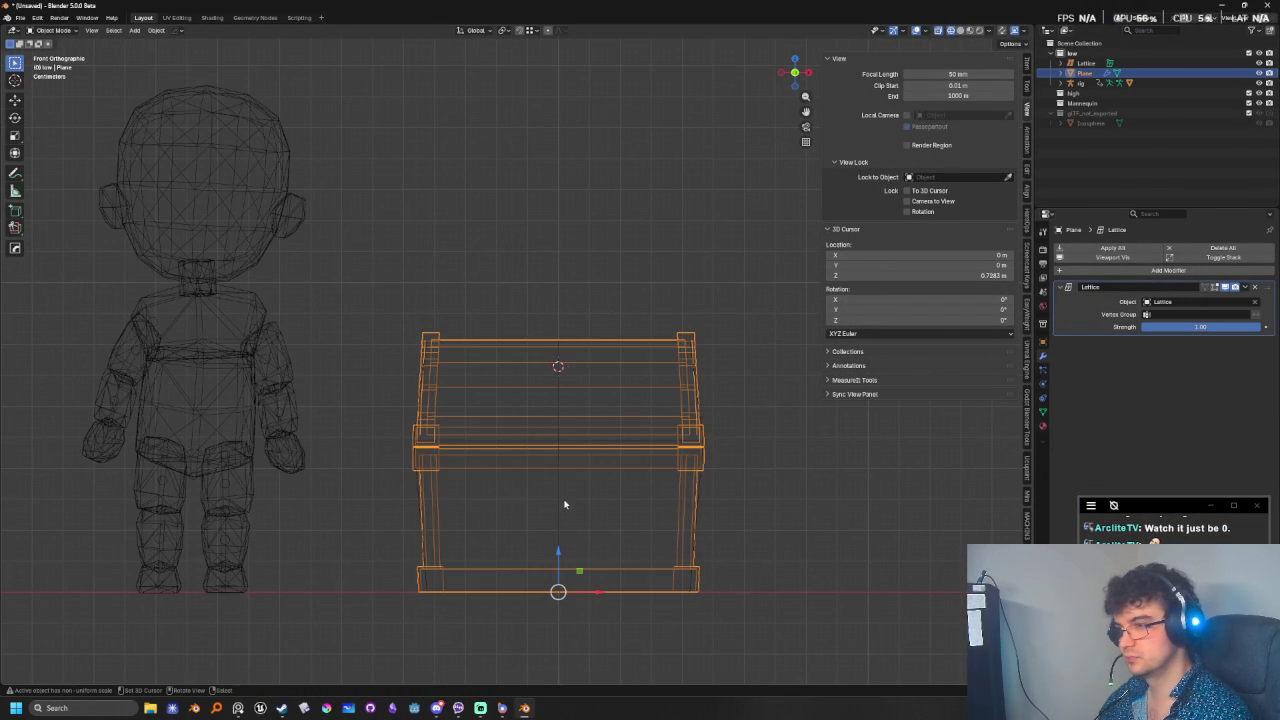
key(Tab)
key(Tab)
key(shift+z)
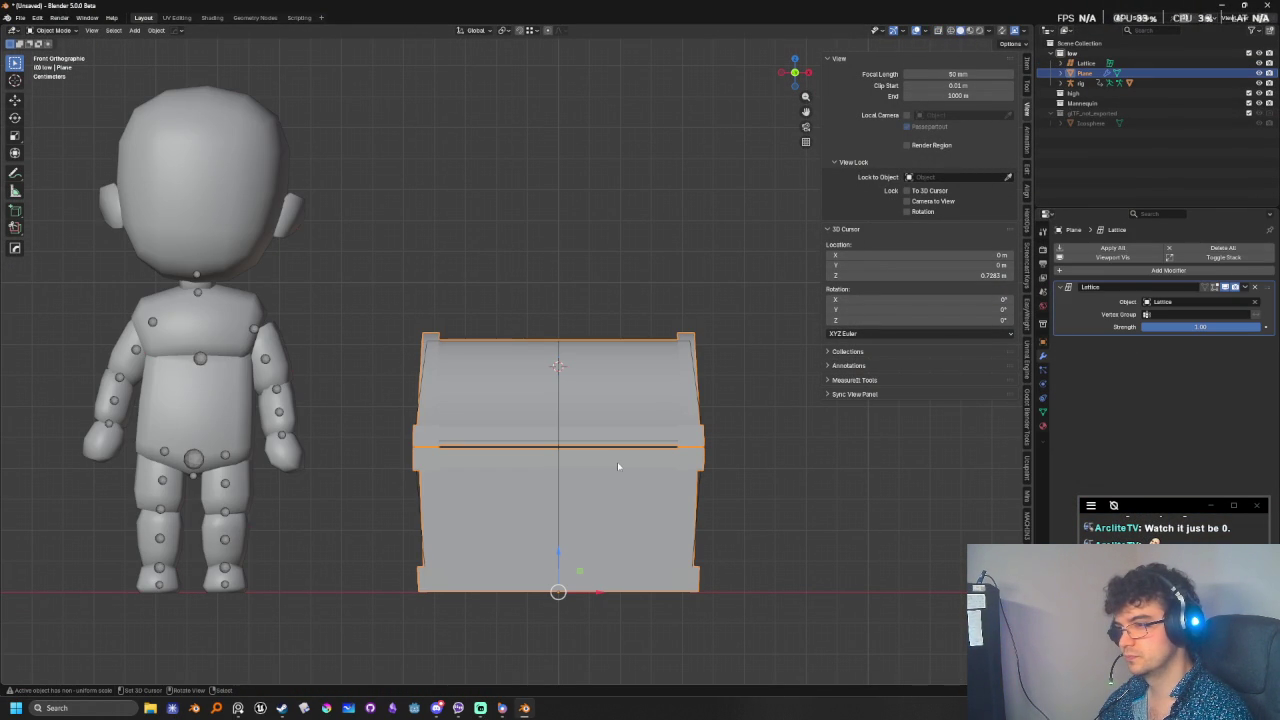
mouse_move(618, 466)
middle_down()
mouse_move(551, 515)
mouse_move(802, 514)
middle_up()
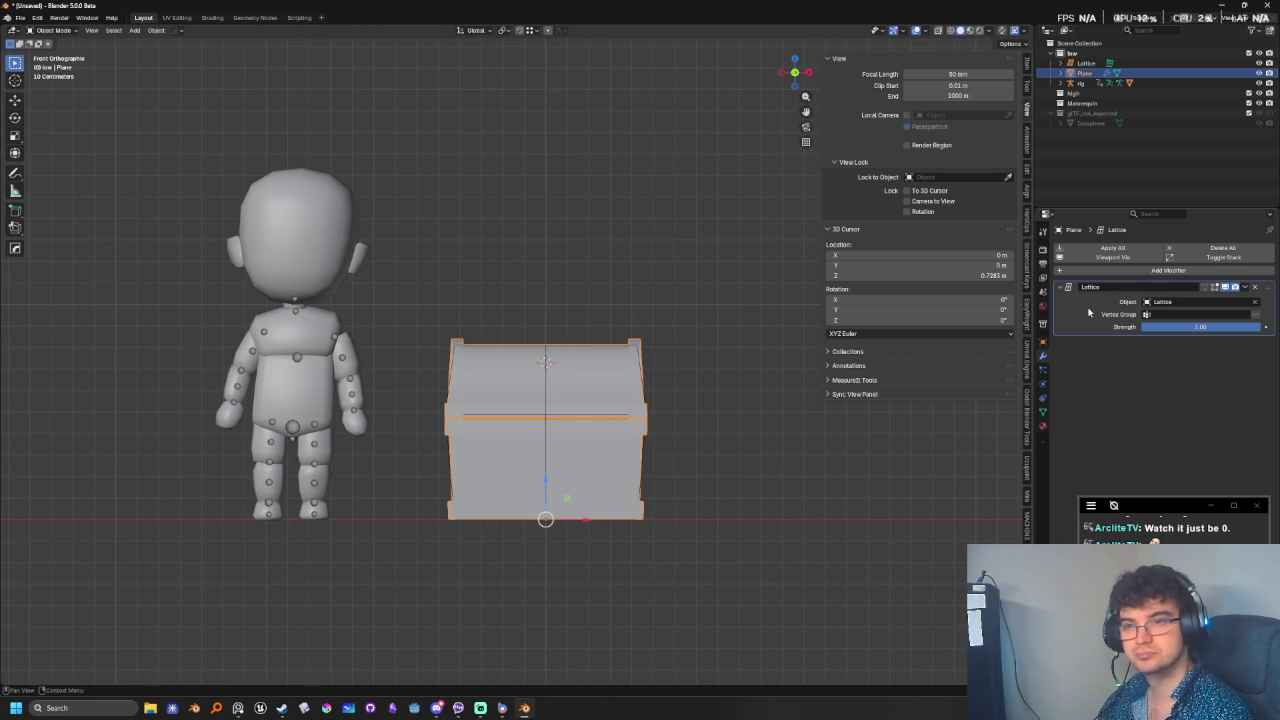
key(ctrl+a)
shift+middle_drag(803, 449, 773, 439)
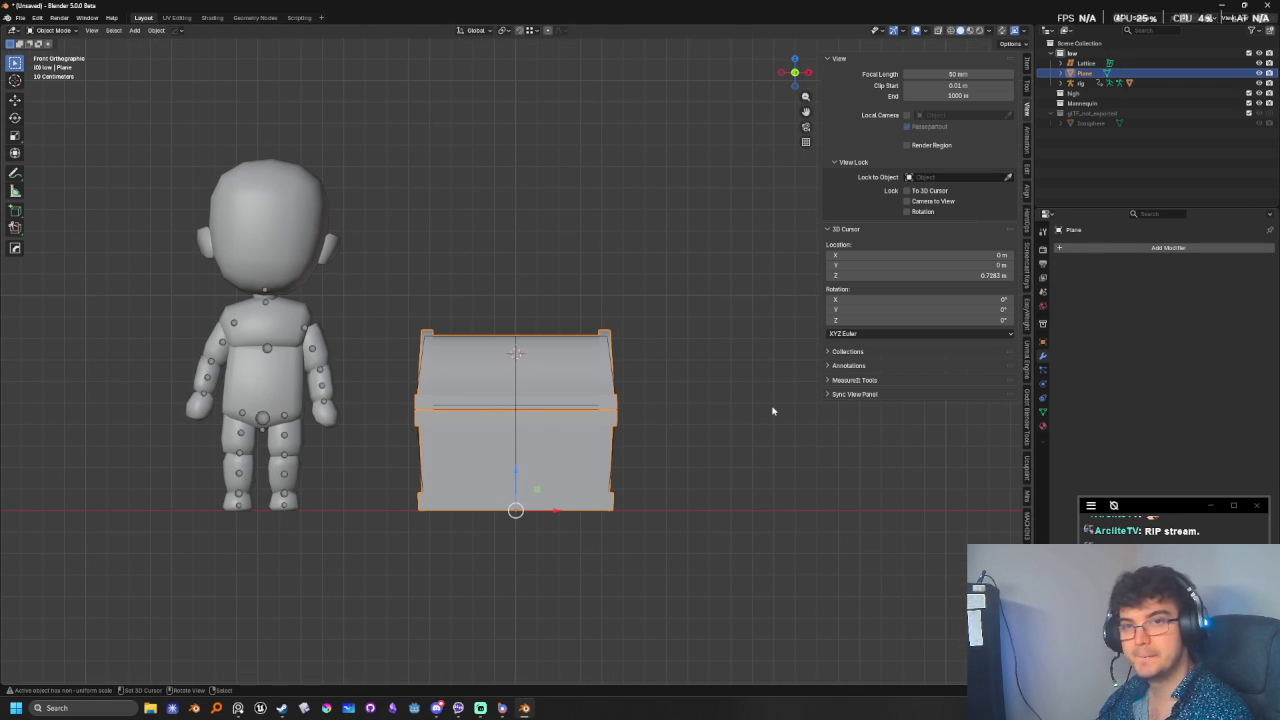
scroll(773, 410, up, 1)
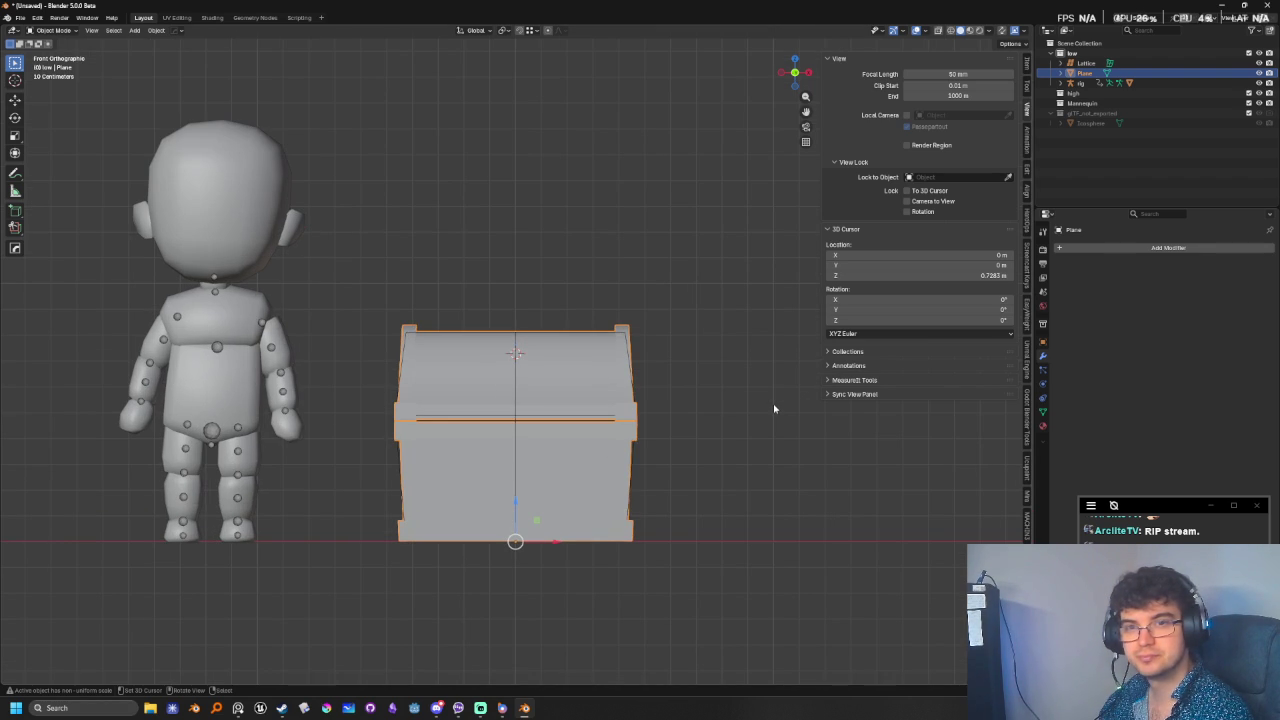
scroll(775, 408, up, 1)
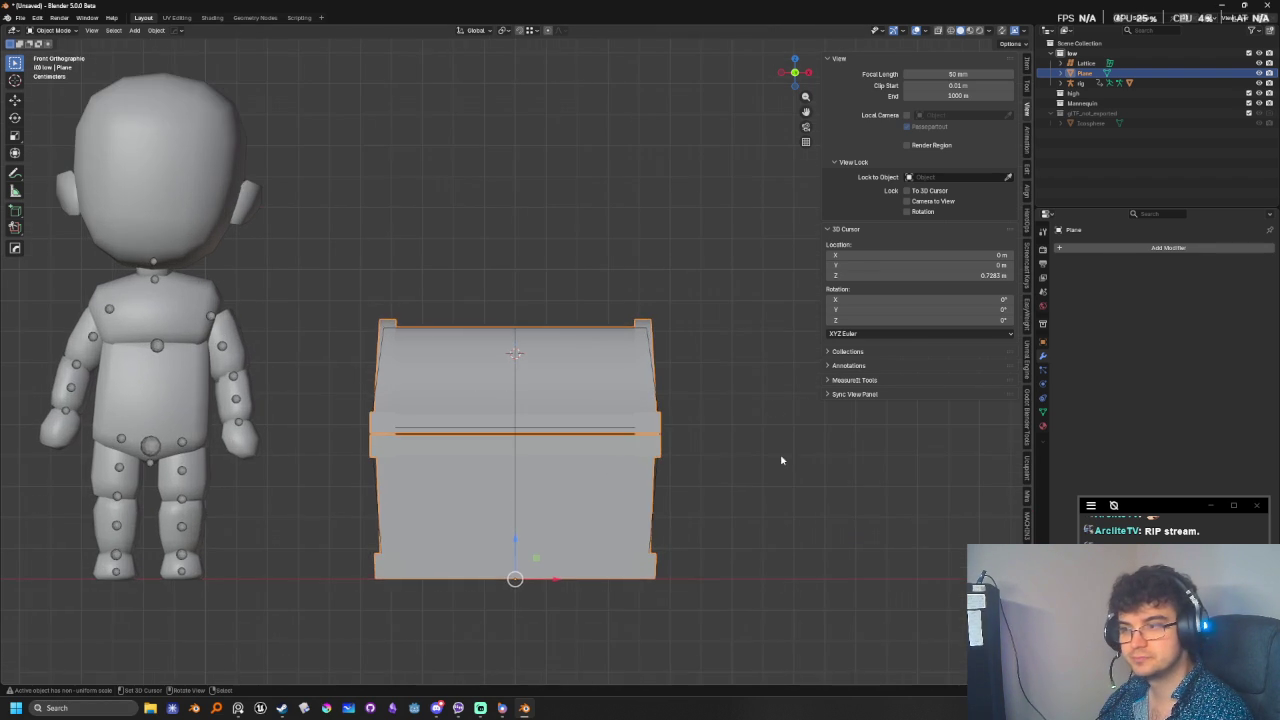
scroll(688, 460, up, 1)
click(742, 421)
mouse_move(589, 394)
middle_down()
mouse_move(654, 429)
mouse_move(640, 443)
mouse_move(658, 432)
mouse_move(641, 444)
middle_up()
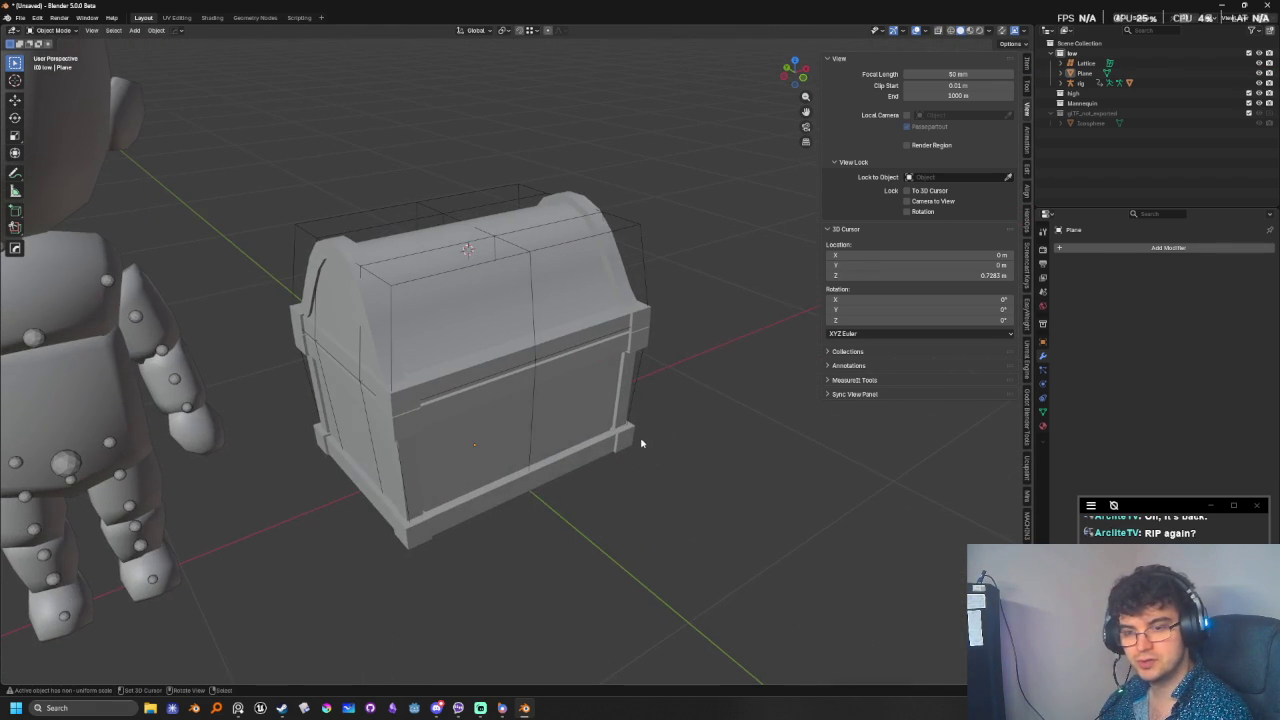
mouse_move(549, 420)
middle_down()
mouse_move(663, 429)
mouse_move(480, 405)
mouse_move(471, 425)
mouse_move(513, 440)
mouse_move(449, 437)
mouse_move(617, 402)
mouse_move(599, 441)
mouse_move(560, 380)
middle_up()
click(542, 312)
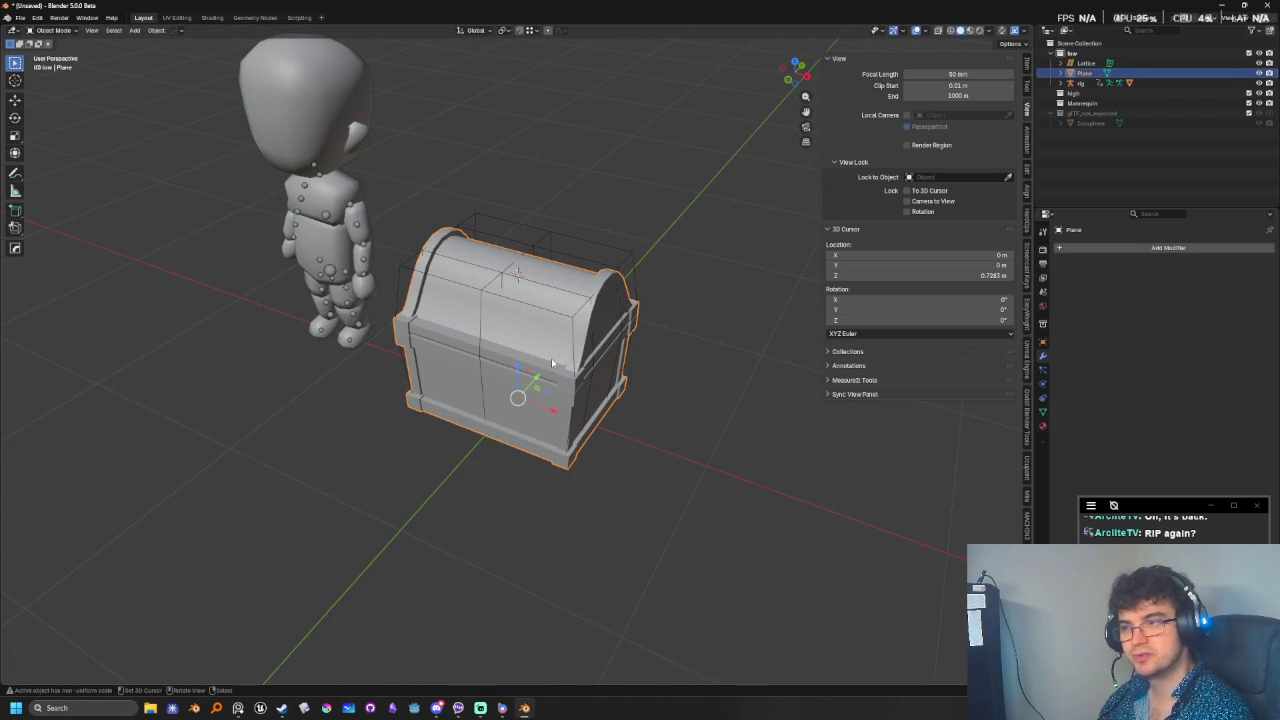
- Give the chest flat shading and enter Edit Mode on its mesh
right_click(614, 377)
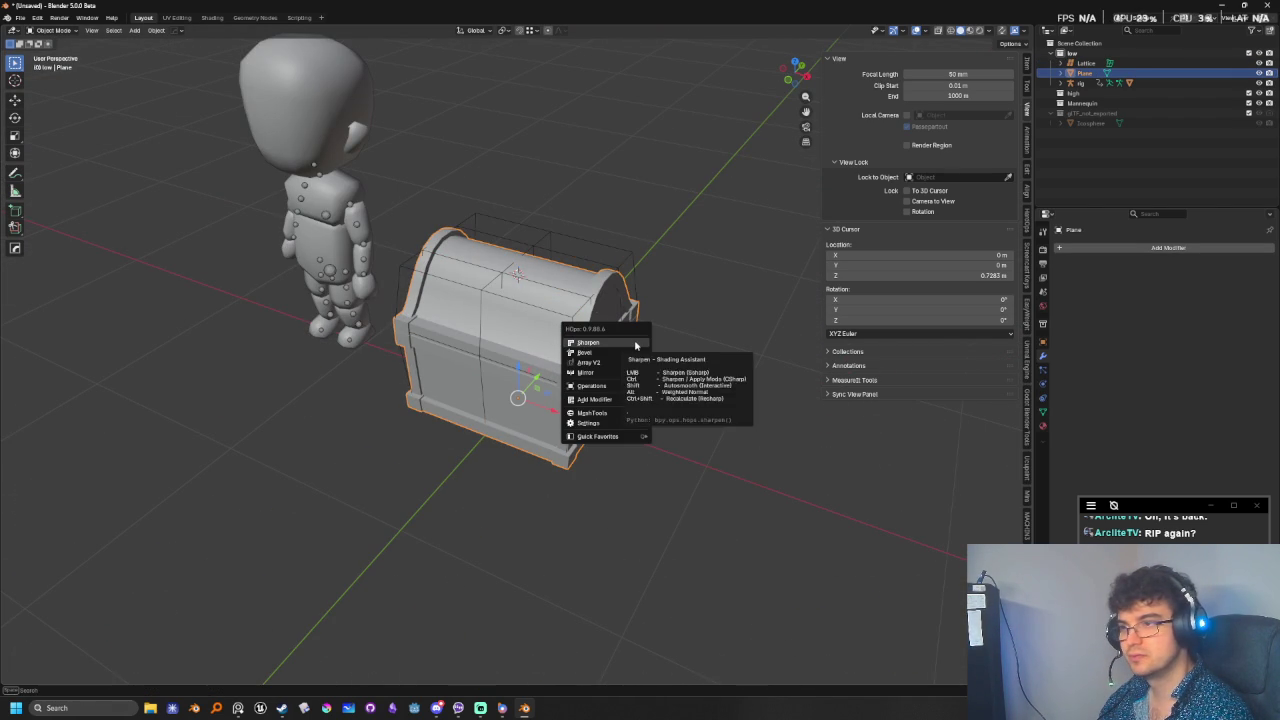
right_click(704, 318)
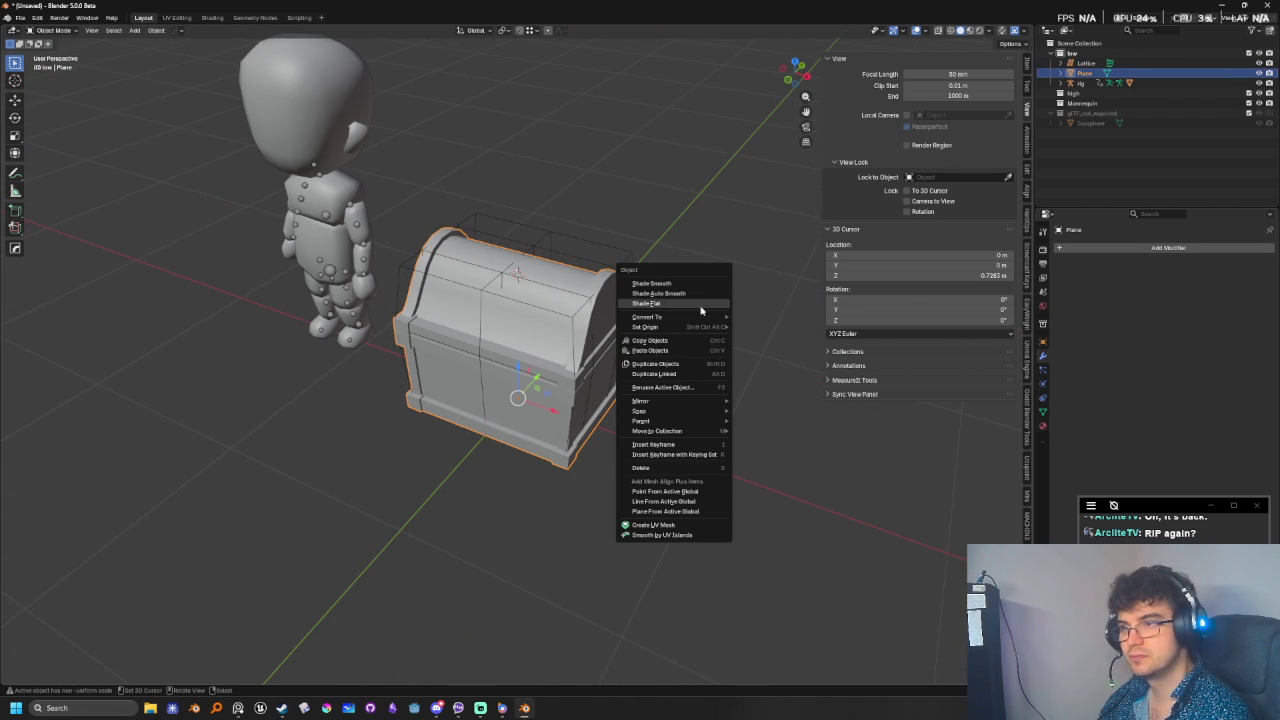
click(691, 304)
middle_drag(703, 337, 726, 400)
scroll(587, 317, up, 3)
key(Tab)
mouse_move(587, 317)
middle_down()
mouse_move(555, 337)
mouse_move(519, 289)
middle_up()
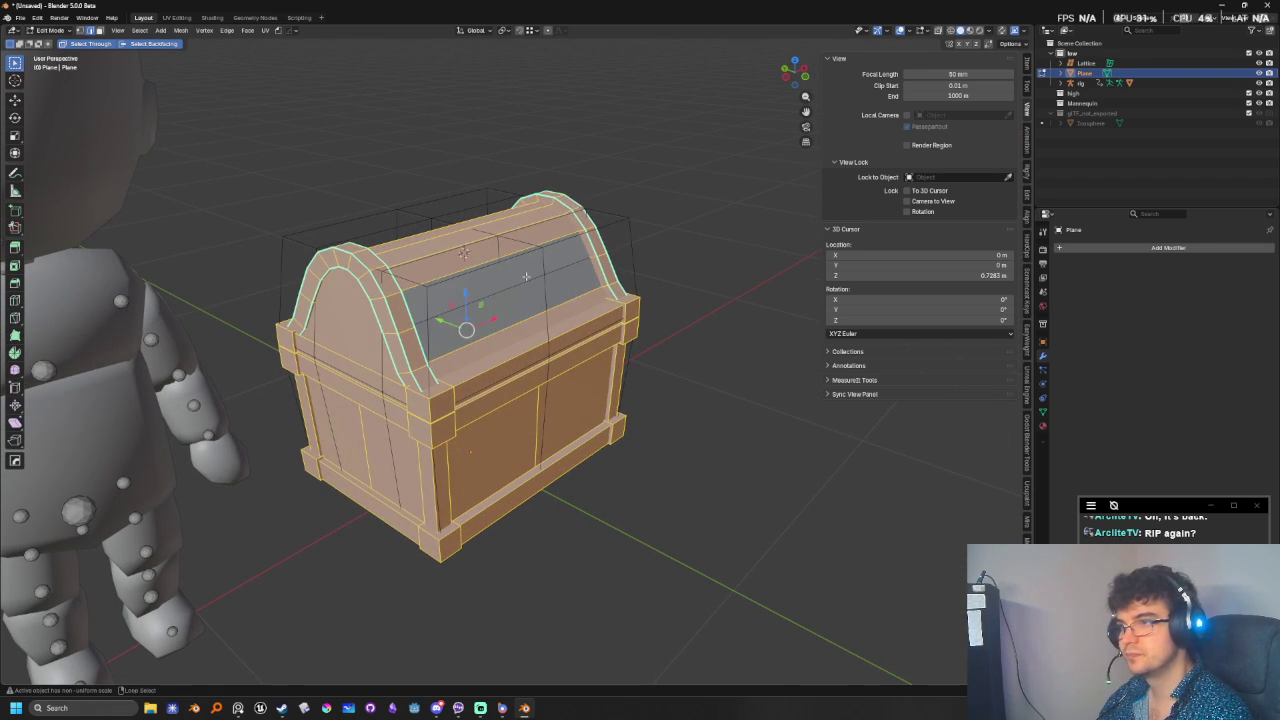
- In Left view with X-ray, box-select the lid's arch edges and dissolve them
alt+click(601, 274)
key(ctrl+KP_3)
key(alt+z)
scroll(651, 281, up, 2)
scroll(637, 366, up, 2)
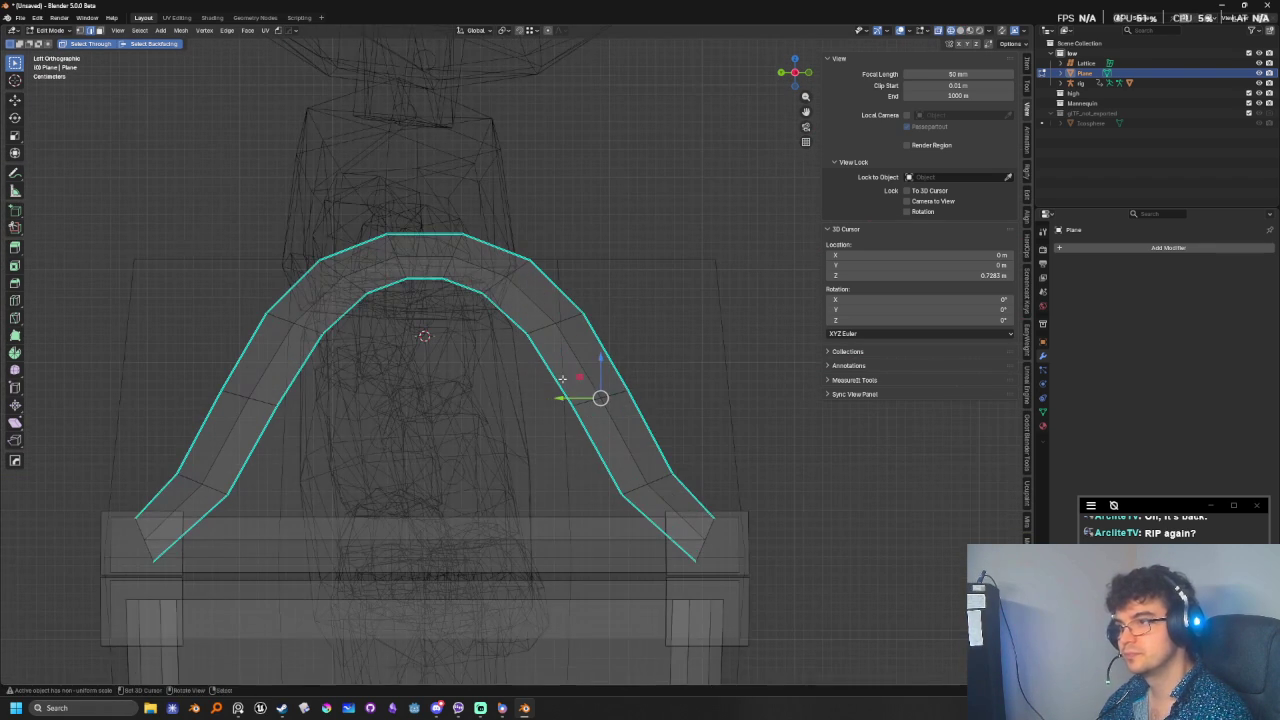
drag(537, 365, 701, 436)
shift+middle_drag(271, 376, 398, 372)
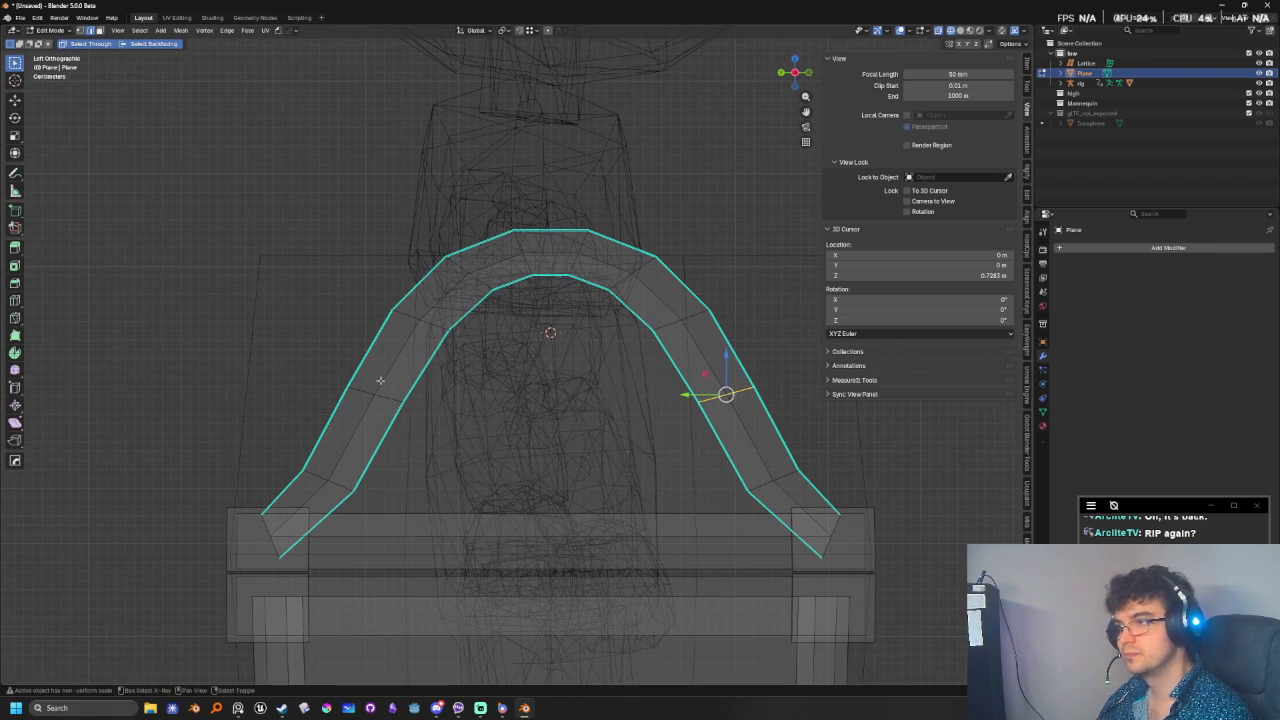
shift+drag(331, 370, 500, 438)
key(ctrl+x)
- Box-select and dissolve a second set of arch trim edges from Left view
key(alt+z)
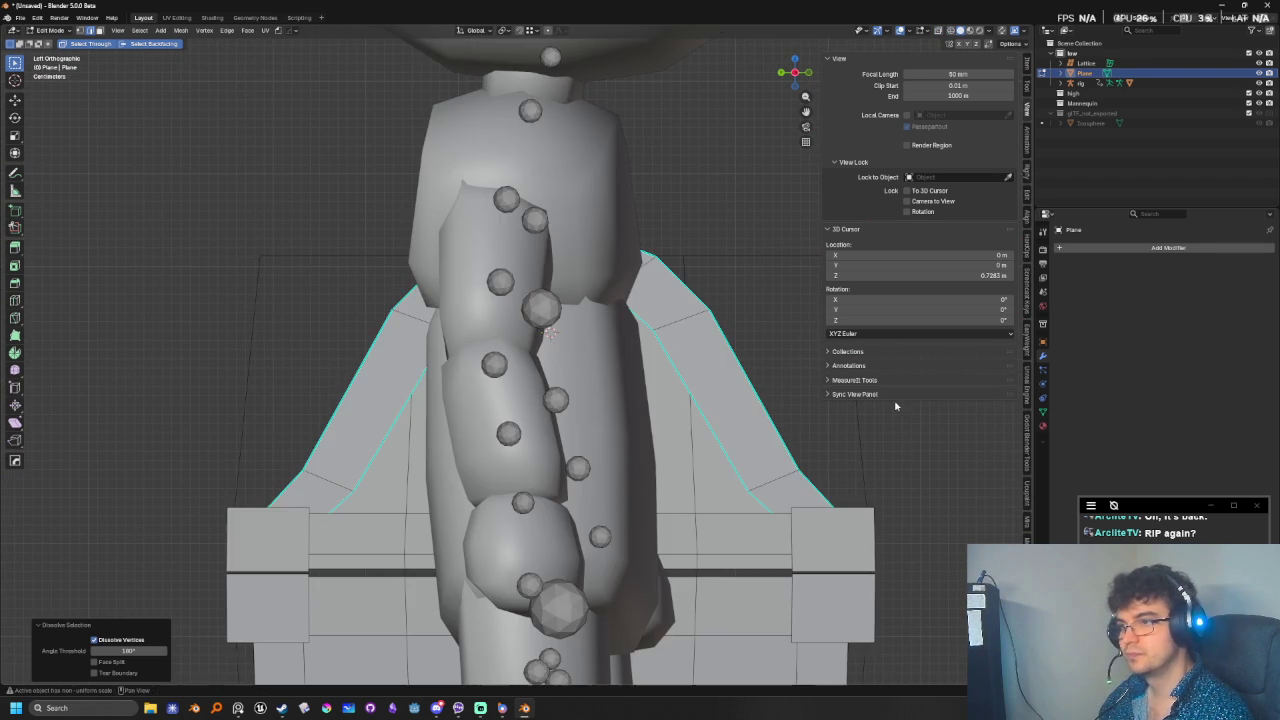
mouse_move(892, 402)
middle_down()
mouse_move(604, 376)
mouse_move(650, 332)
middle_up()
scroll(750, 390, down, 3)
key(ctrl+KP_3)
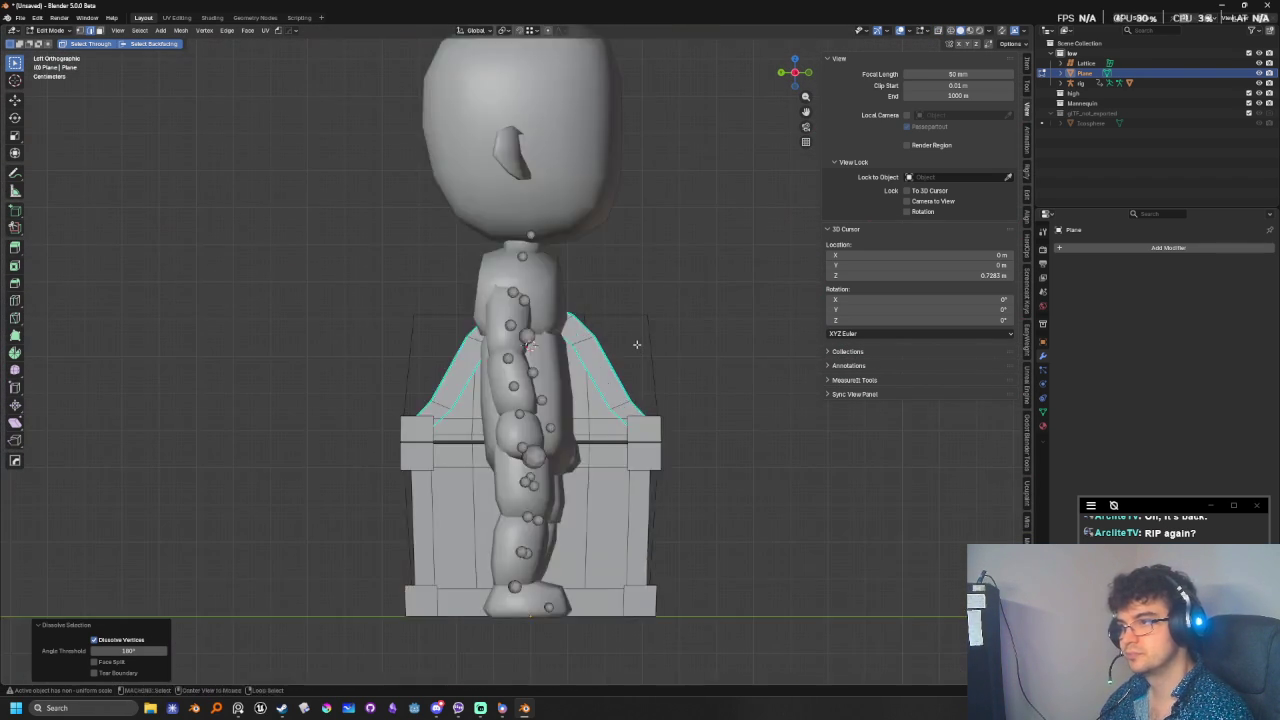
key(alt+z)
scroll(672, 287, up, 1)
scroll(623, 377, up, 2)
scroll(652, 257, up, 2)
key(b)
mouse_move(598, 228)
mouse_down()
mouse_move(629, 354)
mouse_move(751, 389)
mouse_up()
key(b)
mouse_move(254, 264)
mouse_down()
mouse_move(380, 354)
mouse_move(416, 400)
mouse_up()
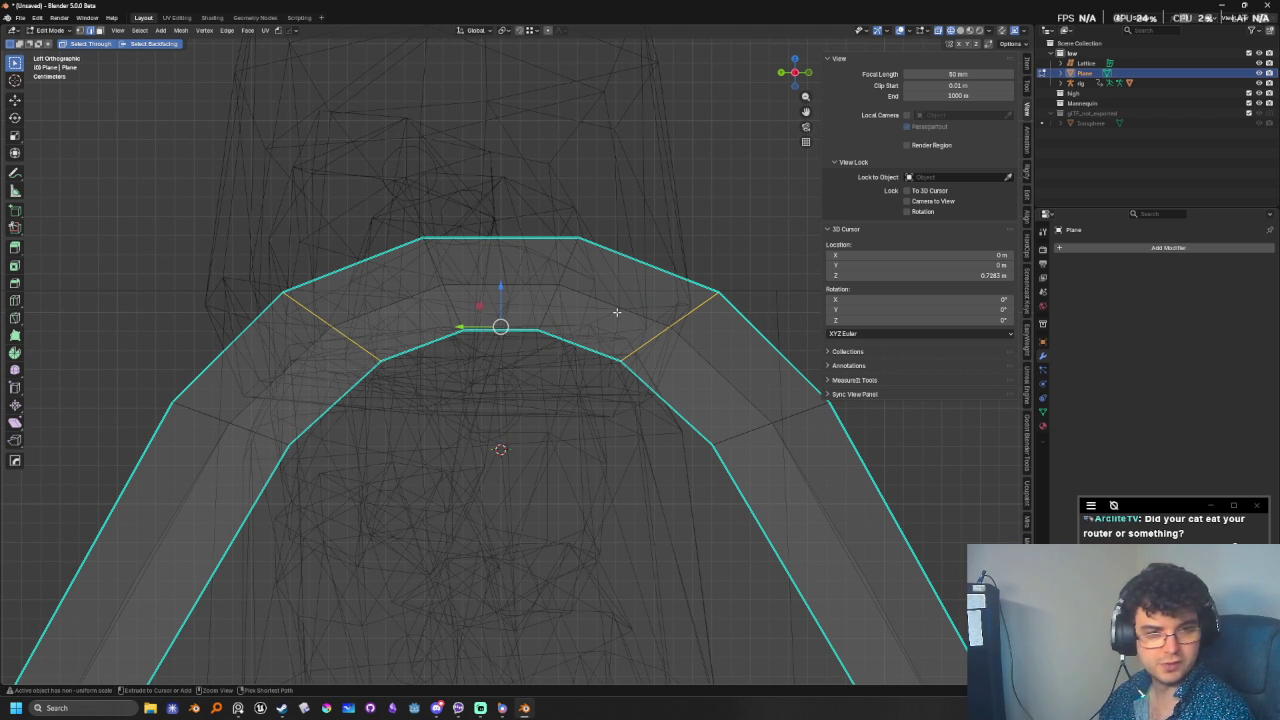
key(ctrl+x)
- Turn X-ray off, view the chest from above, and switch to the browser
key(alt+z)
scroll(623, 306, down, 2)
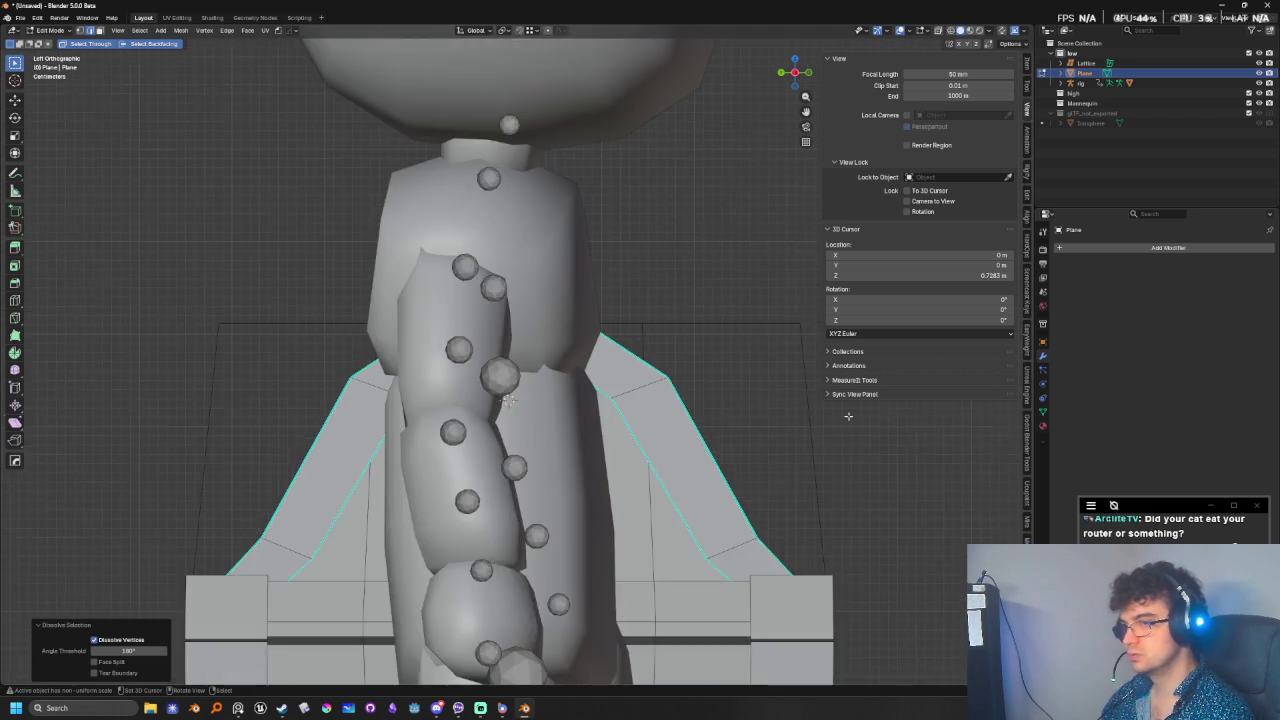
scroll(508, 323, down, 3)
mouse_move(508, 323)
middle_down()
mouse_move(499, 404)
mouse_move(500, 330)
middle_up()
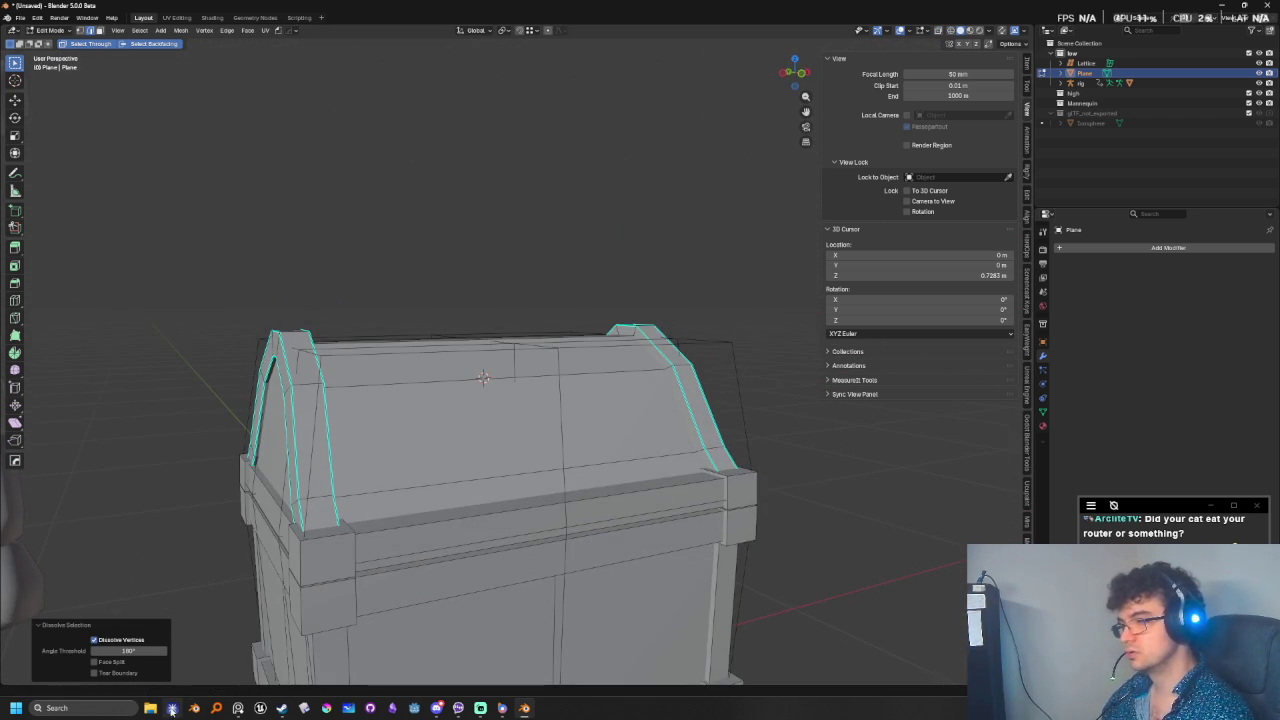
click(172, 708)
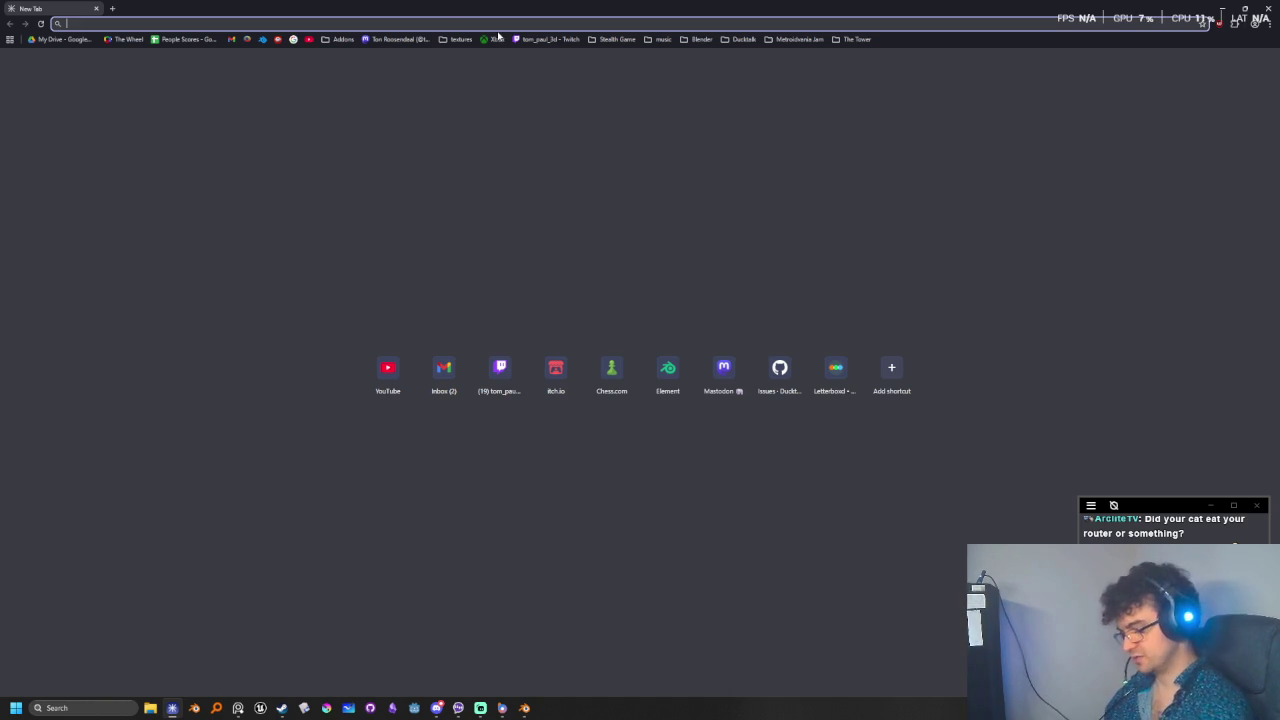
- Search Google for 'mortmort' from the address bar
text(mortmort)
key(Return)
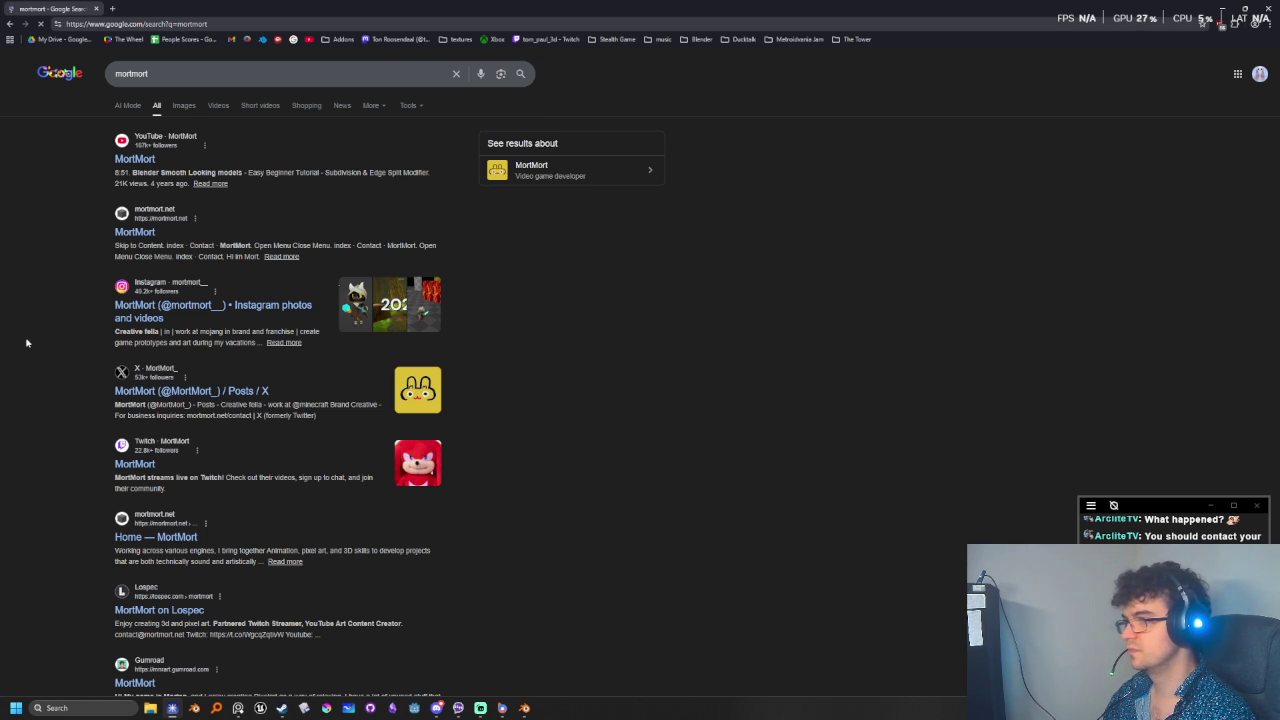
- Return to Blender and view the chest from the left side in X-ray
key(alt+Tab)
mouse_move(400, 400)
middle_down()
mouse_move(323, 449)
mouse_move(459, 441)
mouse_move(520, 420)
middle_up()
key(KP_3)
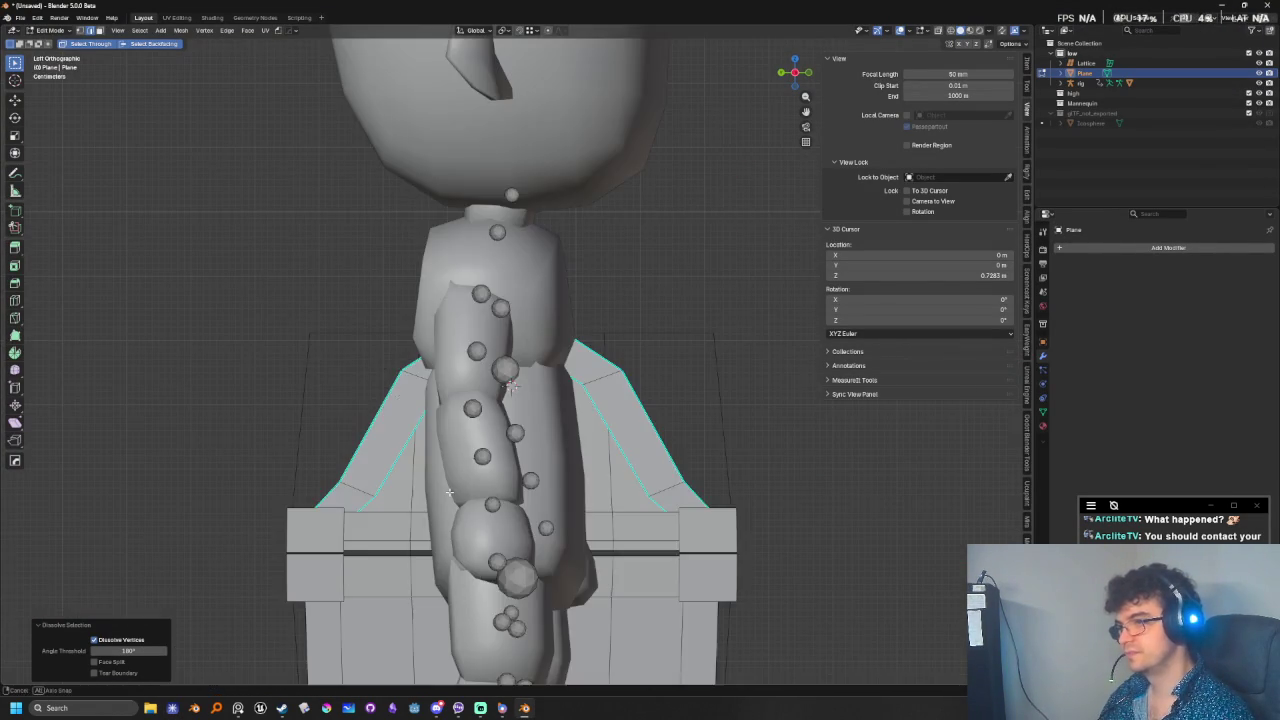
key(alt+z)
scroll(615, 380, up, 2)
scroll(615, 380, up, 3)
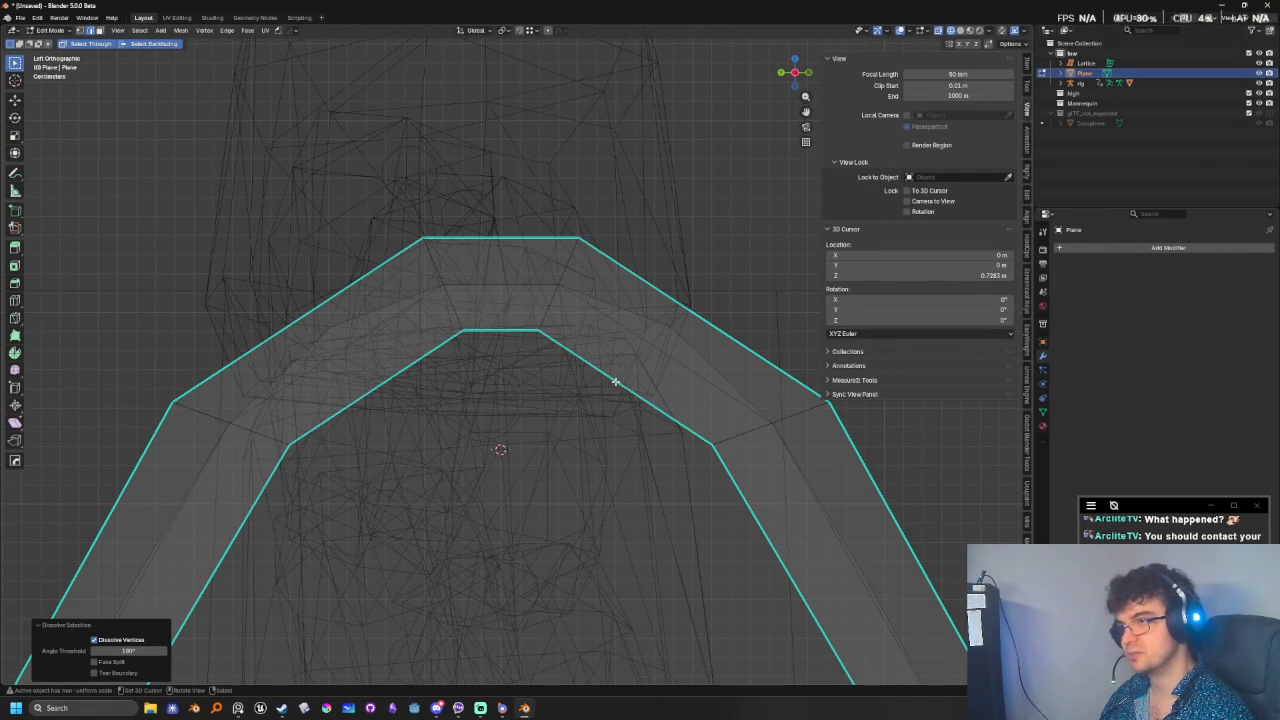
- Box-select the arch's top face and scale it wider along the Y axis
drag(364, 125, 624, 410)
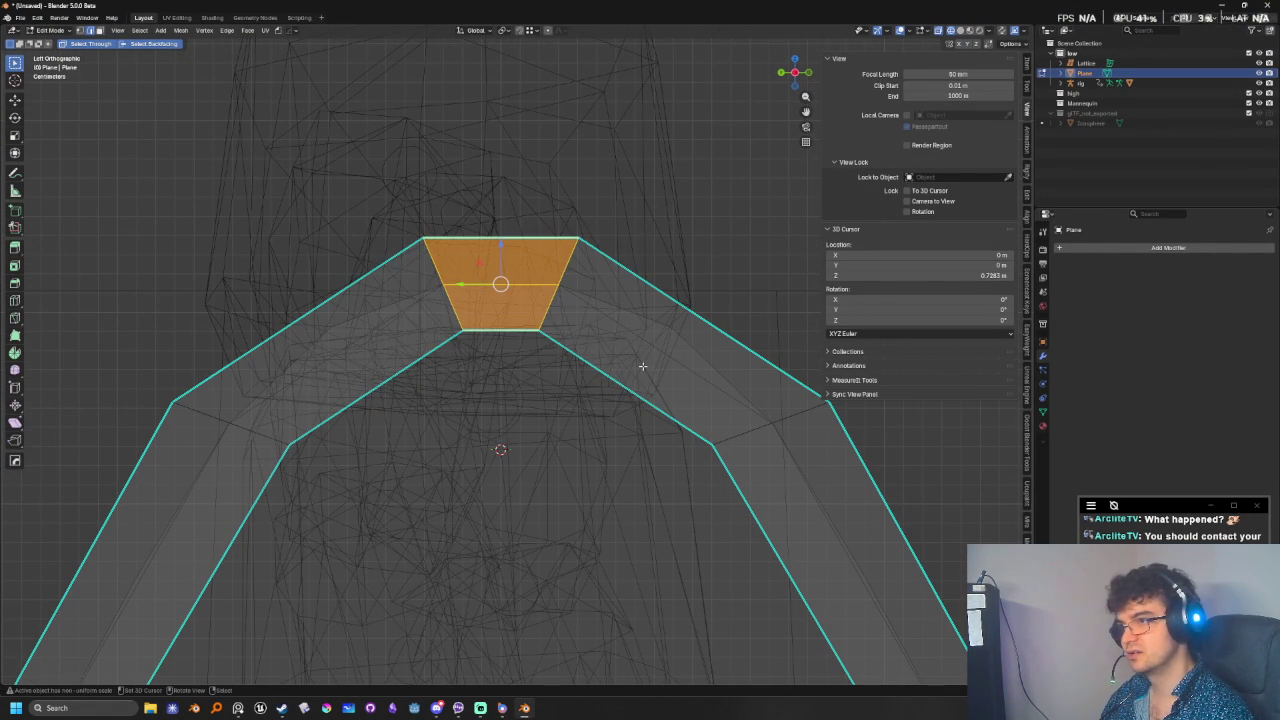
key(s)
key(y)
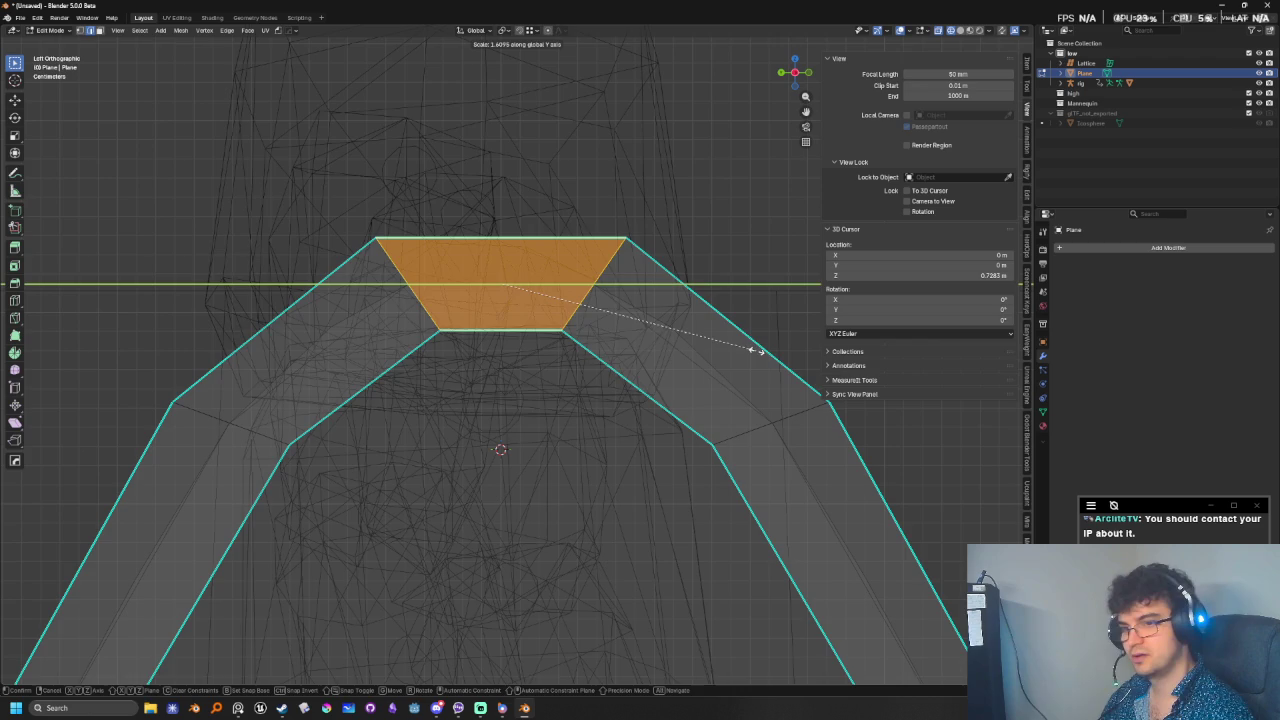
click(751, 349)
middle_drag(751, 349, 517, 458)
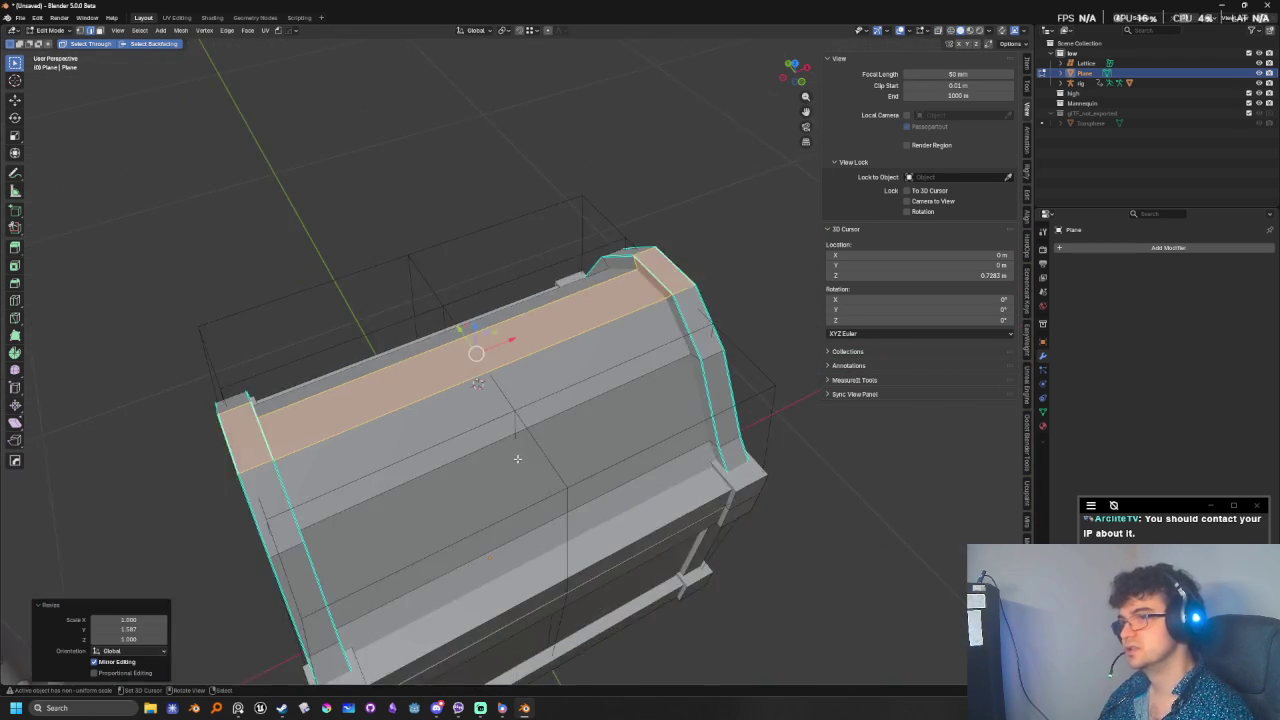
key(alt+a)
- Check the widened chest from the front and leave Edit Mode
scroll(517, 458, down, 5)
middle_drag(517, 458, 474, 476)
key(KP_1)
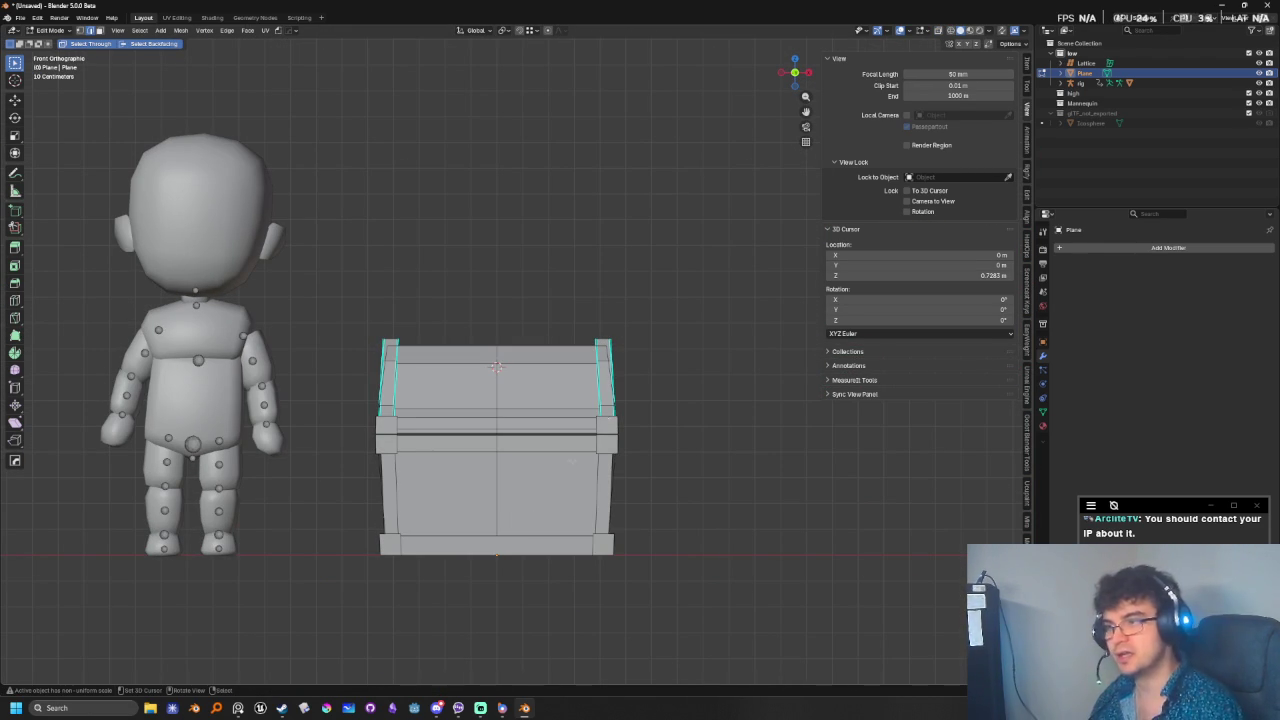
scroll(574, 460, up, 3)
scroll(580, 470, up, 1)
key(alt+z)
key(alt+z)
key(Tab)
mouse_move(590, 490)
middle_down()
mouse_move(634, 523)
mouse_move(677, 529)
mouse_move(615, 545)
mouse_move(626, 517)
mouse_move(654, 557)
mouse_move(780, 486)
middle_up()
- Select the lattice object and delete it, restoring solid shading
click(785, 507)
click(679, 493)
click(686, 493)
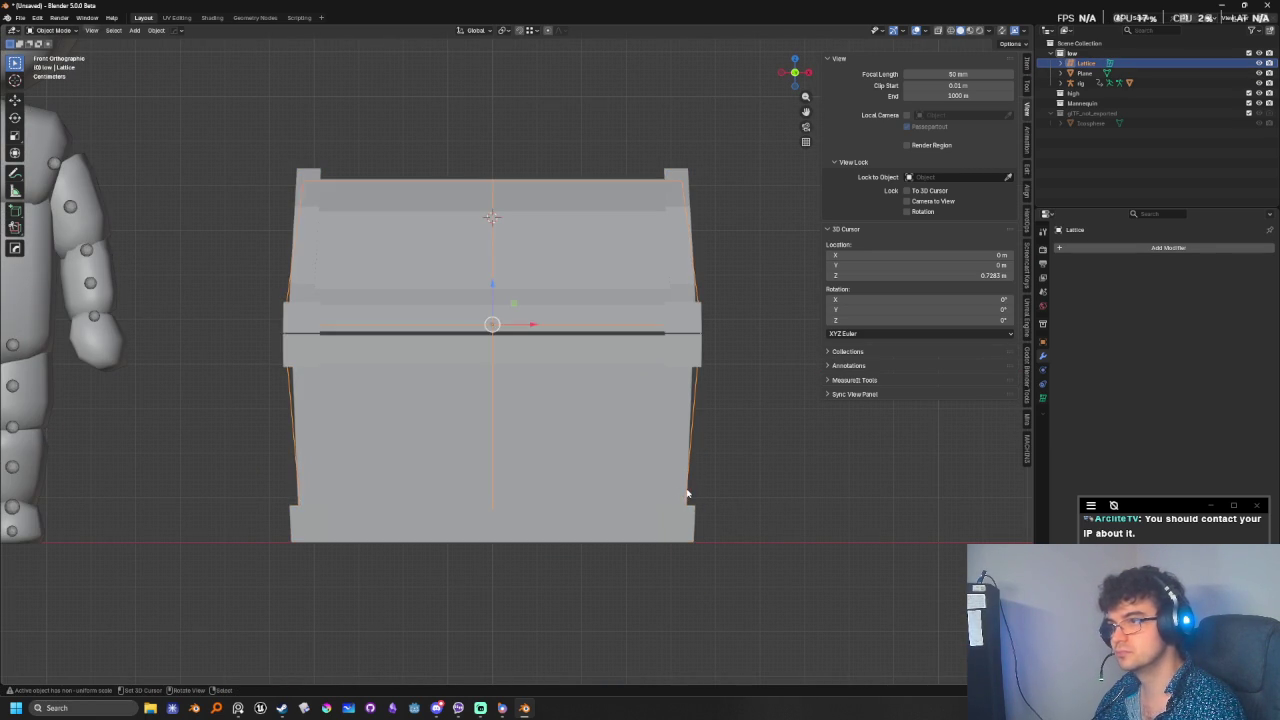
key(shift+z)
key(x)
key(shift+z)
mouse_move(720, 523)
middle_down()
mouse_move(451, 517)
mouse_move(545, 517)
mouse_move(514, 523)
mouse_move(526, 509)
mouse_move(529, 523)
mouse_move(521, 510)
middle_up()
- Return to Front Ortho and bring up the Add > Mesh menu
key(KP_1)
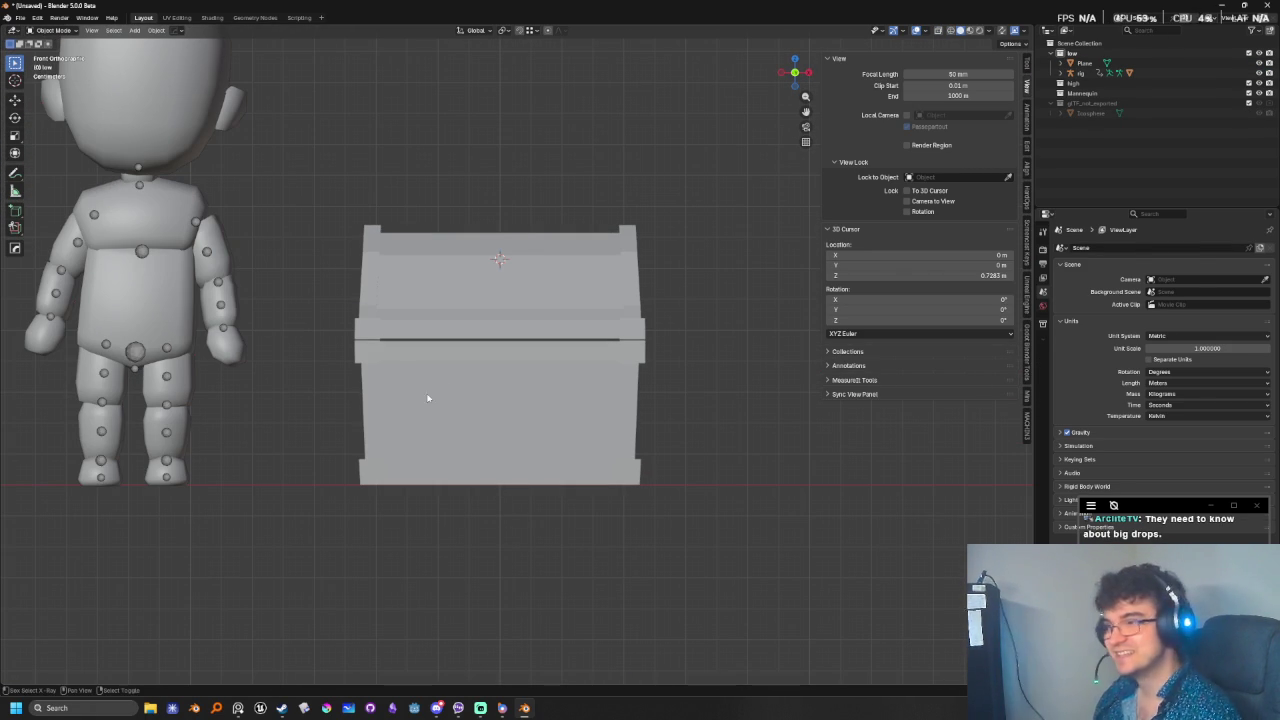
shift+scroll(439, 340, up, 1)
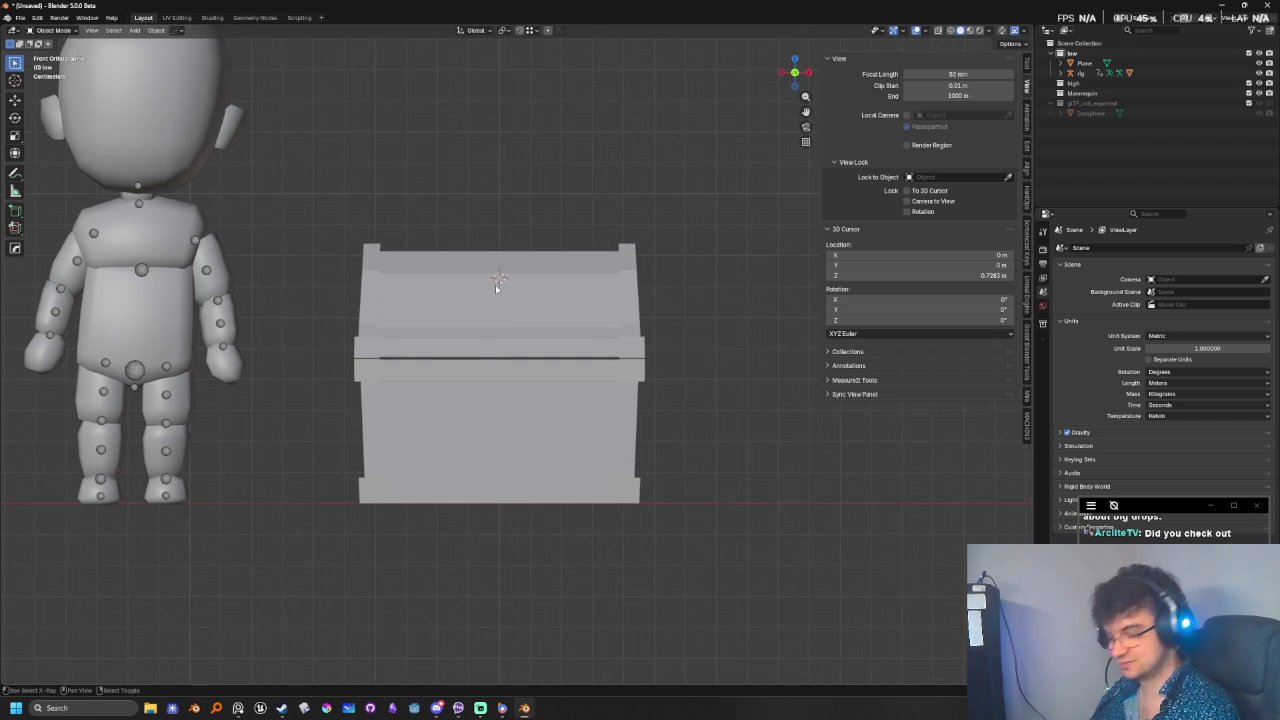
key(KP_1)
scroll(600, 540, up, 2)
key(shift+a)
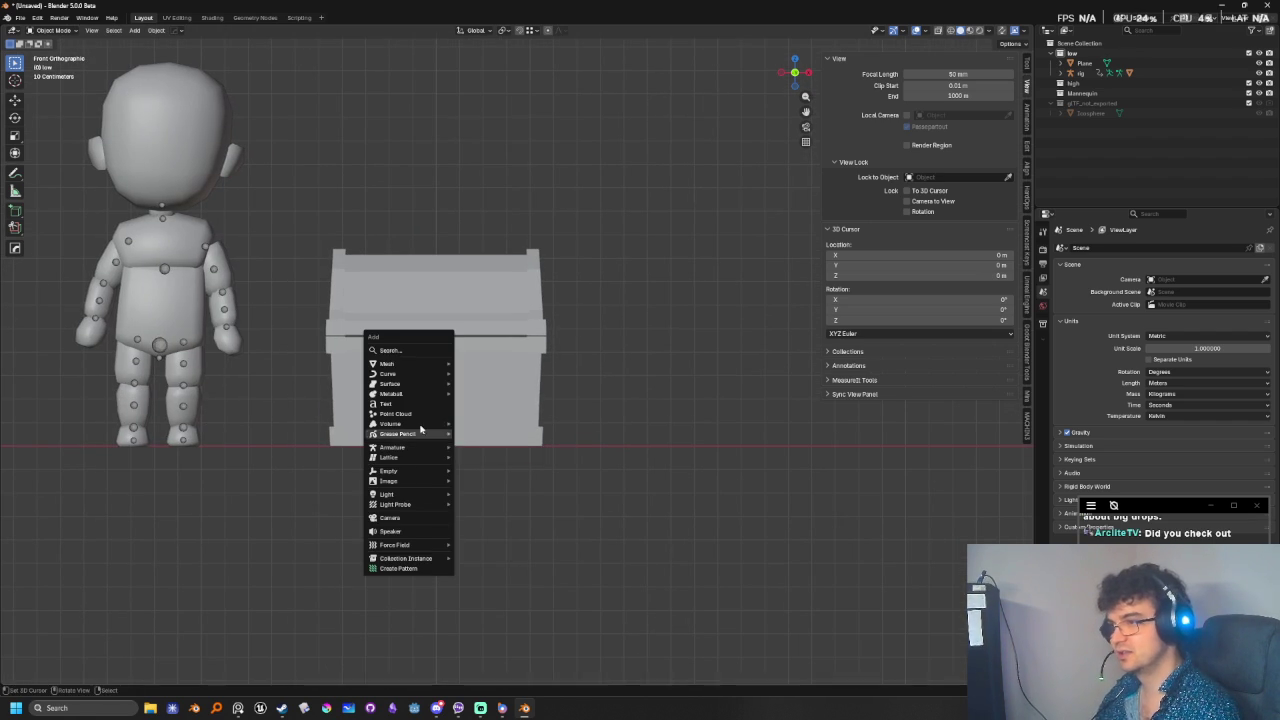
mouse_move(388, 363)
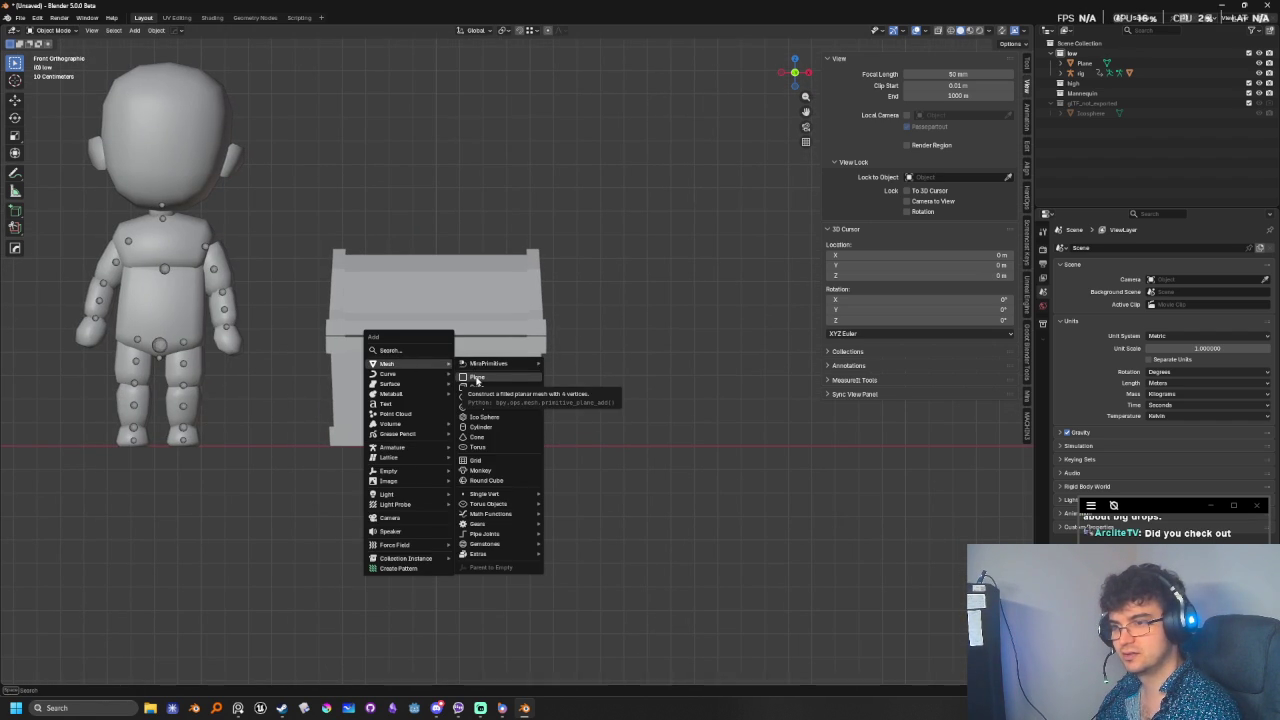
- Add an 8-vertex cylinder and shrink it down to a small size
click(488, 430)
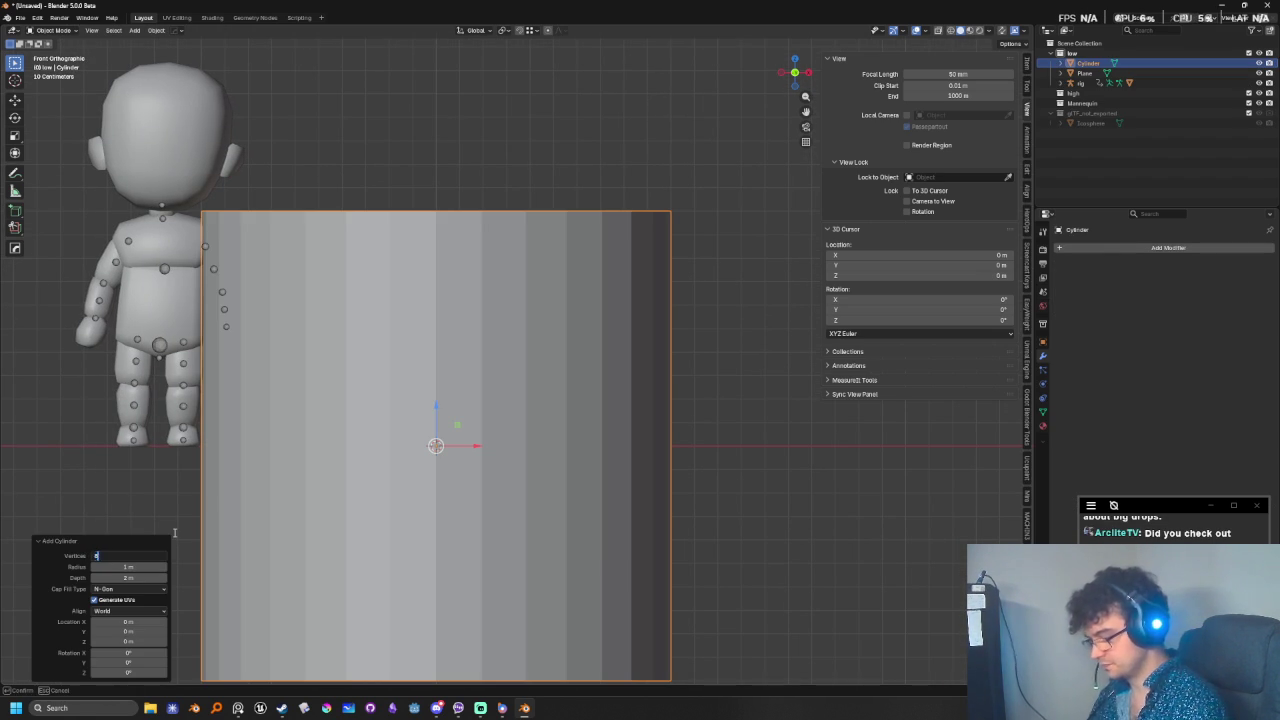
text(8)
key(Return)
key(Tab)
key(s)
click(494, 464)
key(shift+z)
mouse_move(494, 464)
middle_down()
mouse_move(569, 563)
mouse_move(491, 537)
mouse_move(597, 531)
middle_up()
key(s)
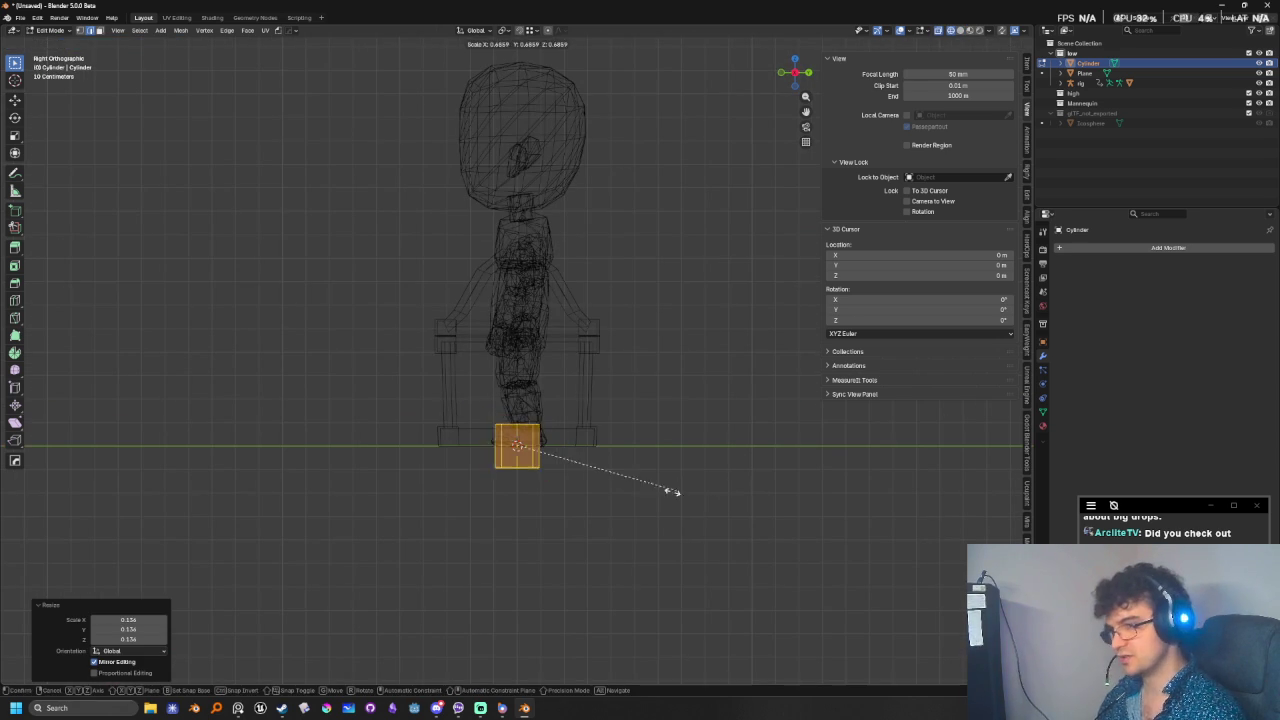
click(598, 479)
mouse_move(597, 477)
middle_down()
mouse_move(523, 514)
mouse_move(540, 540)
mouse_move(559, 560)
mouse_move(728, 520)
mouse_move(646, 537)
middle_up()
- Raise the cylinder and rotate it 90° to lie horizontally
key(g)
click(630, 448)
key(r)
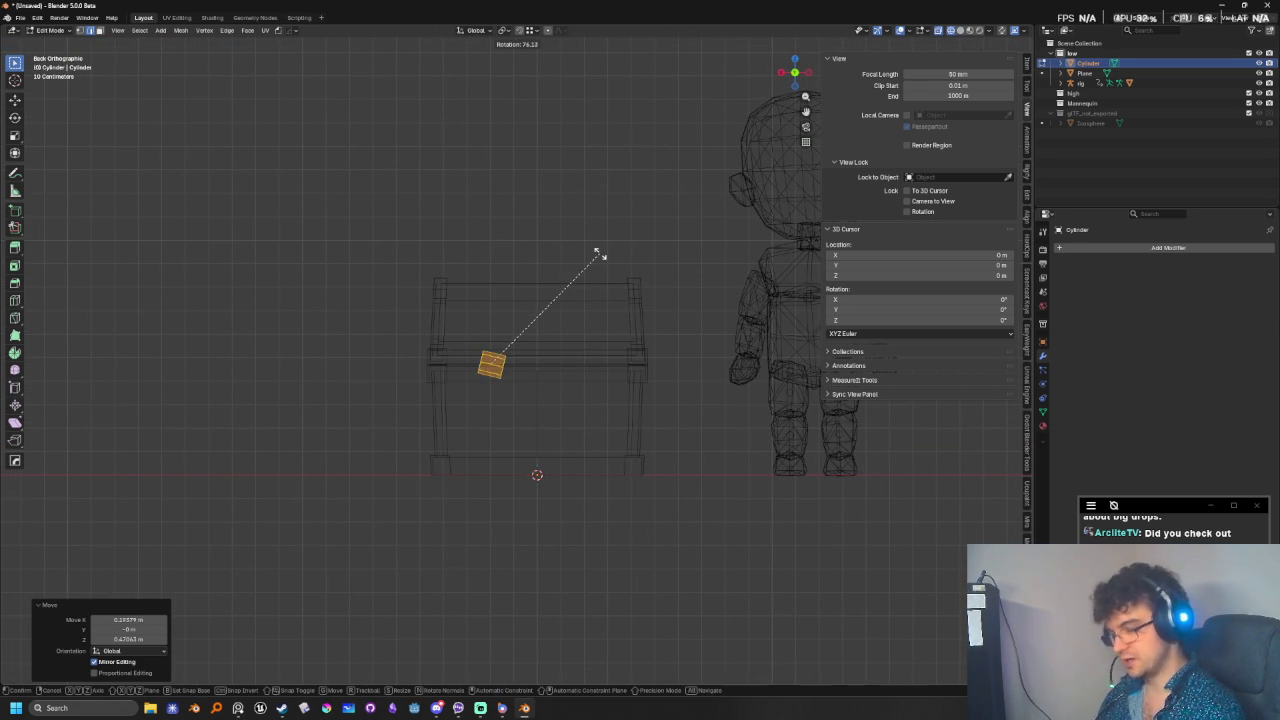
key(Return)
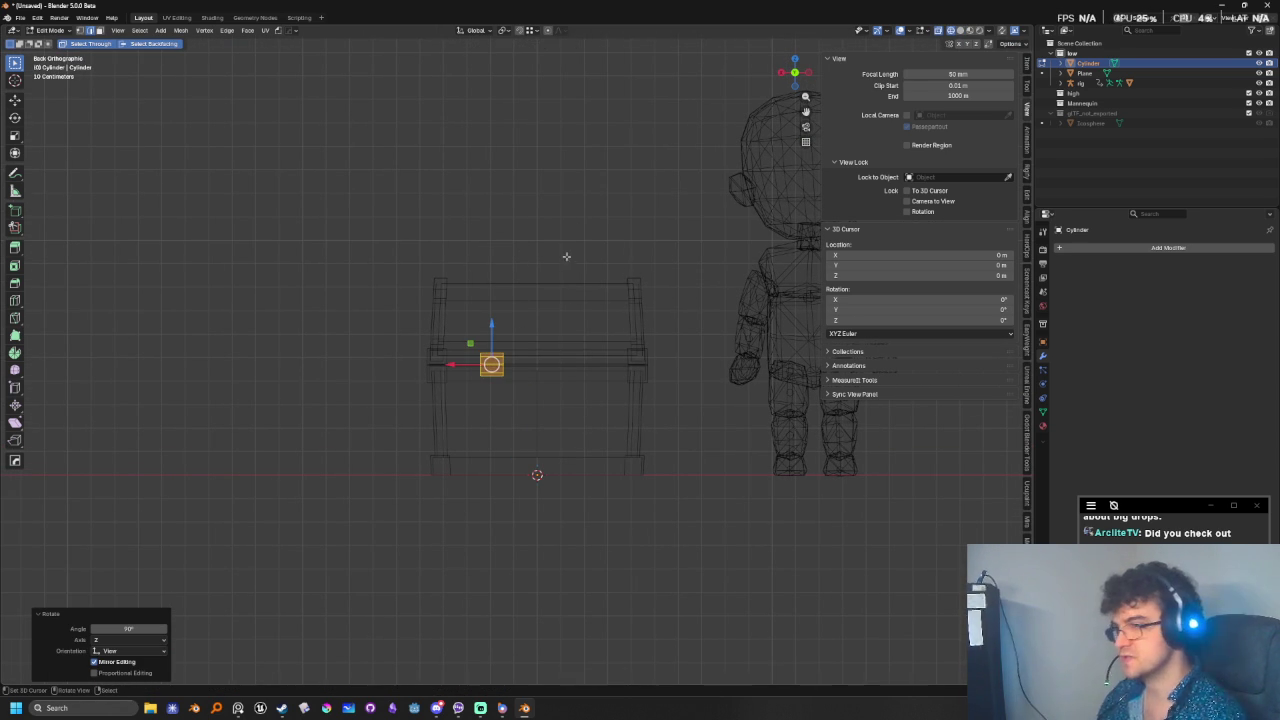
scroll(646, 409, up, 5)
scroll(491, 457, up, 3)
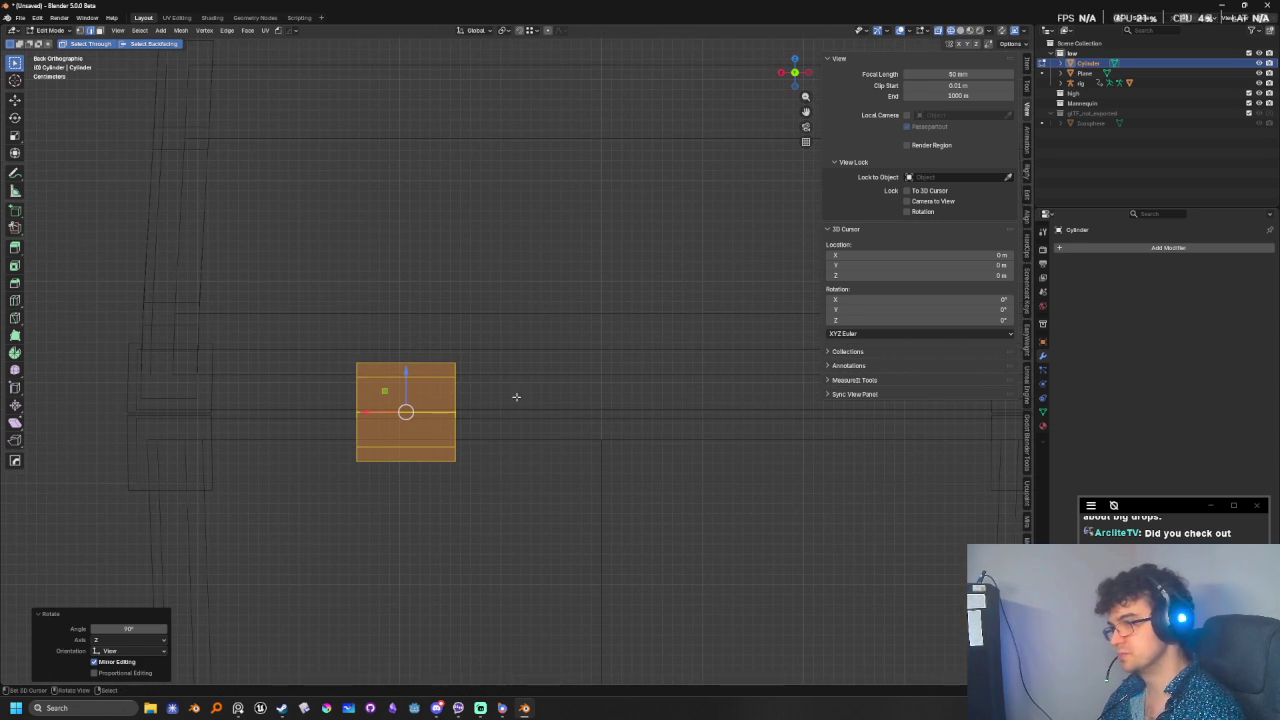
- Stretch the cylinder along the X axis into a long pin
key(s)
key(x)
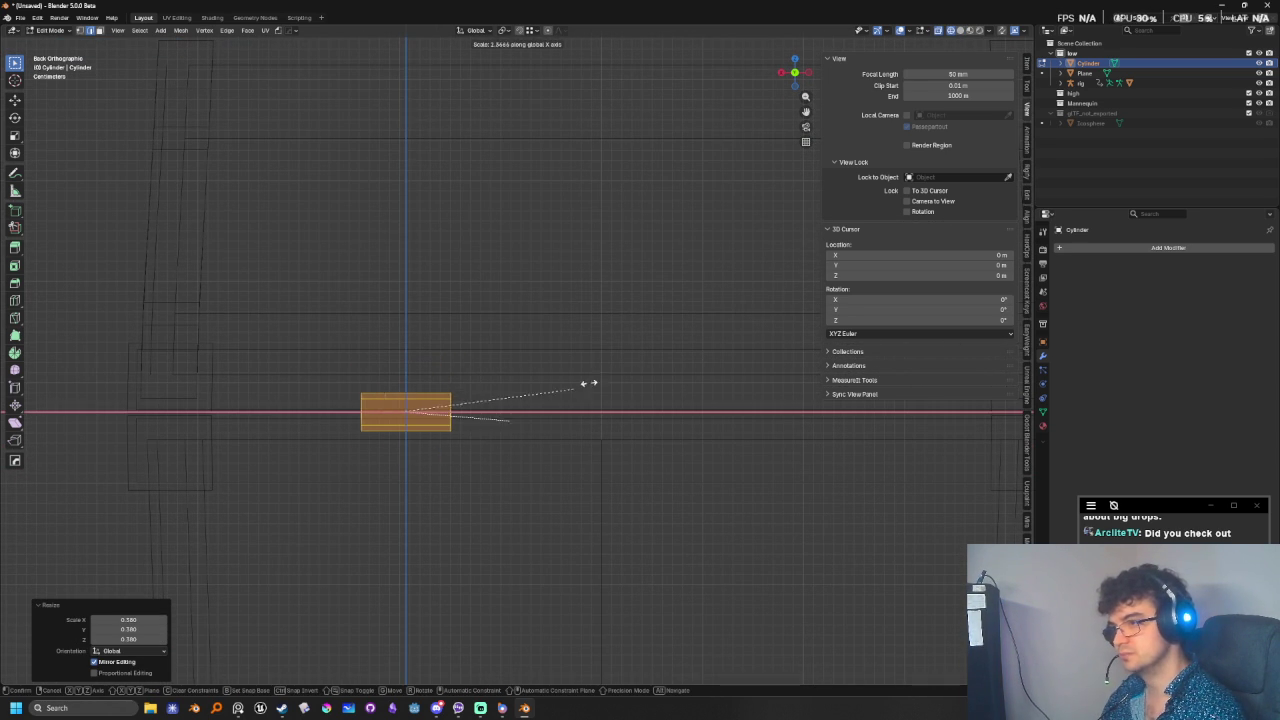
click(575, 378)
key(alt+z)
scroll(470, 400, down, 3)
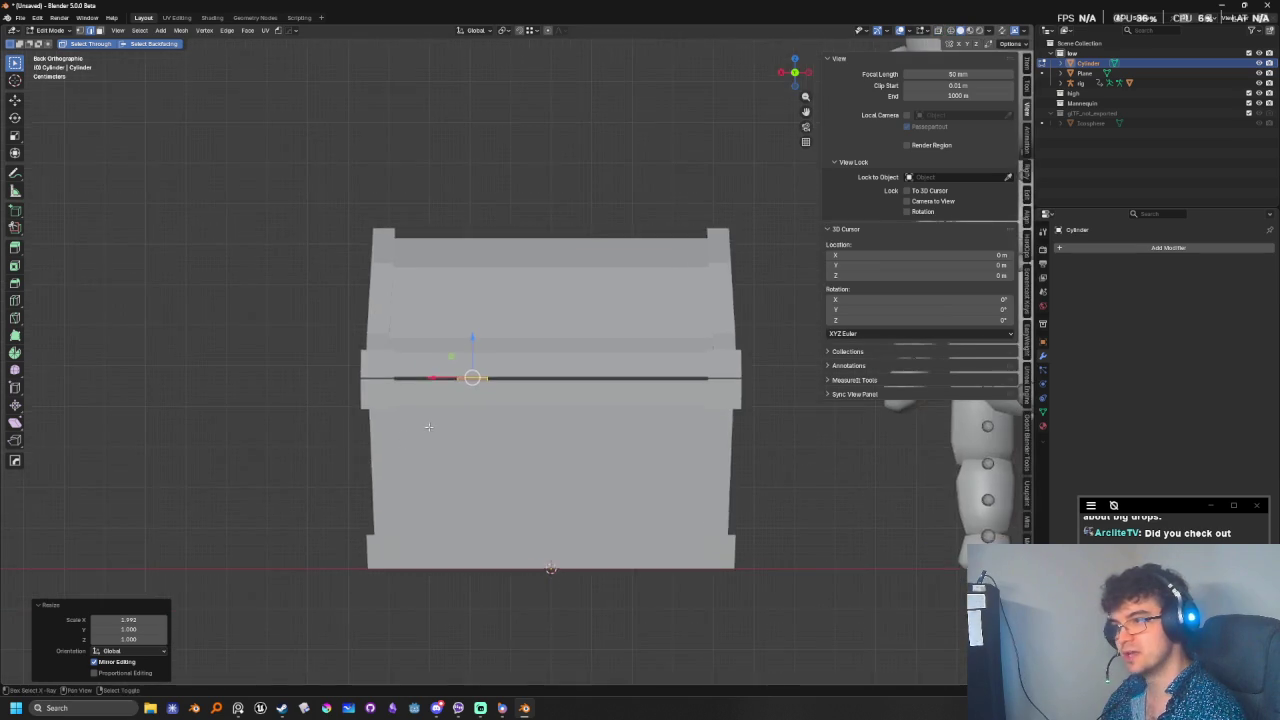
middle_drag(470, 400, 466, 413)
- Move the pin along Y to the lid seam at the chest's back
key(g)
key(y)
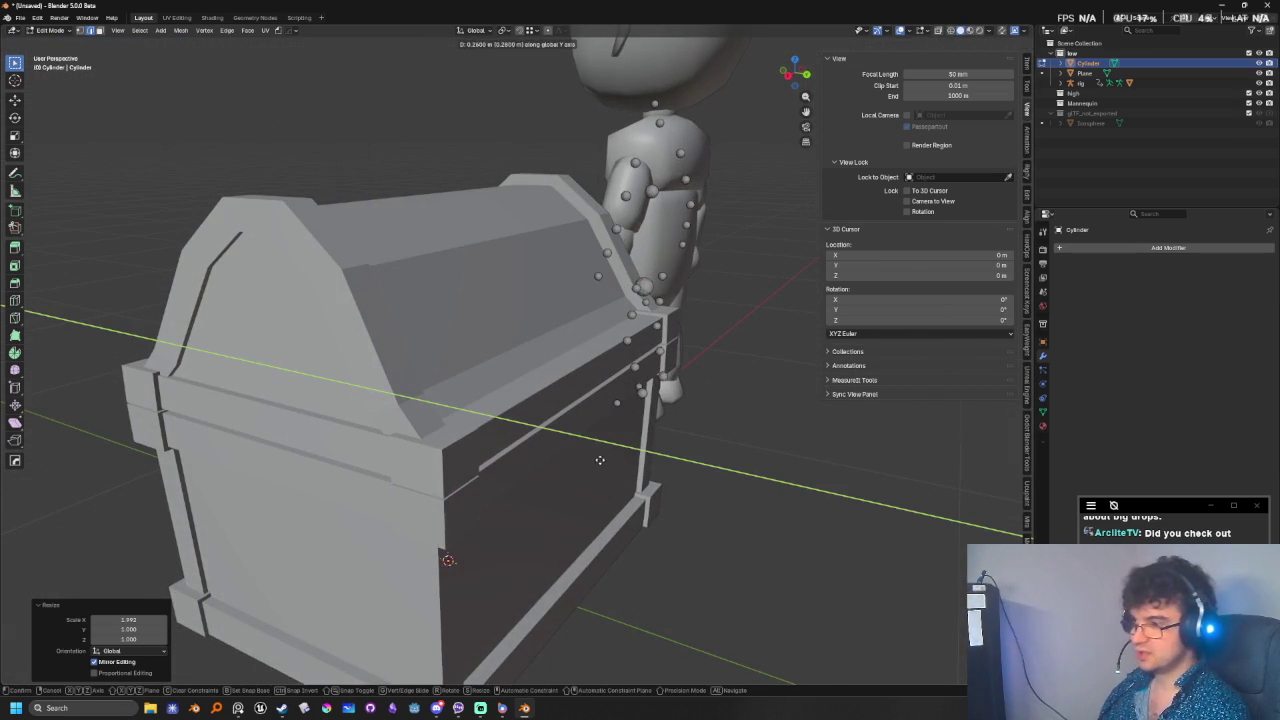
click(533, 433)
mouse_move(533, 433)
middle_down()
mouse_move(501, 503)
mouse_move(690, 527)
middle_up()
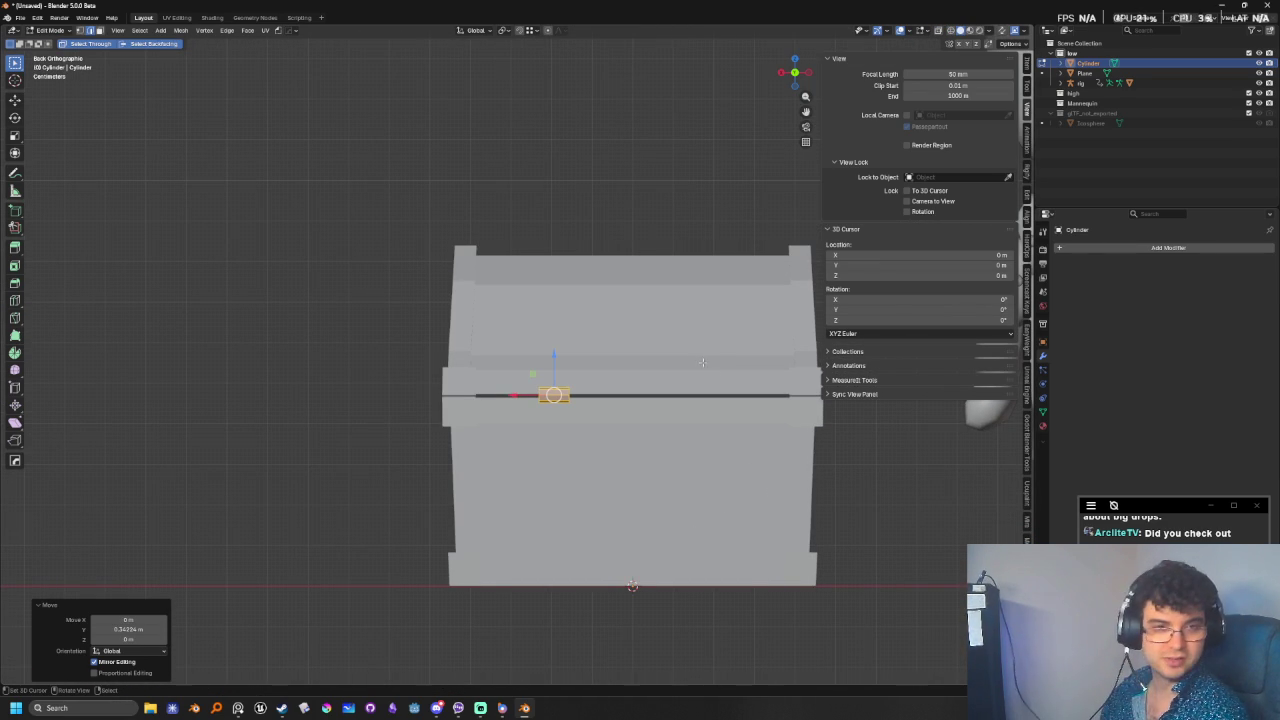
key(shift+h)
- Confirm the mirror to create a second hinge and inspect it from the right side
click(568, 588)
mouse_move(657, 537)
shift+middle_down()
mouse_move(523, 586)
mouse_move(586, 394)
mouse_move(642, 458)
mouse_move(457, 428)
shift+middle_up()
scroll(473, 426, up, 3)
scroll(473, 426, up, 2)
scroll(311, 418, up, 2)
scroll(318, 430, up, 1)
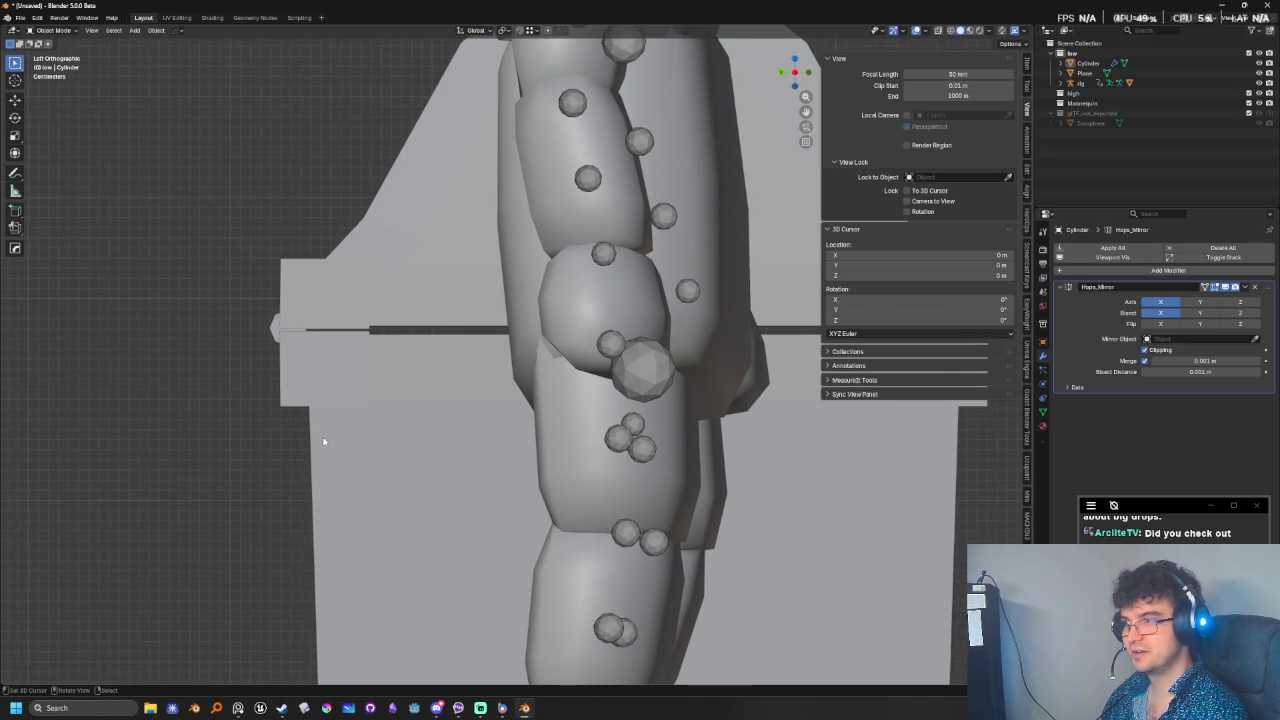
mouse_move(268, 334)
middle_down()
mouse_move(357, 357)
mouse_move(469, 346)
middle_up()
key(KP_3)
scroll(620, 360, up, 1)
- Select the hinge cylinder and edit its mesh in X-ray view
key(Tab)
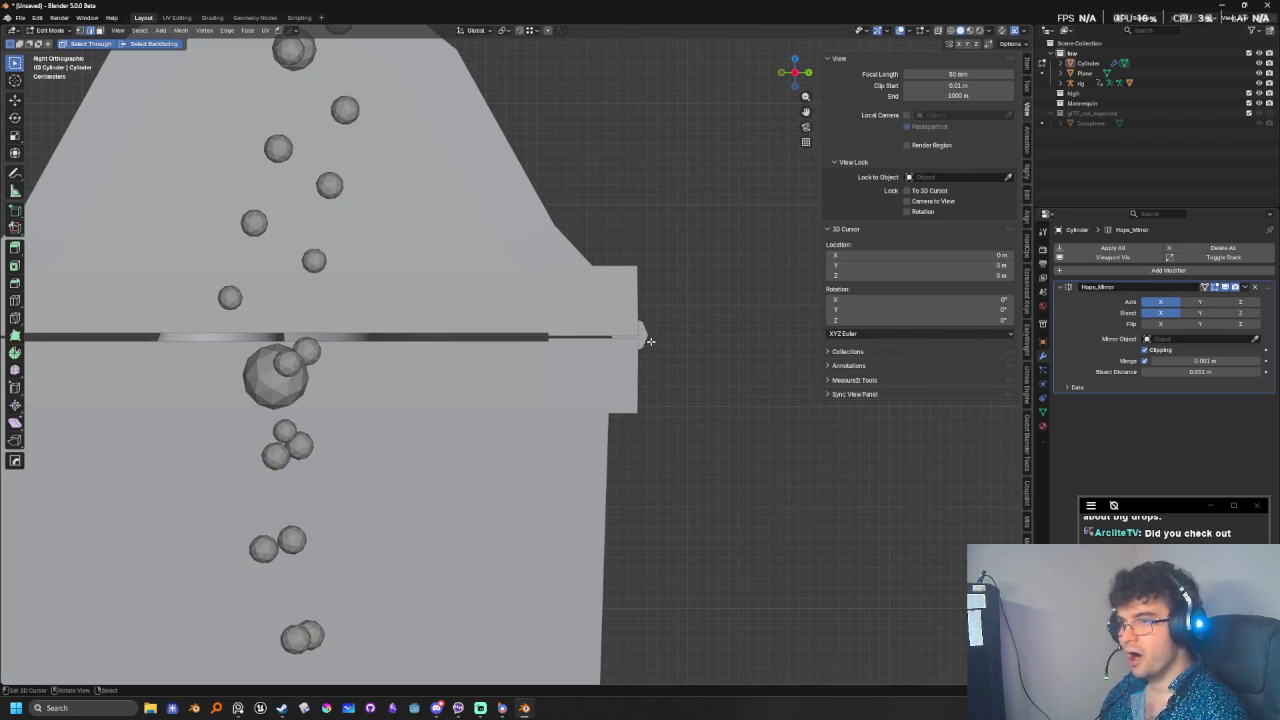
key(Tab)
click(645, 341)
key(Tab)
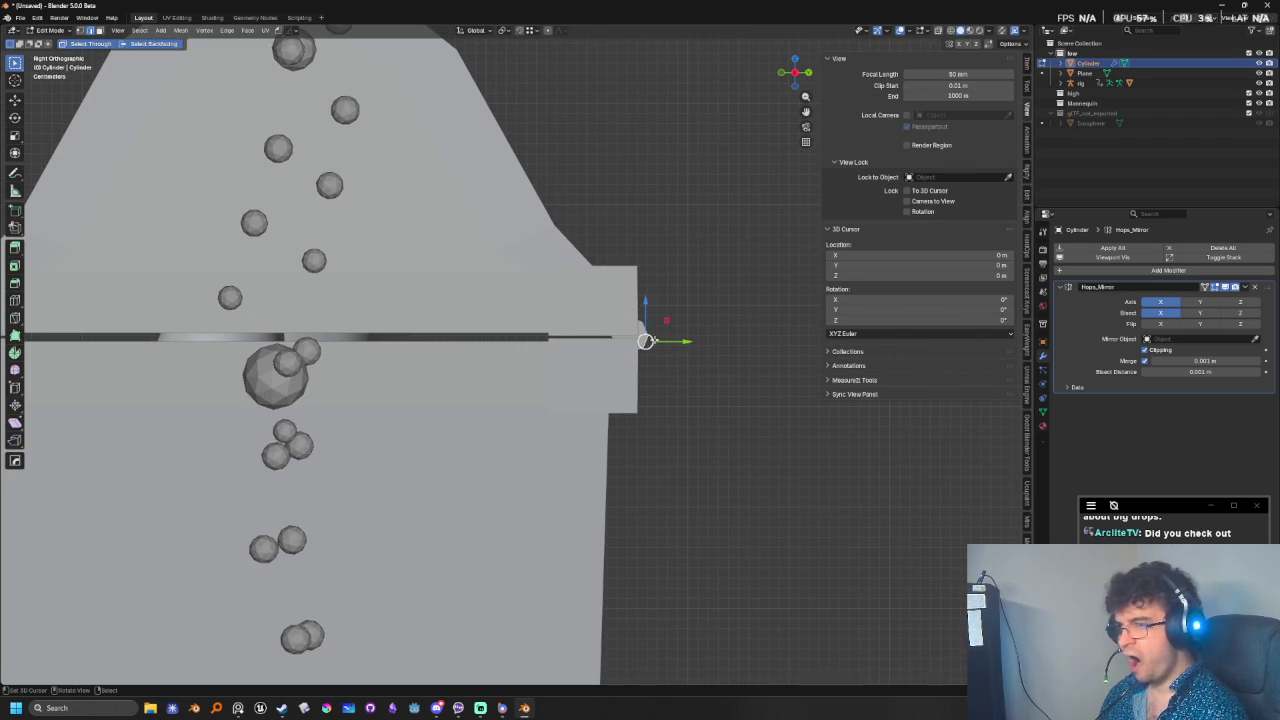
key(alt+z)
scroll(640, 390, up, 2)
scroll(560, 430, up, 2)
scroll(510, 410, up, 3)
- Nudge the hinge cylinder along the Y axis
key(g)
key(y)
click(531, 263)
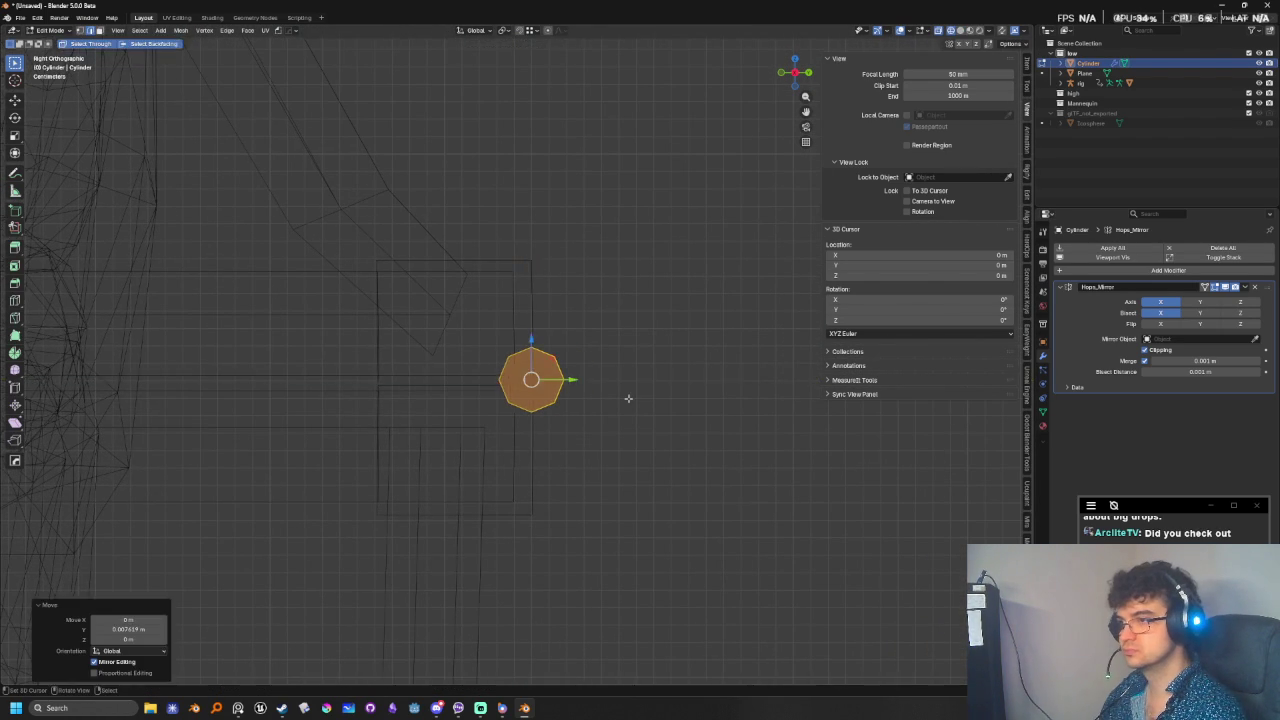
key(alt+z)
scroll(627, 416, down, 5)
key(Tab)
- Inspect the hinges in perspective and apply the mirror modifier permanently
mouse_move(474, 471)
middle_down()
mouse_move(326, 409)
mouse_move(474, 449)
mouse_move(563, 409)
middle_up()
key(Tab)
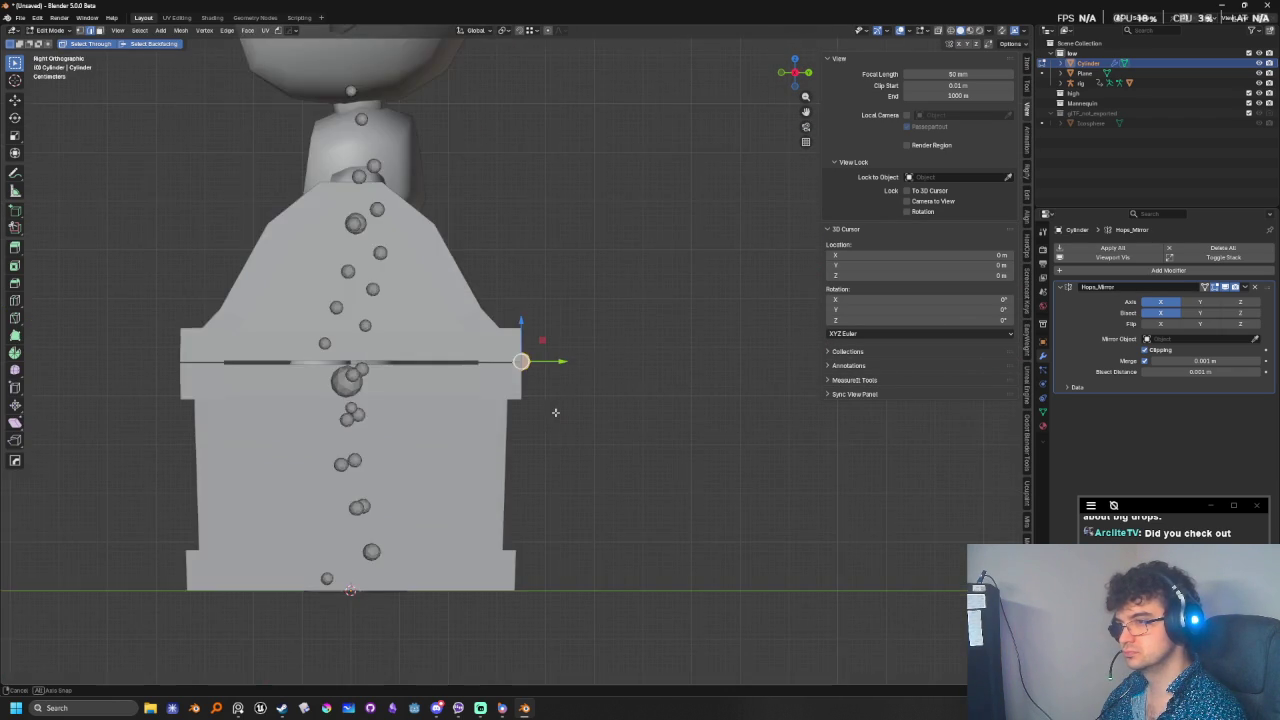
scroll(563, 409, up, 1)
scroll(646, 429, up, 6)
scroll(646, 429, up, 5)
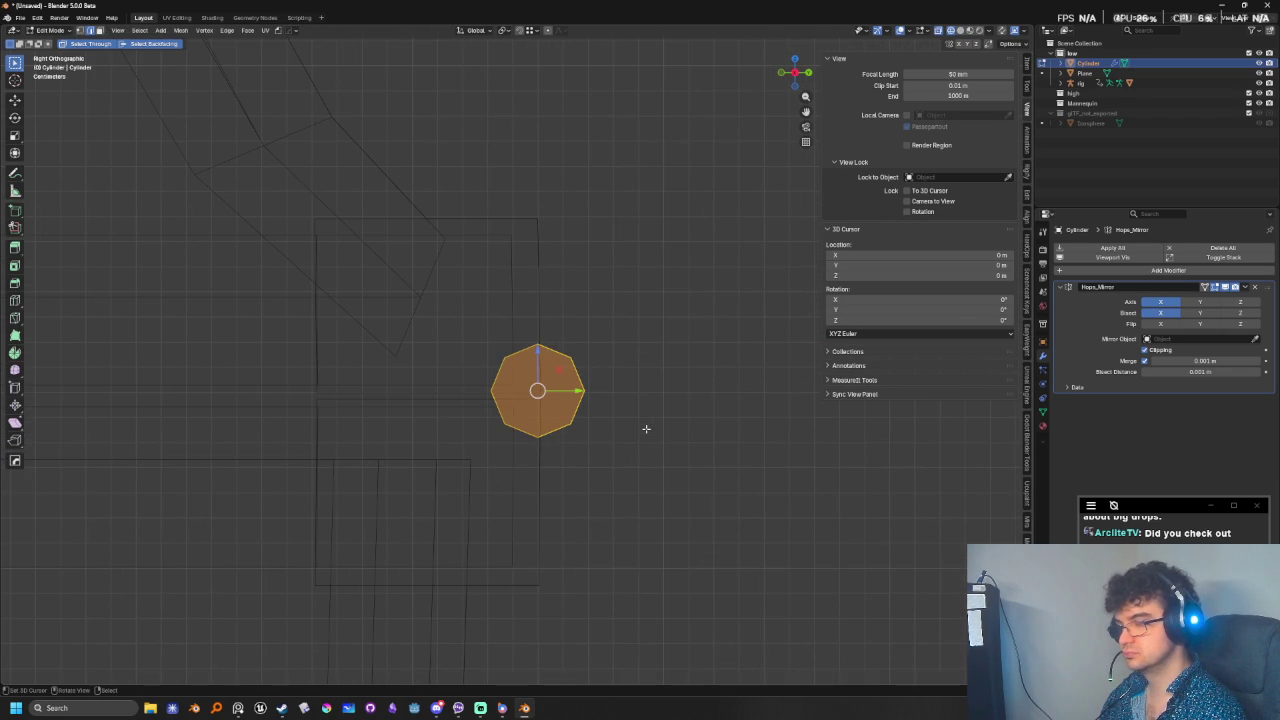
key(Tab)
scroll(646, 434, down, 10)
mouse_move(646, 434)
middle_down()
mouse_move(551, 457)
mouse_move(946, 419)
middle_up()
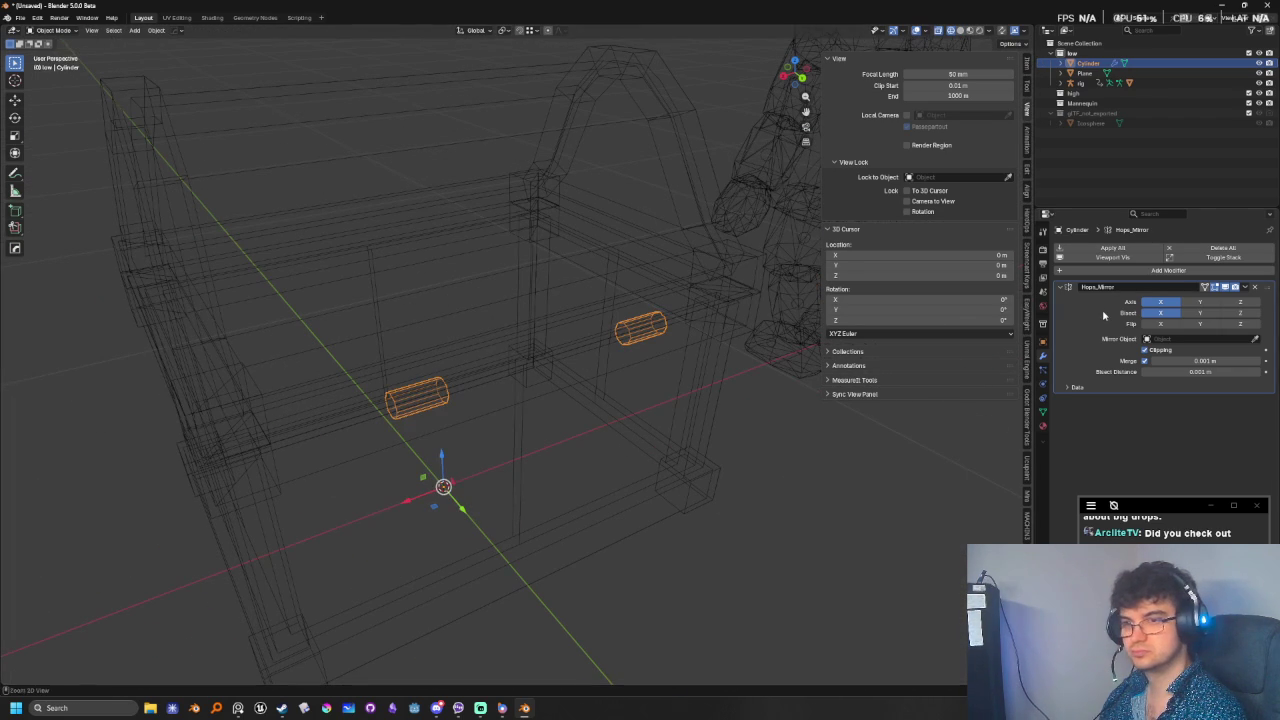
key(ctrl+a)
- Snap the 3D cursor between the hinges and set the object's origin there
key(Tab)
key(shift+s)
key(Tab)
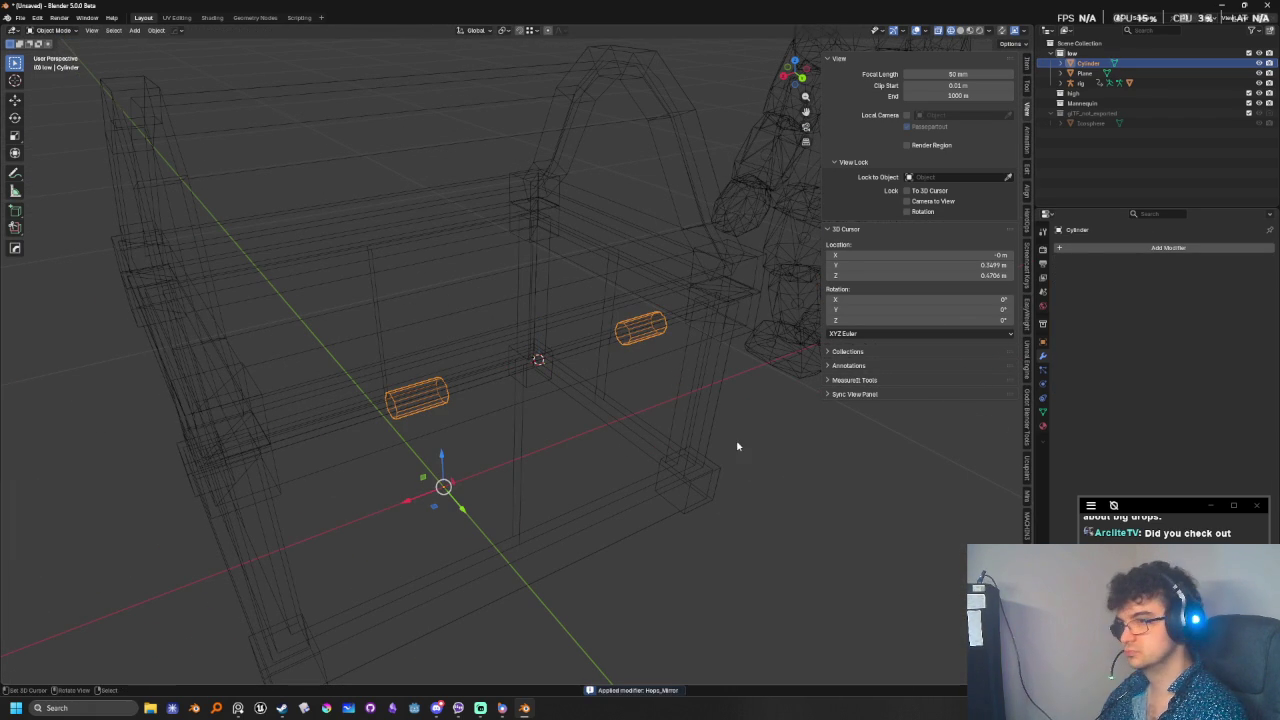
right_click(690, 370)
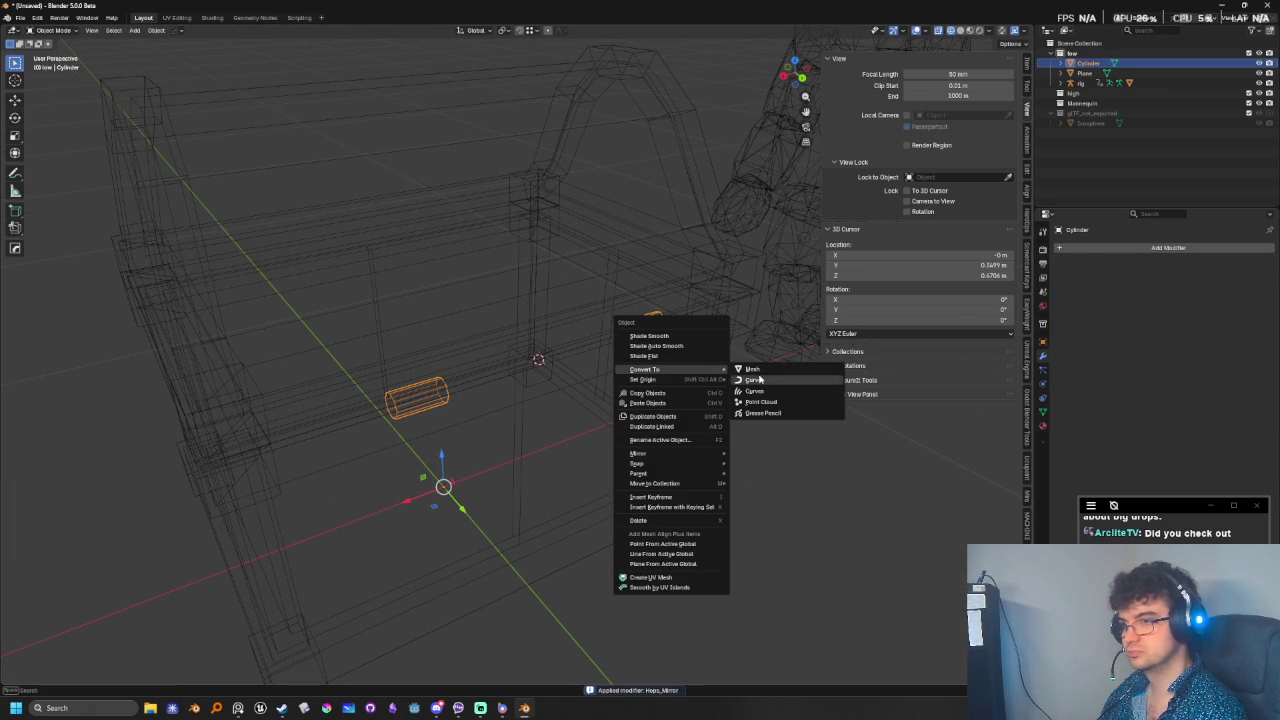
mouse_move(645, 379)
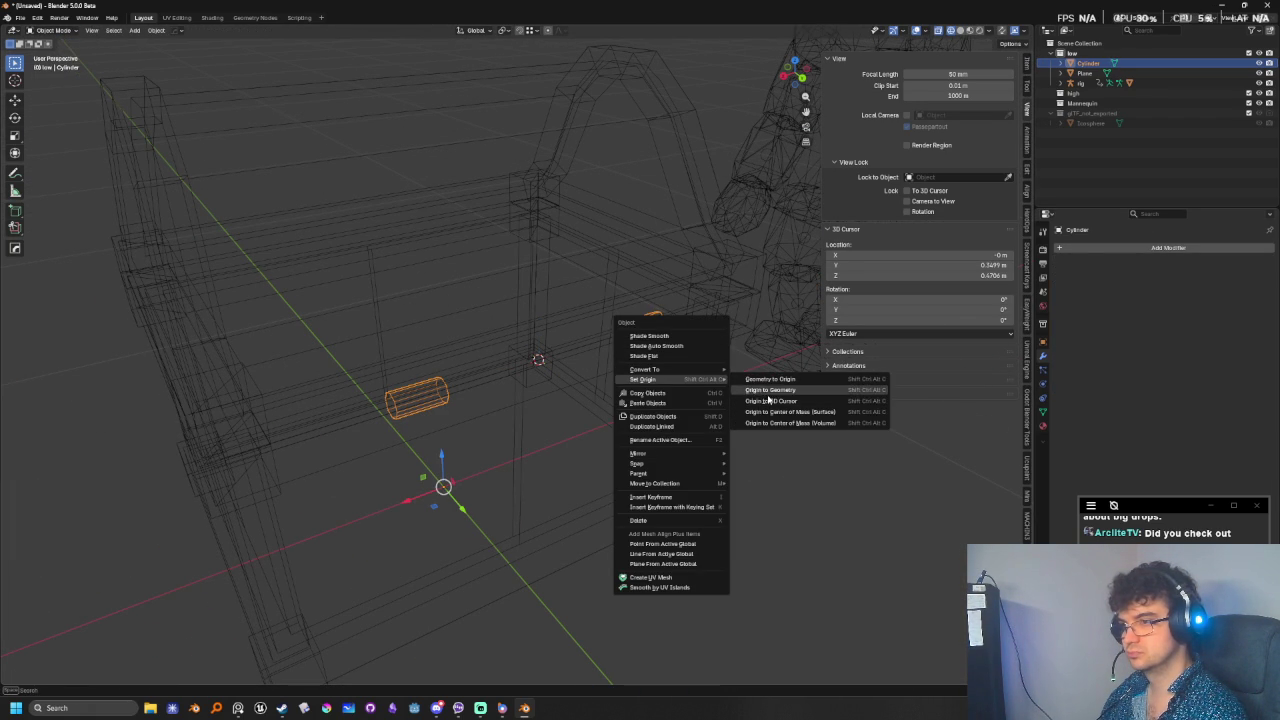
click(769, 401)
middle_drag(769, 401, 578, 467)
key(shift+z)
- Select the chest's Plane object and enter its Edit Mode
scroll(578, 467, up, 5)
click(420, 329)
key(Tab)
scroll(395, 393, down, 3)
mouse_move(395, 393)
middle_down()
mouse_move(441, 383)
mouse_move(157, 137)
middle_up()
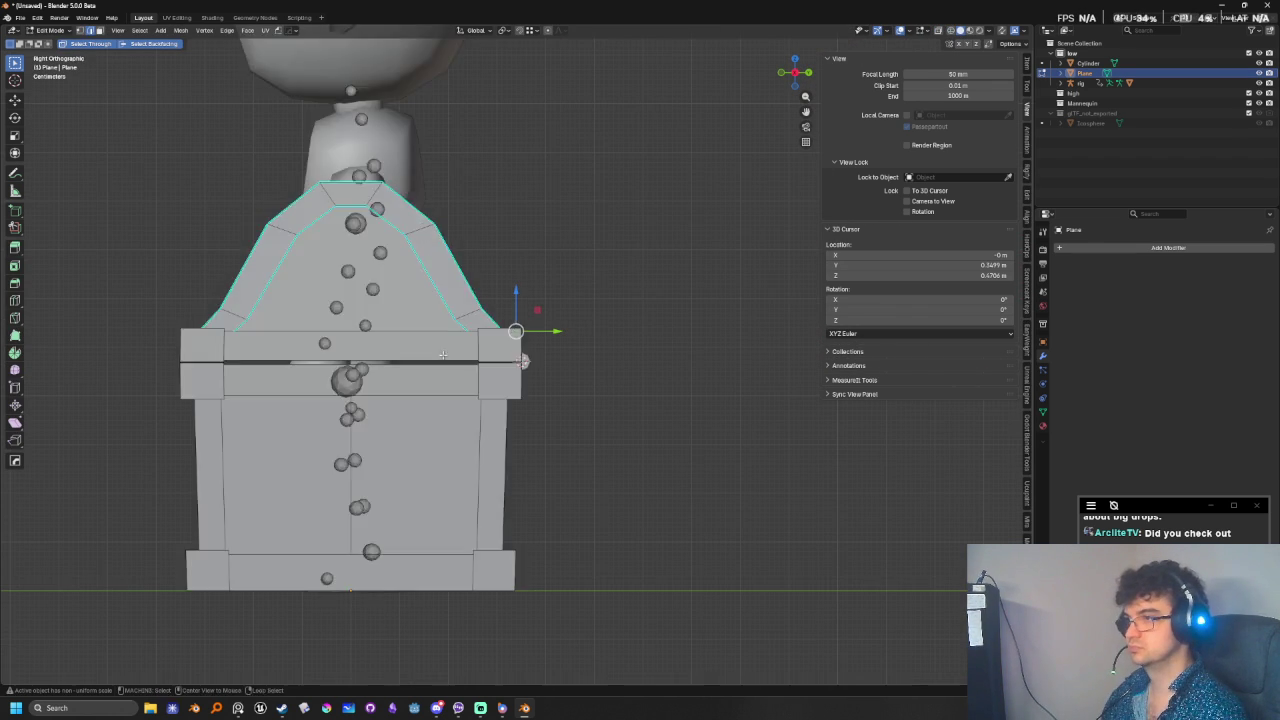
- Select the whole connected chest lid geometry with box select and Ctrl+L
key(alt+z)
mouse_move(80, 120)
mouse_down()
mouse_move(652, 332)
mouse_move(639, 341)
mouse_move(646, 332)
mouse_up()
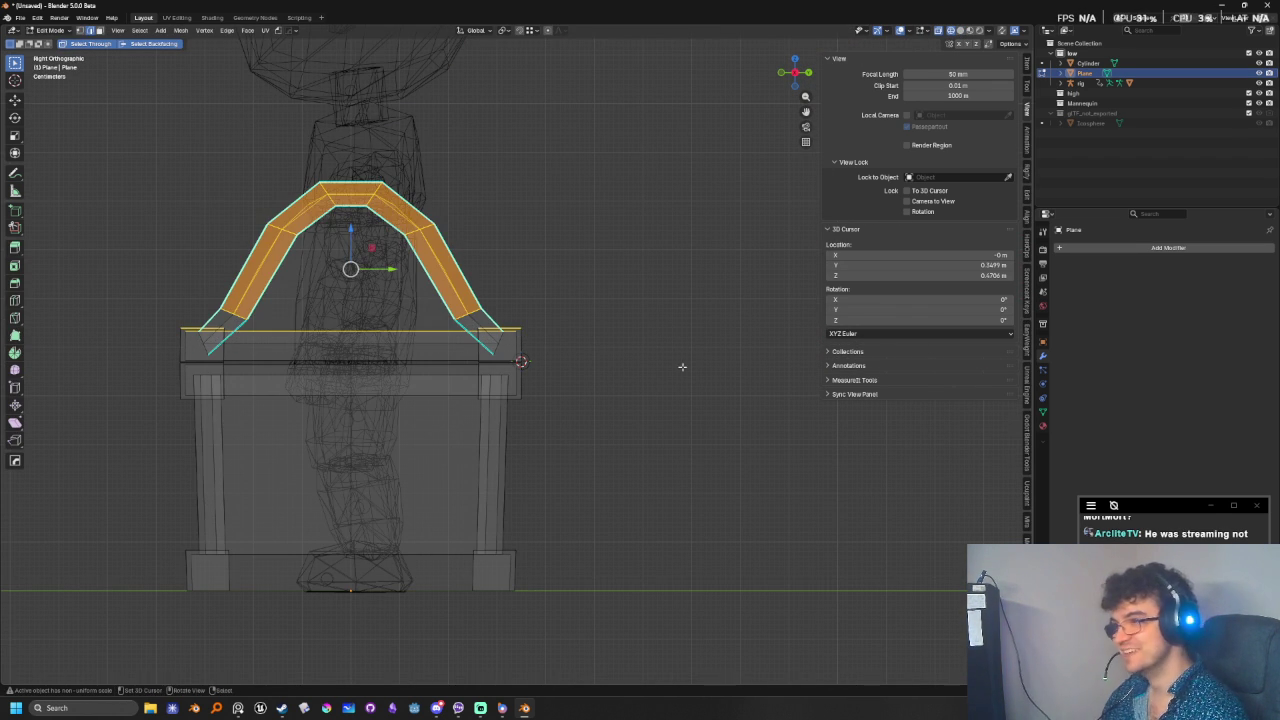
key(ctrl+l)
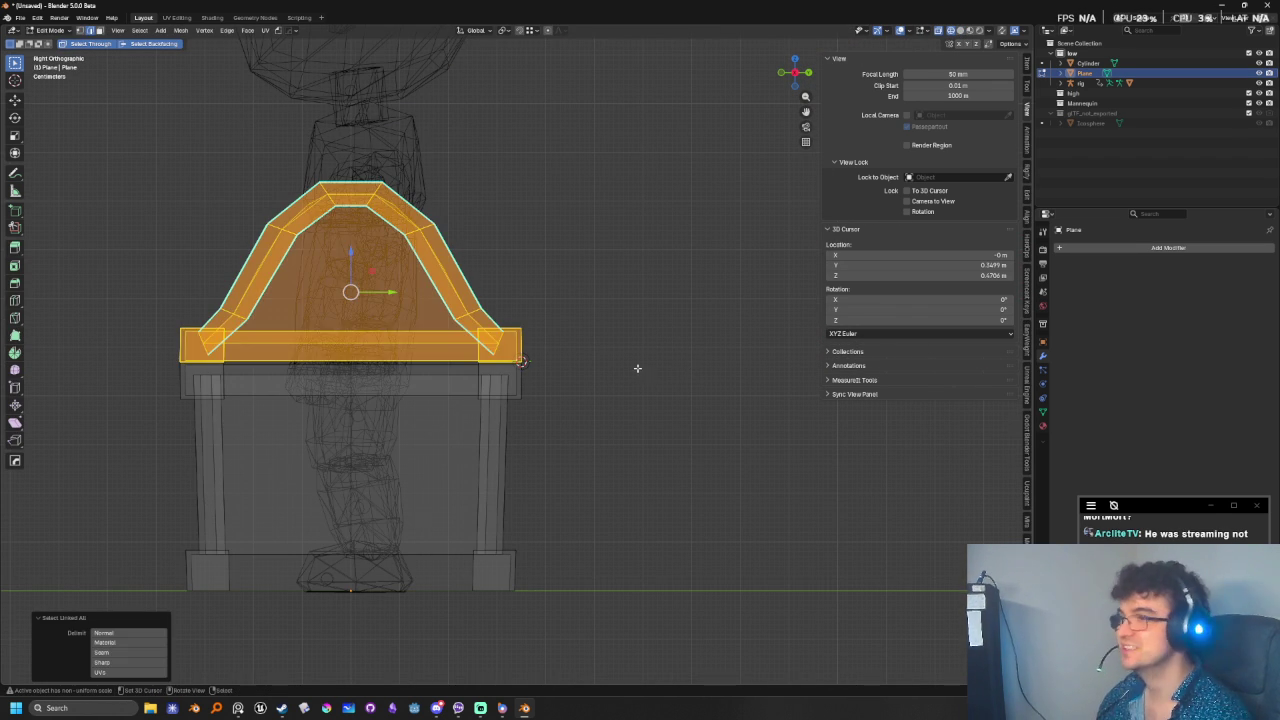
key(alt+z)
scroll(666, 336, up, 5)
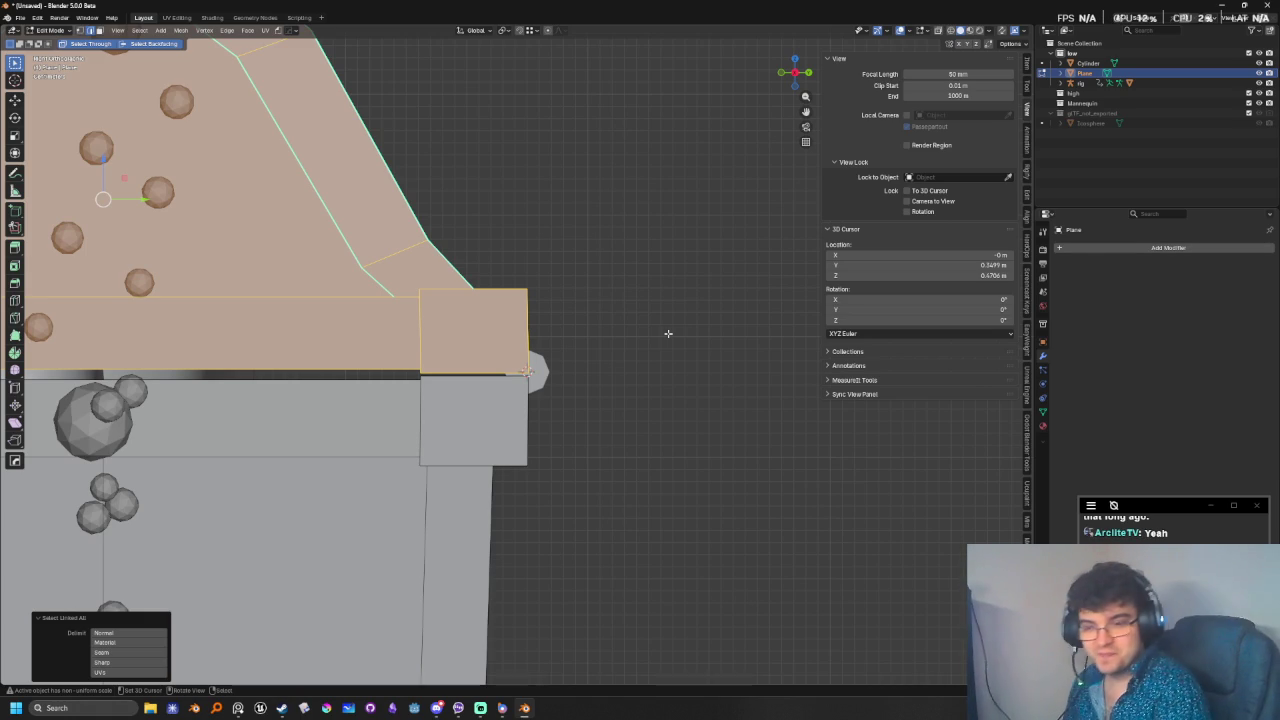
scroll(680, 320, down, 2)
shift+middle_drag(600, 466, 705, 440)
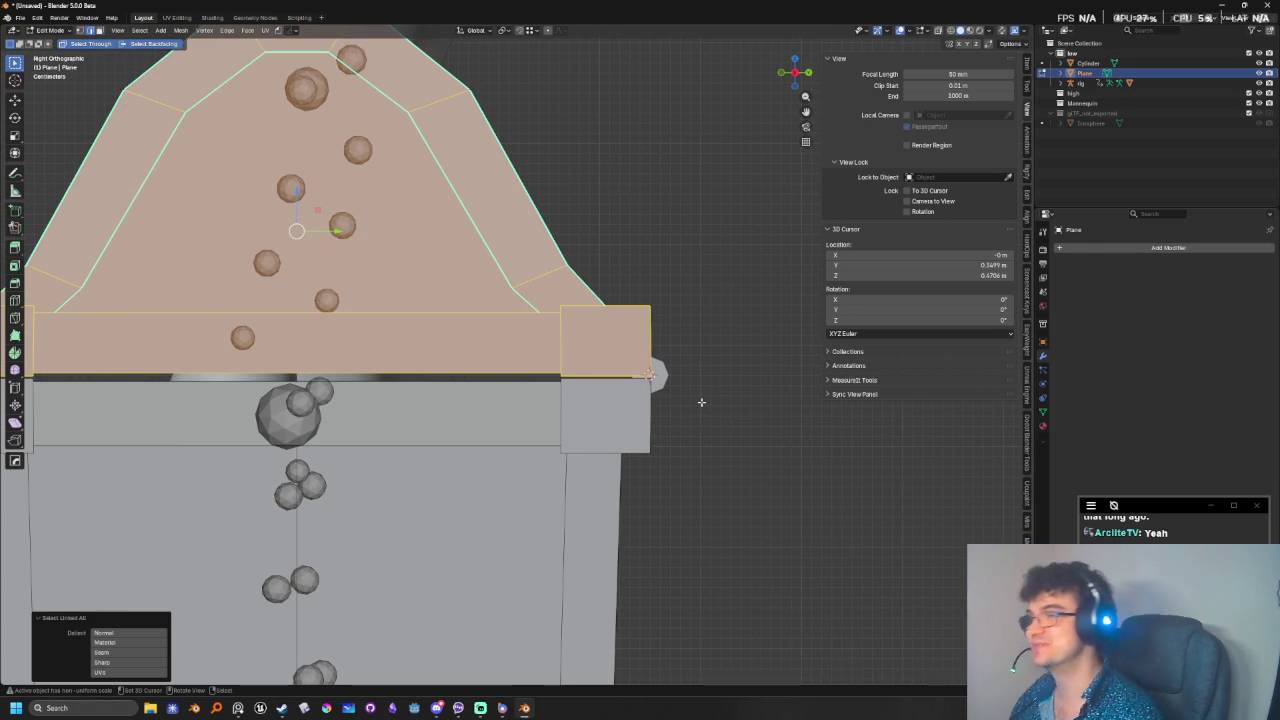
key(Tab)
key(Tab)
- Separate the lid as Plane.001 and join it with the hinge Cylinder
key(p)
click(697, 404)
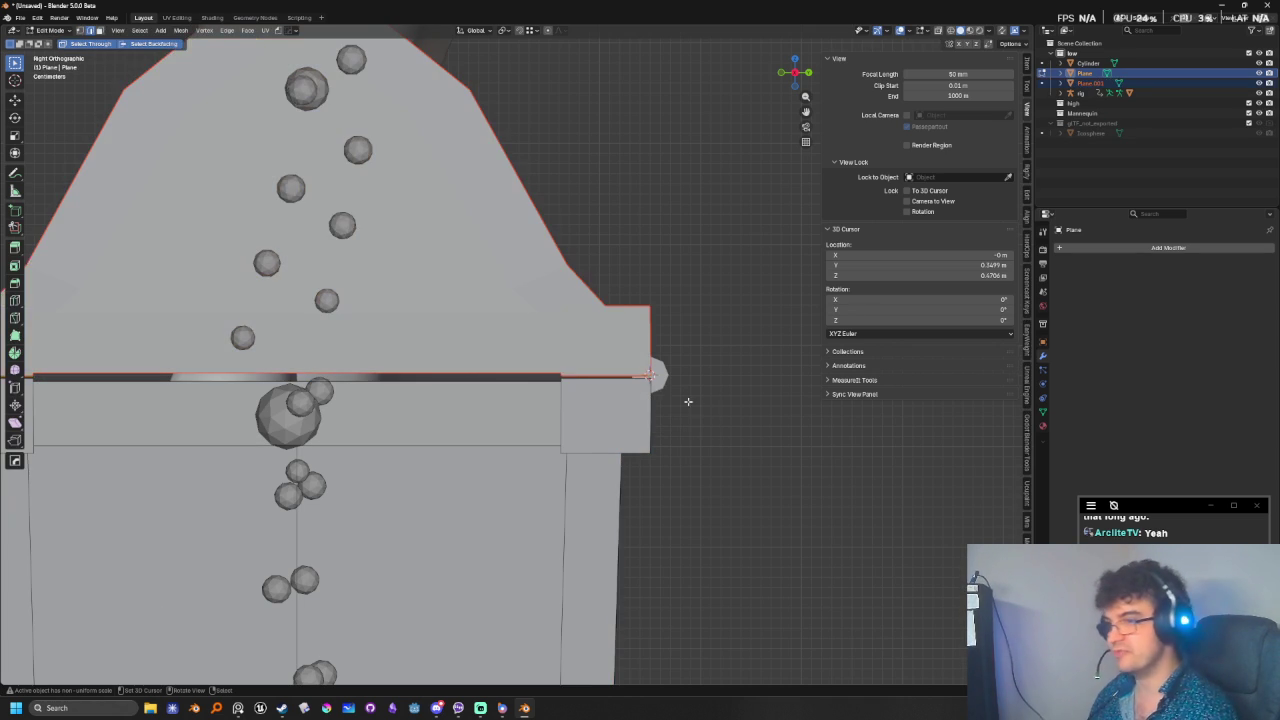
key(Tab)
click(655, 377)
shift+click(657, 380)
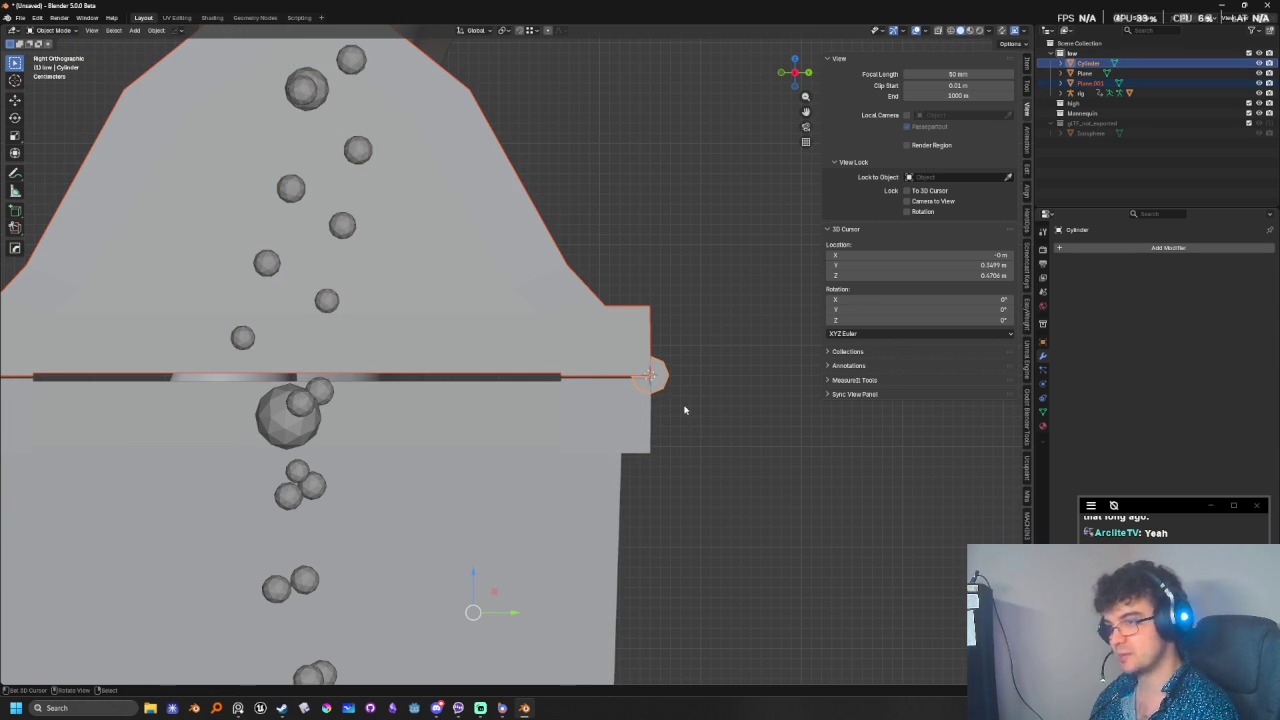
key(ctrl+j)
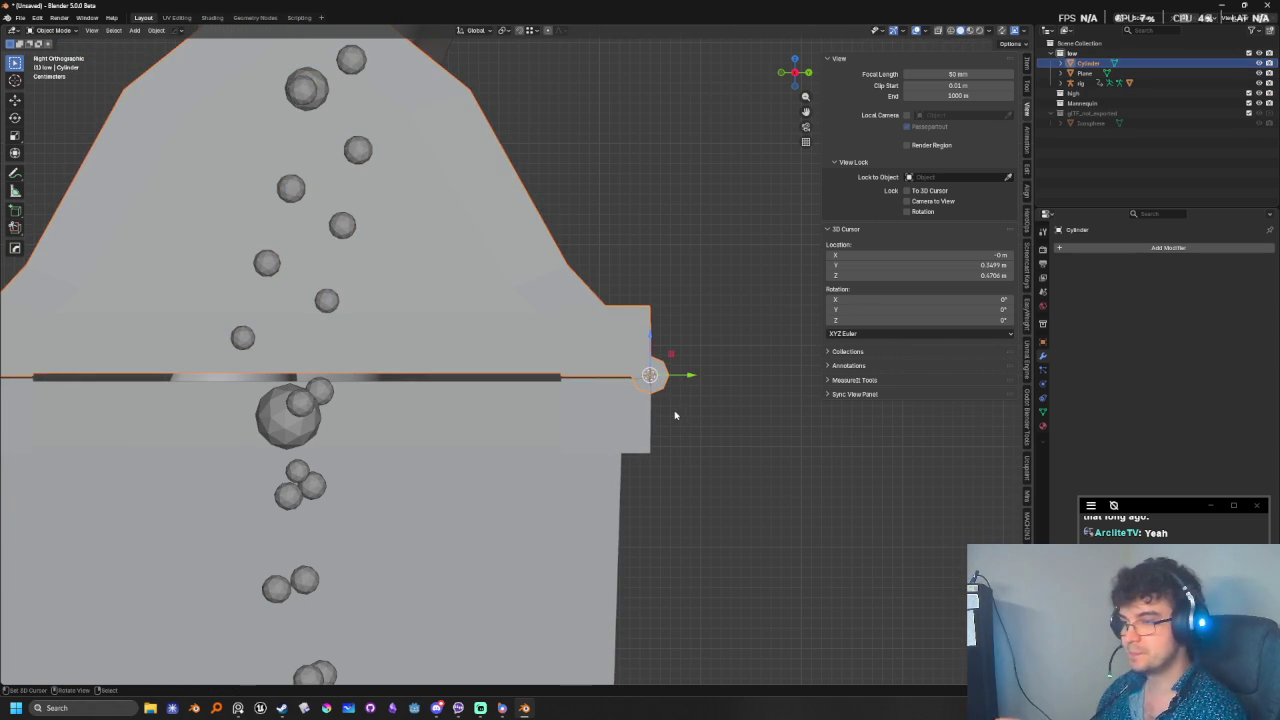
- Test-swing the lid on X, leave it closed, and reframe from the front
middle_drag(675, 415, 614, 398)
key(r)
key(x)
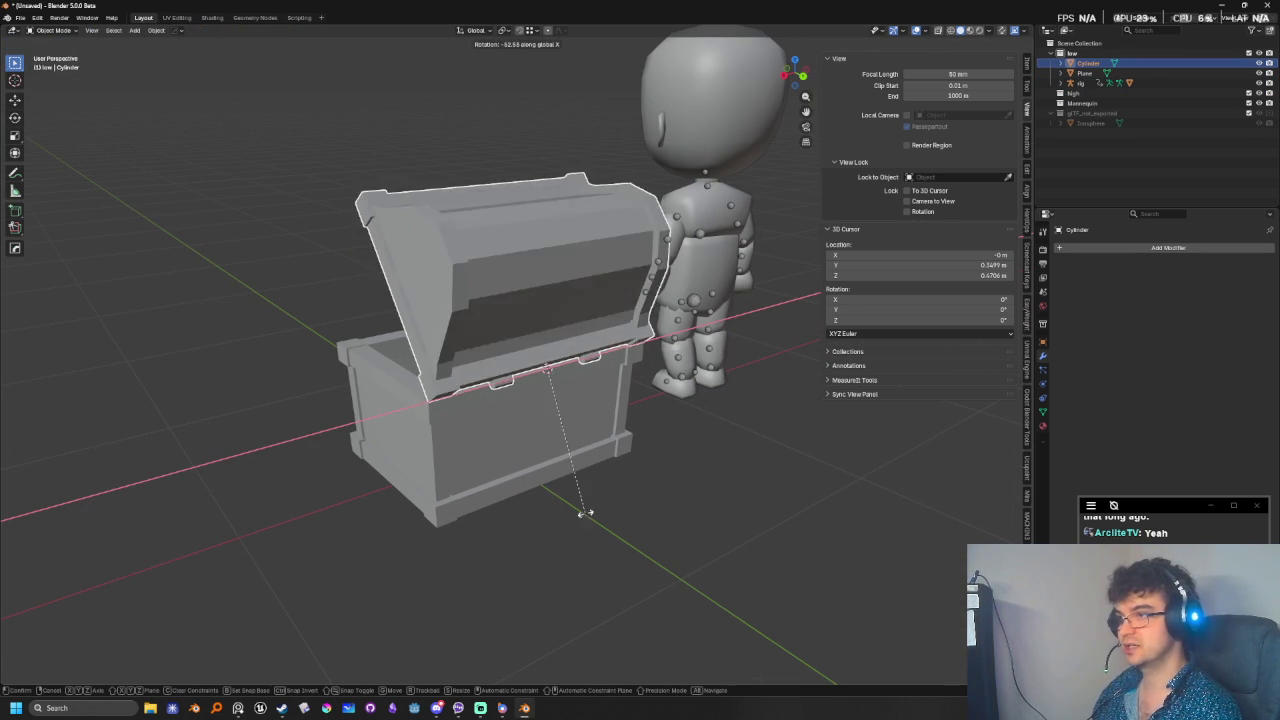
click(426, 561)
mouse_move(426, 561)
middle_down()
mouse_move(533, 540)
mouse_move(654, 490)
middle_up()
scroll(533, 540, up, 3)
scroll(533, 540, up, 2)
scroll(654, 490, down, 2)
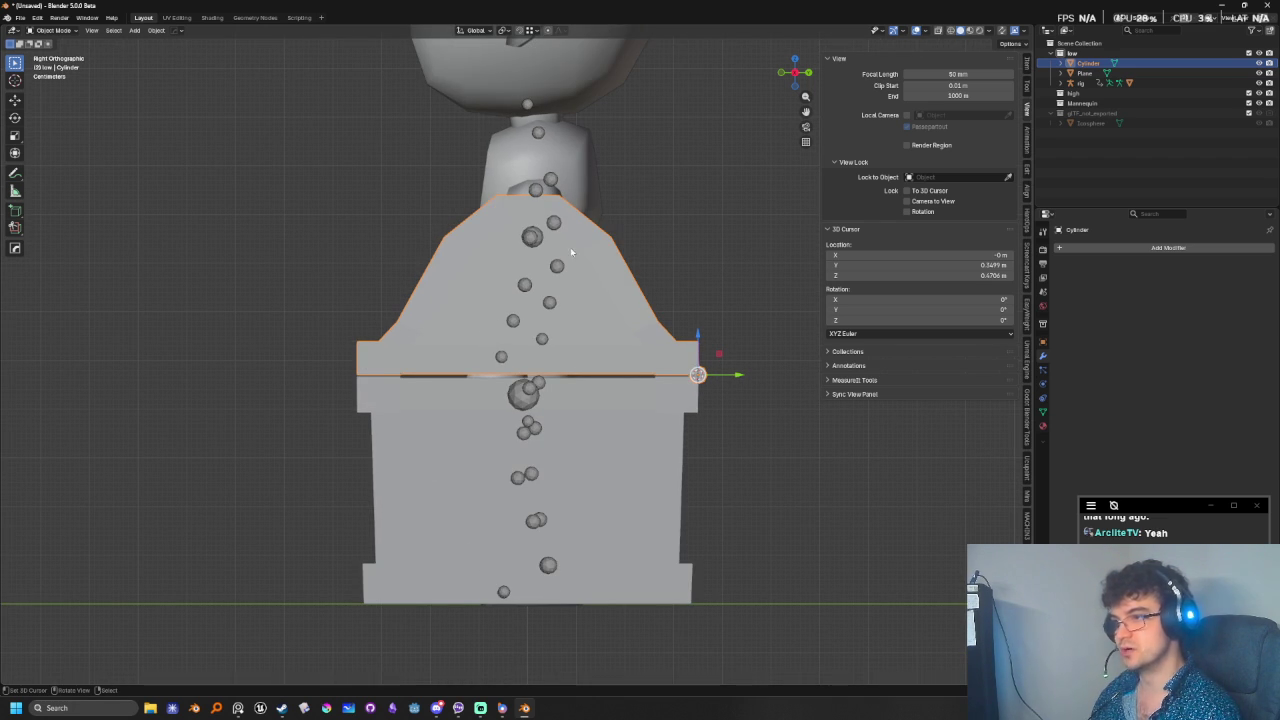
key(shift+z)
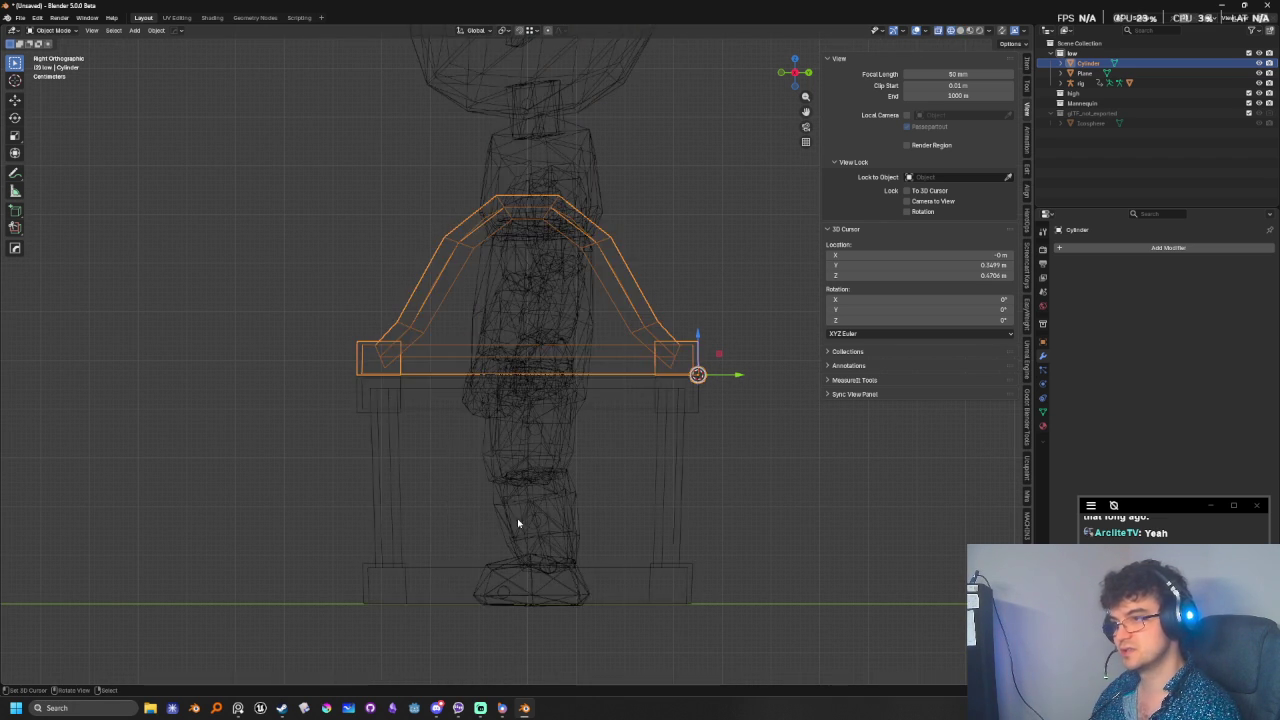
key(KP_1)
key(shift+z)
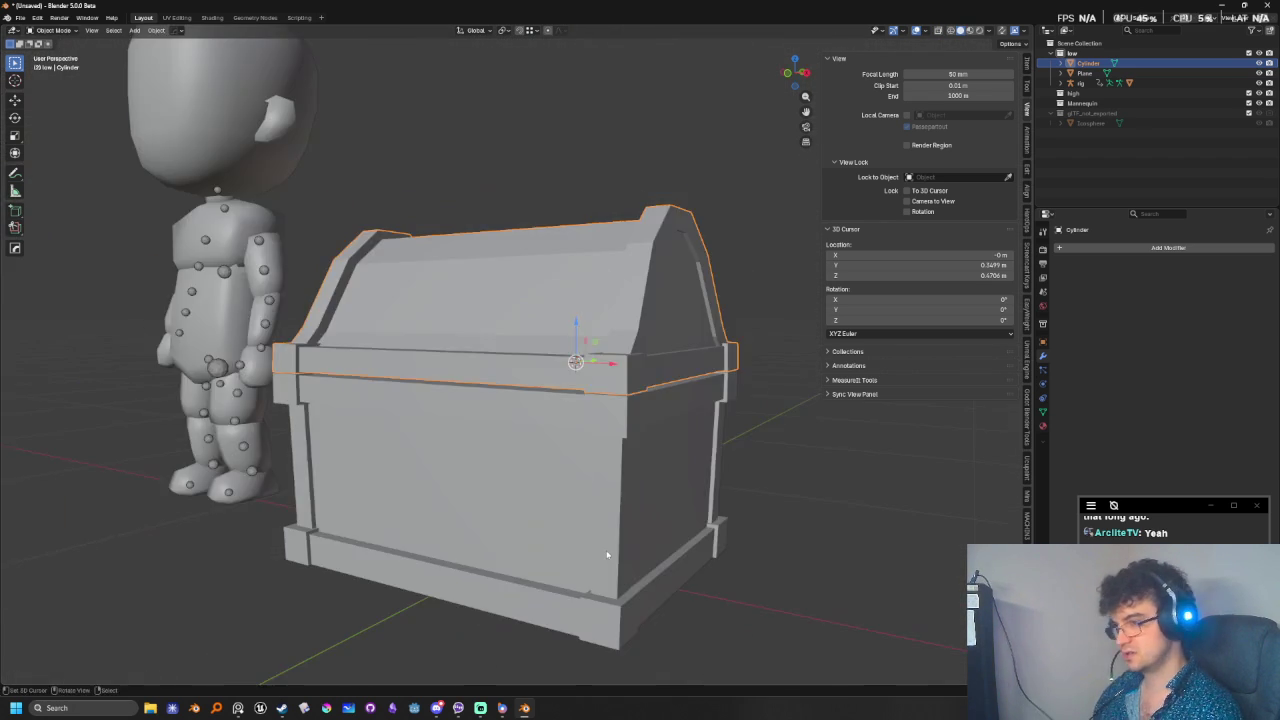
middle_drag(677, 543, 585, 559)
- Rotate the lid about -70° on X so the chest stands open
key(r)
key(x)
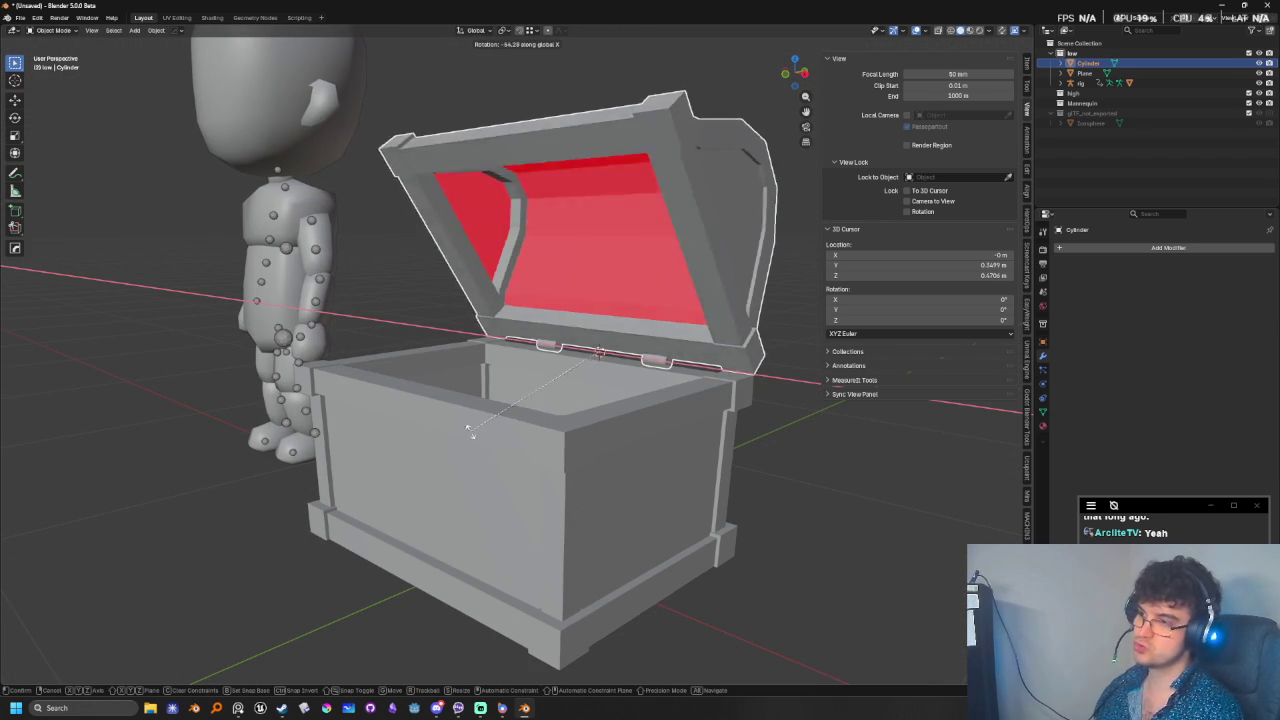
click(600, 286)
scroll(543, 357, up, 2)
middle_drag(543, 357, 634, 430)
scroll(600, 432, up, 2)
scroll(486, 363, up, 2)
scroll(494, 346, up, 2)
- Duplicate the linked lid faces and offset them along their normals, then delete that trial duplicate
key(Tab)
middle_drag(484, 351, 508, 403)
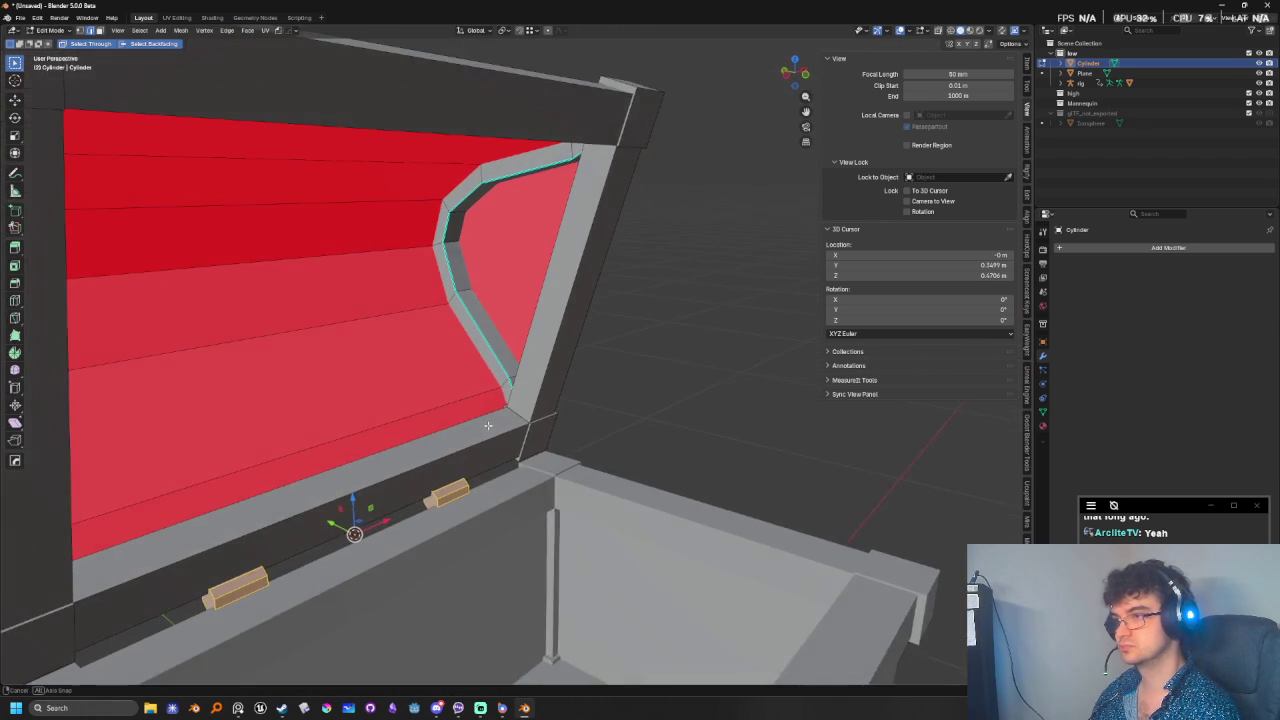
key(l)
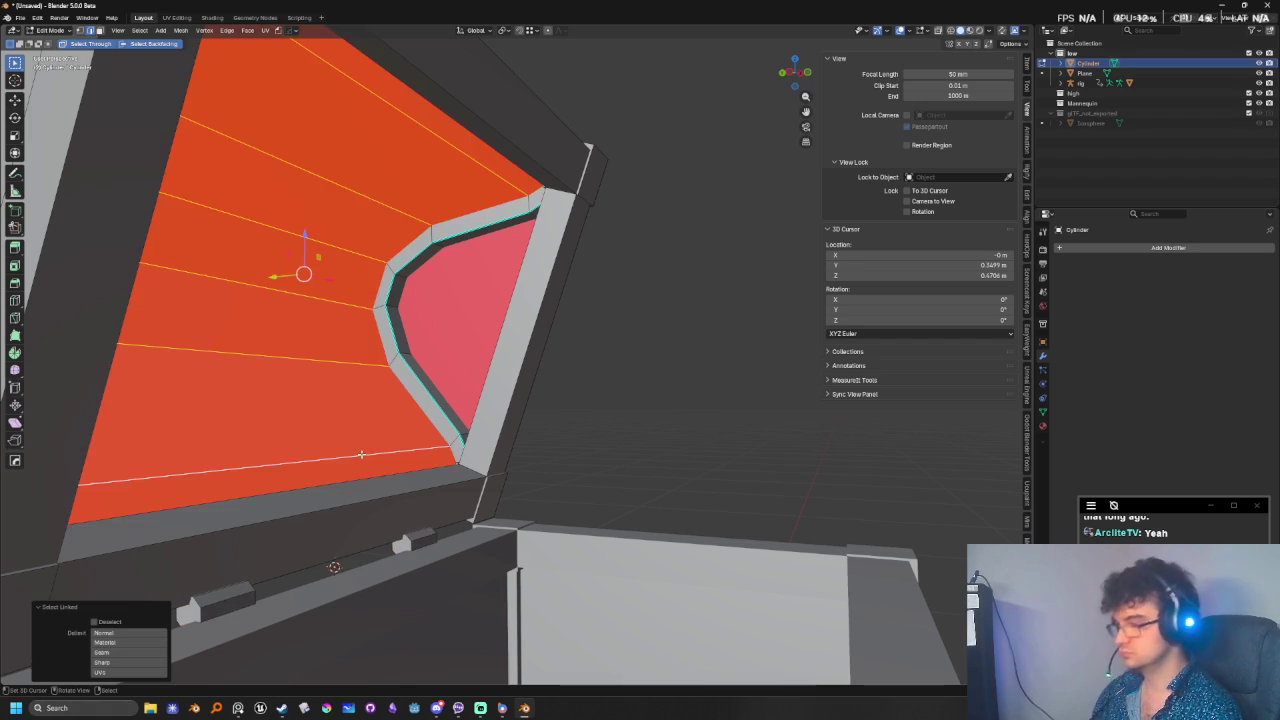
middle_drag(374, 466, 480, 455)
key(shift+d)
key(Escape)
key(alt+s)
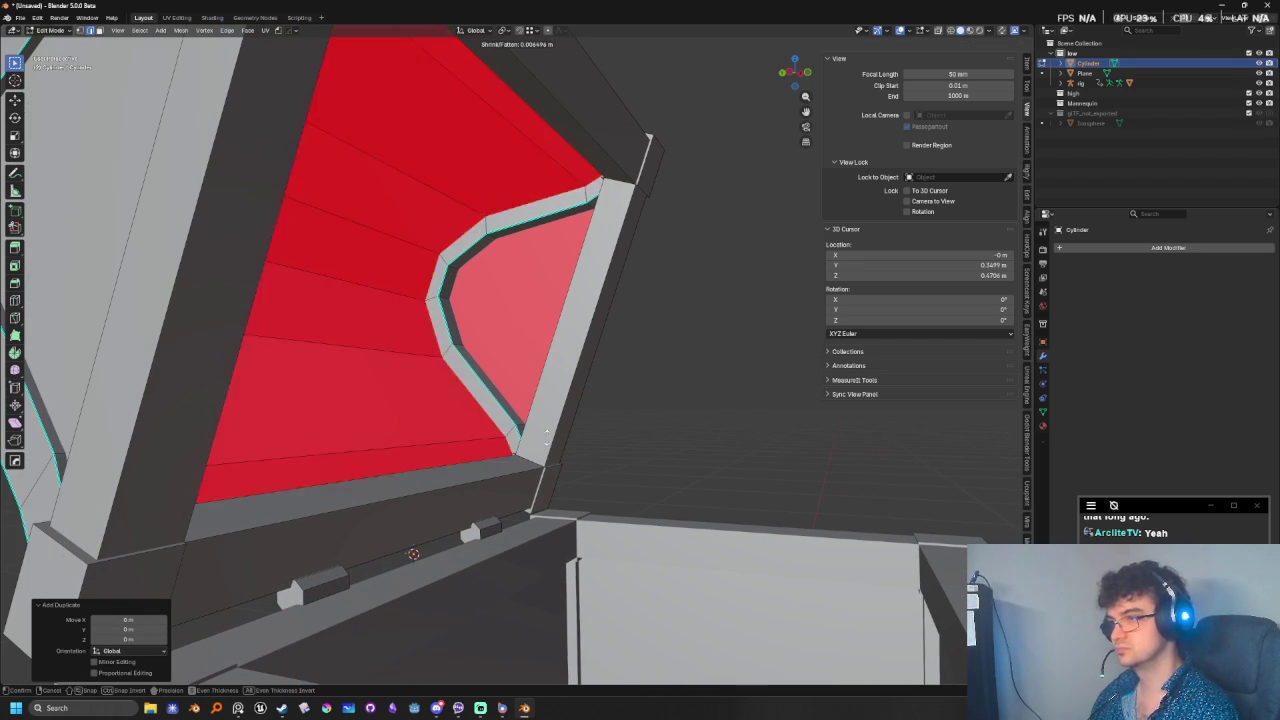
click(519, 533)
key(x)
click(597, 427)
- Duplicate the side-panel faces in place, offset them -0.0296 m, and flip their normals
mouse_move(574, 484)
middle_down()
mouse_move(220, 267)
mouse_move(475, 316)
middle_up()
key(shift+d)
right_click(607, 371)
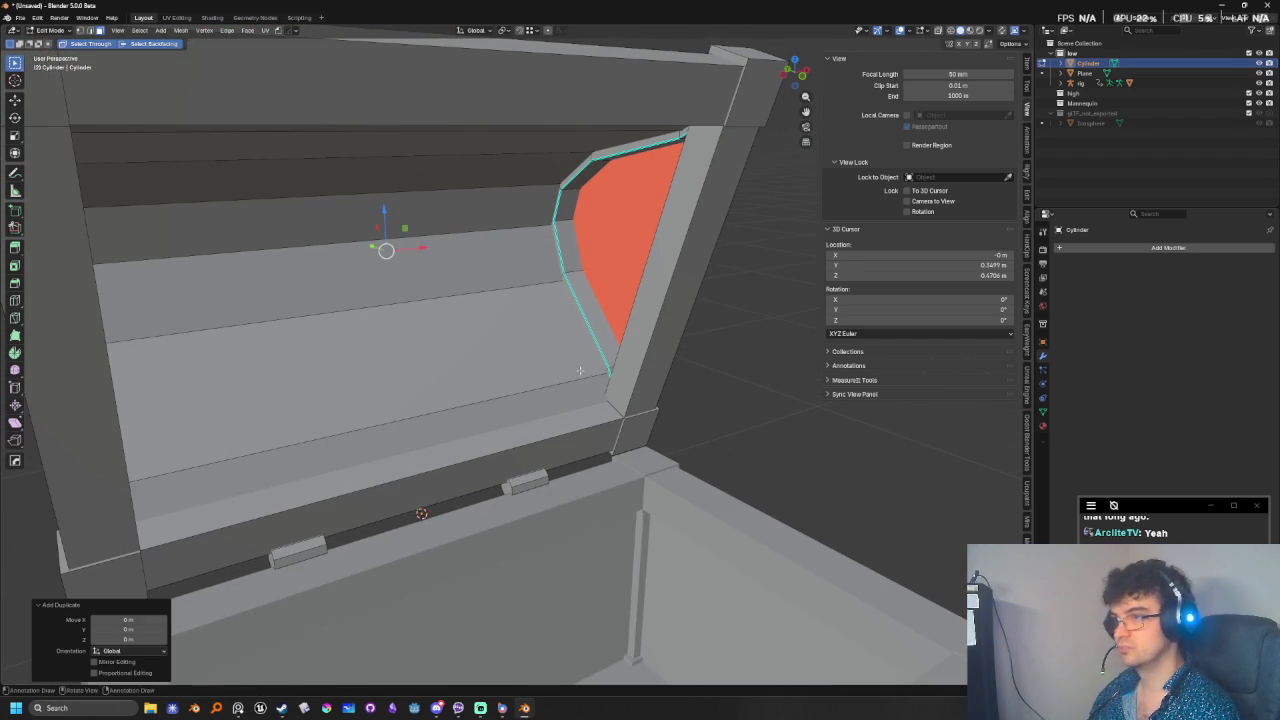
key(alt+s)
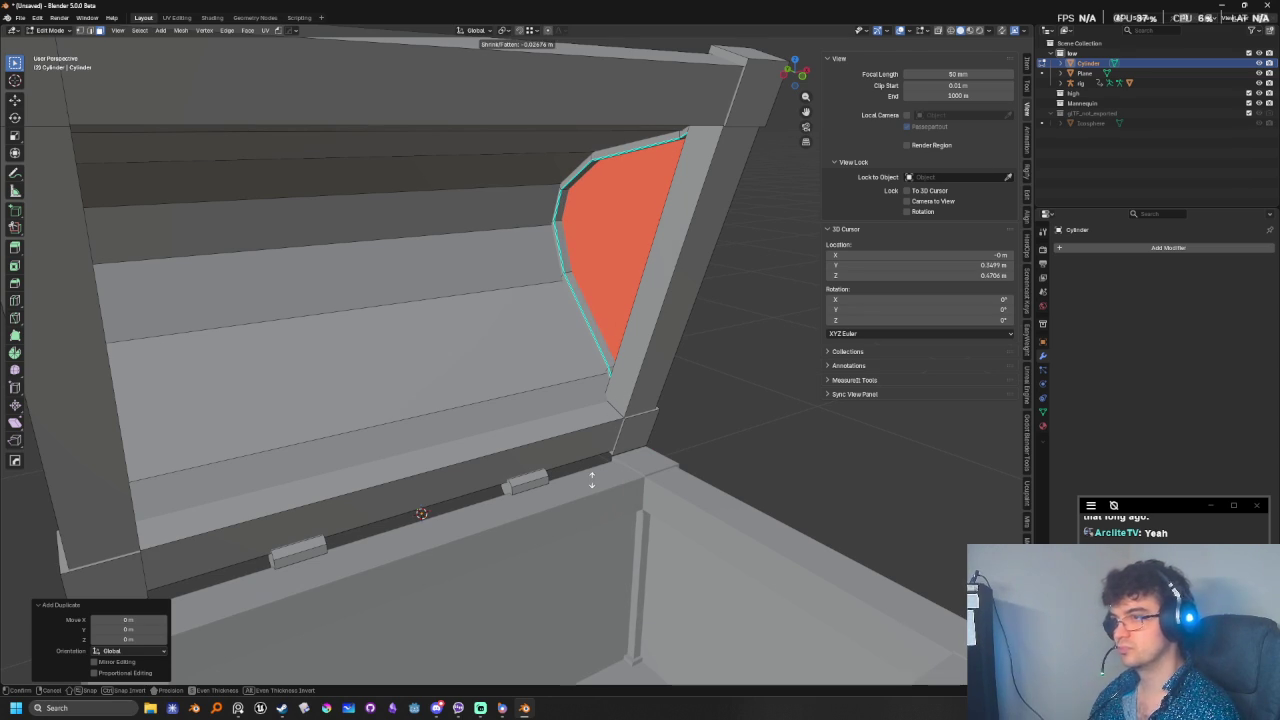
click(591, 488)
right_click(591, 488)
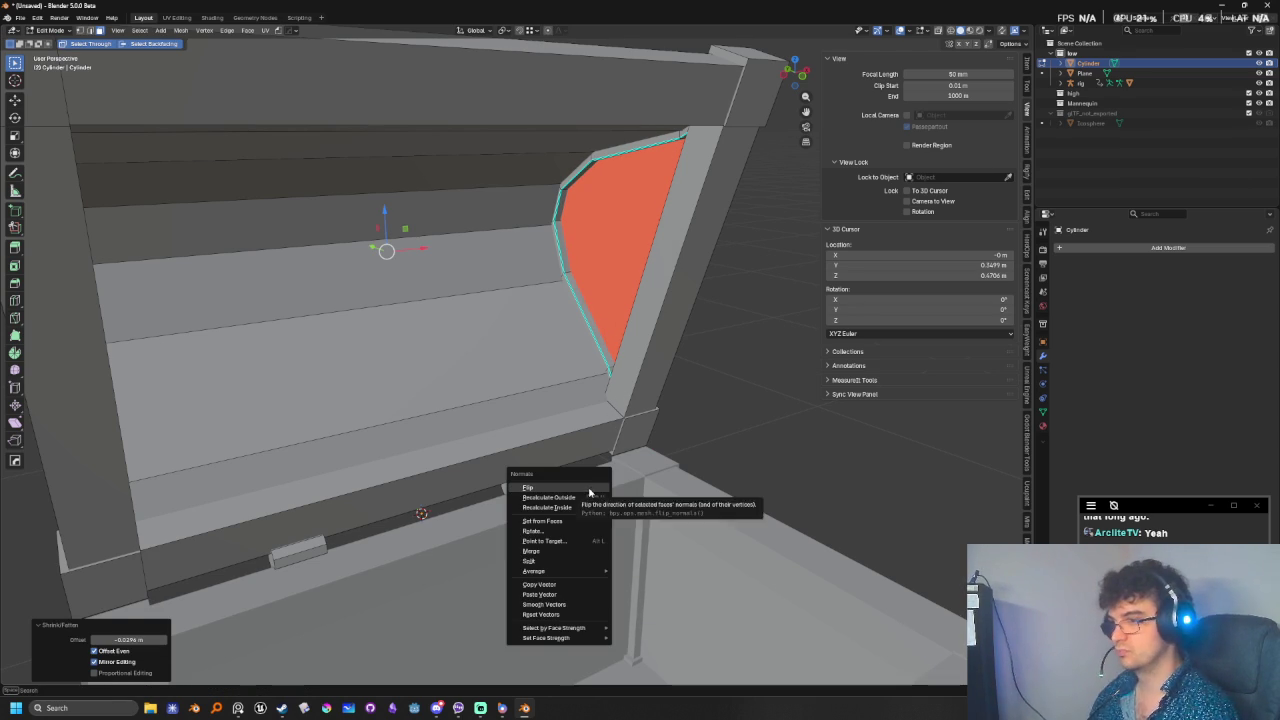
click(594, 491)
mouse_move(594, 491)
middle_down()
mouse_move(722, 494)
mouse_move(531, 480)
mouse_move(497, 500)
mouse_move(590, 510)
middle_up()
key(Tab)
key(shift+z)
key(shift+z)
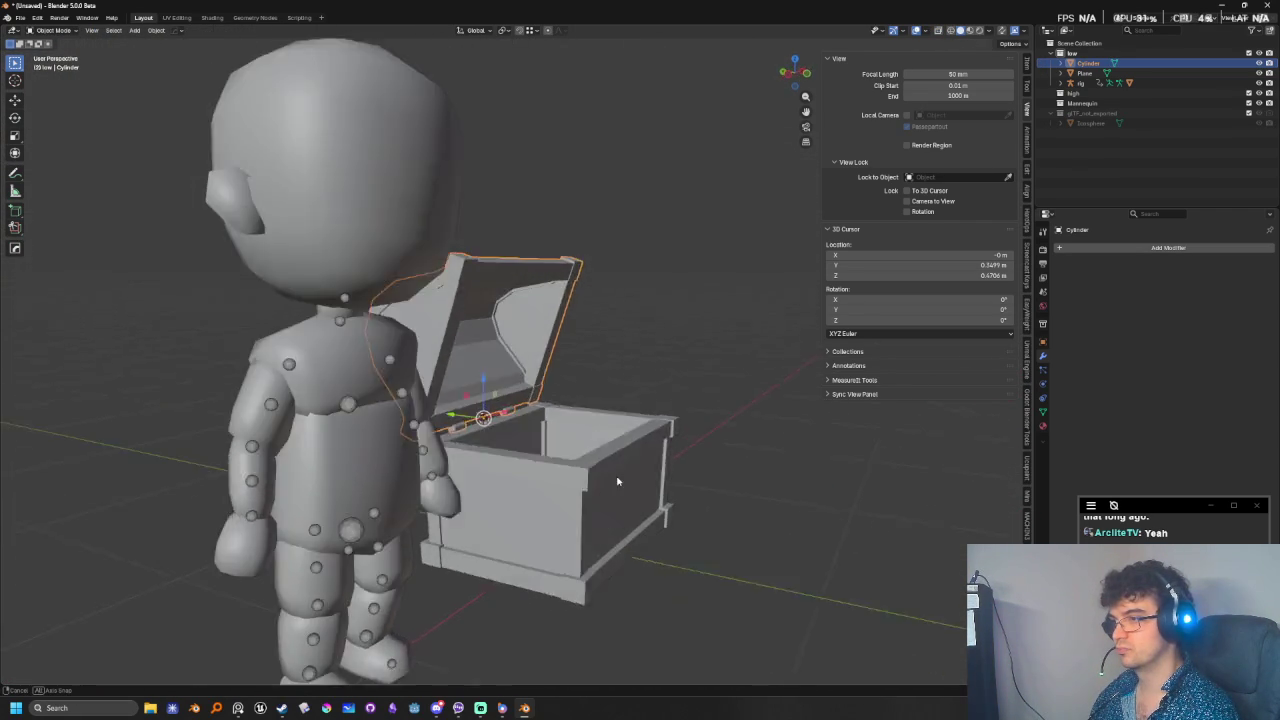
- Zoom in on the lid hinge, then orbit to a near-front view of the open chest
scroll(590, 509, up, 3)
middle_drag(520, 549, 621, 457)
scroll(586, 487, up, 5)
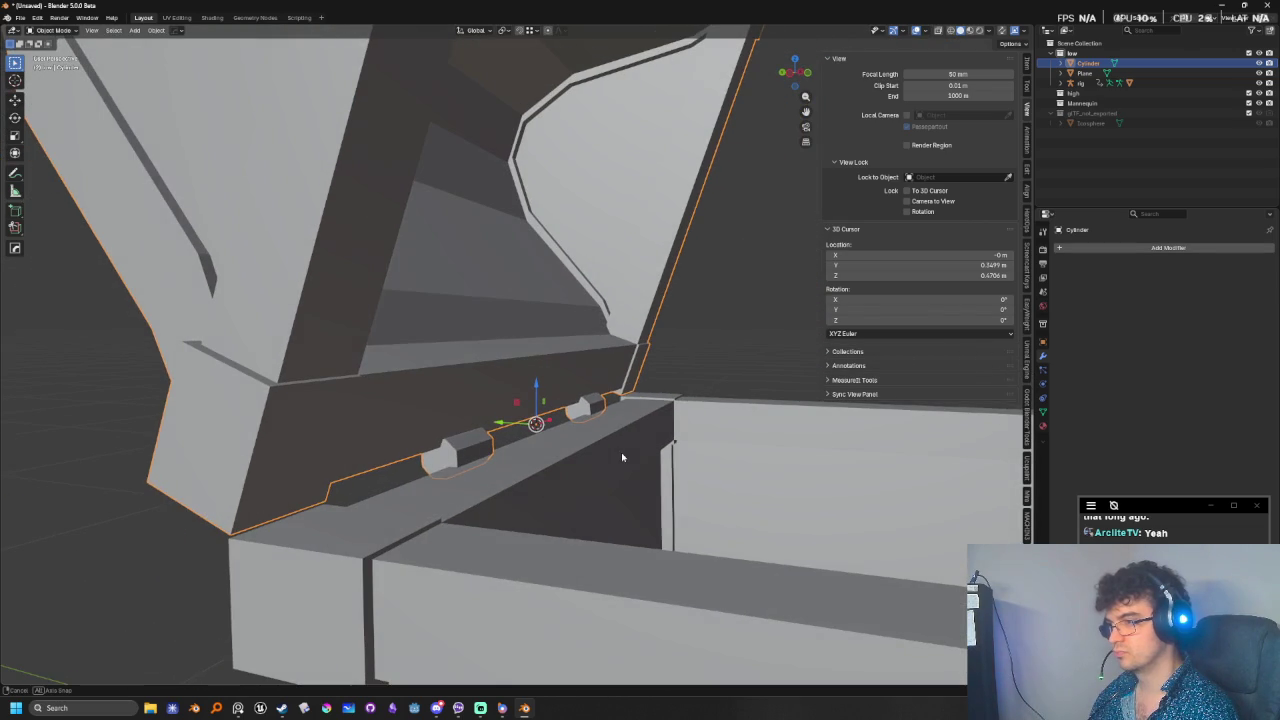
scroll(621, 457, up, 5)
scroll(621, 457, down, 5)
scroll(625, 470, down, 1)
scroll(631, 481, down, 4)
mouse_move(732, 461)
middle_down()
mouse_move(620, 471)
mouse_move(643, 477)
mouse_move(614, 537)
mouse_move(755, 579)
mouse_move(729, 571)
middle_up()
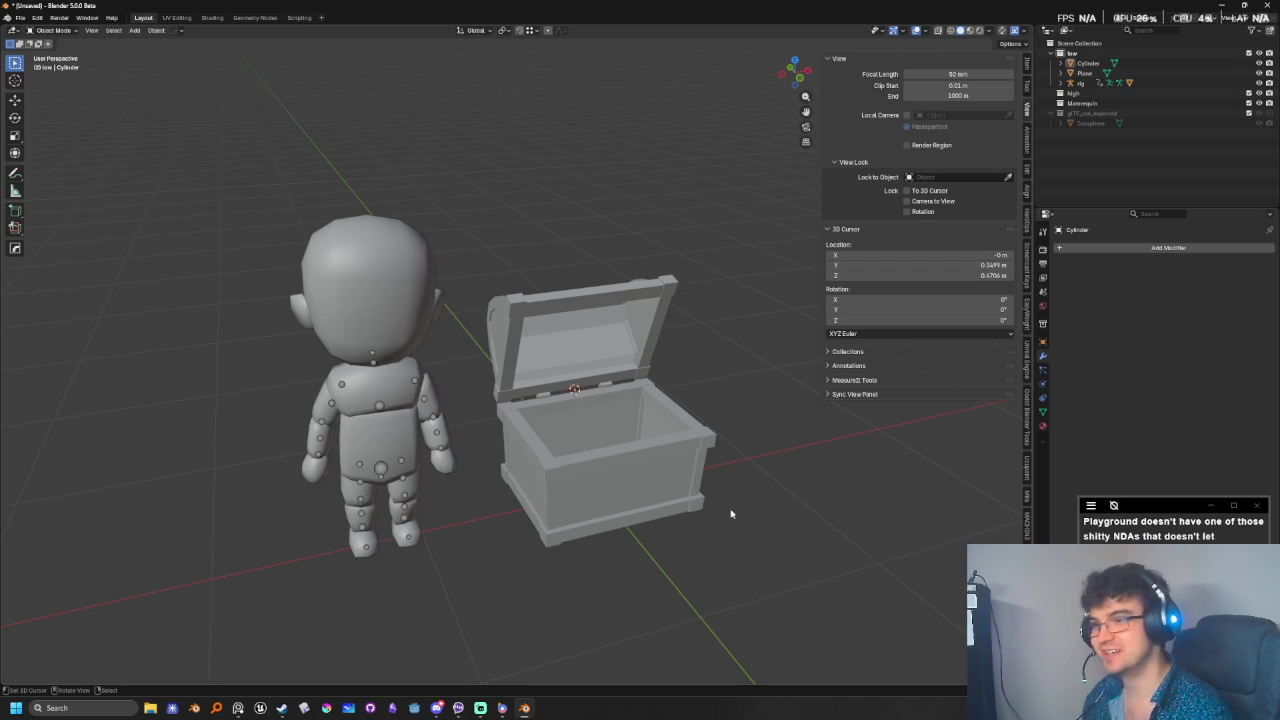
key(KP_1)
scroll(580, 500, up, 2)
mouse_move(534, 545)
middle_down()
mouse_move(600, 523)
mouse_move(591, 471)
mouse_move(528, 521)
middle_up()
key(KP_1)
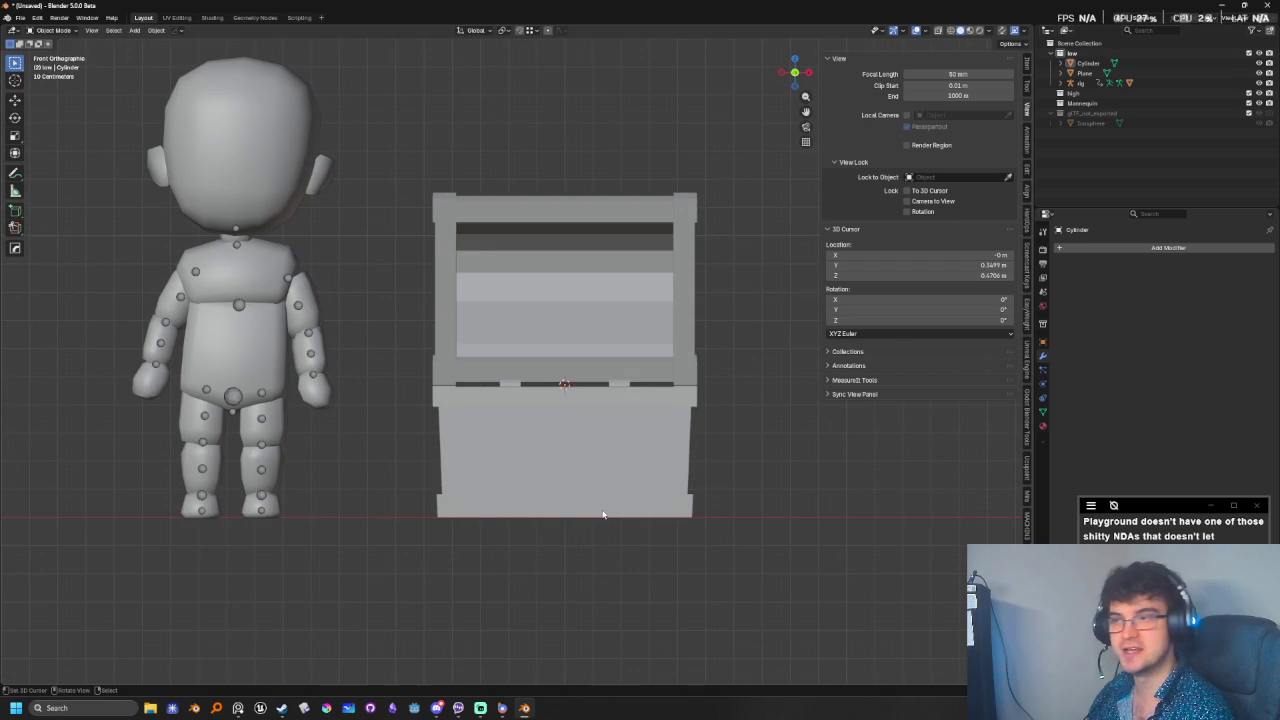
scroll(600, 514, up, 1)
scroll(566, 583, up, 2)
middle_drag(566, 583, 619, 577)
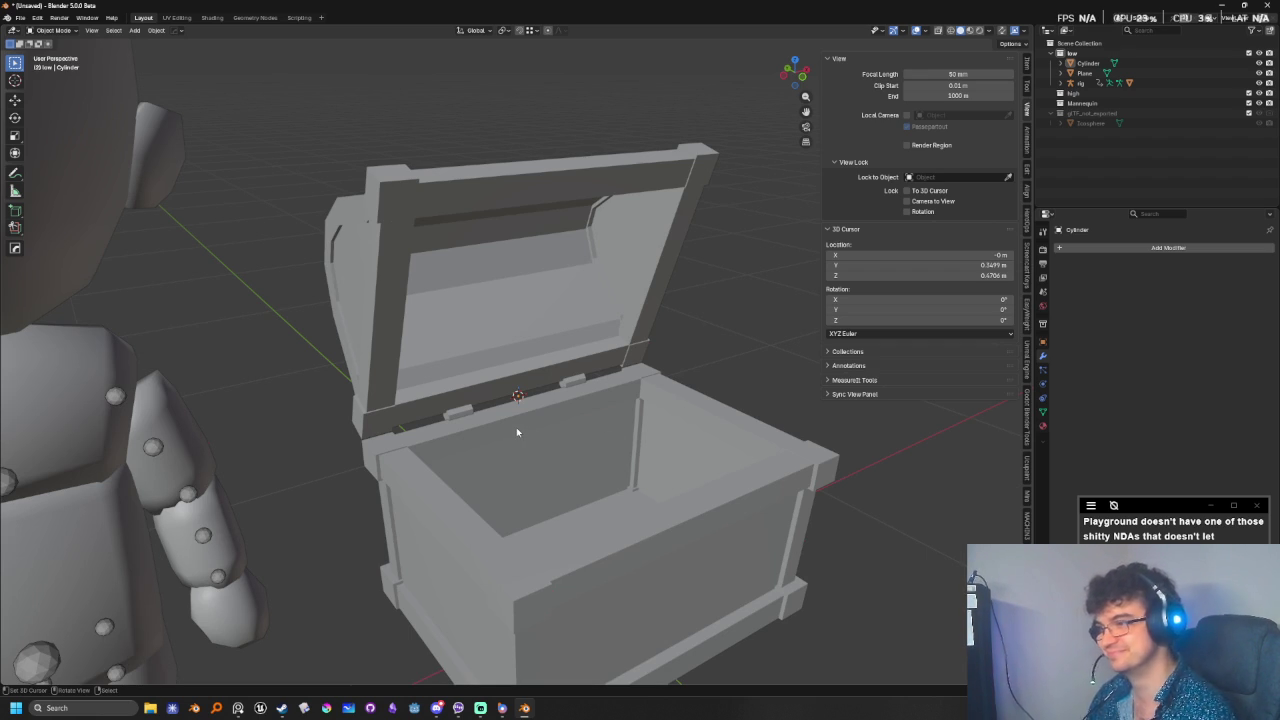
key(KP_4)
key(KP_4)
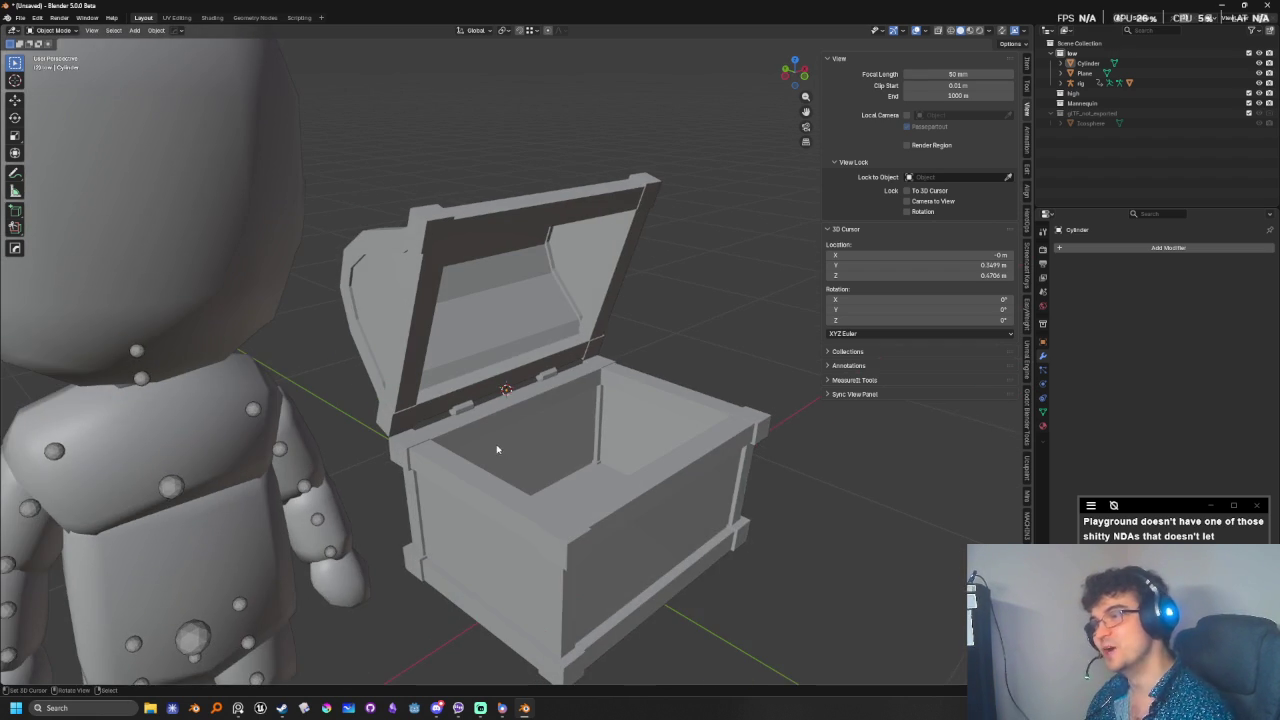
key(KP_4)
key(KP_4)
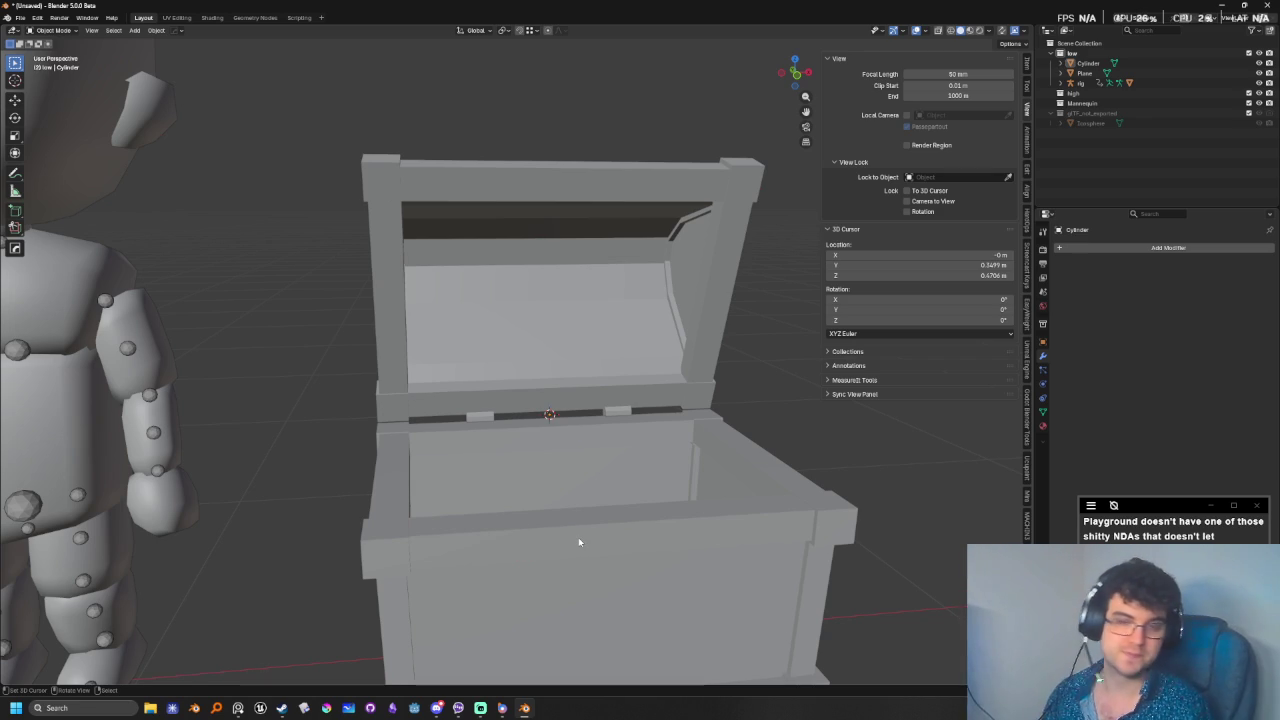
mouse_move(486, 320)
middle_down()
mouse_move(549, 443)
mouse_move(540, 340)
mouse_move(539, 419)
mouse_move(625, 480)
mouse_move(442, 509)
mouse_move(551, 503)
mouse_move(546, 526)
mouse_move(554, 471)
mouse_move(461, 543)
mouse_move(534, 531)
mouse_move(509, 517)
mouse_move(600, 531)
middle_up()
click(540, 340)
- Select the chest body and move its bottom face along the Z axis in Edit Mode
key(alt+a)
mouse_move(670, 553)
middle_down()
mouse_move(711, 446)
mouse_move(706, 462)
mouse_move(626, 423)
mouse_move(675, 482)
mouse_move(671, 506)
middle_up()
click(626, 423)
key(Tab)
click(611, 435)
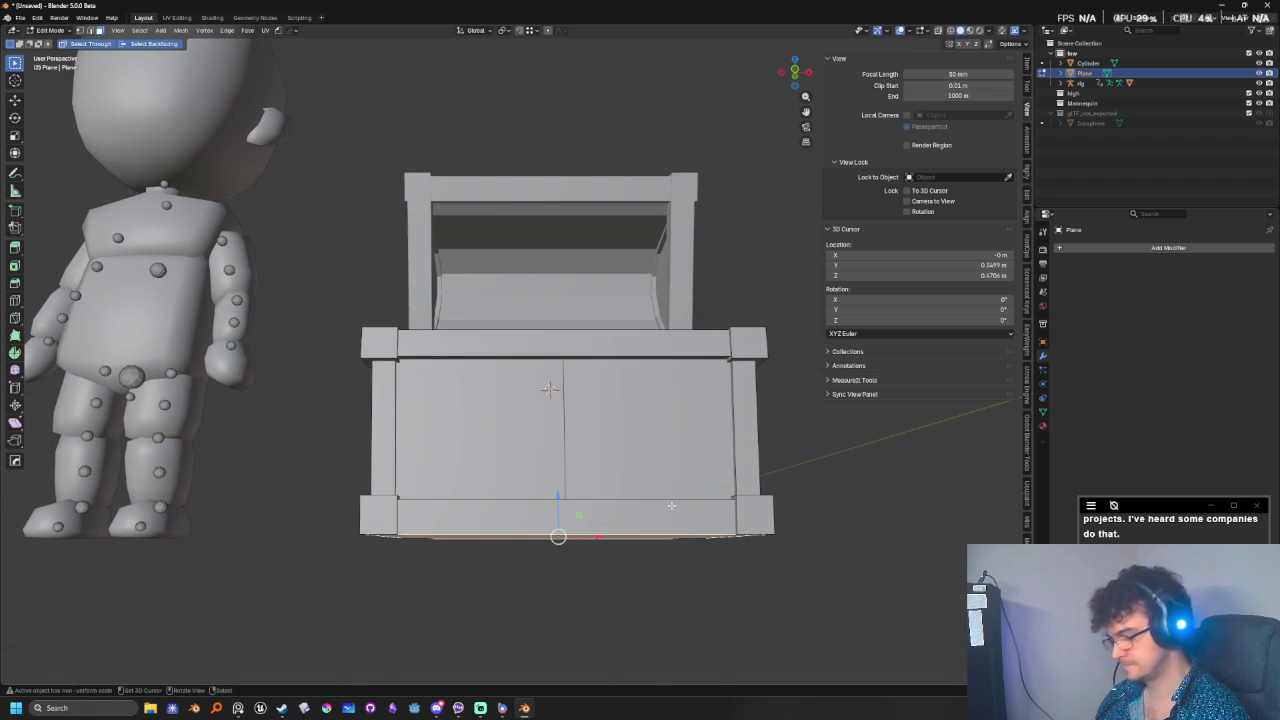
key(g)
key(z)
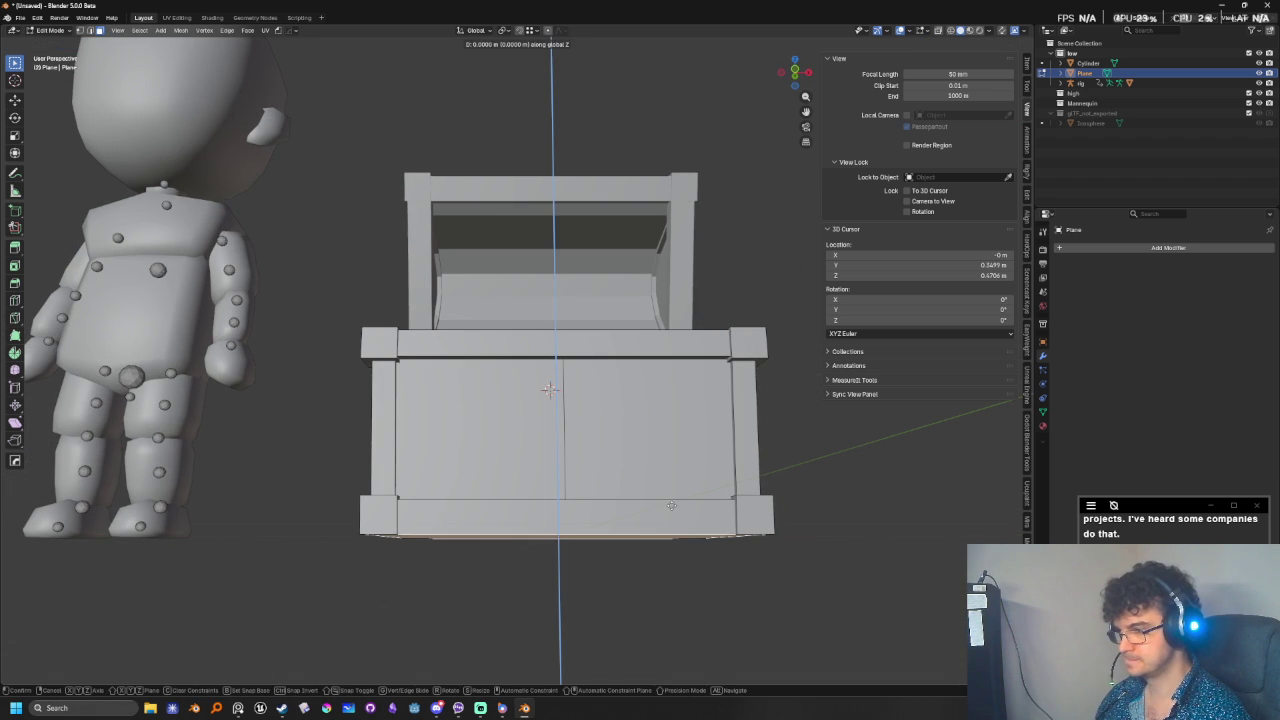
click(671, 474)
key(Tab)
- Look over the chest and mannequin from several angles, including front view, then select the lid
click(695, 587)
mouse_move(695, 587)
middle_down()
mouse_move(657, 659)
mouse_move(677, 603)
mouse_move(580, 583)
mouse_move(689, 631)
mouse_move(683, 587)
mouse_move(634, 591)
mouse_move(423, 551)
mouse_move(465, 553)
middle_up()
scroll(423, 551, down, 3)
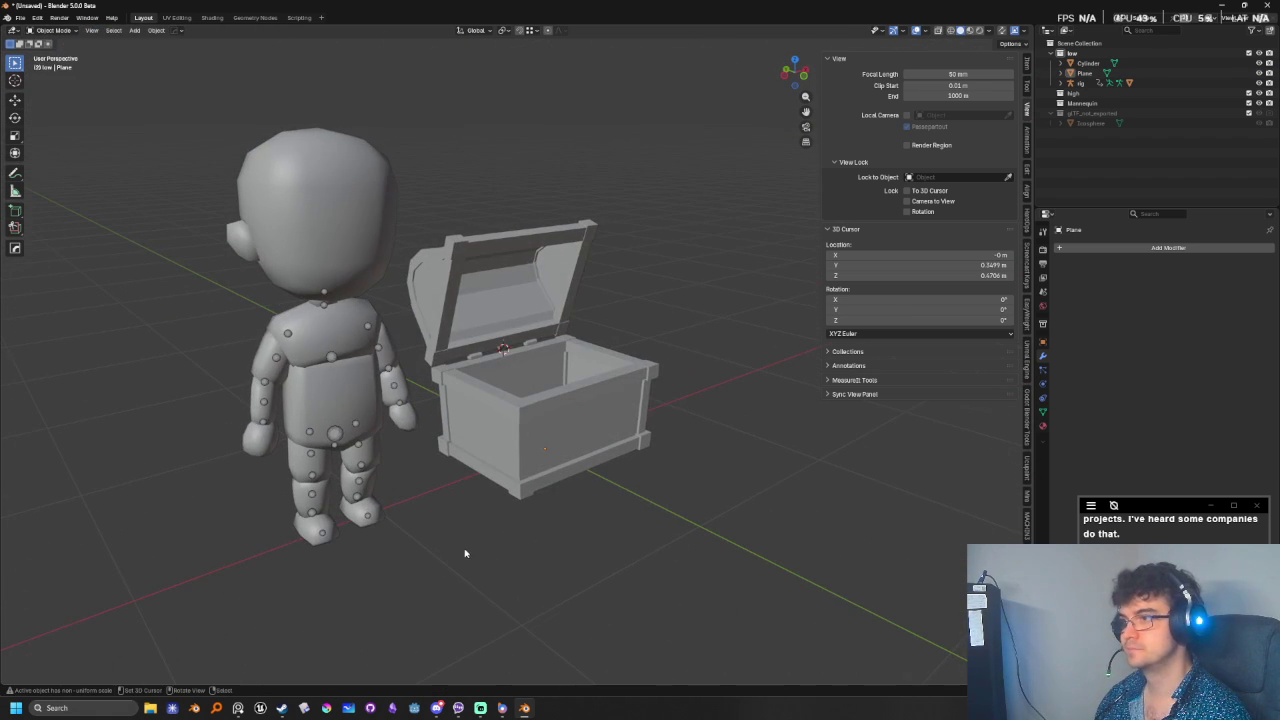
middle_drag(713, 512, 650, 517)
key(KP_1)
scroll(649, 509, up, 2)
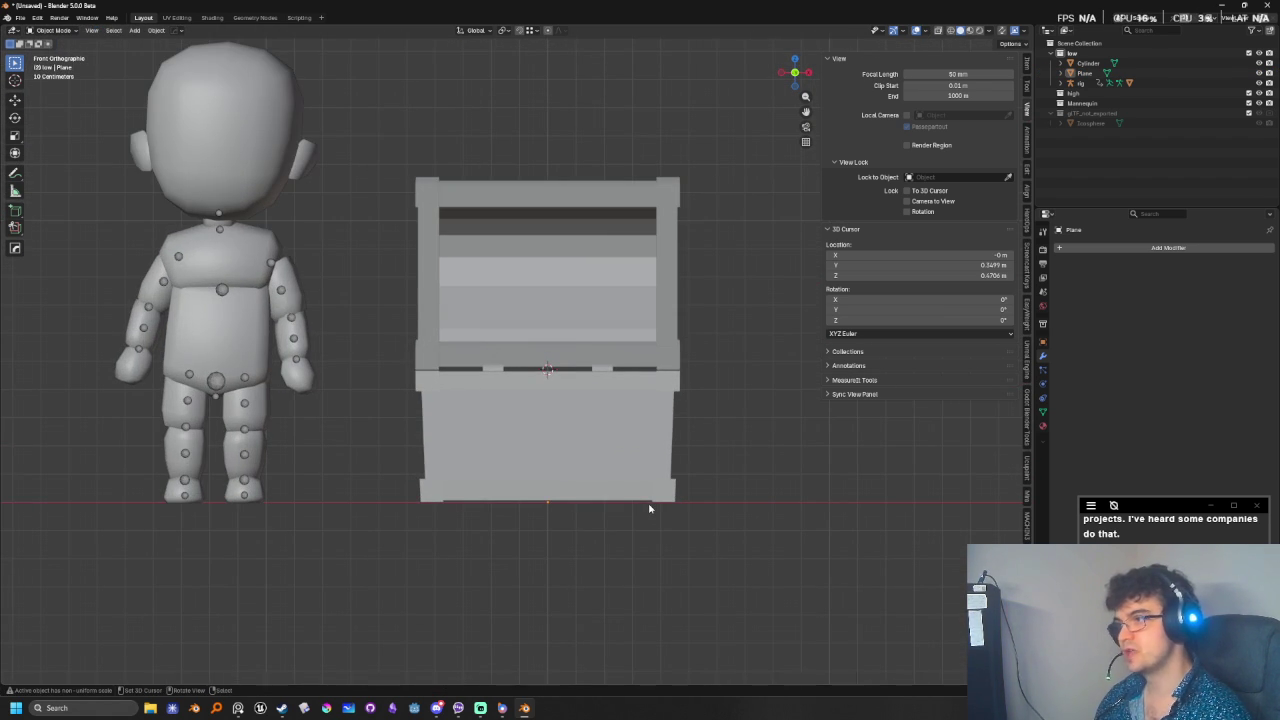
scroll(649, 509, down, 1)
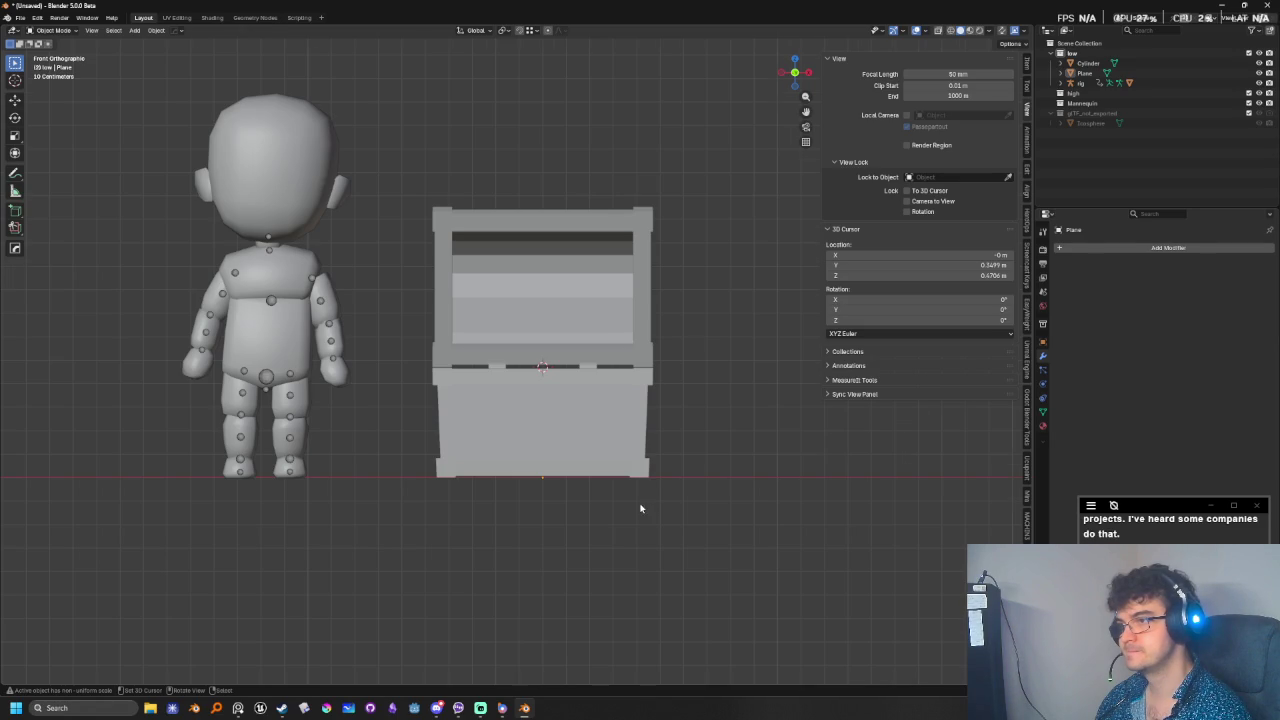
scroll(649, 509, up, 3)
mouse_move(649, 509)
middle_down()
mouse_move(600, 495)
mouse_move(616, 561)
mouse_move(492, 517)
mouse_move(457, 537)
mouse_move(552, 503)
mouse_move(567, 511)
middle_up()
scroll(567, 511, down, 4)
click(528, 352)
- Close the chest lid by clearing its rotation
key(r)
key(Escape)
key(r)
key(Return)
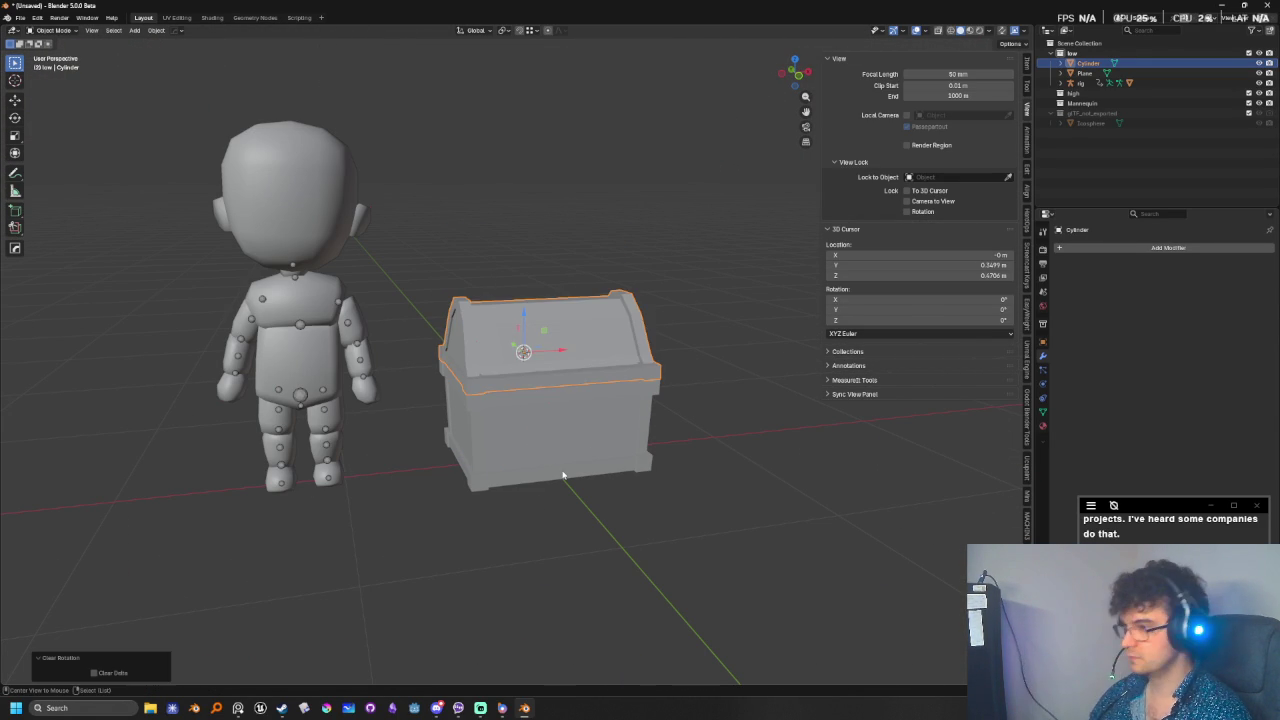
click(775, 548)
mouse_move(775, 548)
middle_down()
mouse_move(626, 537)
mouse_move(626, 523)
middle_up()
scroll(630, 522, up, 4)
- Check the lid and body selections from the side, then reset the 3D cursor to the world origin
click(643, 390)
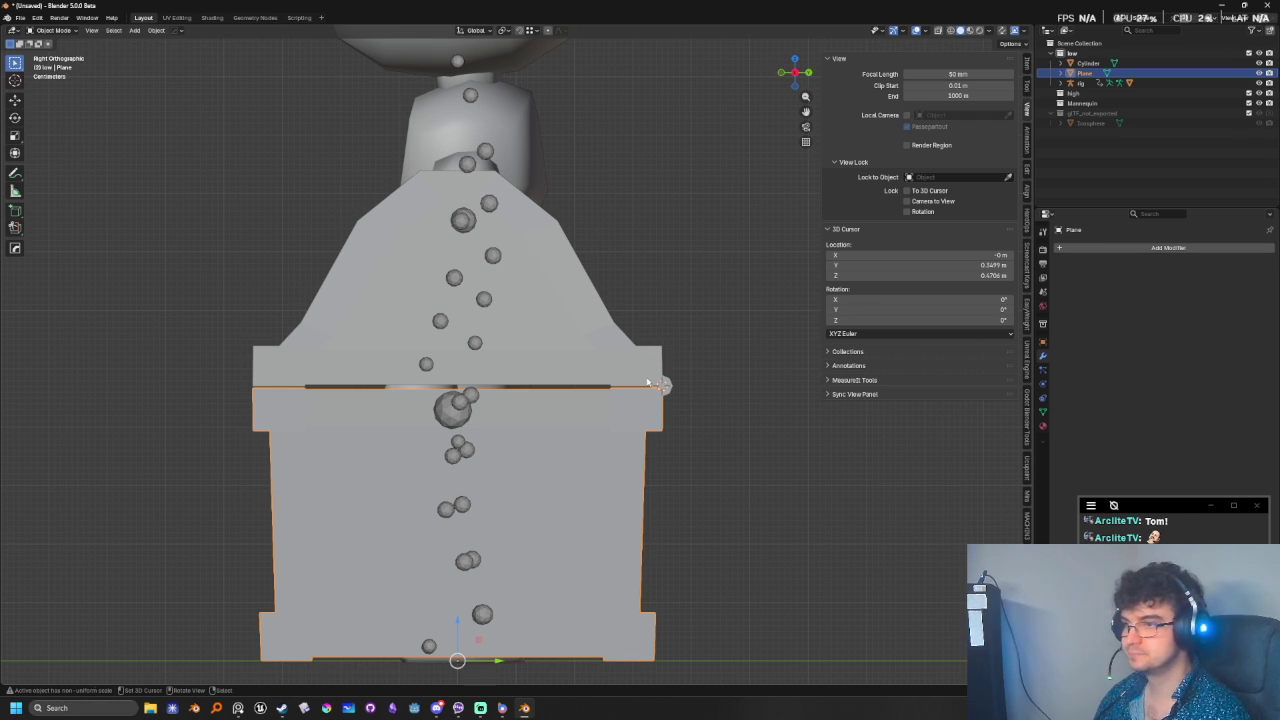
click(648, 382)
click(652, 427)
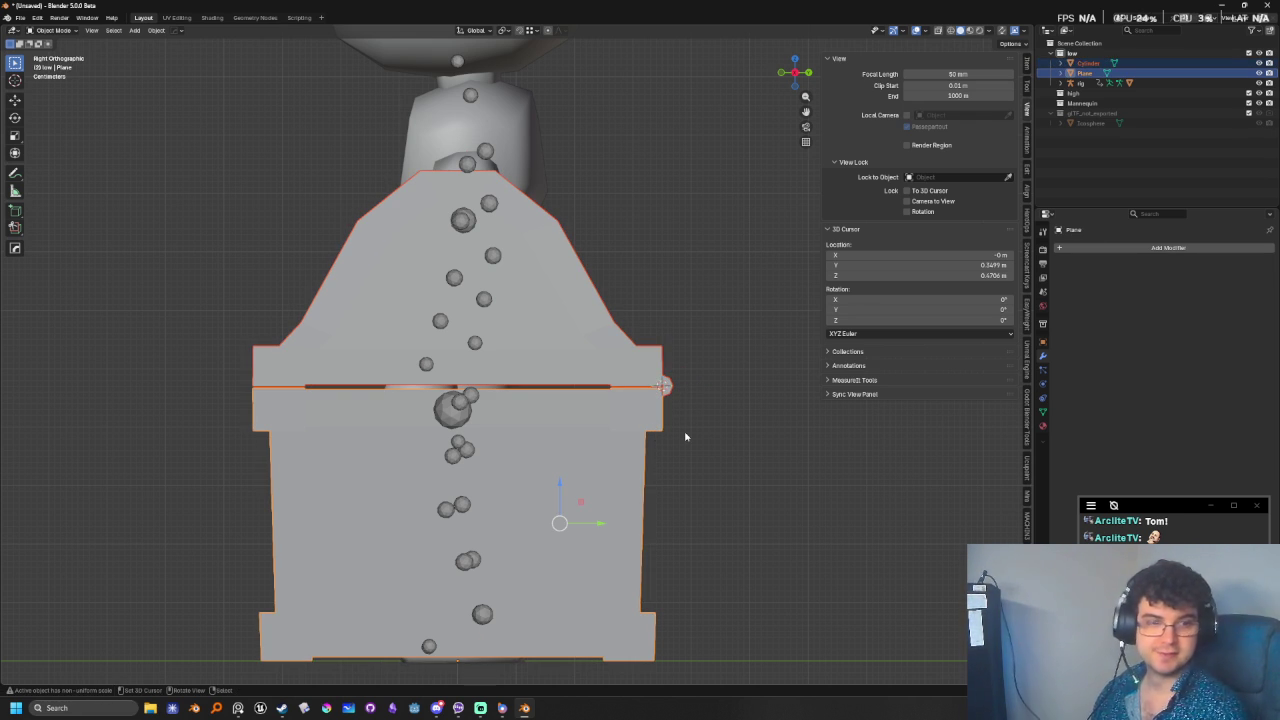
shift+middle_drag(638, 418, 688, 396)
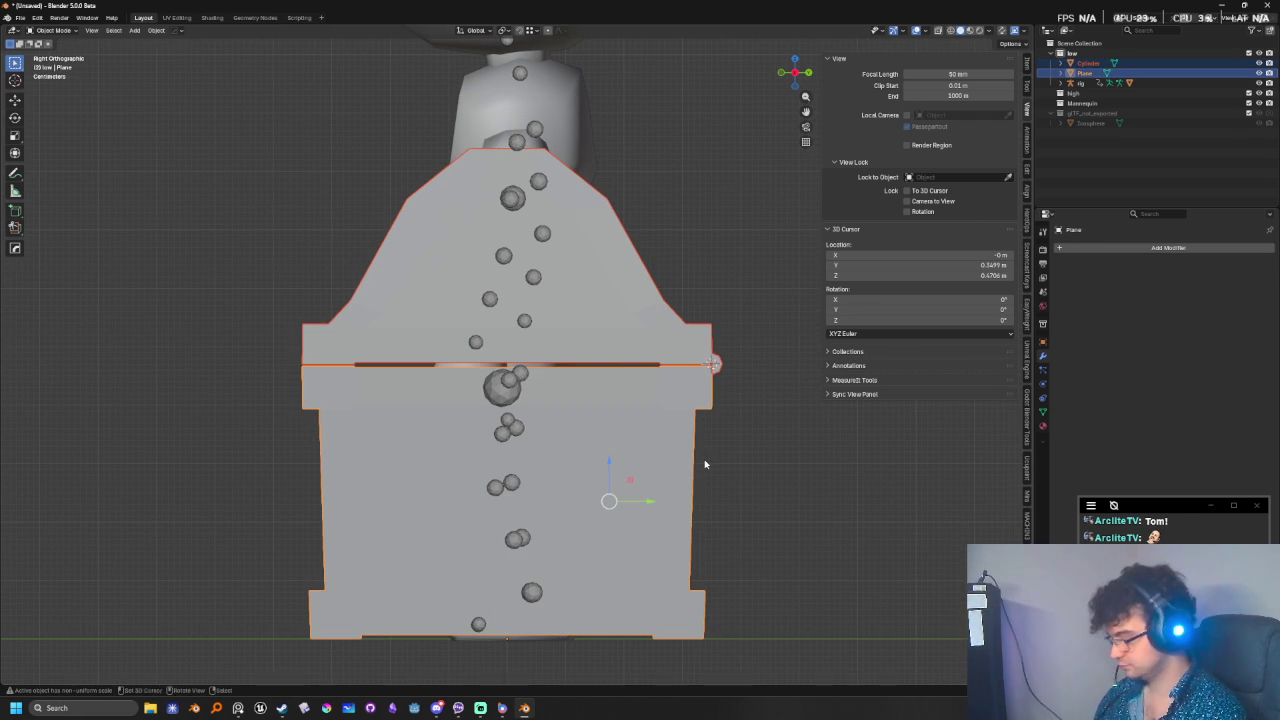
click(677, 340)
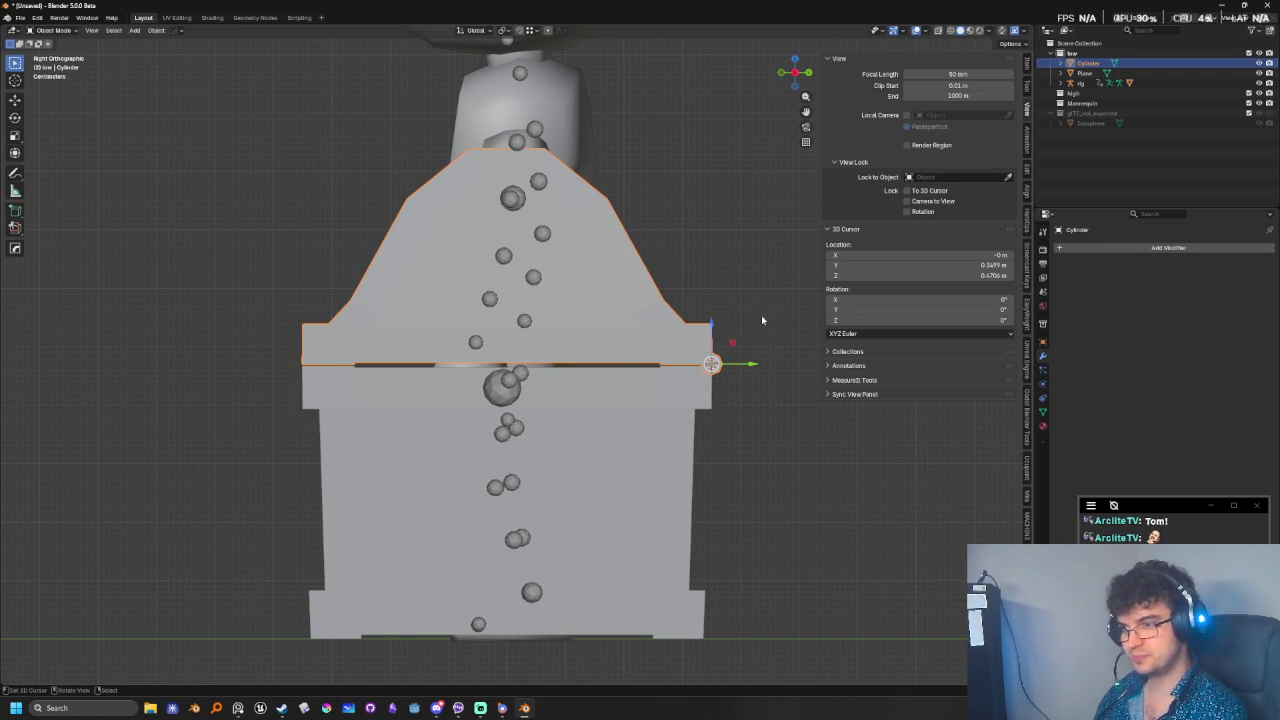
mouse_move(726, 319)
middle_down()
mouse_move(633, 559)
mouse_move(666, 528)
middle_up()
click(671, 522)
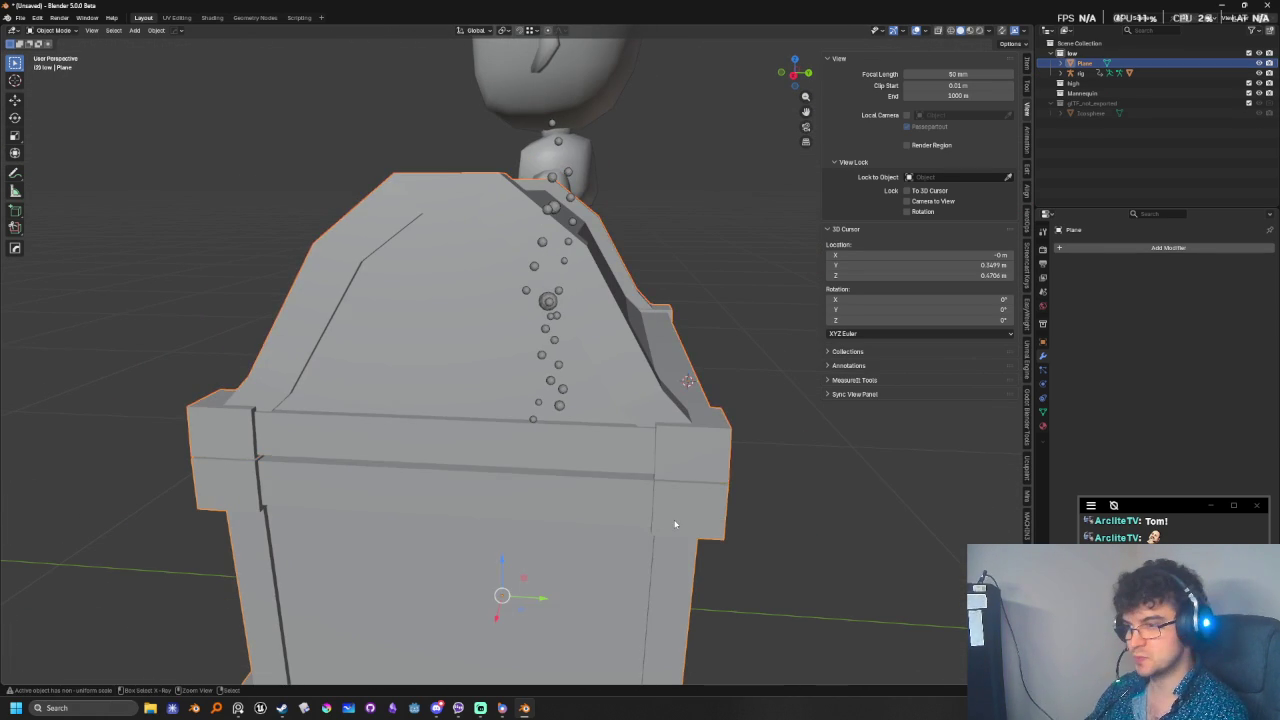
scroll(619, 539, up, 1)
key(KP_3)
key(shift+c)
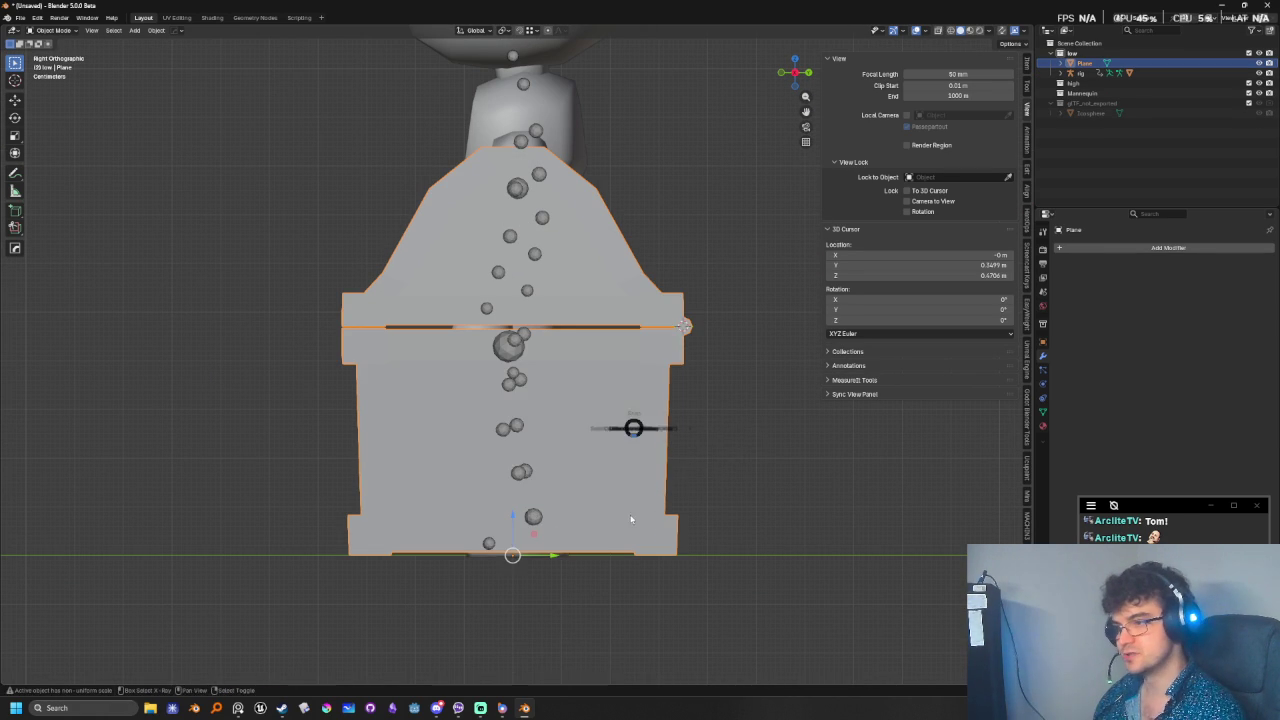
key(shift+a)
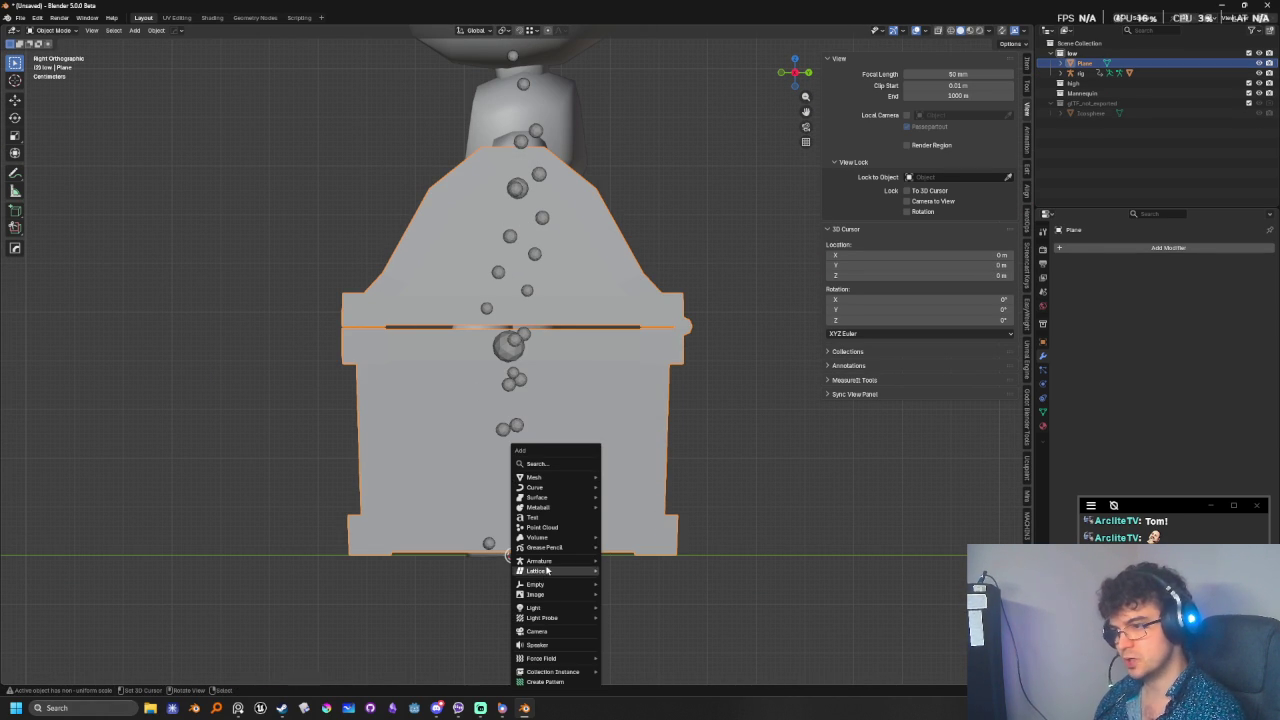
- Add a single-bone armature at the origin and view it through the meshes in wireframe
click(628, 559)
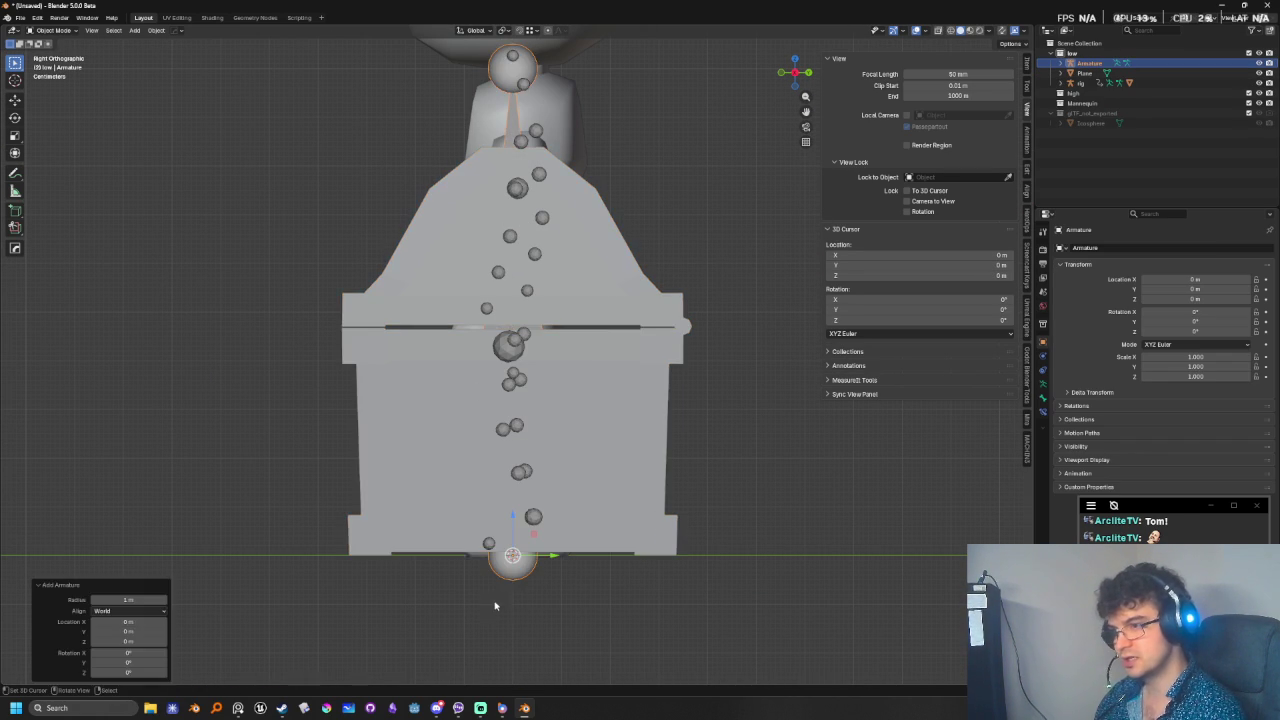
key(shift+z)
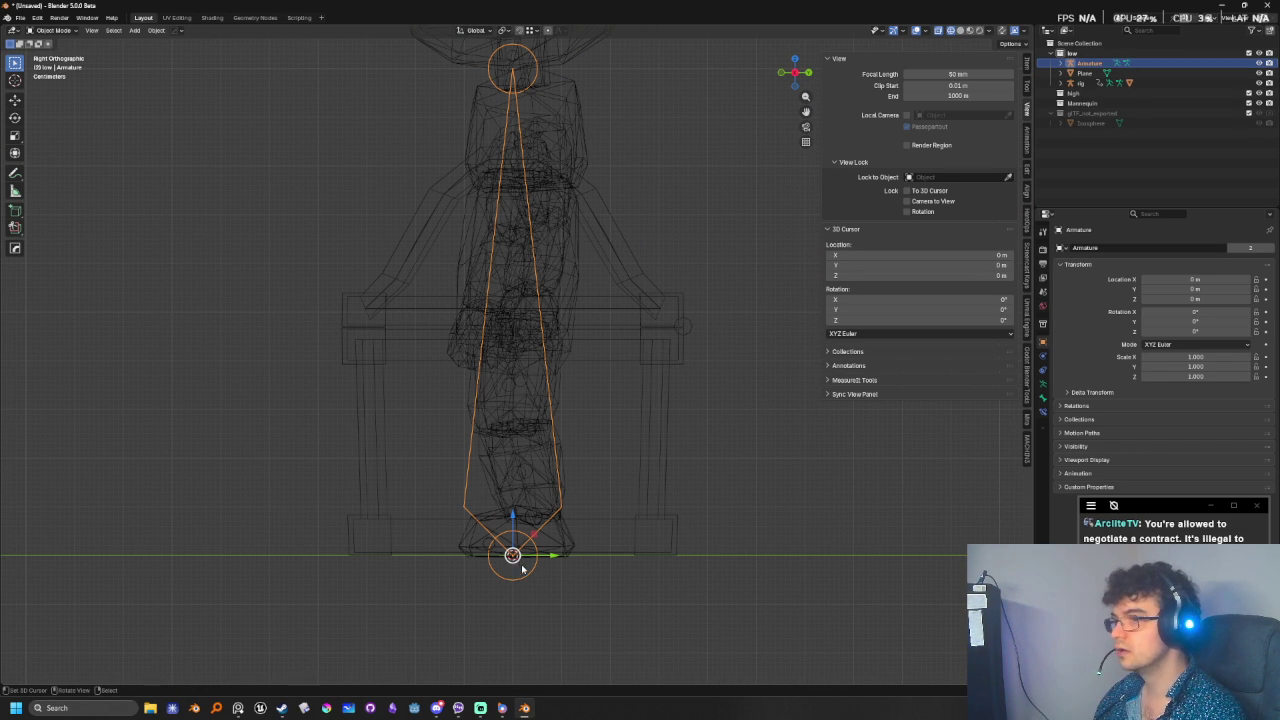
middle_drag(474, 509, 646, 543)
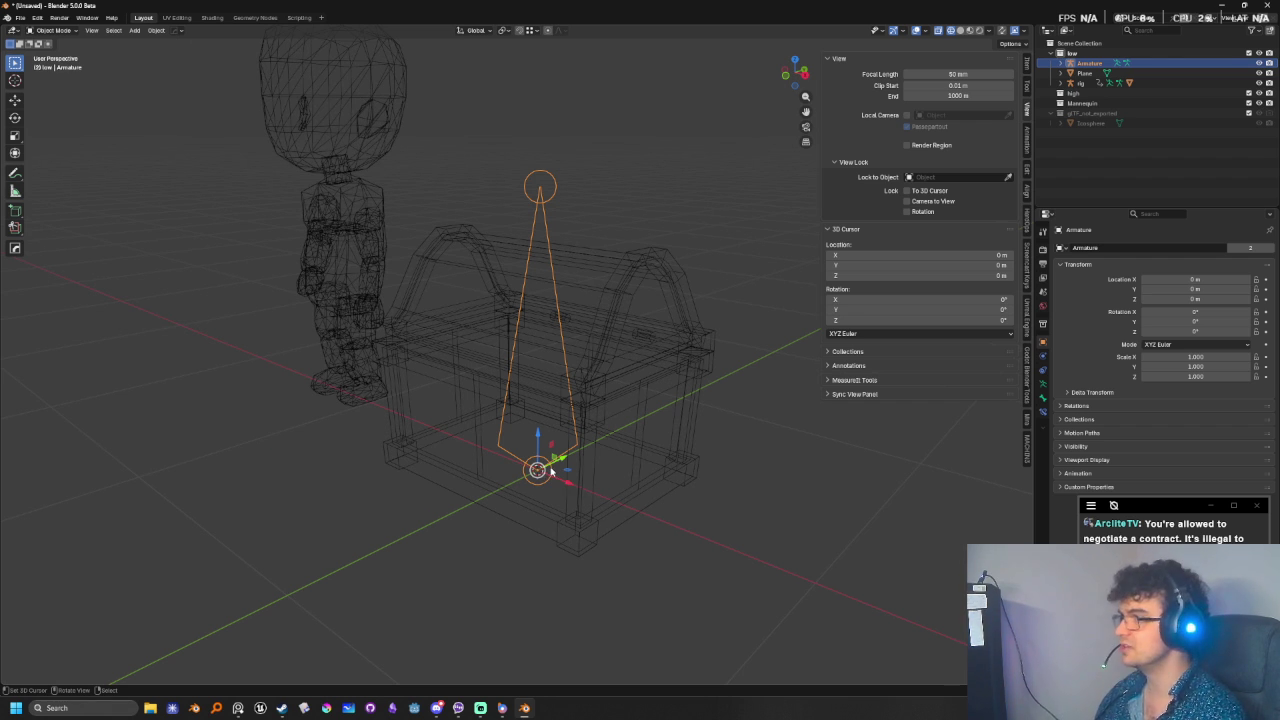
click(538, 457)
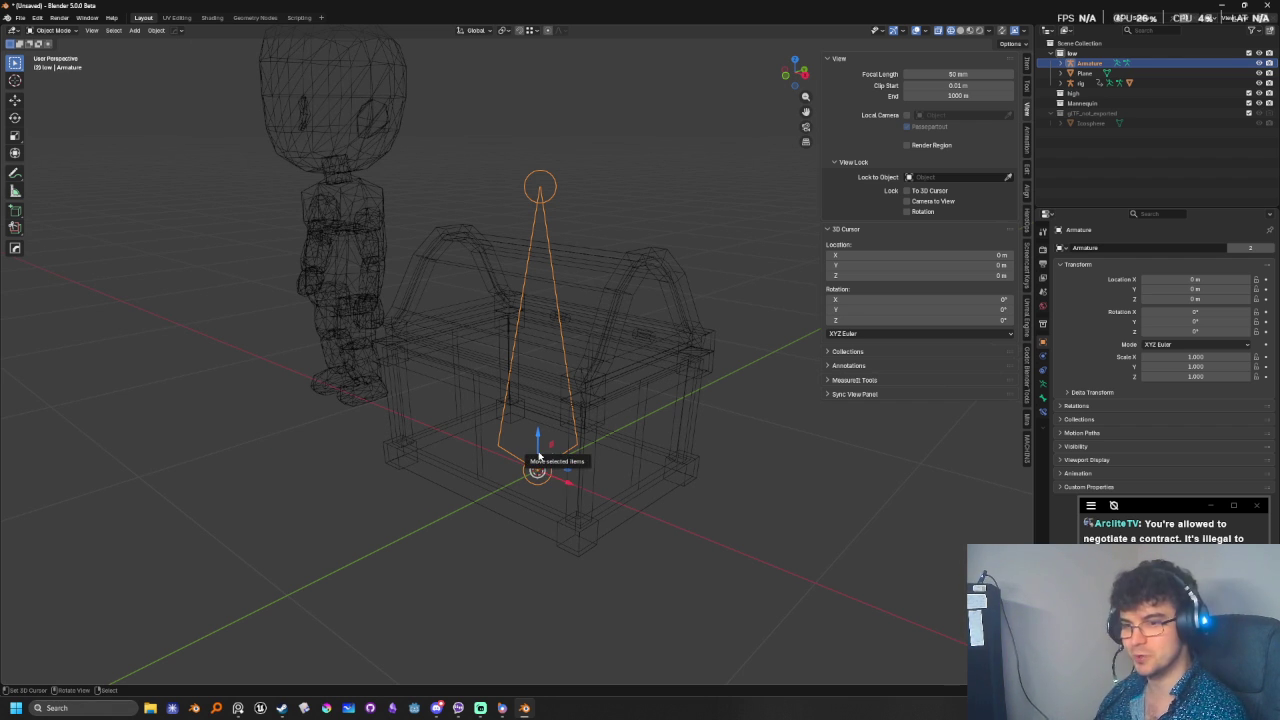
middle_drag(538, 457, 737, 549)
click(737, 549)
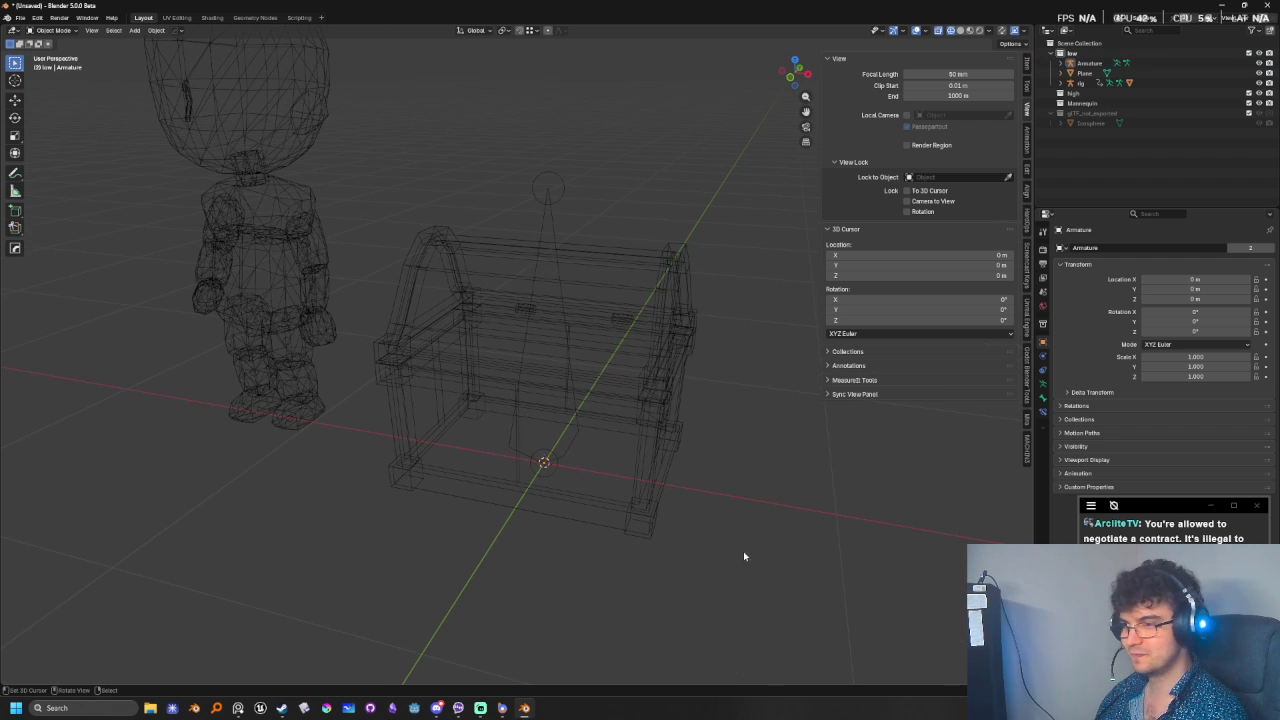
- Select the armature bone, orbit to a front view, and bring up the save dialog
click(545, 443)
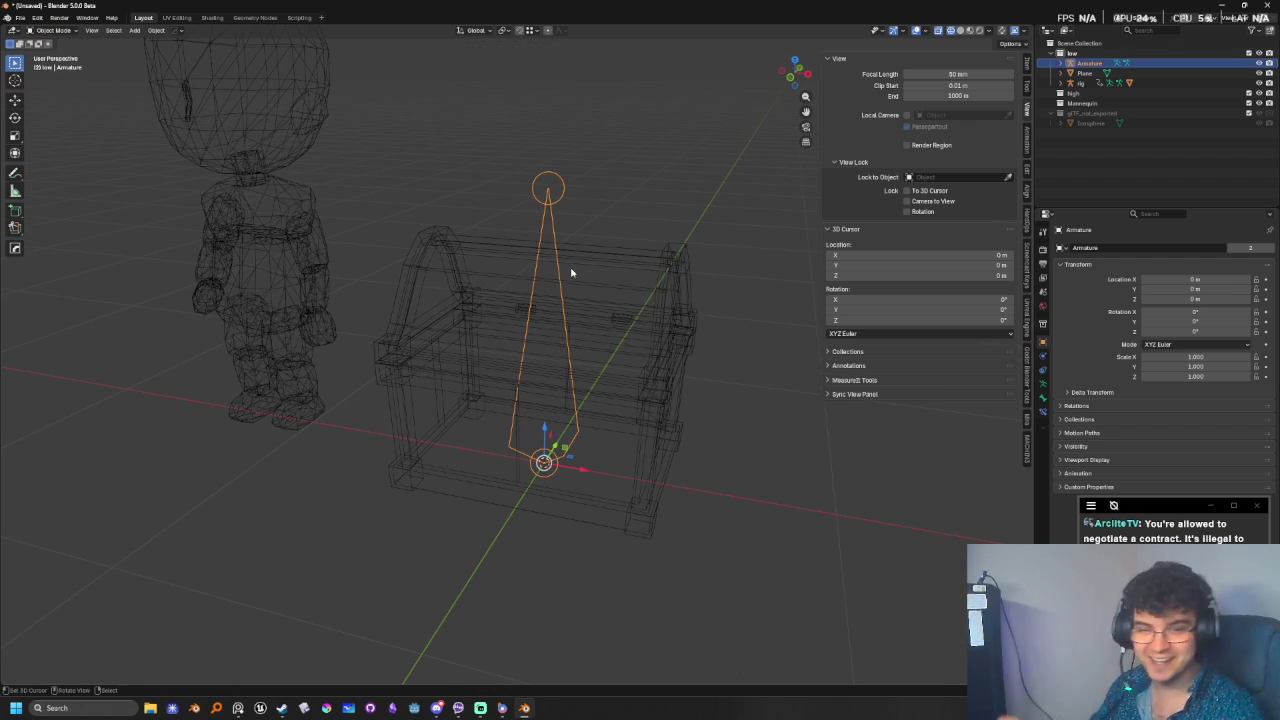
mouse_move(857, 137)
middle_down()
mouse_move(674, 229)
mouse_move(707, 276)
mouse_move(573, 355)
middle_up()
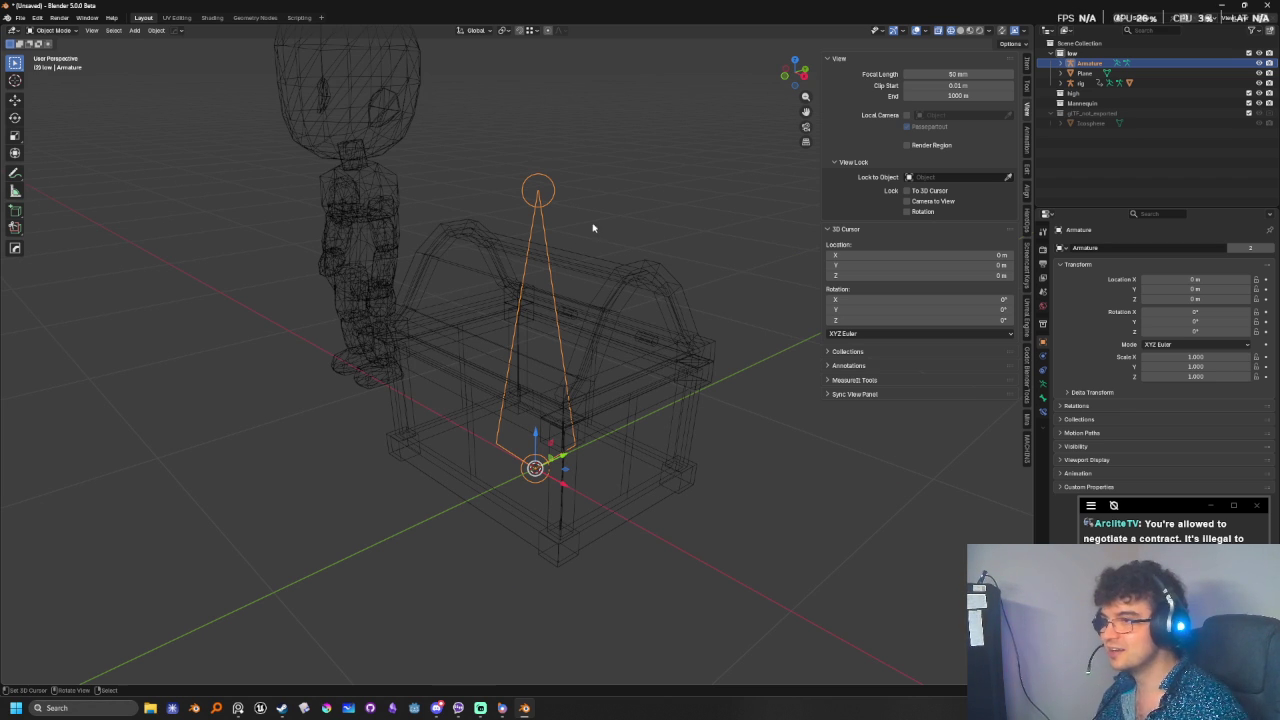
mouse_move(609, 366)
middle_down()
mouse_move(633, 388)
mouse_move(620, 405)
middle_up()
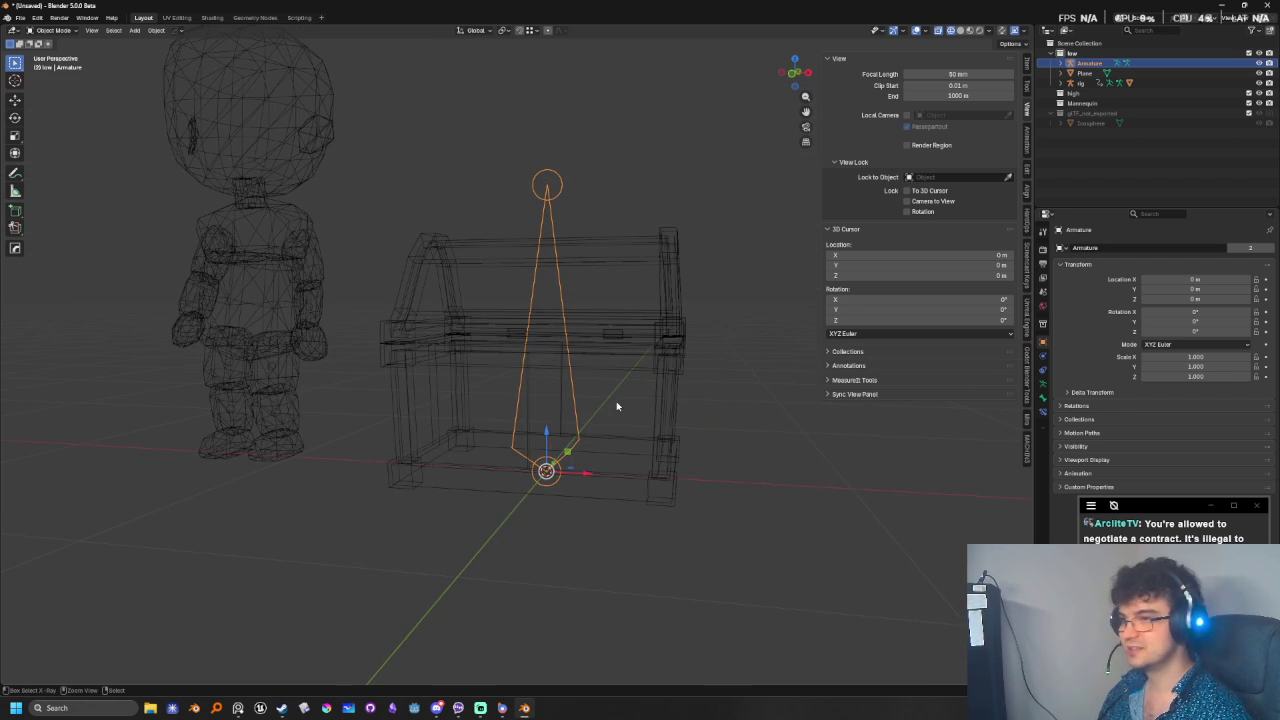
key(ctrl+s)
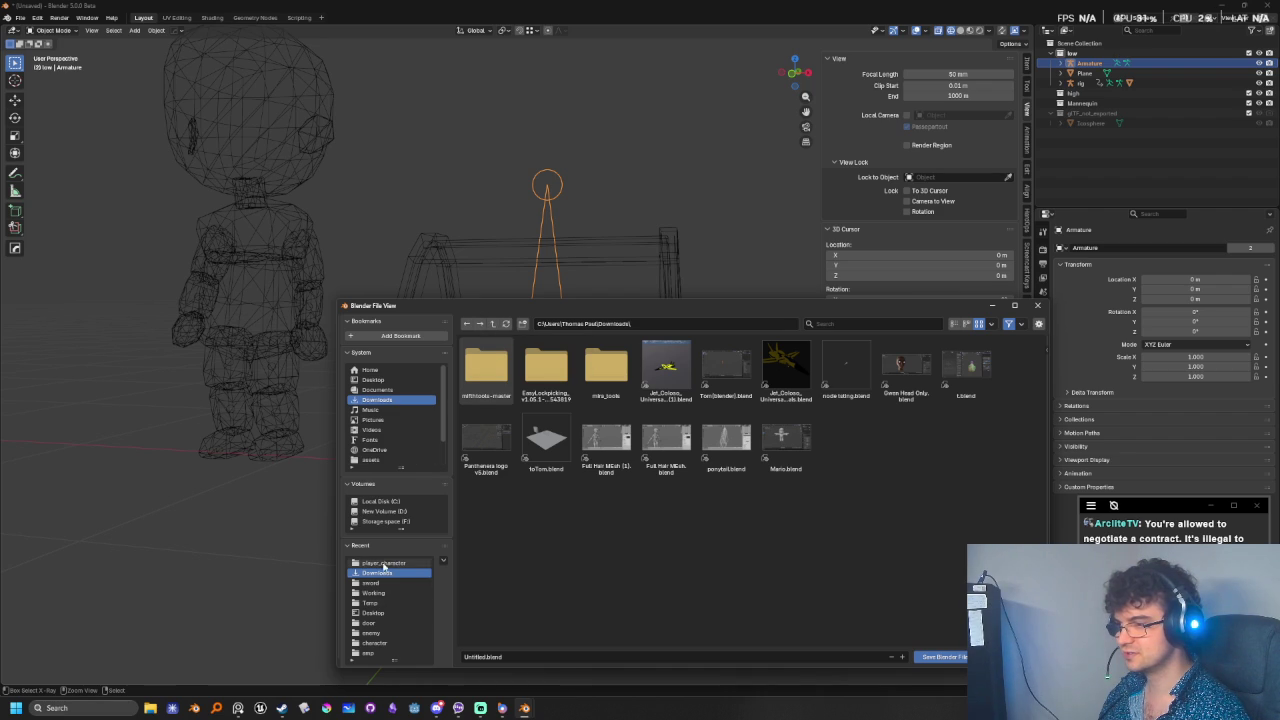
- Save into the Working folder under the name chest, then close Blender
click(381, 592)
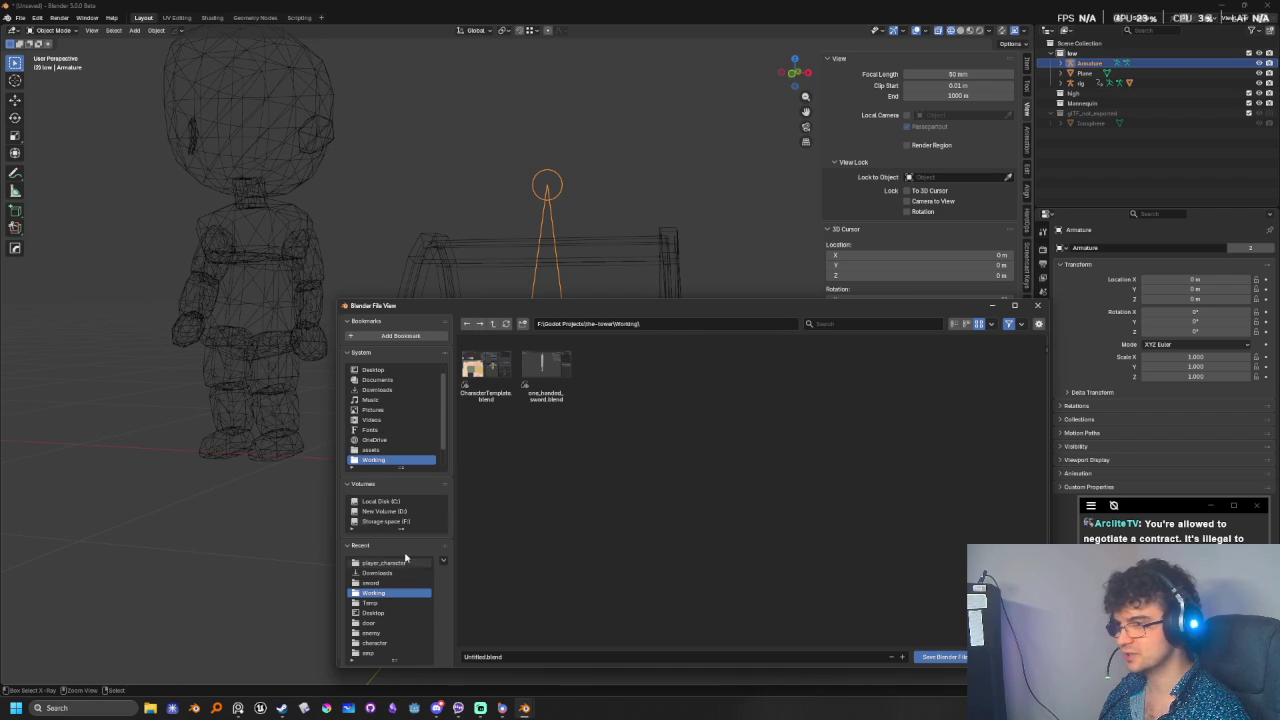
click(525, 656)
text(ches)
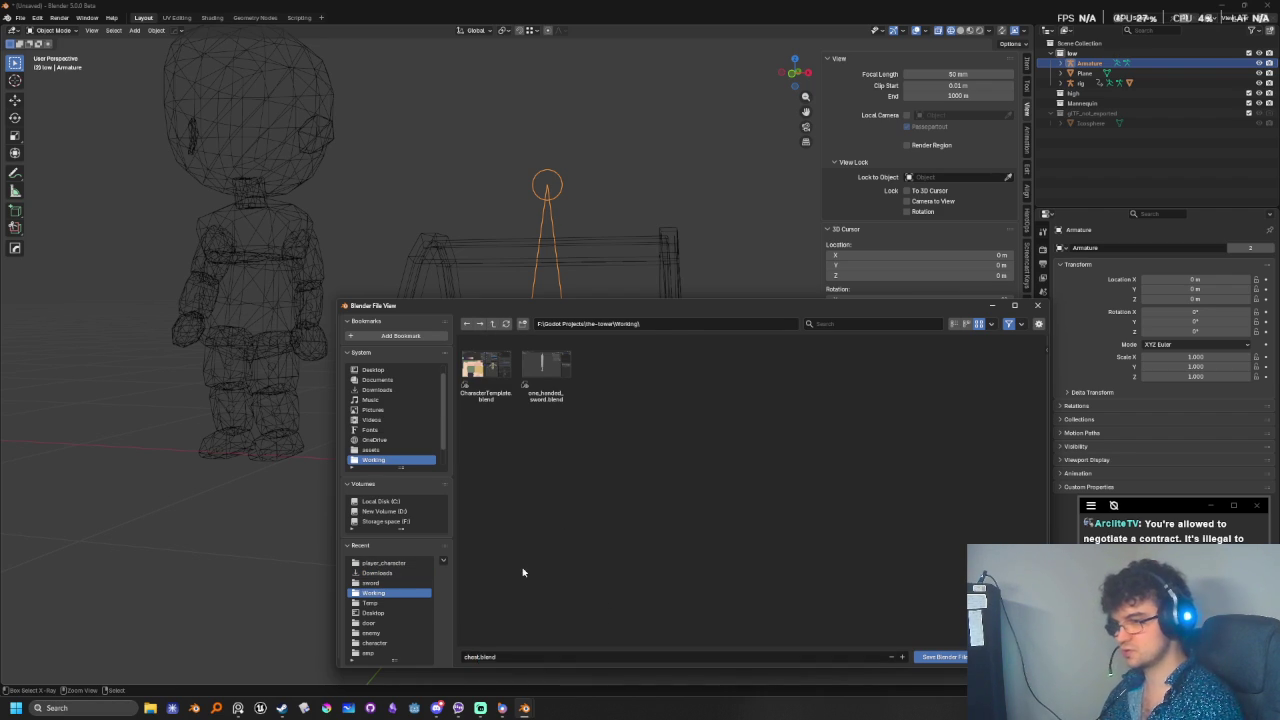
key(Return)
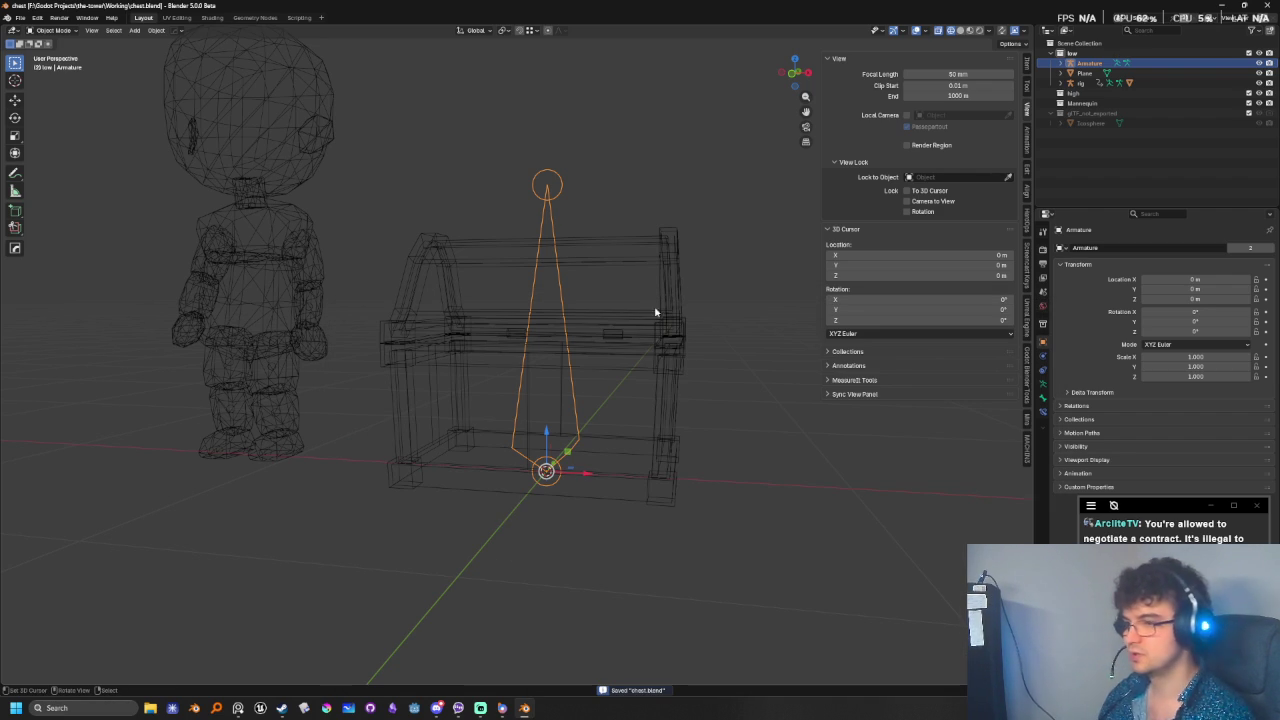
click(1266, 5)
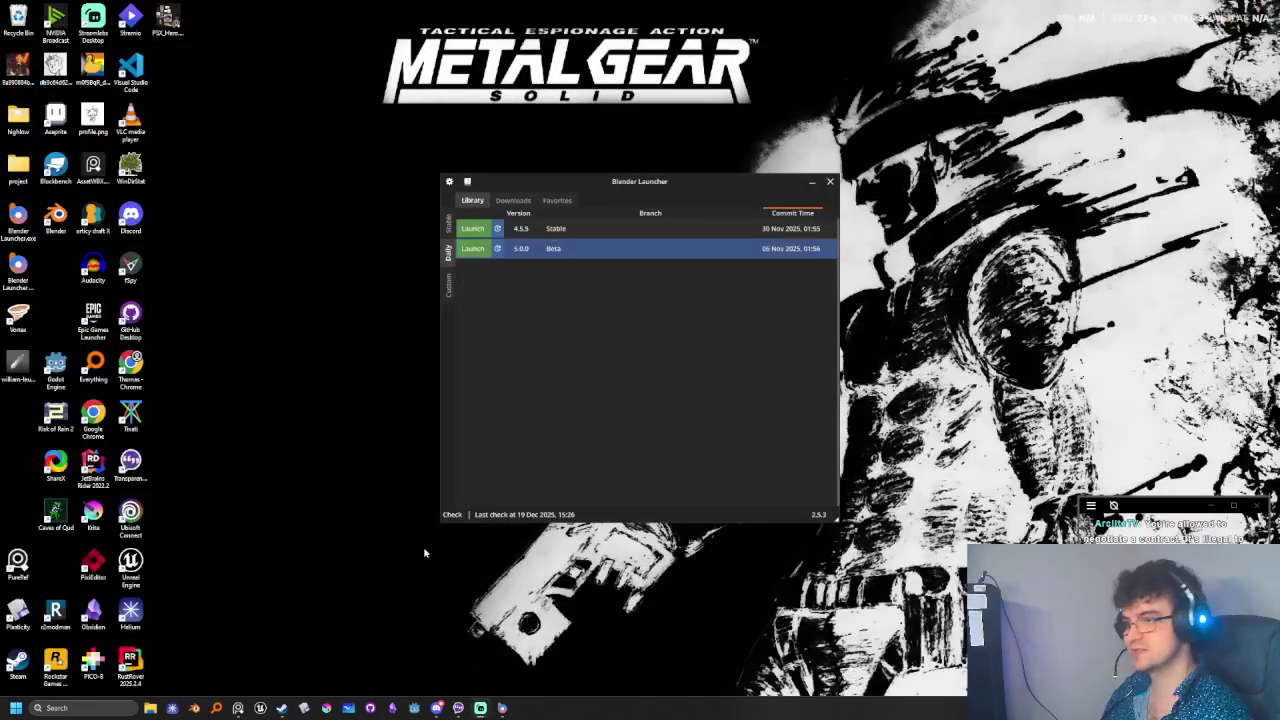
- Launch Blender 5.0.0 Beta, reopen chest.blend, and show the Add-ons list in Preferences
click(475, 250)
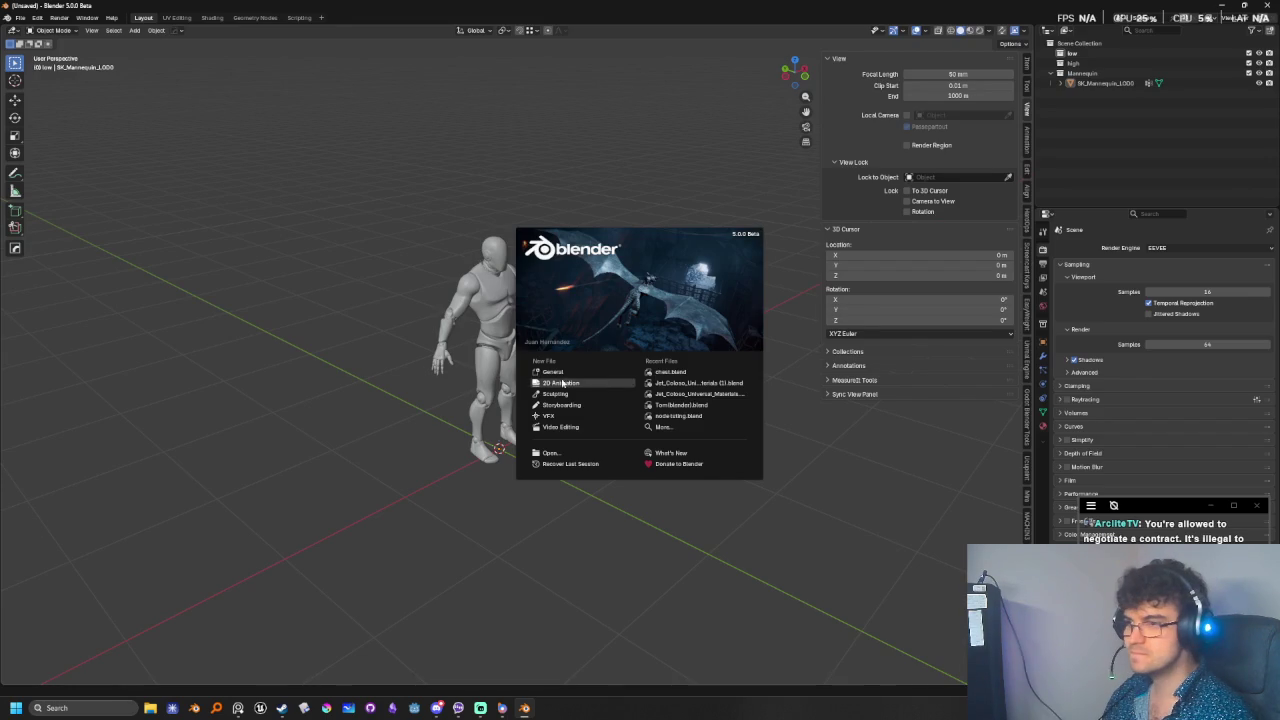
click(655, 378)
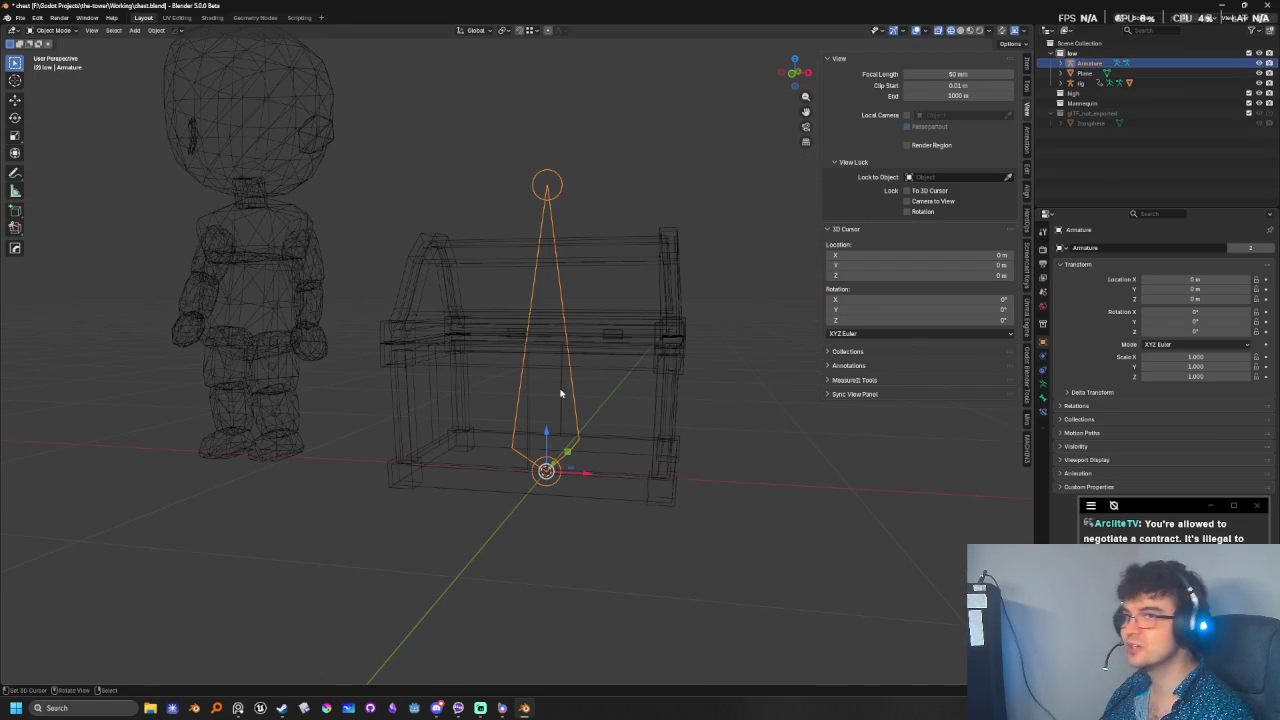
key(ctrl+comma)
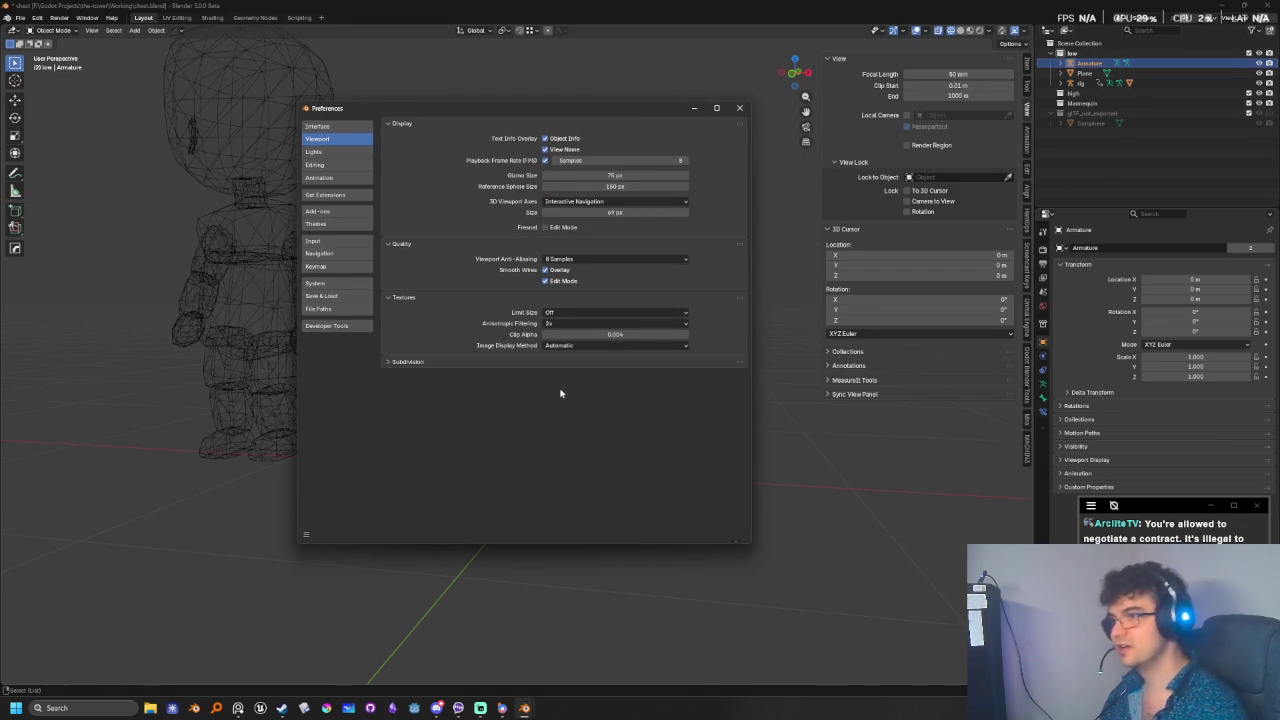
click(340, 212)
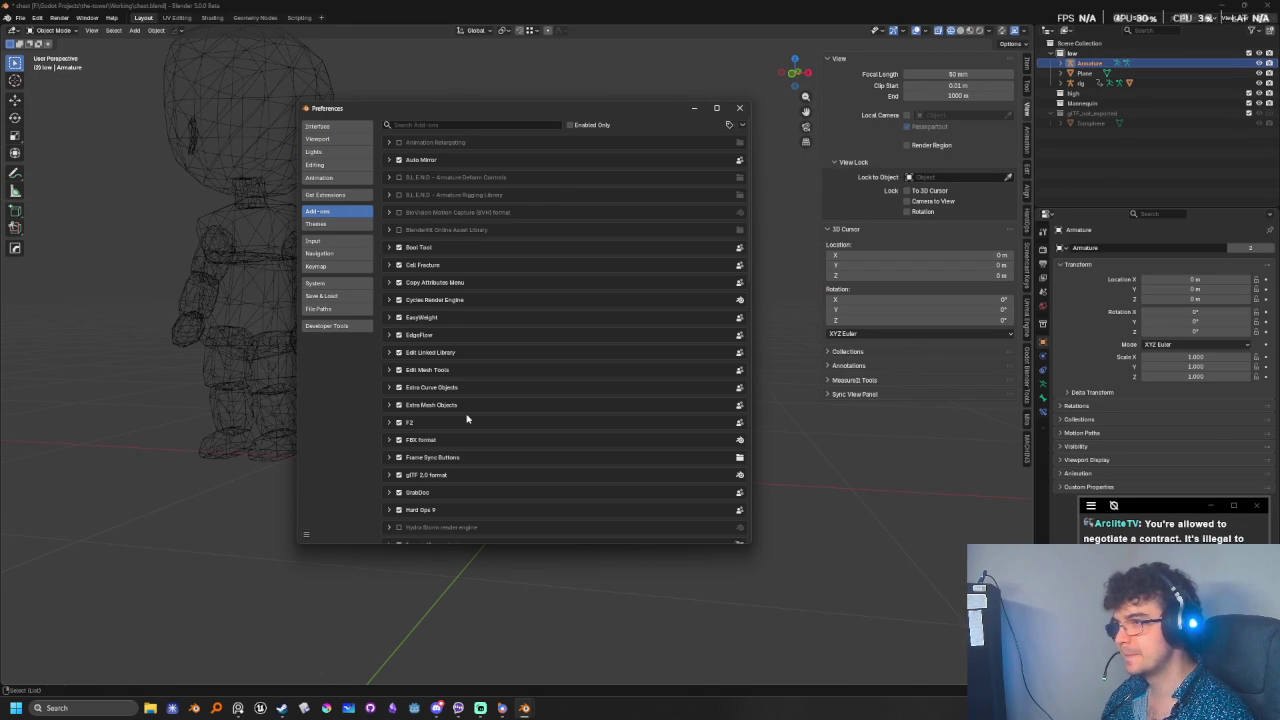
- Untick the Cell Fracture, Import Mixamo - Root Motion and Mira Tools add-ons
scroll(473, 405, down, 2)
click(400, 222)
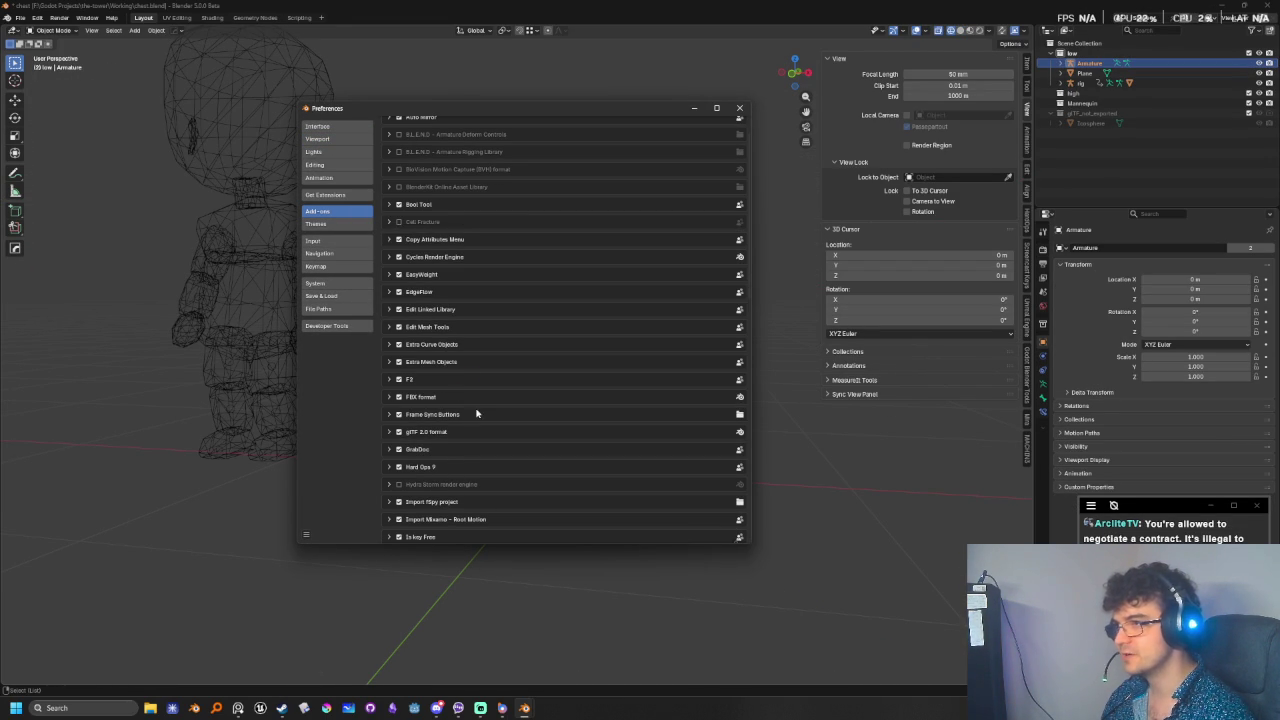
scroll(486, 420, down, 1)
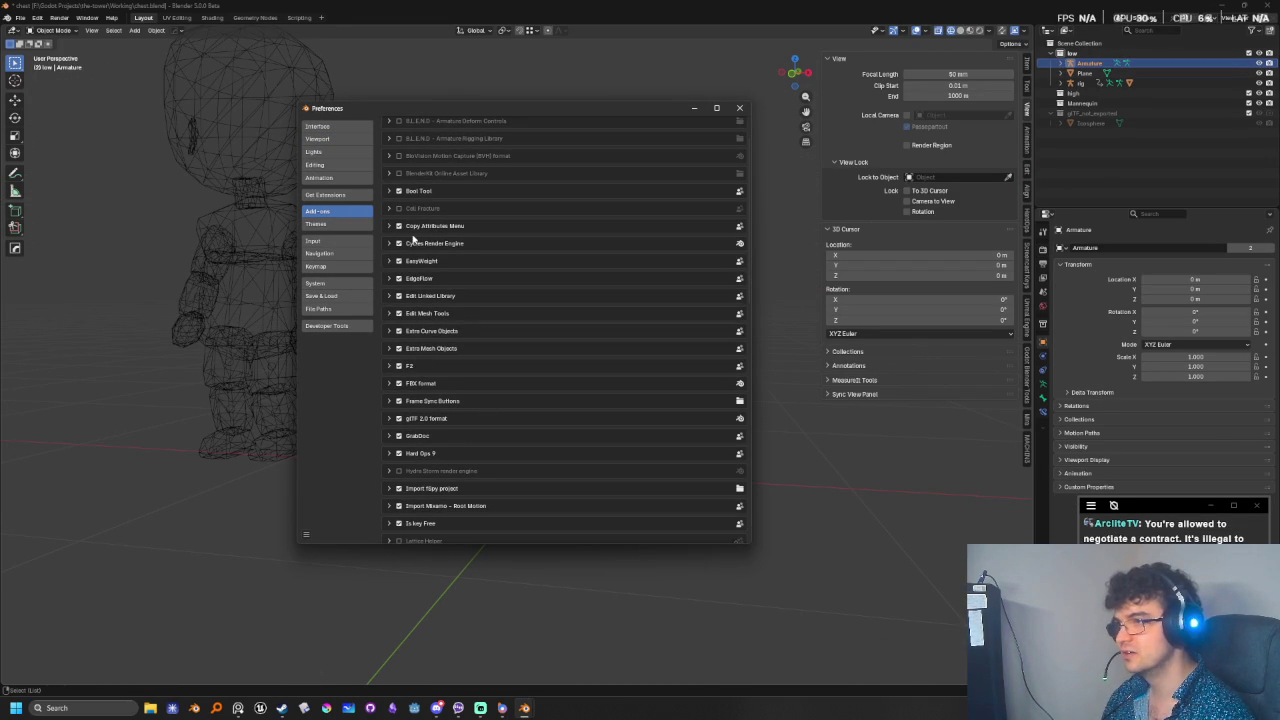
scroll(411, 314, down, 2)
scroll(416, 313, down, 1)
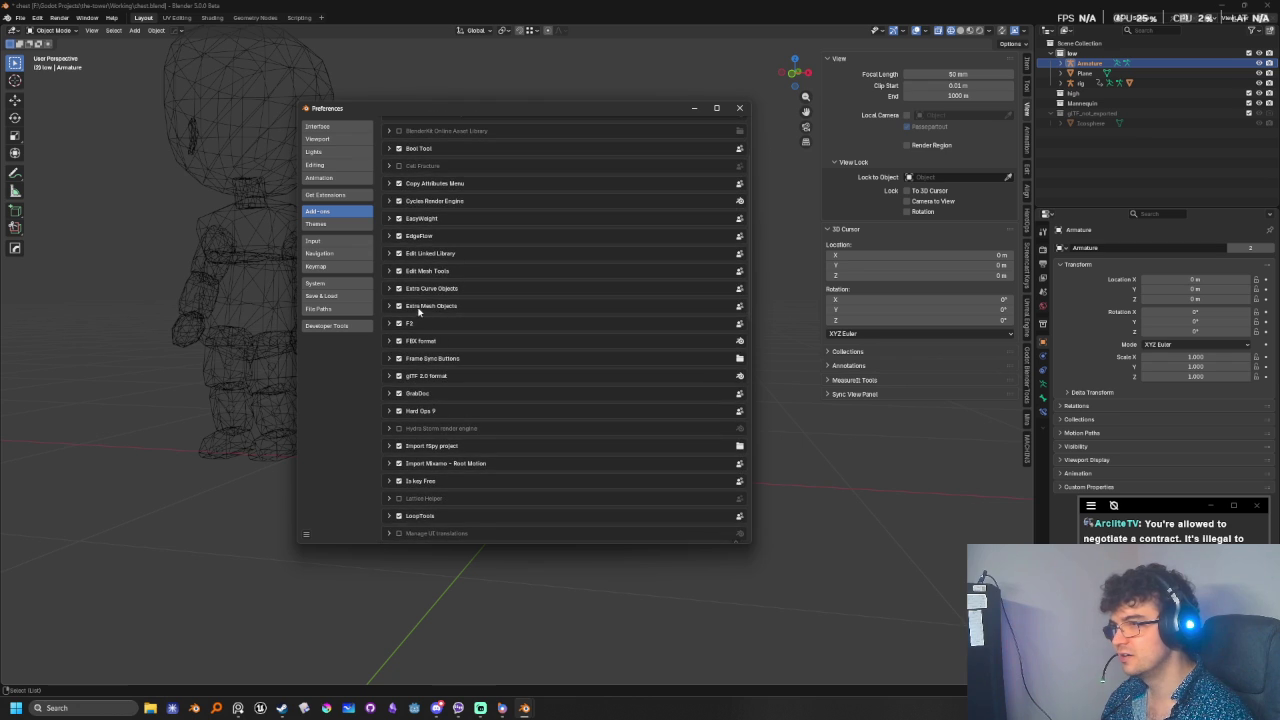
scroll(430, 413, down, 4)
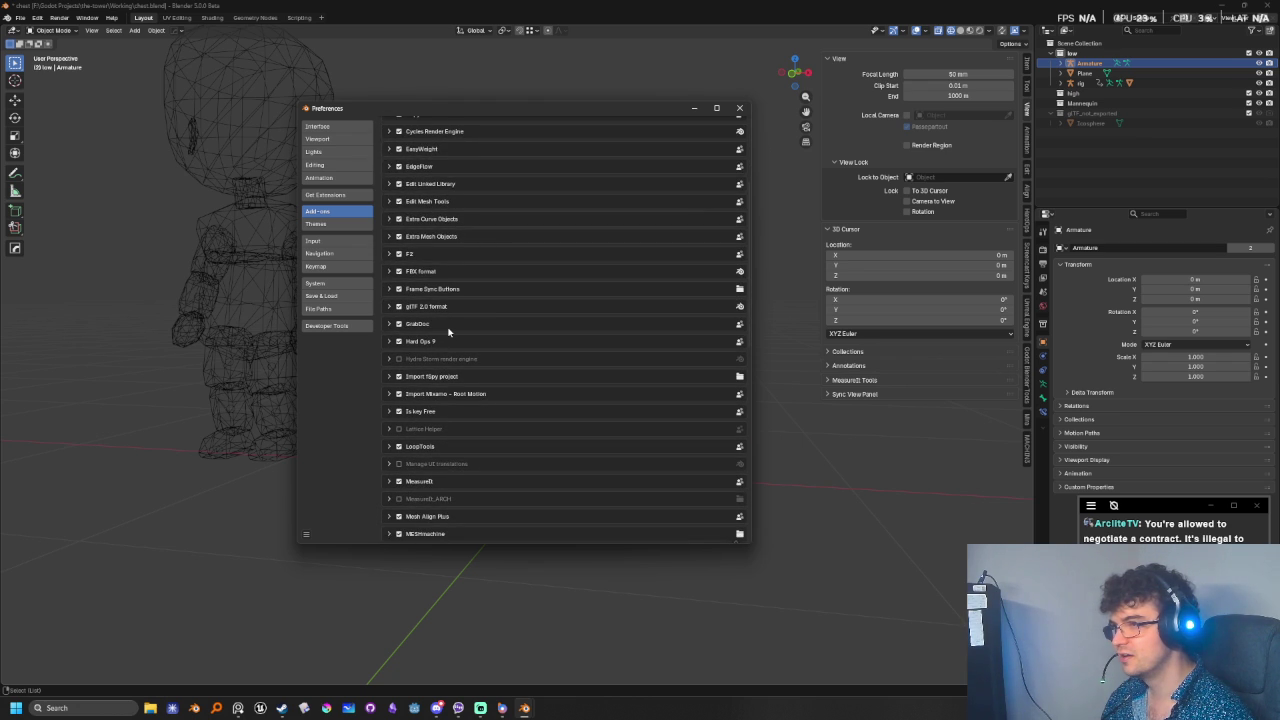
scroll(438, 366, down, 2)
scroll(440, 296, down, 2)
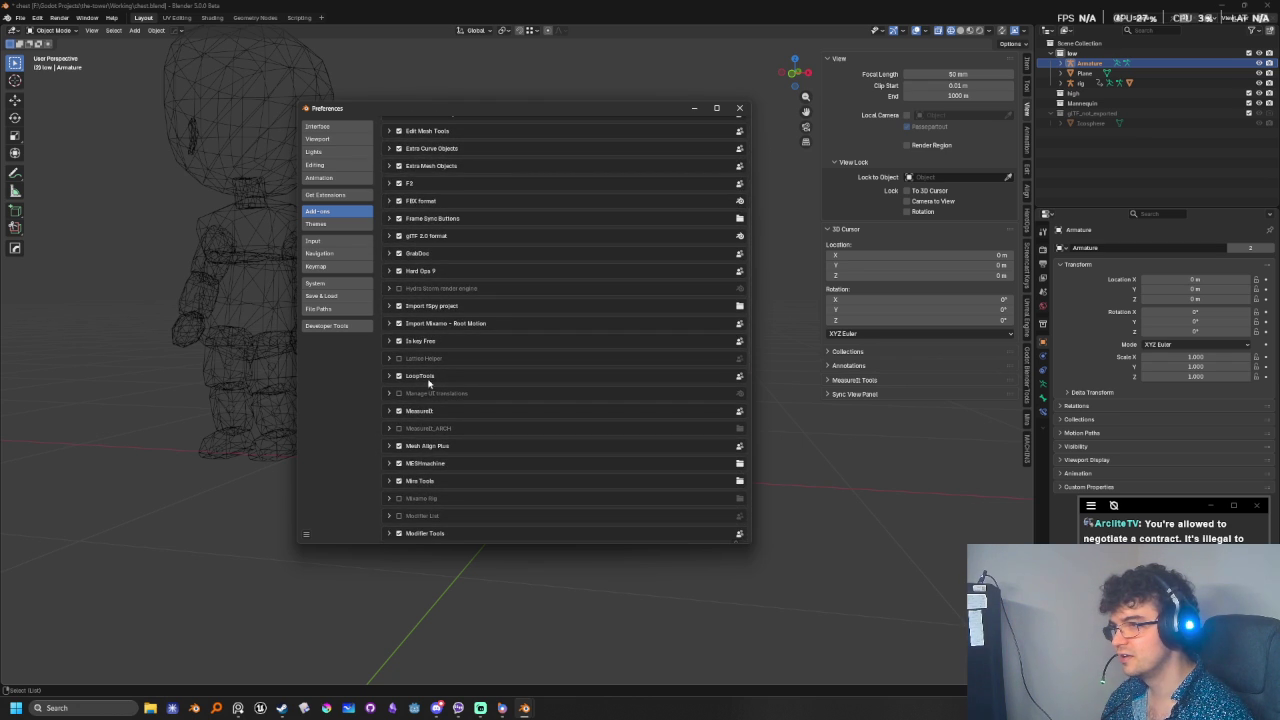
scroll(428, 385, down, 1)
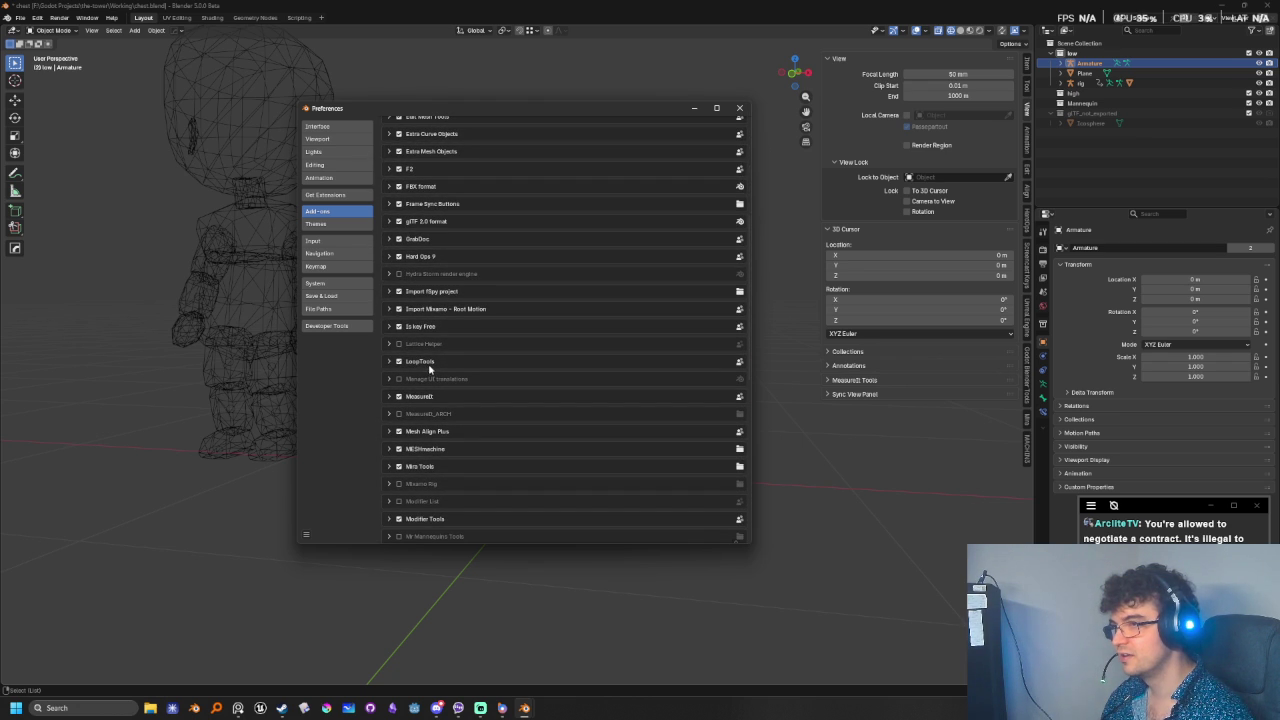
click(398, 309)
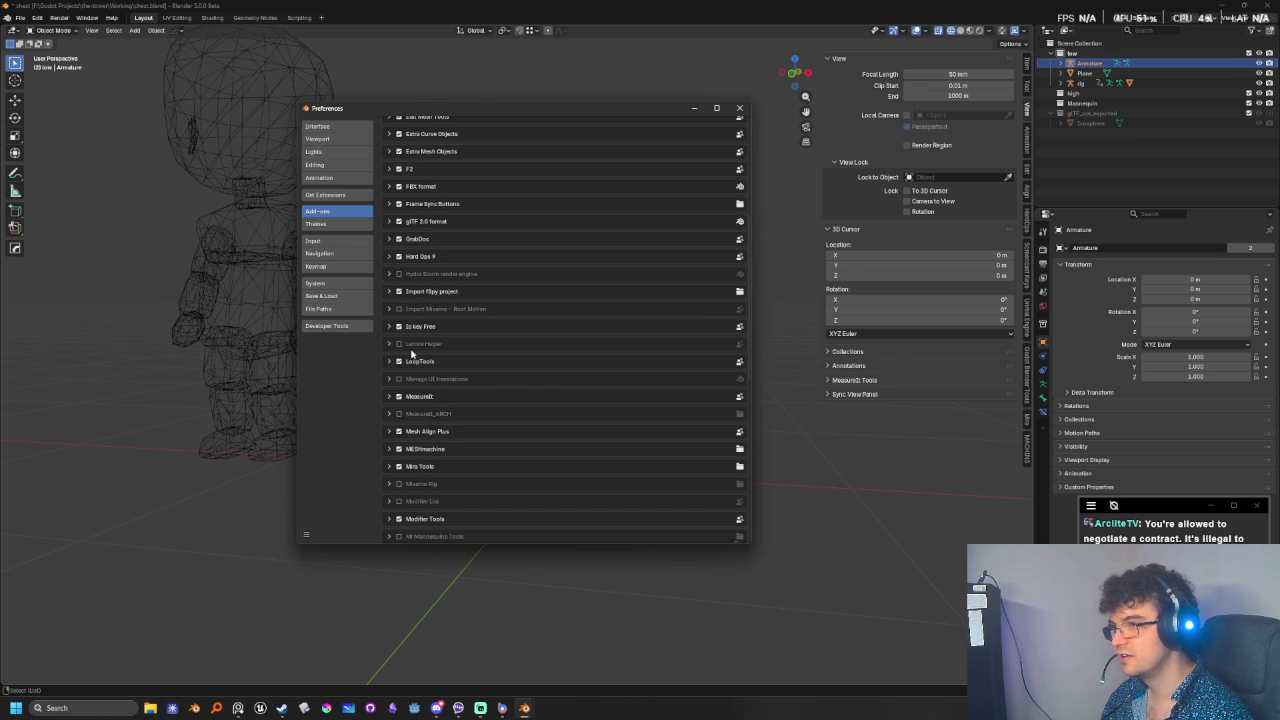
scroll(465, 440, down, 1)
scroll(475, 400, down, 2)
scroll(486, 366, down, 1)
scroll(491, 363, down, 2)
scroll(495, 350, down, 1)
scroll(500, 335, down, 1)
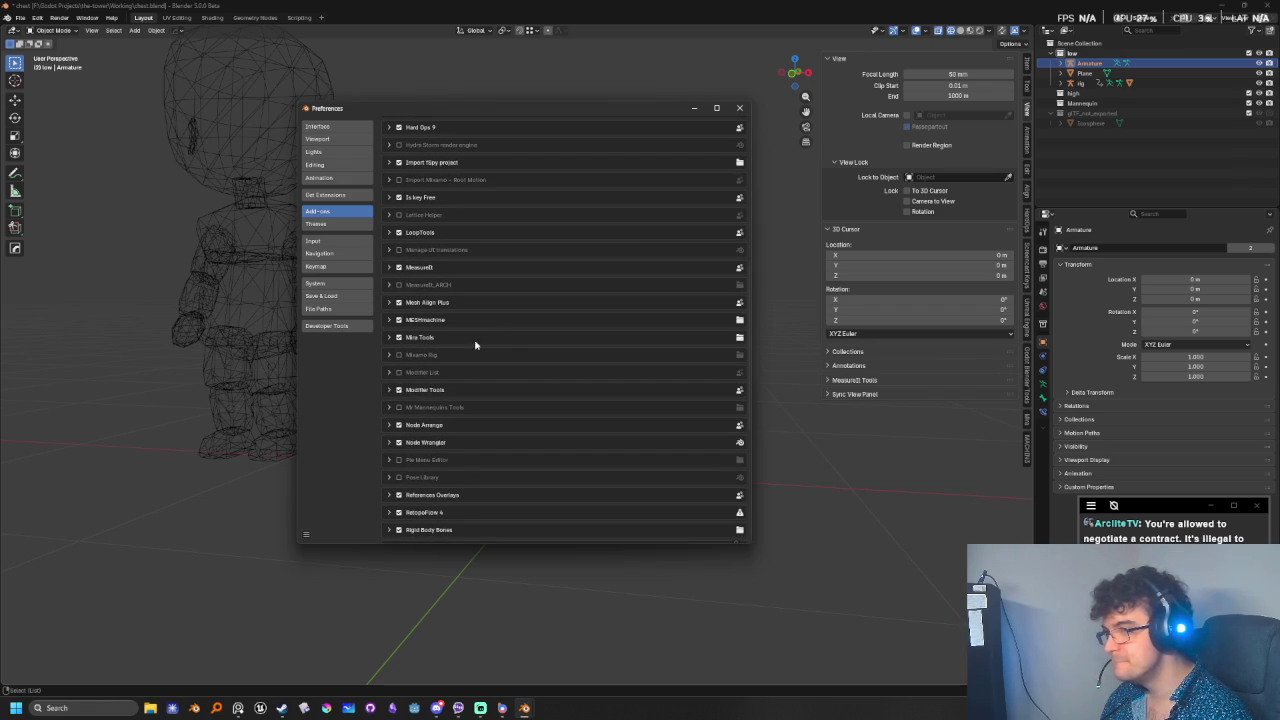
click(399, 338)
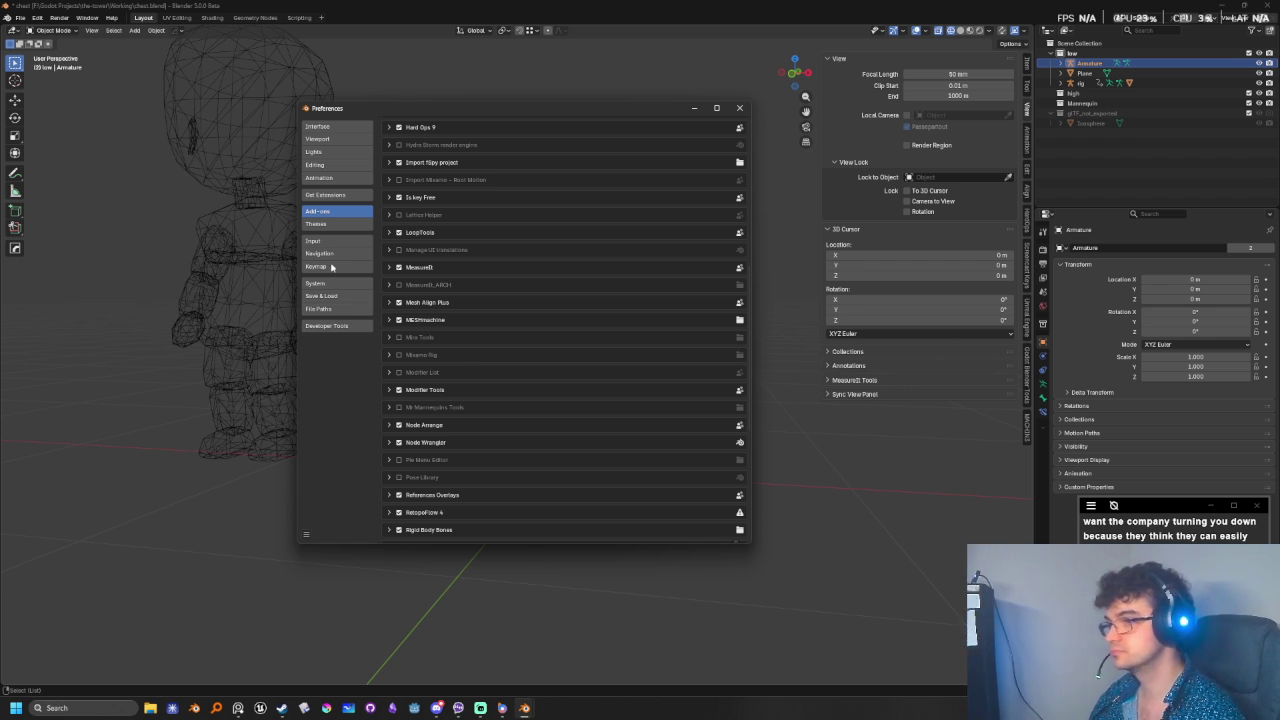
- Move Preferences aside to see the bone, and disable the RetopoFlow 4 add-on
drag(310, 108, 826, 183)
click(587, 243)
key(ctrl+z)
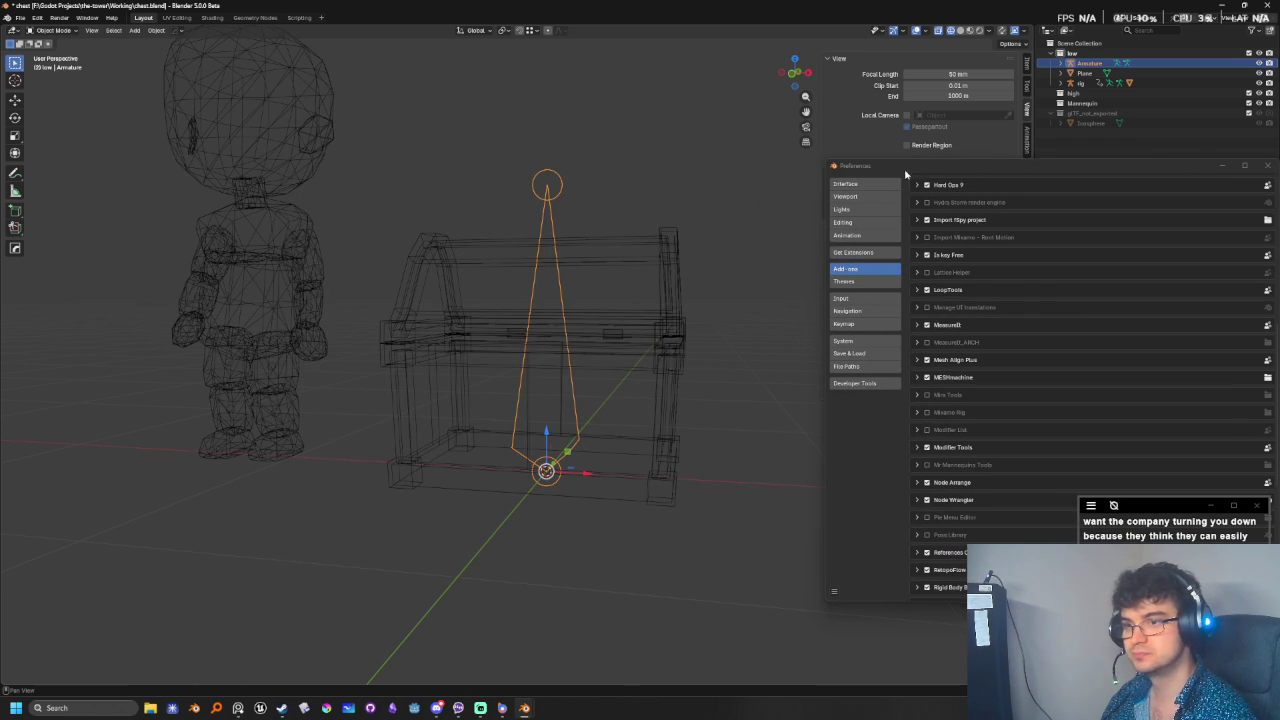
drag(910, 172, 510, 141)
scroll(580, 503, down, 5)
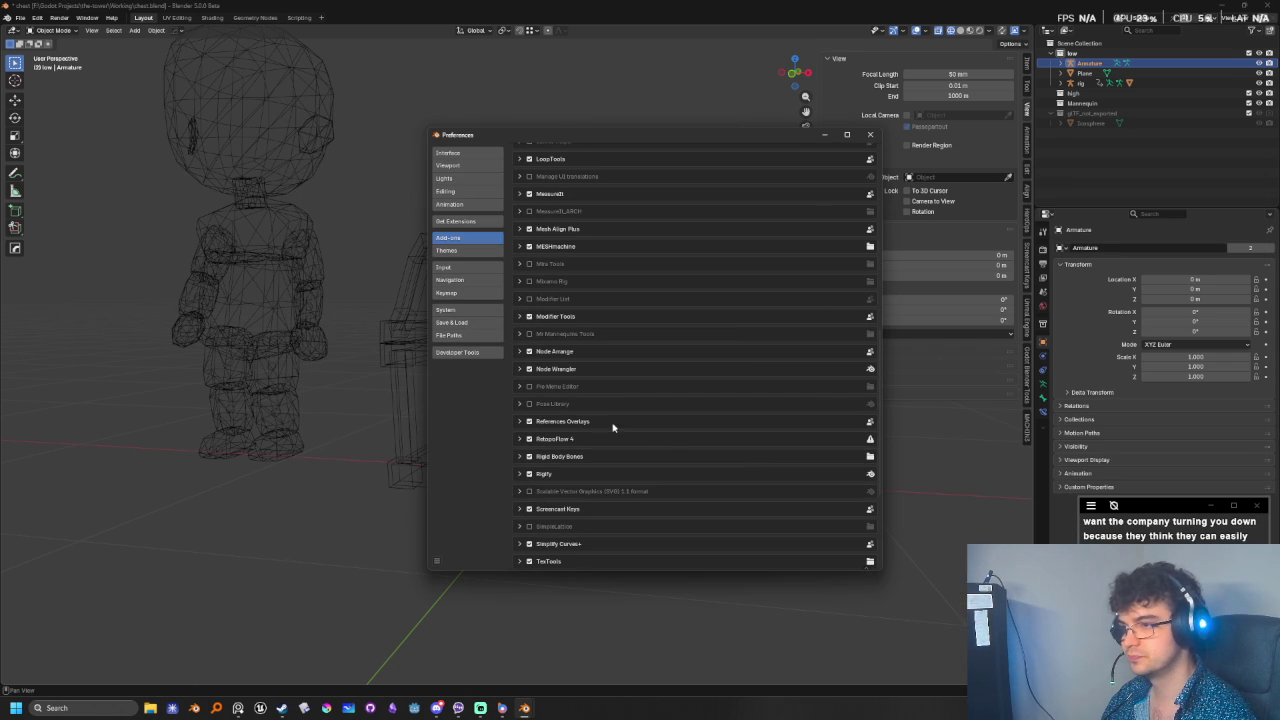
click(529, 439)
drag(567, 135, 818, 155)
click(566, 290)
click(566, 290)
click(815, 477)
- Disable Rigid Body Bones, toggle Rigify, and test the armature in and out of Edit Mode
click(770, 477)
click(781, 477)
click(771, 477)
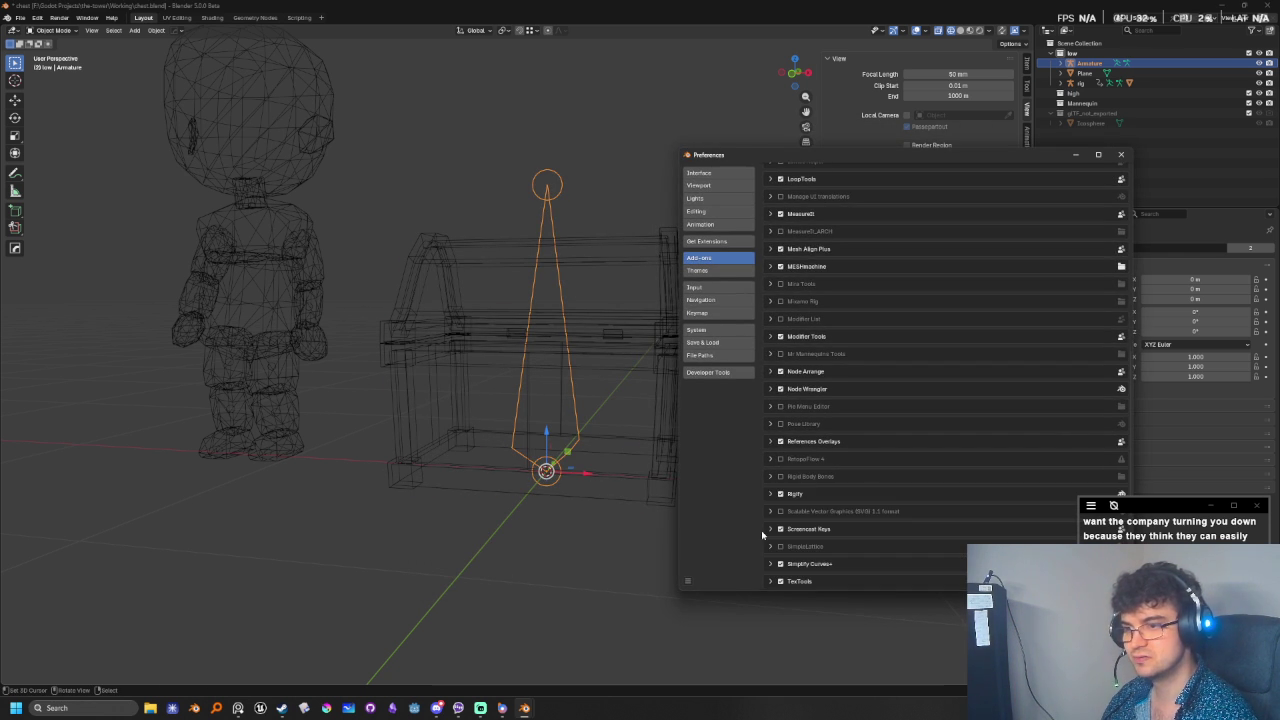
scroll(801, 555, down, 3)
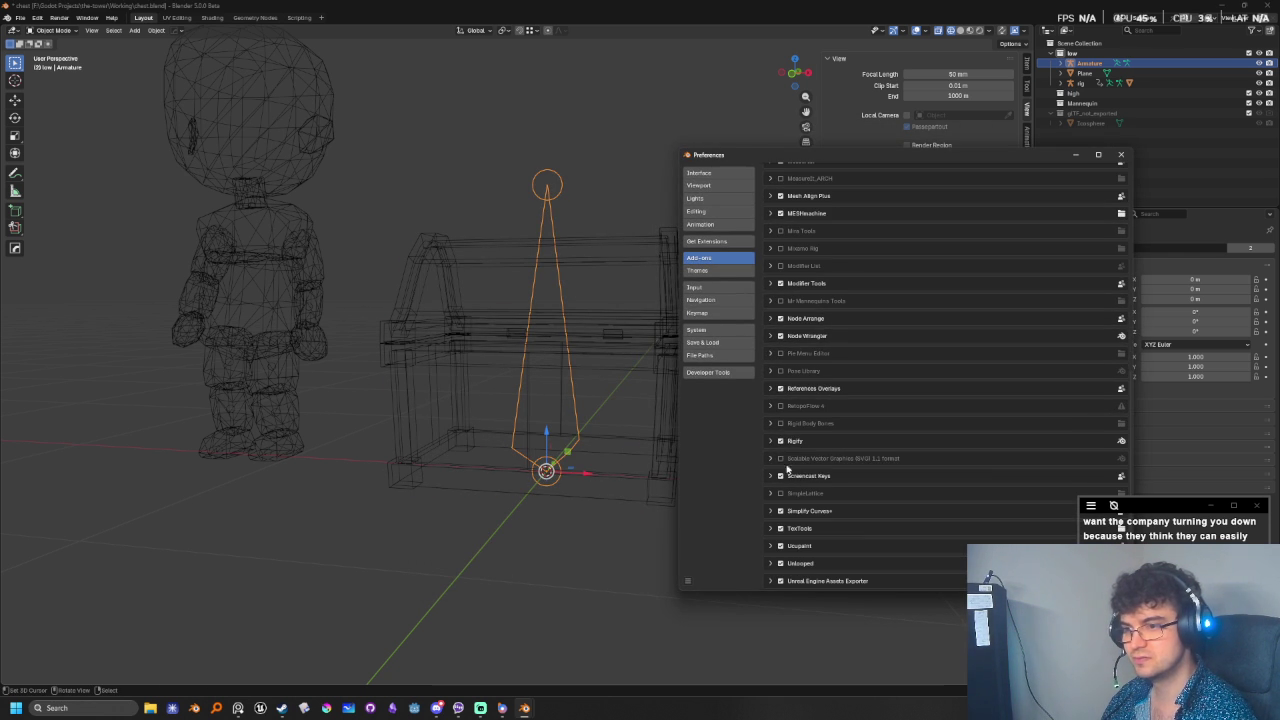
click(781, 443)
key(Tab)
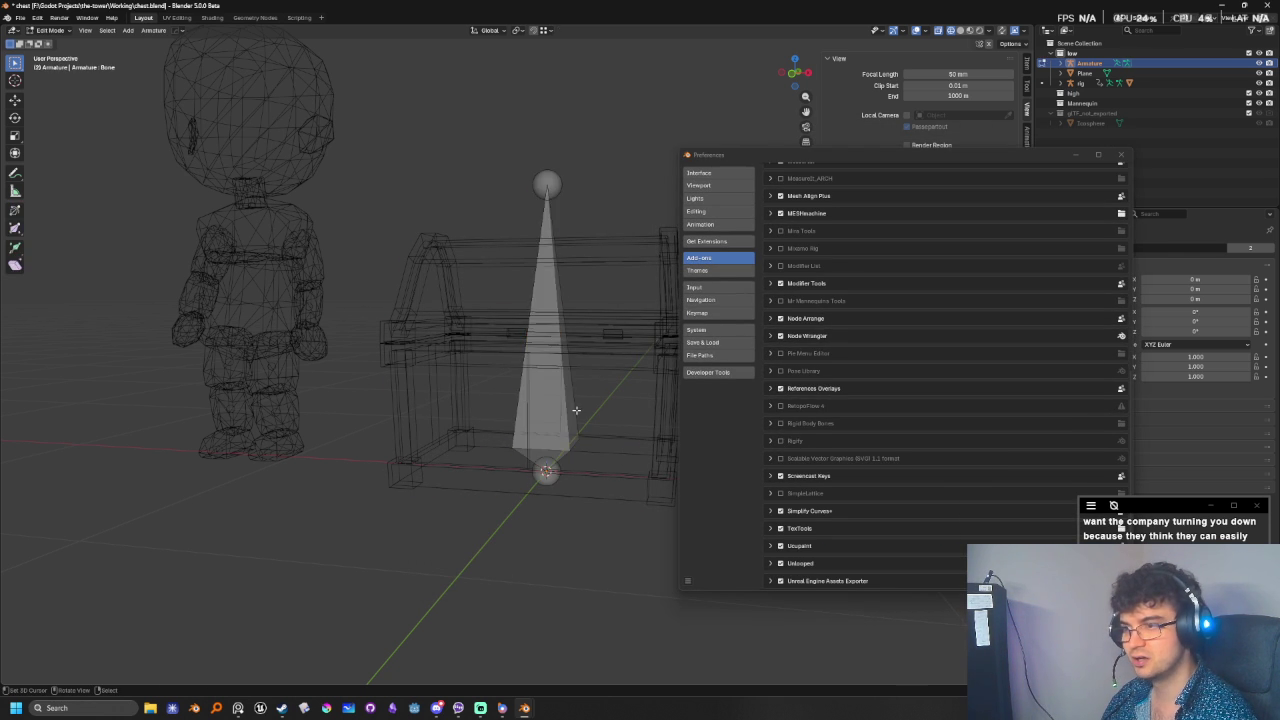
key(Tab)
key(Tab)
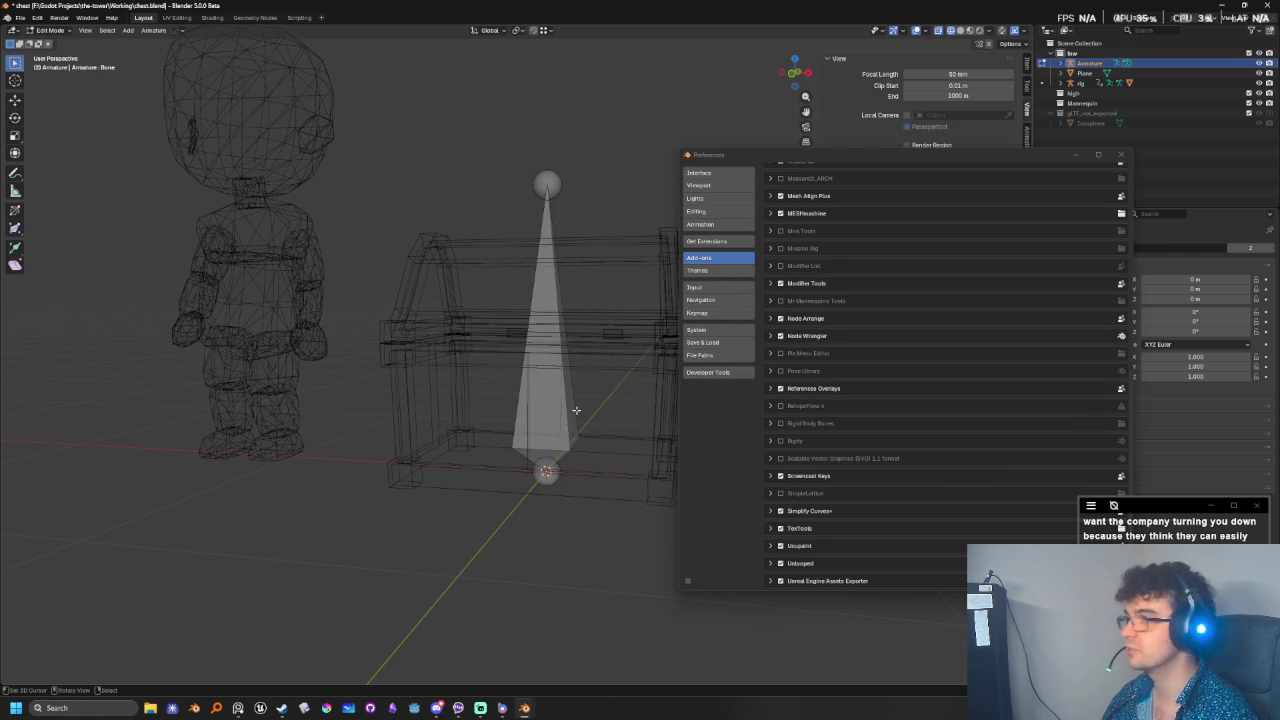
key(Tab)
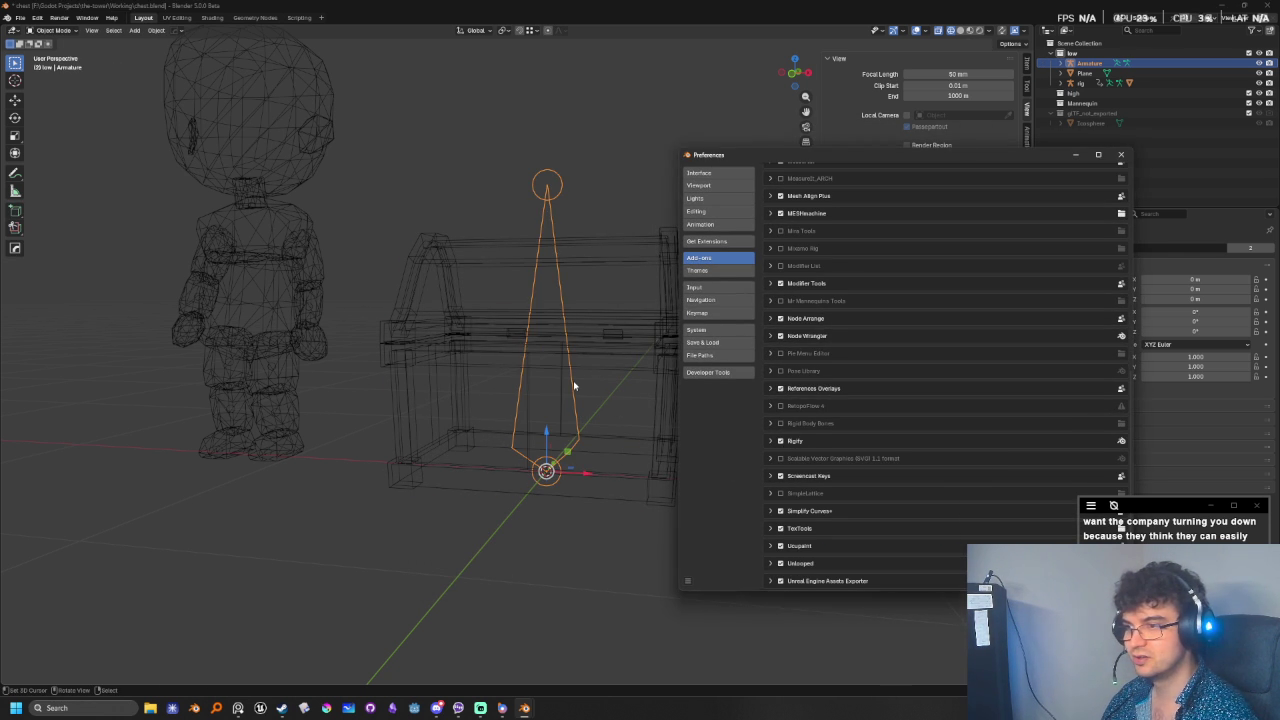
key(Tab)
key(Tab)
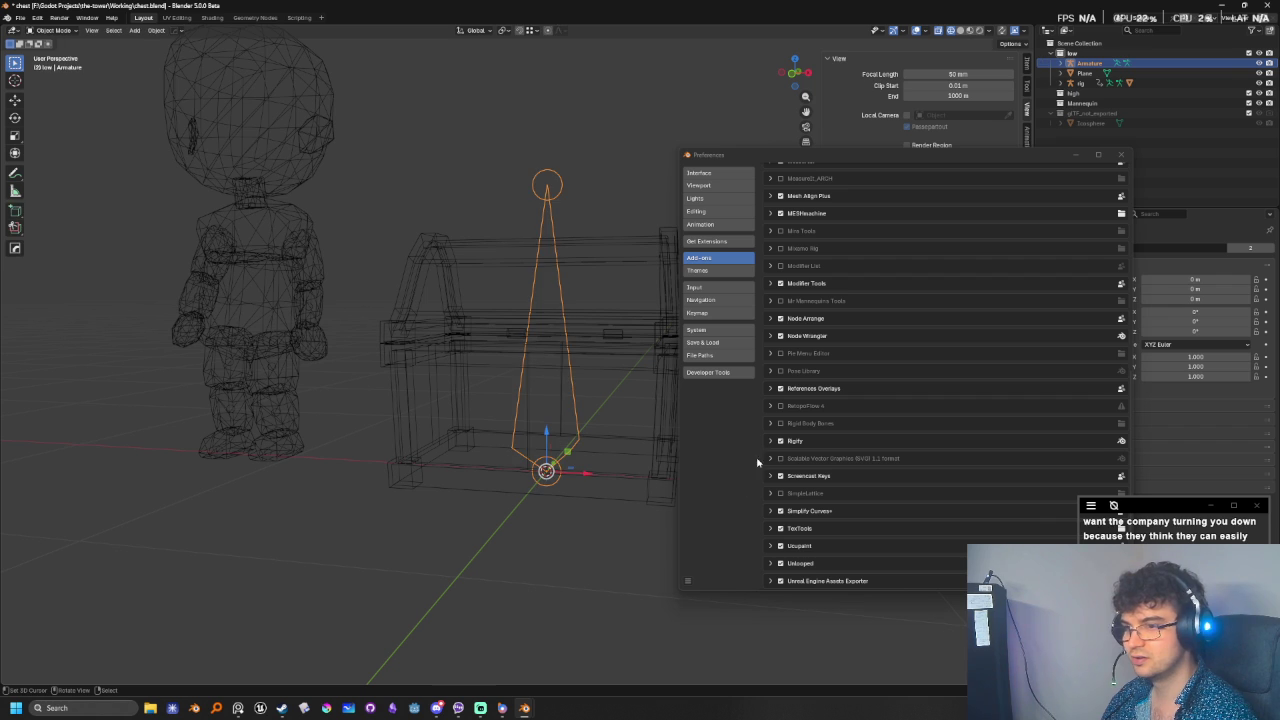
- Settle on Rigify on and Rigid Body Bones off, close Preferences, and switch to Right view
click(781, 441)
click(781, 423)
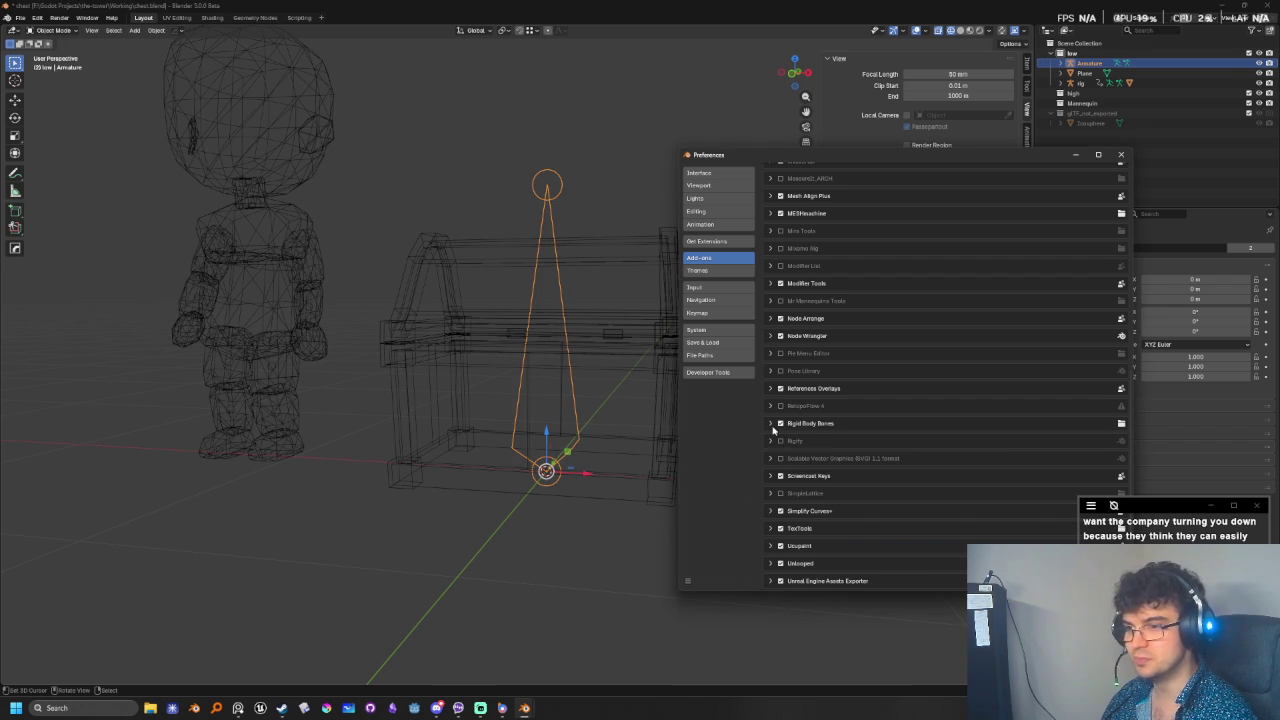
key(Tab)
key(Tab)
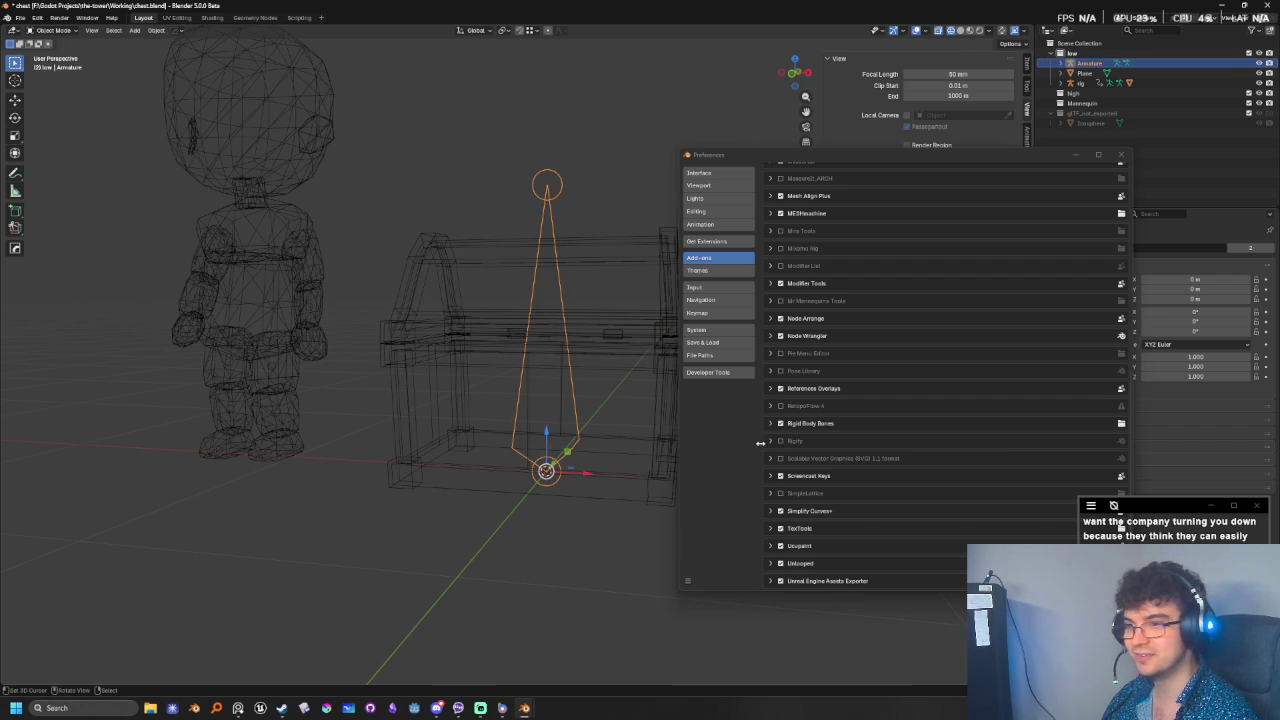
click(782, 424)
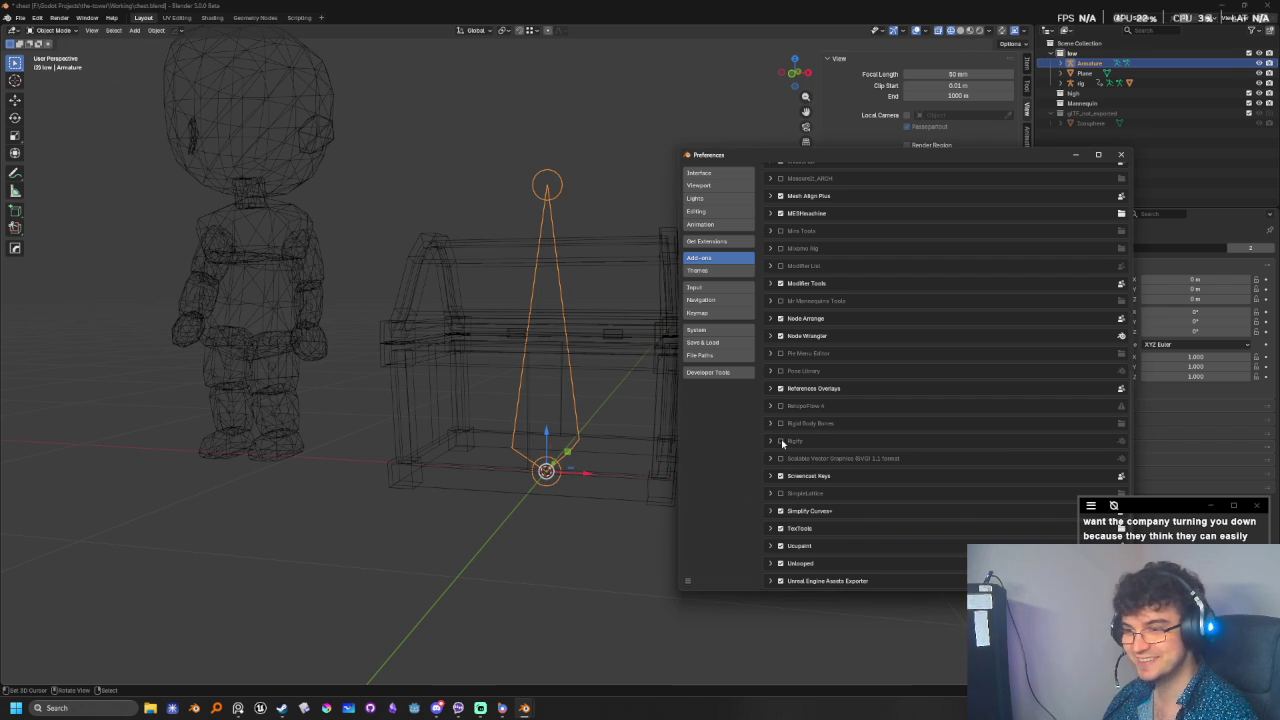
click(781, 441)
key(Tab)
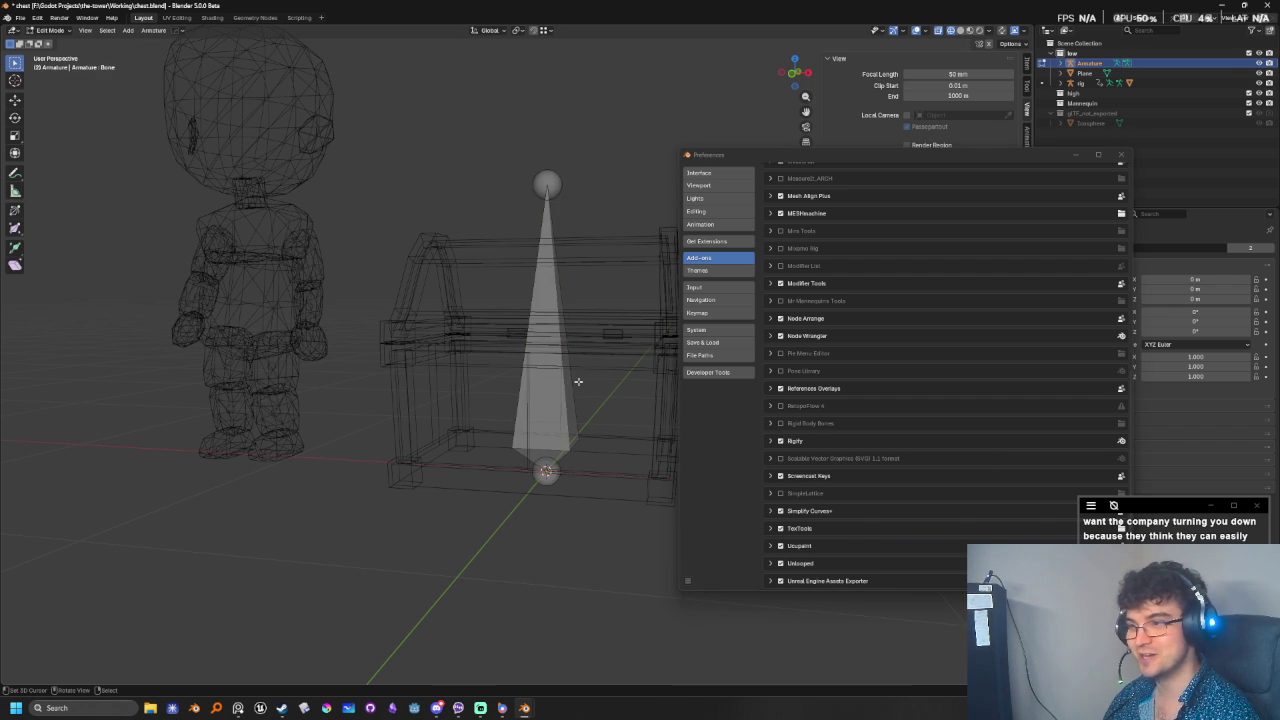
key(Tab)
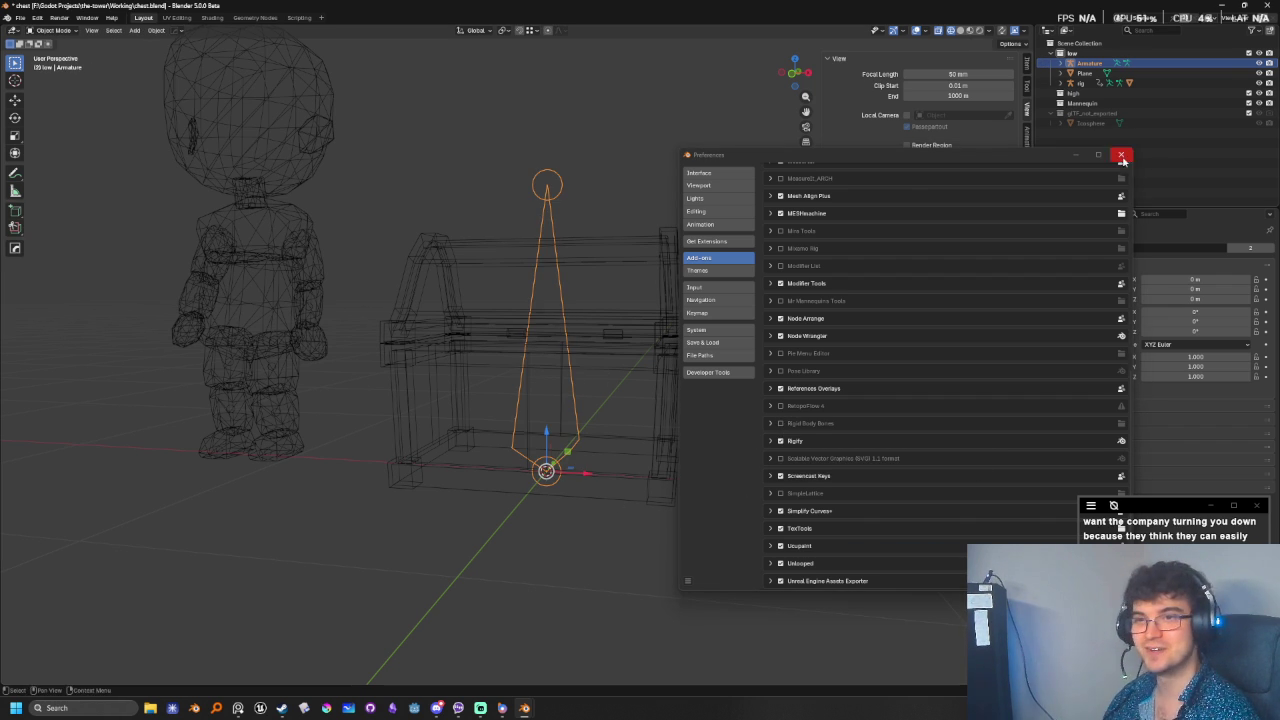
click(1121, 155)
key(KP_1)
key(KP_3)
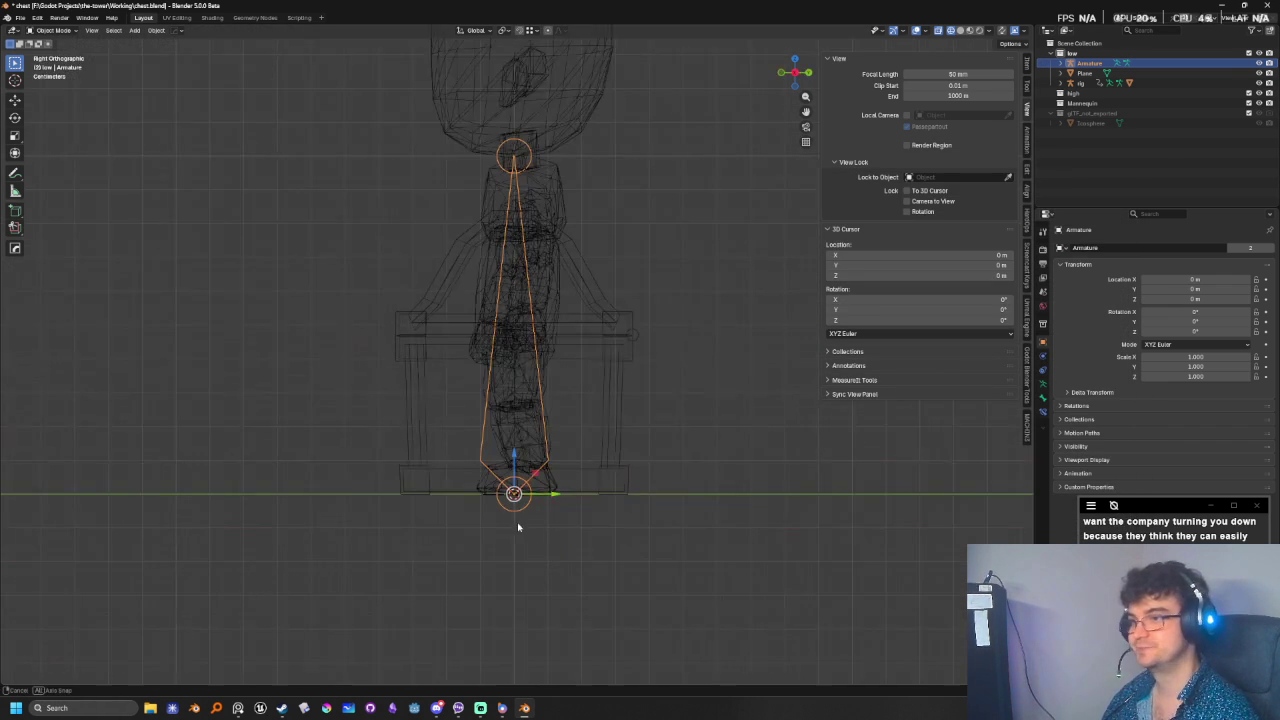
- Enter bone Edit Mode and snap the bone's root joint onto the chest using Ctrl snapping
scroll(519, 518, up, 2)
scroll(524, 518, up, 1)
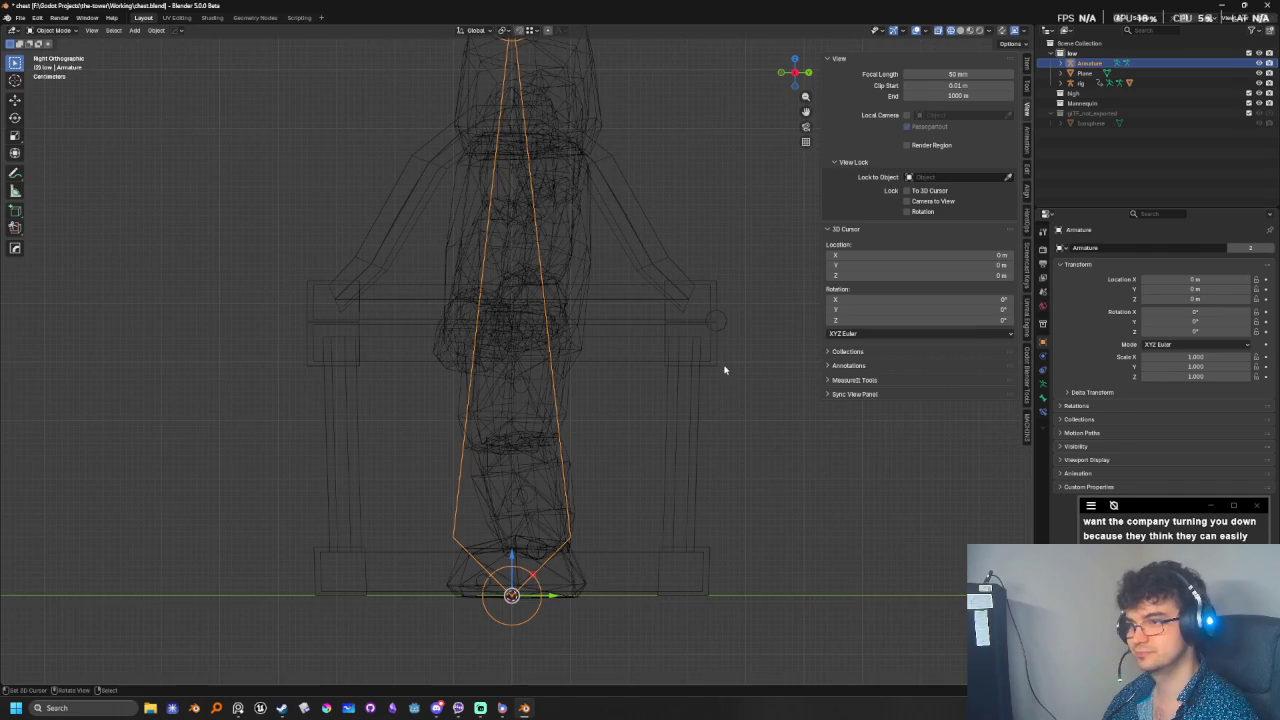
shift+middle_drag(703, 448, 520, 455)
key(Tab)
click(344, 601)
scroll(523, 606, up, 1)
scroll(443, 521, down, 1)
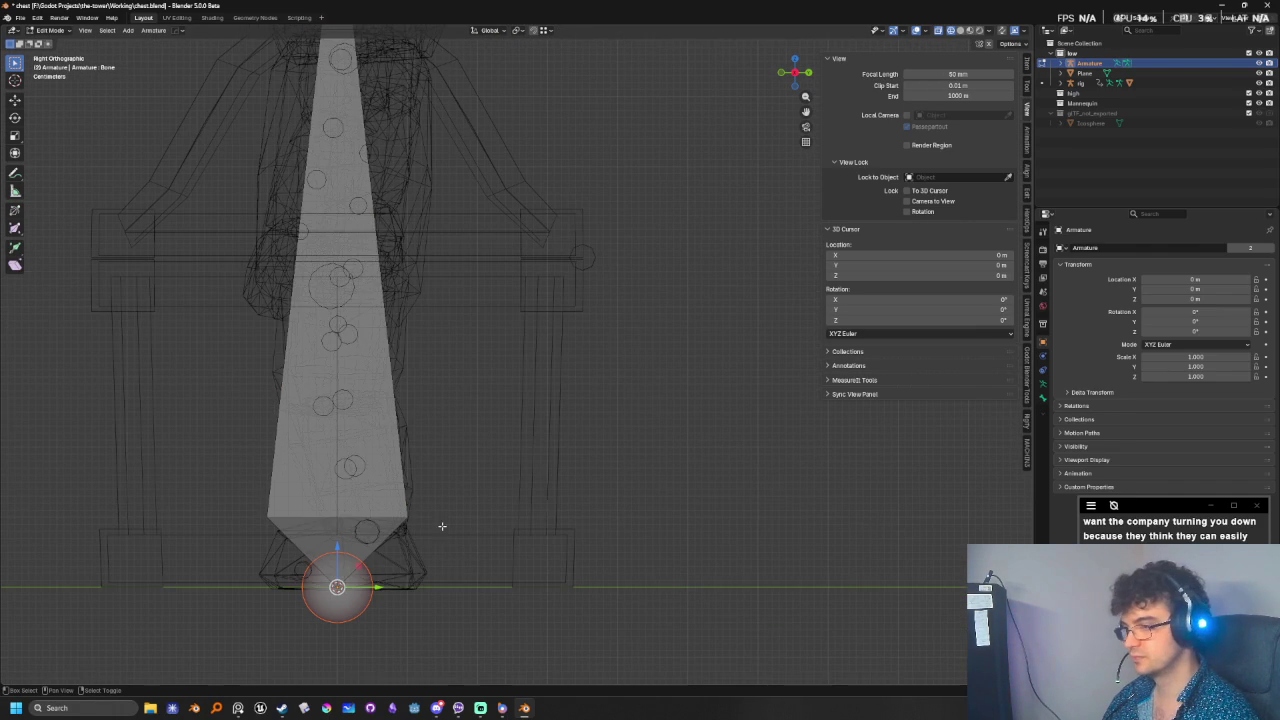
key(g)
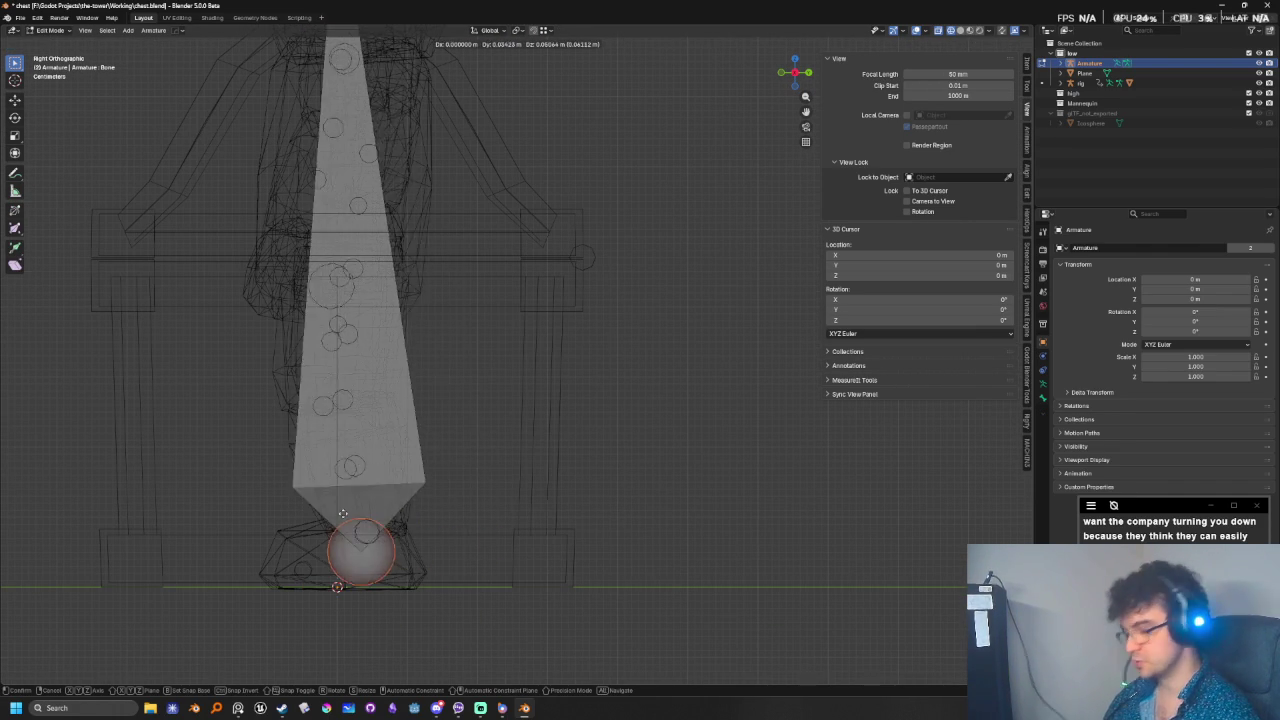
key(ctrl)
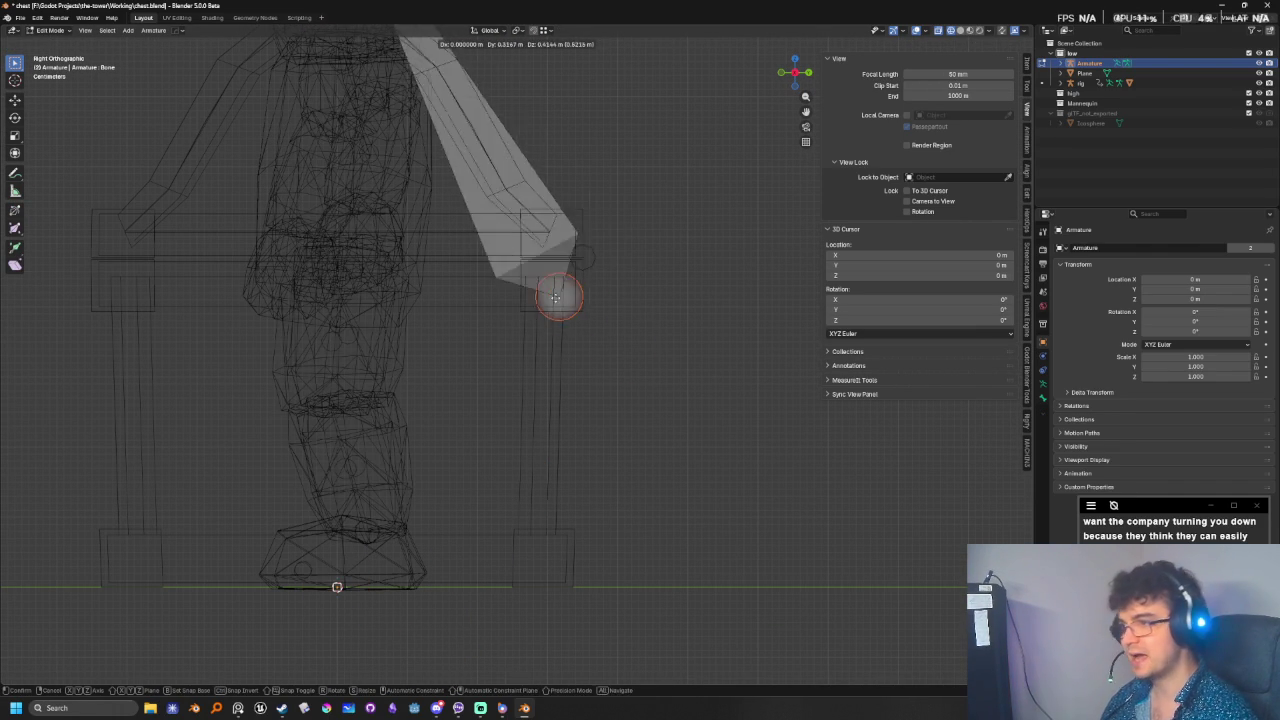
key(a)
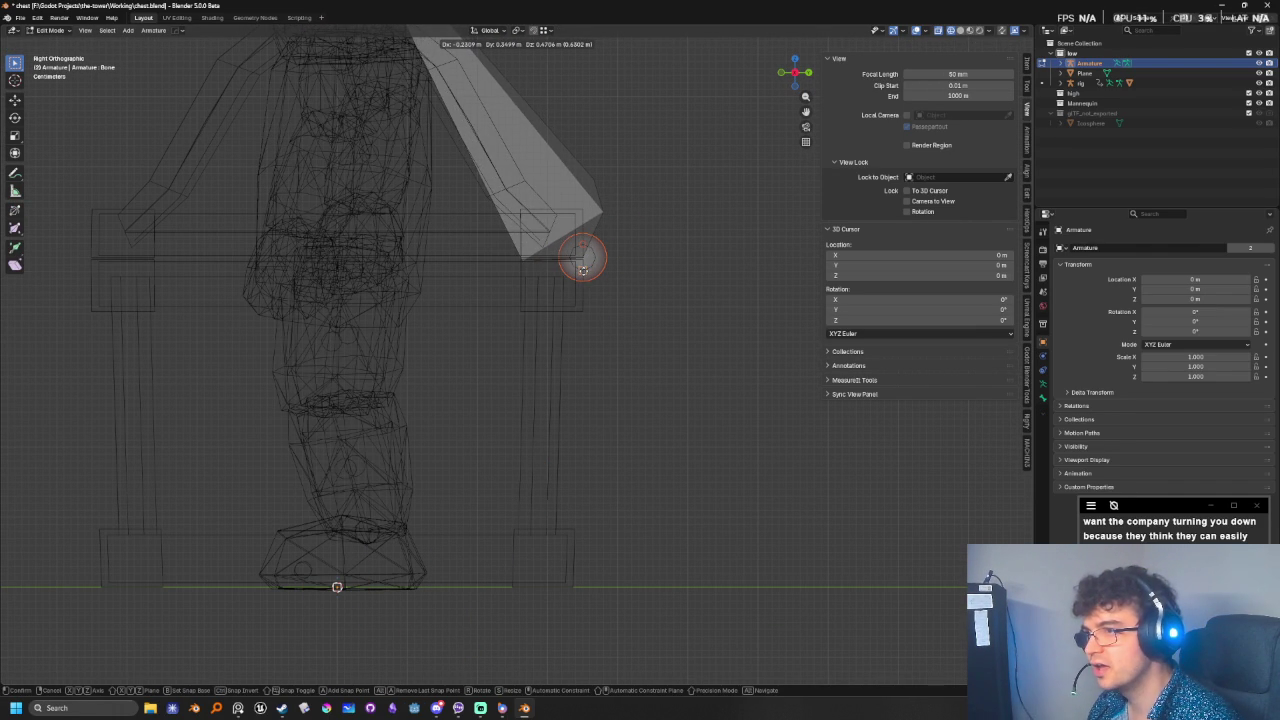
click(583, 270)
- Slide the bone end along the X axis, then return to the right orthographic view
mouse_move(586, 262)
middle_down()
mouse_move(564, 347)
mouse_move(600, 357)
mouse_move(529, 423)
mouse_move(665, 500)
mouse_move(510, 494)
middle_up()
key(g)
key(x)
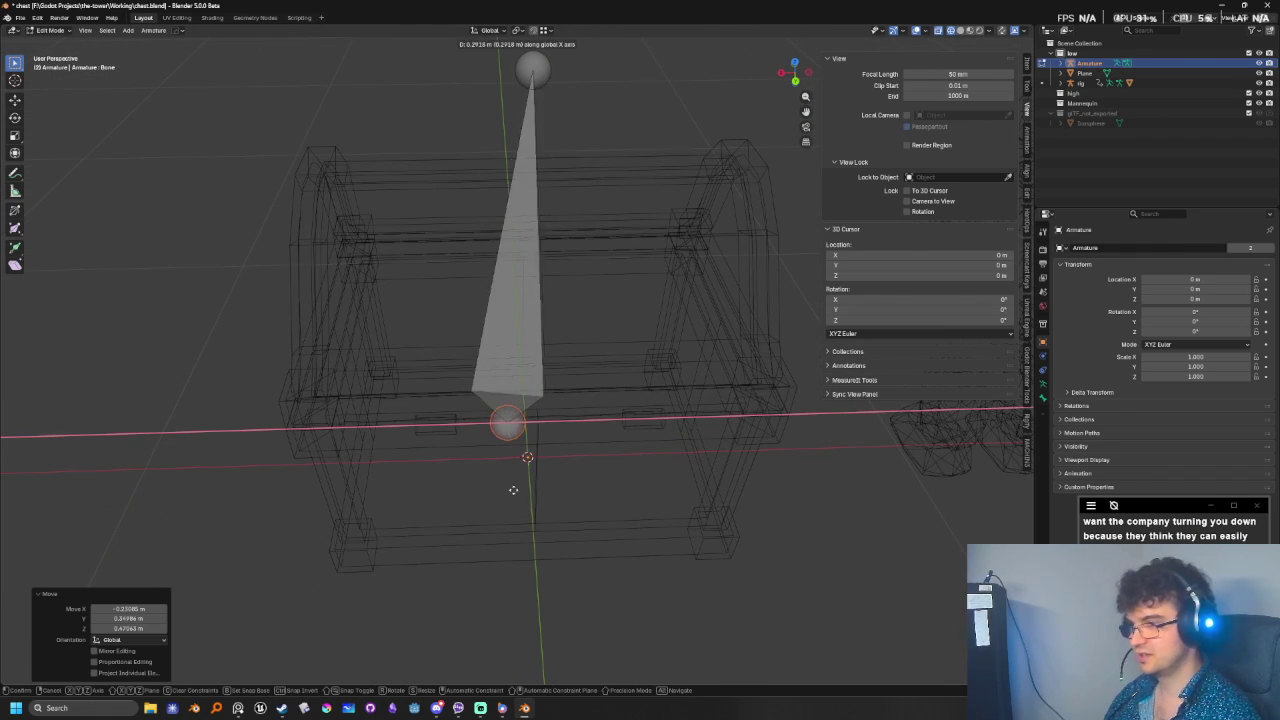
click(535, 536)
middle_drag(594, 597, 650, 534)
key(KP_3)
mouse_move(418, 266)
shift+middle_down()
mouse_move(555, 369)
mouse_move(607, 389)
mouse_move(552, 366)
mouse_move(508, 214)
shift+middle_up()
- Move the bone head along Z then Y so it sits level at Y 0.3499 m, Z 0.6706 m
click(547, 210)
key(g)
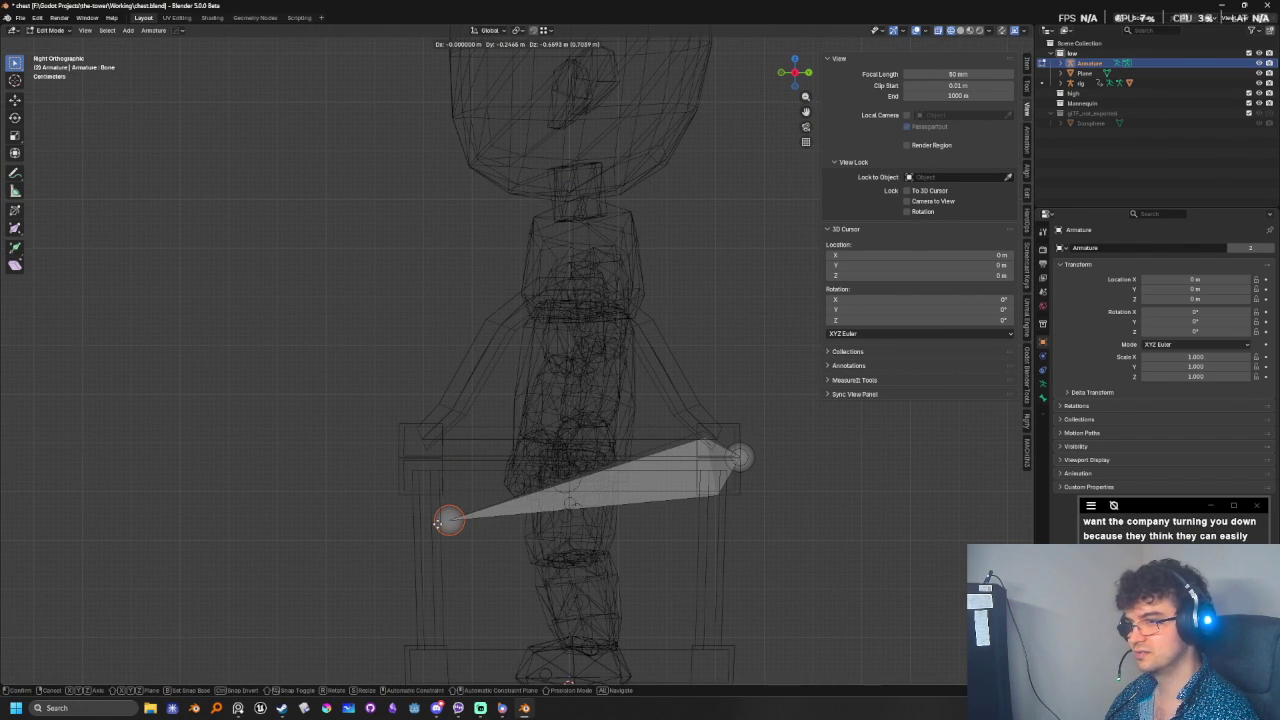
key(z)
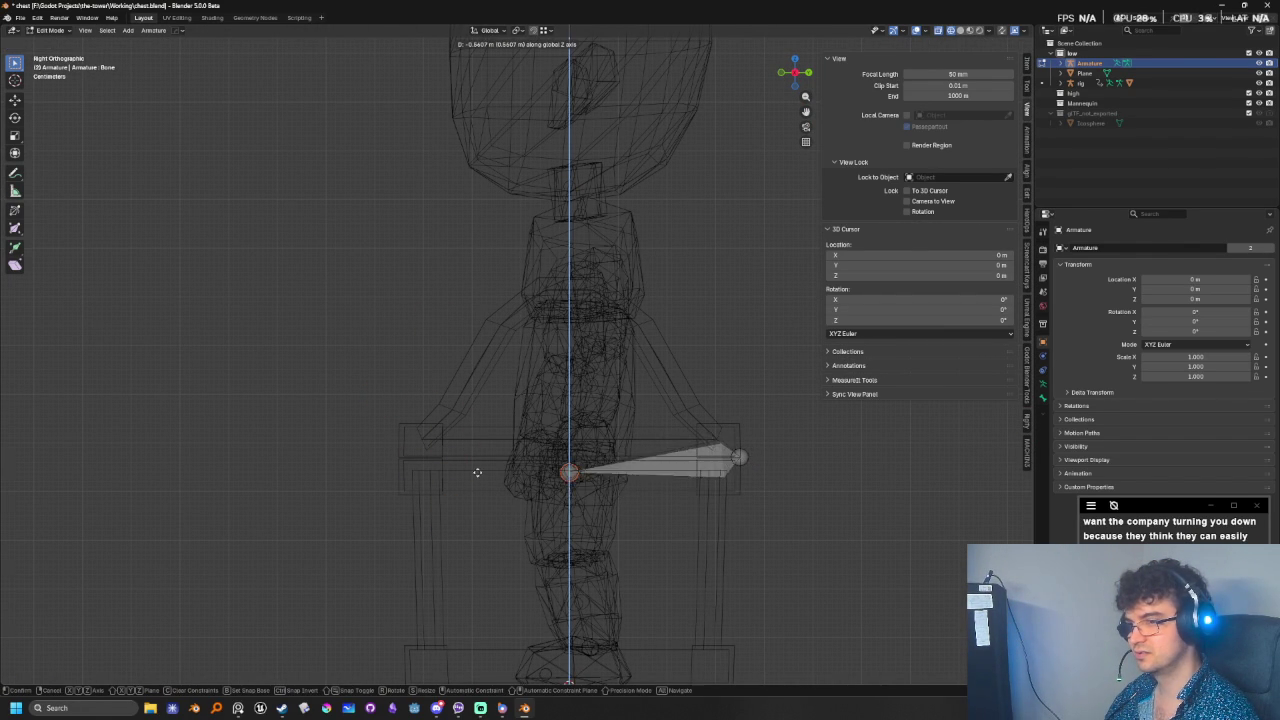
click(752, 457)
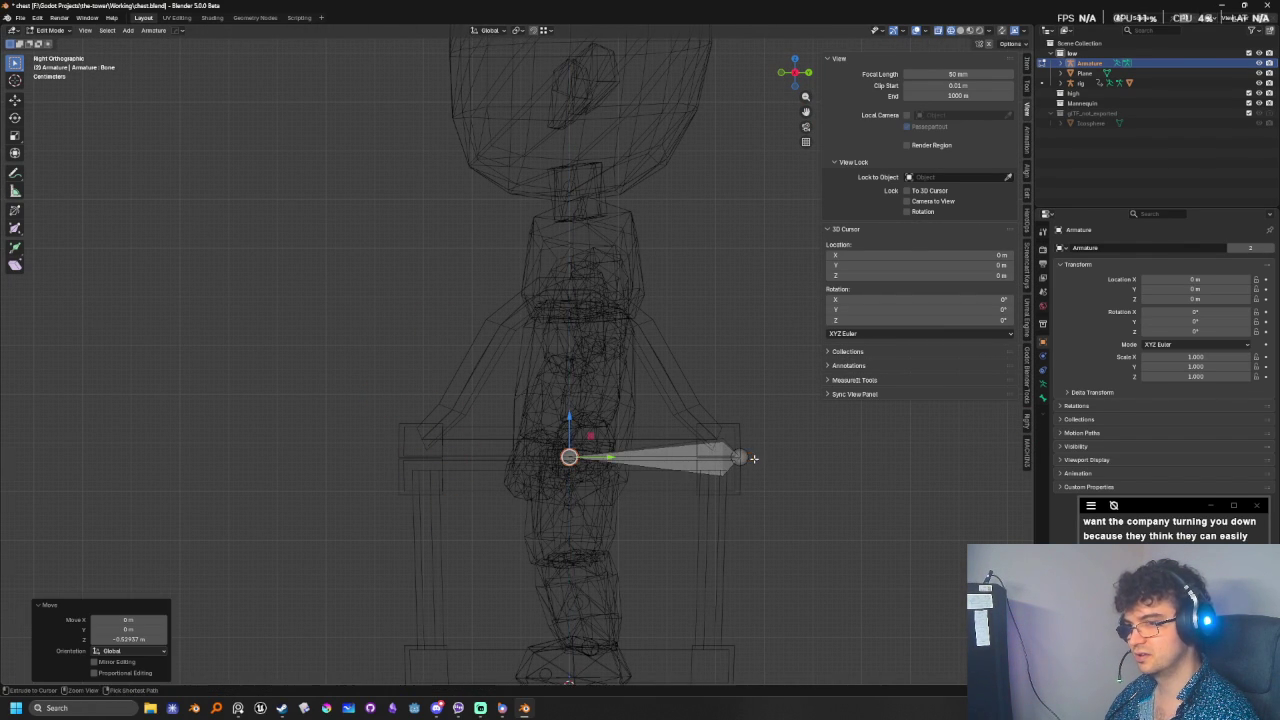
scroll(690, 540, up, 2)
mouse_move(685, 547)
shift+middle_down()
mouse_move(702, 481)
mouse_move(662, 469)
shift+middle_up()
key(g)
key(y)
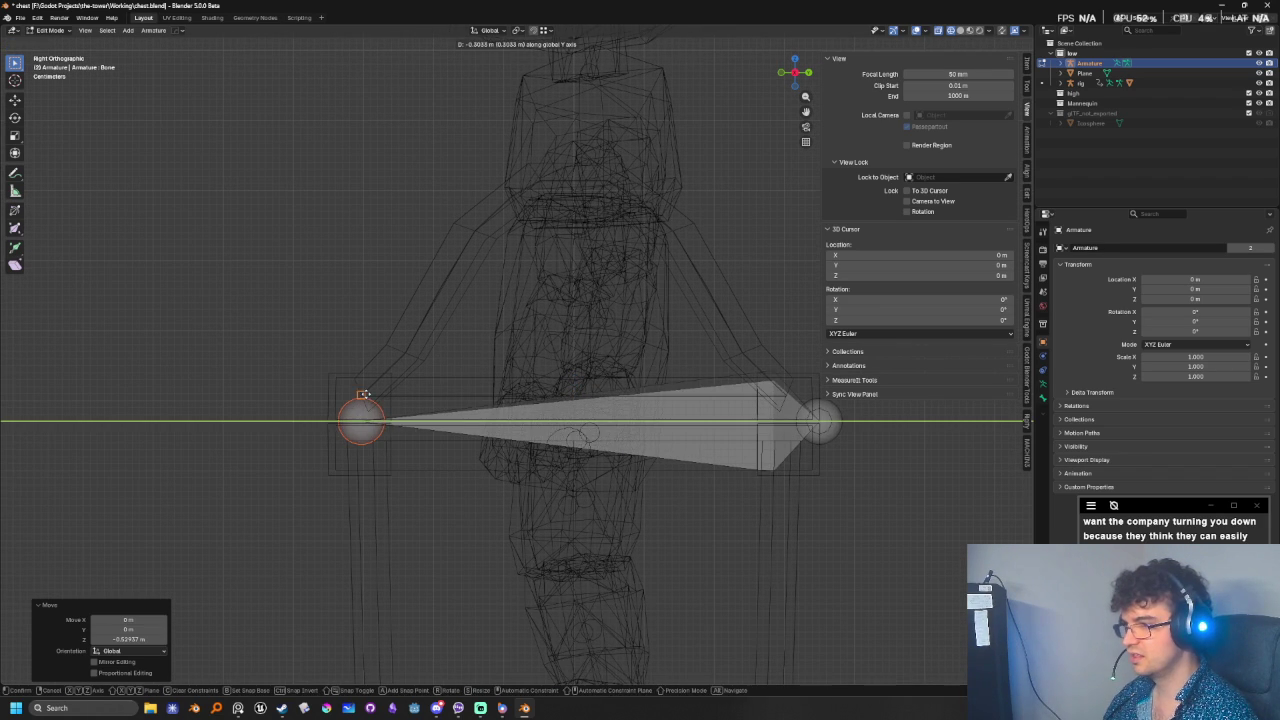
click(369, 399)
key(KP_Decimal)
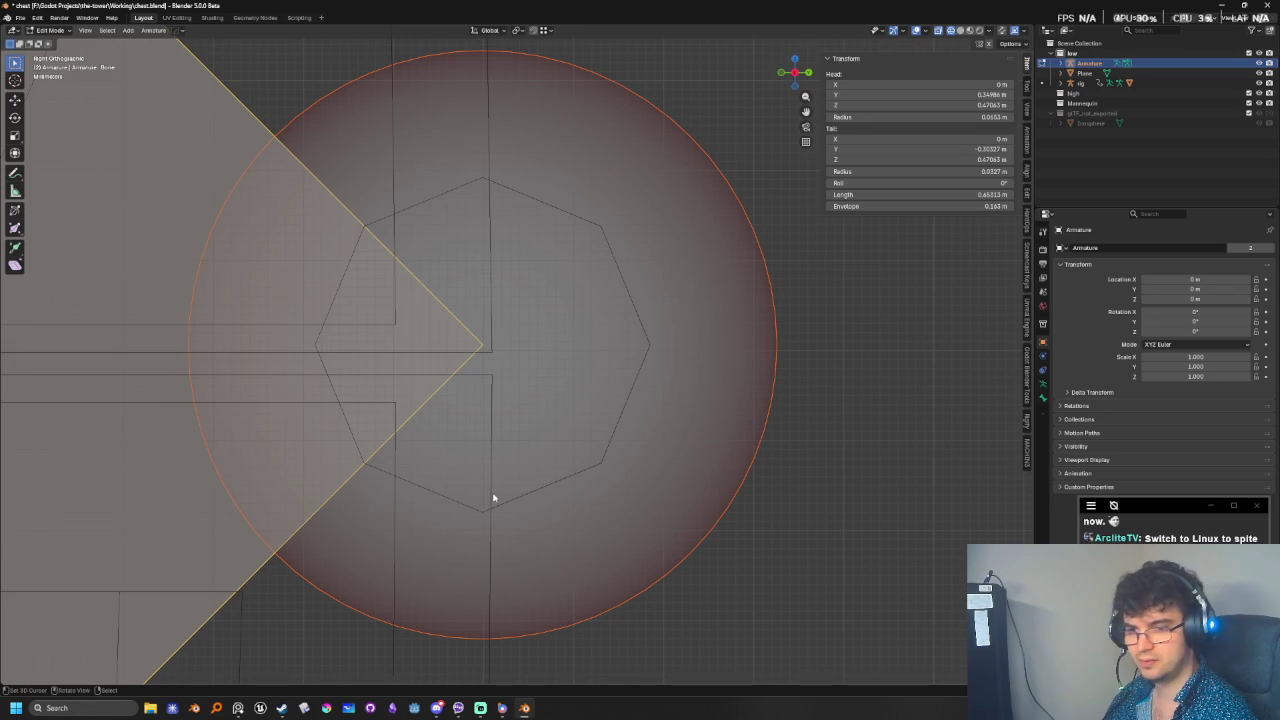
- Zoom and orbit to inspect the 0.653 m bone, then leave Edit Mode for Object Mode
scroll(494, 500, down, 1)
scroll(493, 497, down, 2)
scroll(494, 500, down, 5)
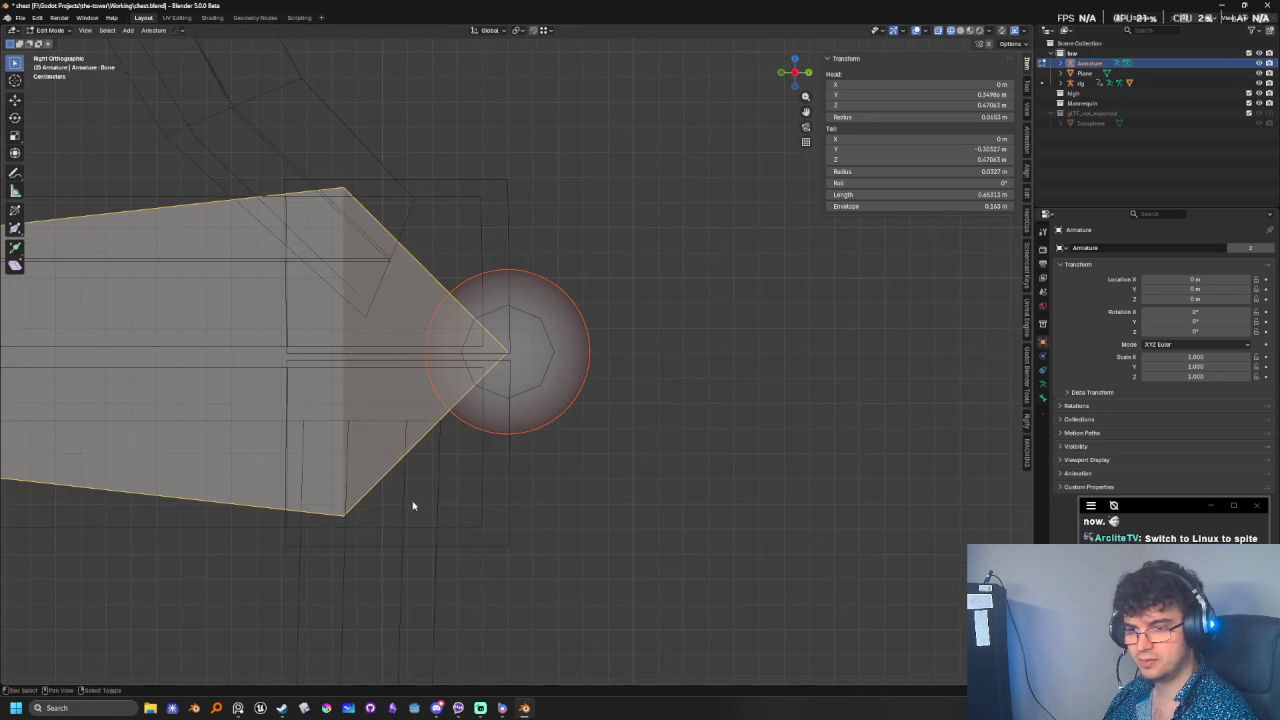
ctrl+scroll(620, 486, up, 4)
scroll(635, 513, up, 2)
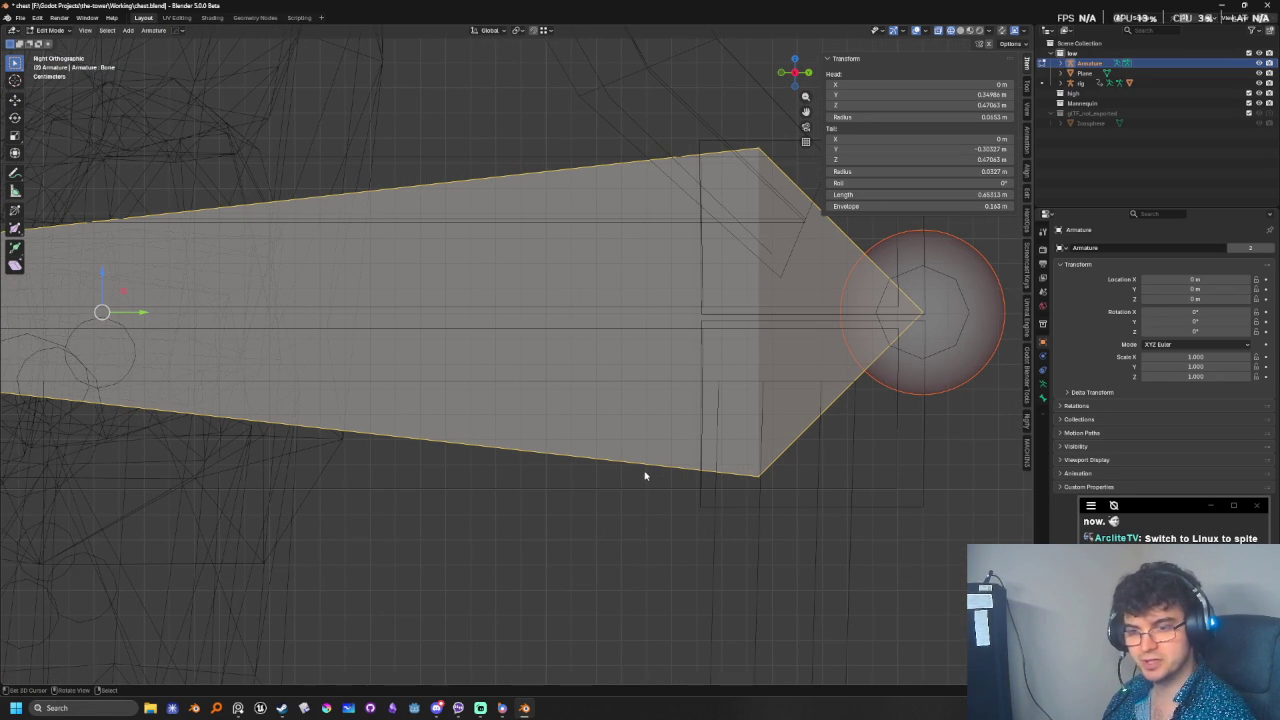
scroll(643, 474, down, 1)
scroll(568, 481, down, 1)
scroll(405, 478, down, 1)
shift+middle_drag(405, 478, 594, 477)
scroll(594, 477, down, 1)
scroll(517, 460, down, 2)
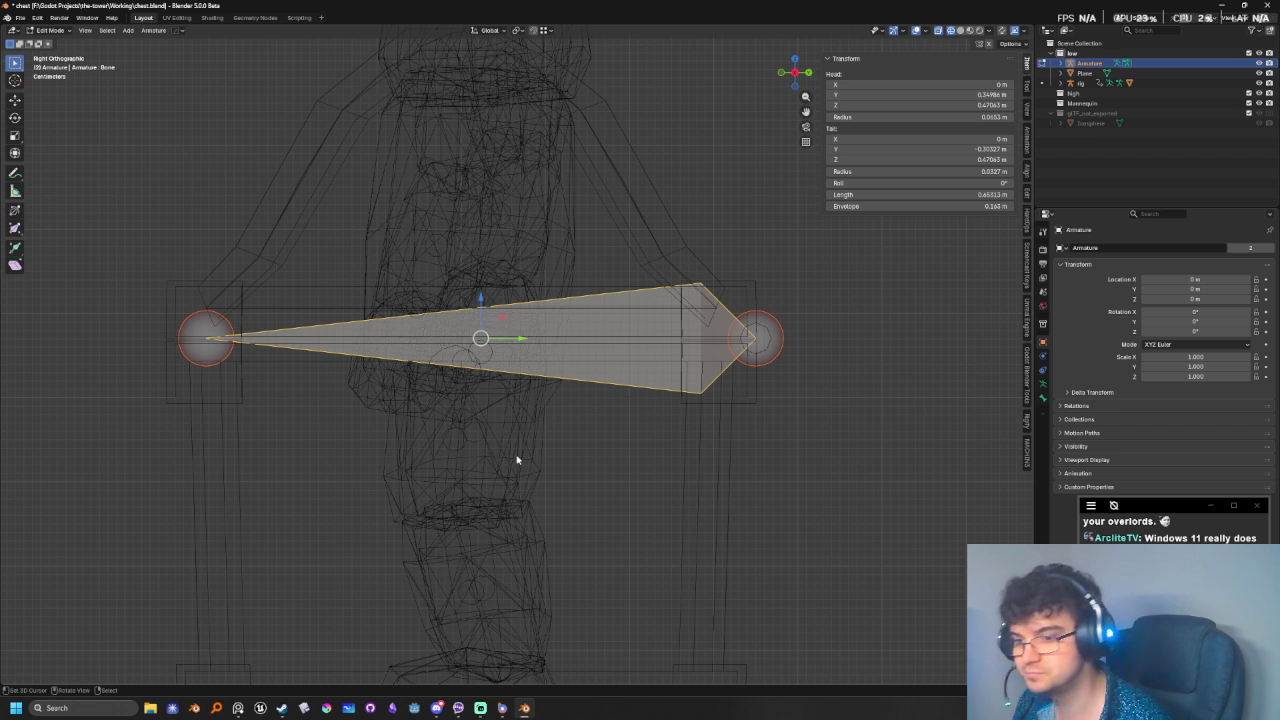
mouse_move(443, 537)
middle_down()
mouse_move(491, 514)
mouse_move(603, 503)
mouse_move(480, 503)
mouse_move(478, 550)
middle_up()
scroll(490, 503, down, 5)
key(Tab)
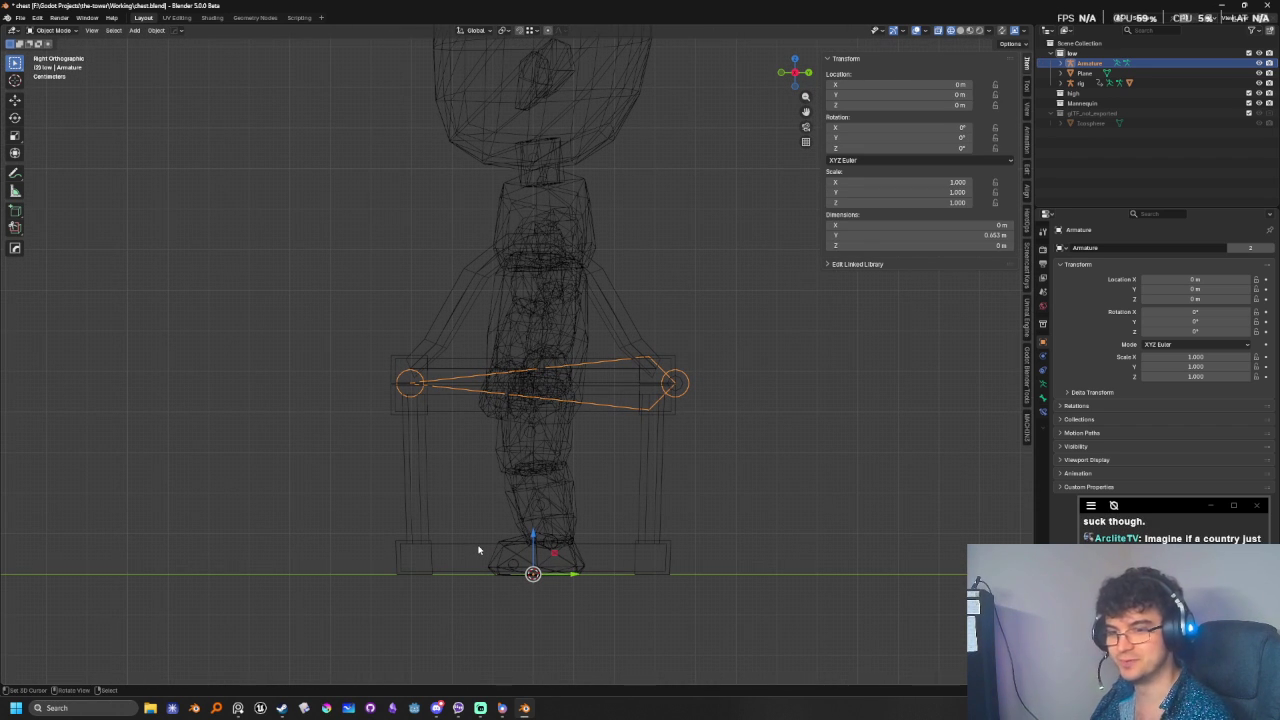
scroll(478, 550, up, 5)
key(shift+z)
key(shift+z)
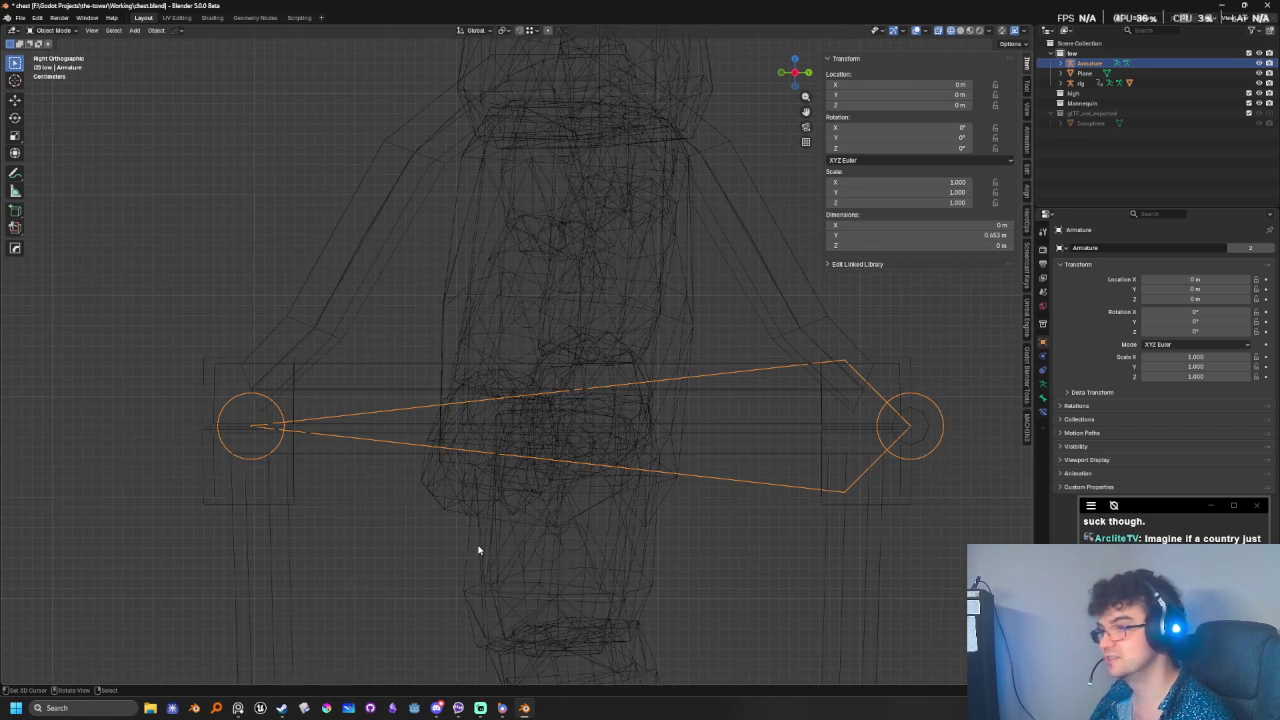
scroll(478, 550, down, 5)
click(50, 30)
click(62, 62)
key(r)
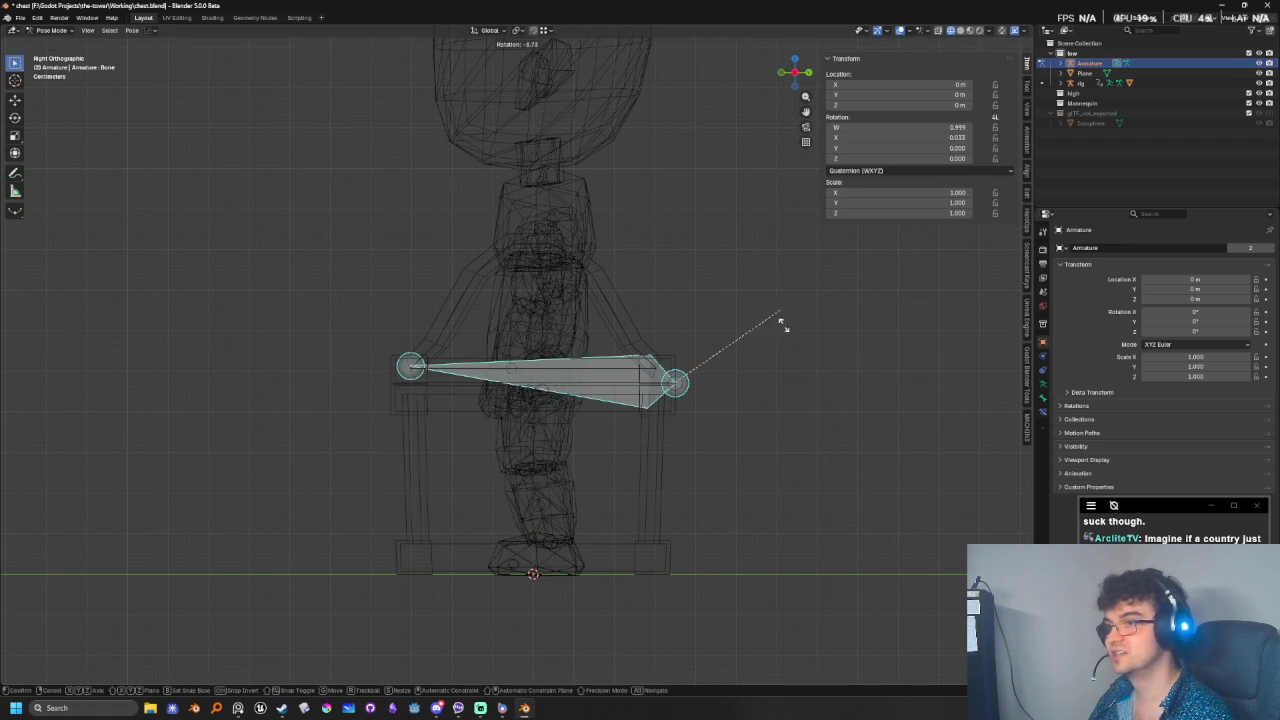
key(Escape)
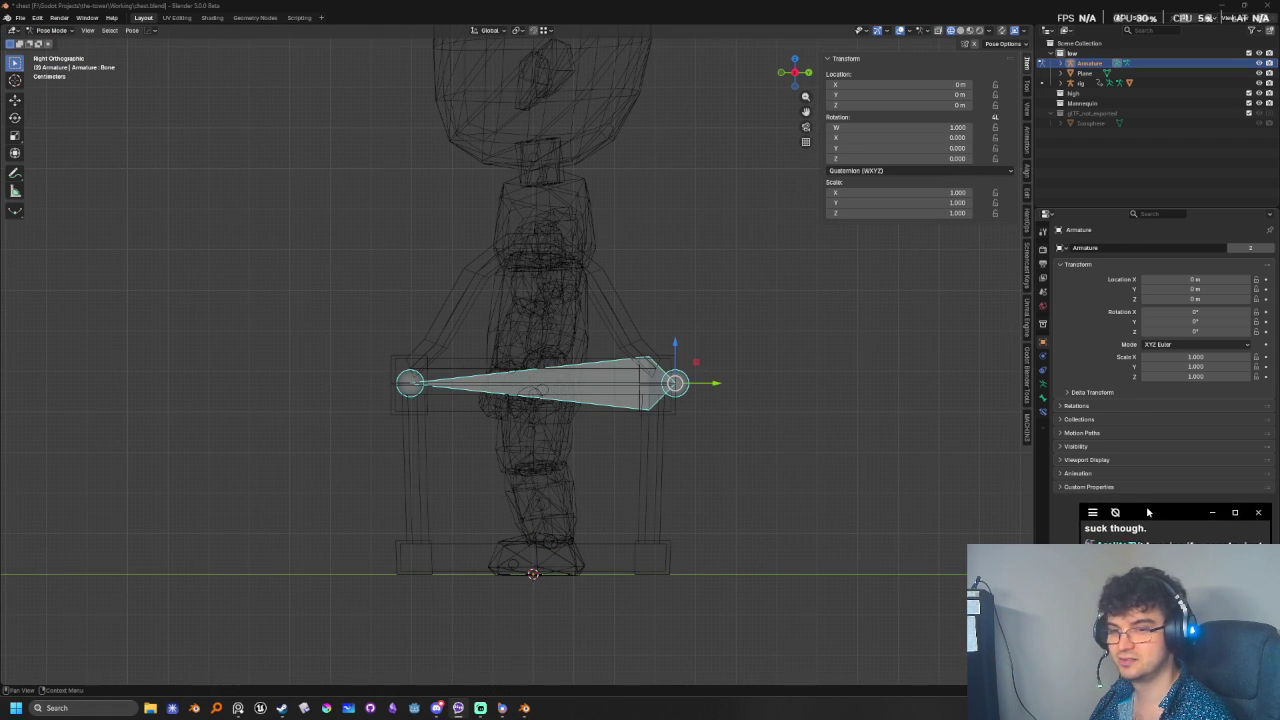
click(1067, 512)
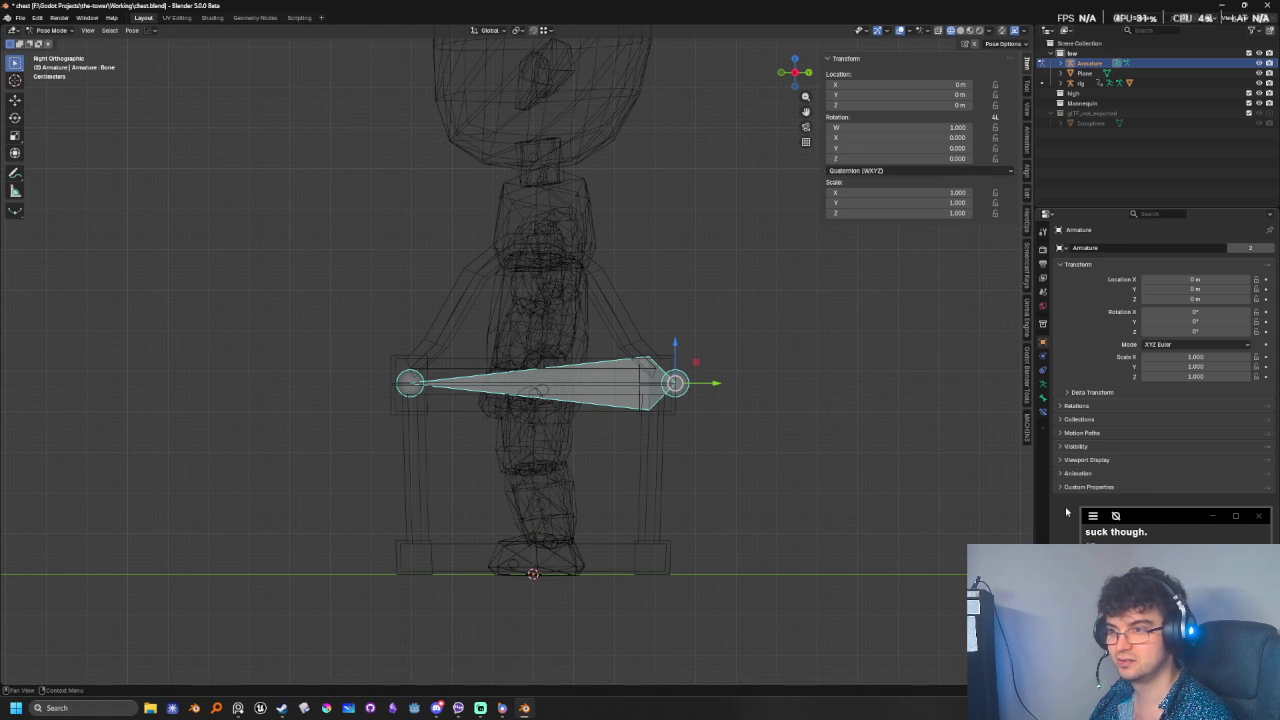
click(643, 430)
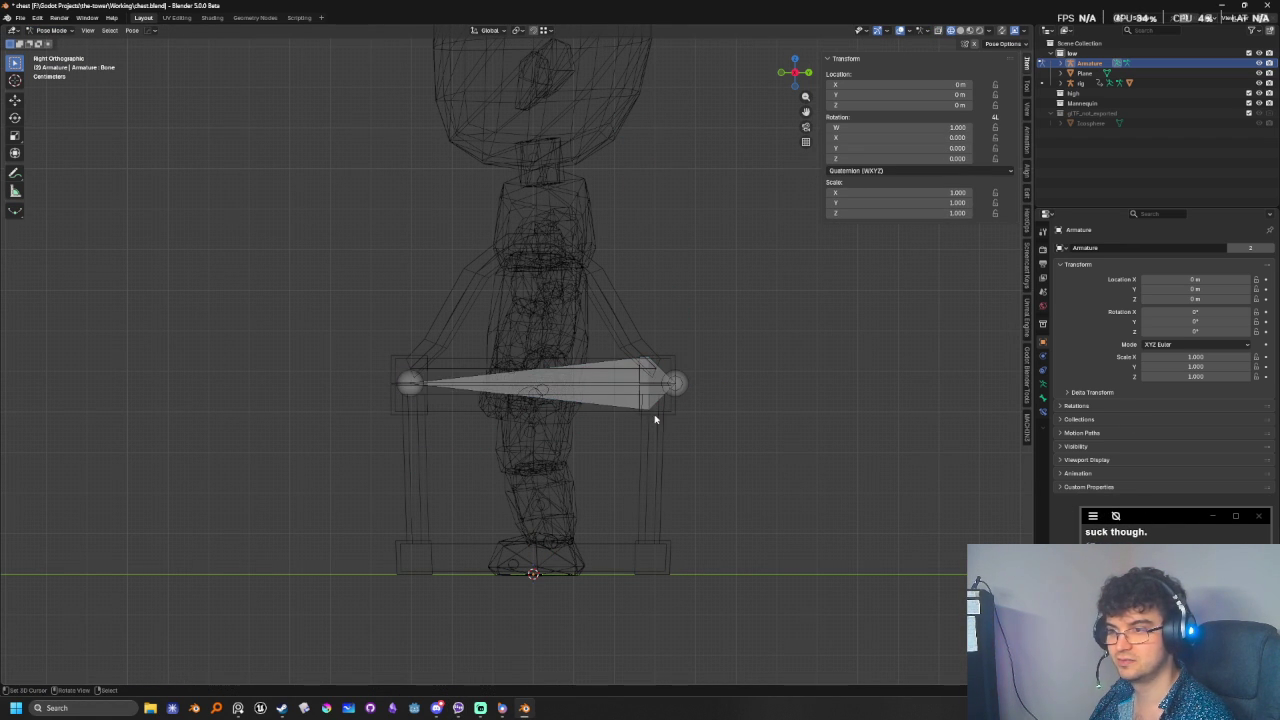
click(52, 30)
click(50, 40)
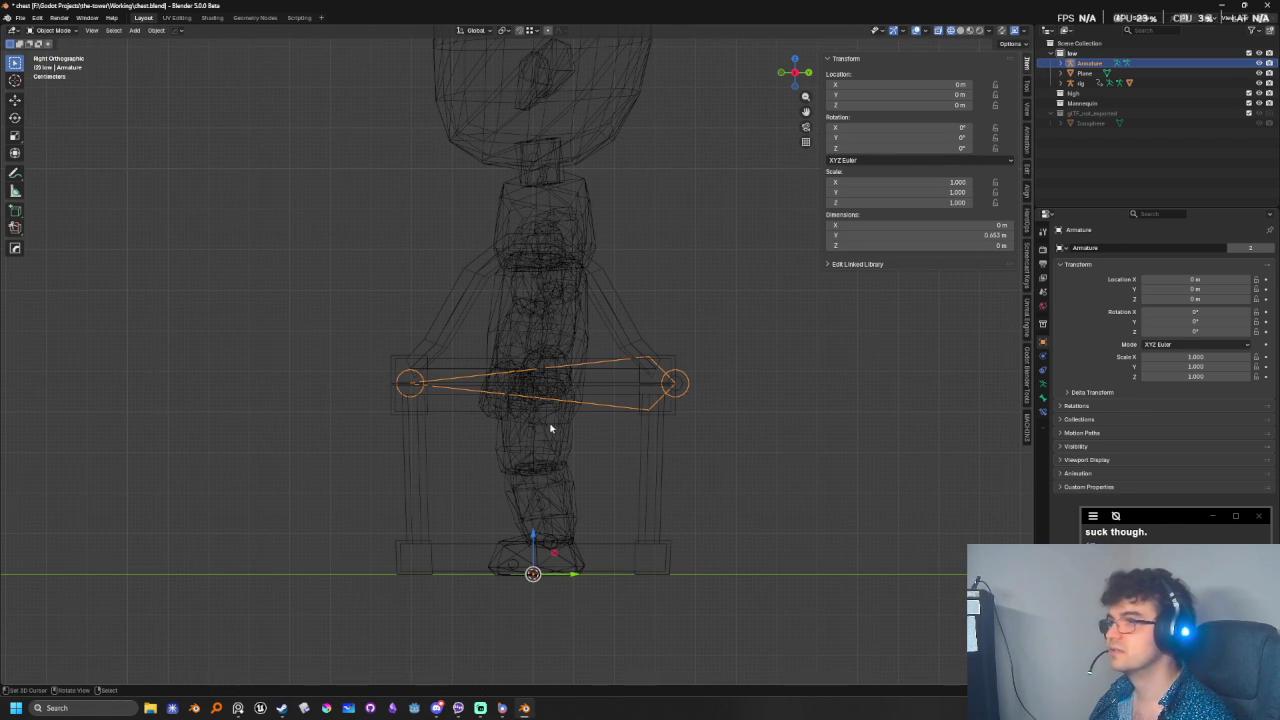
- Select the chest frame mesh and browse its modifier, particle and physics properties
click(655, 421)
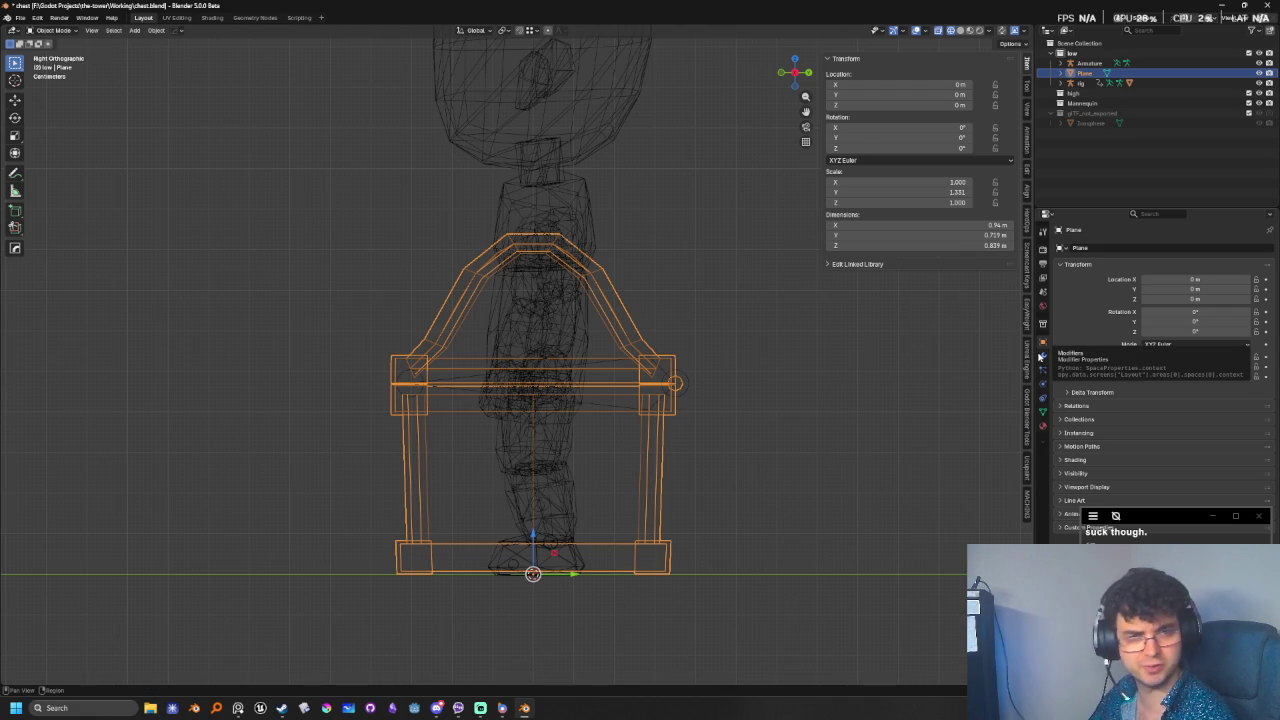
click(1042, 357)
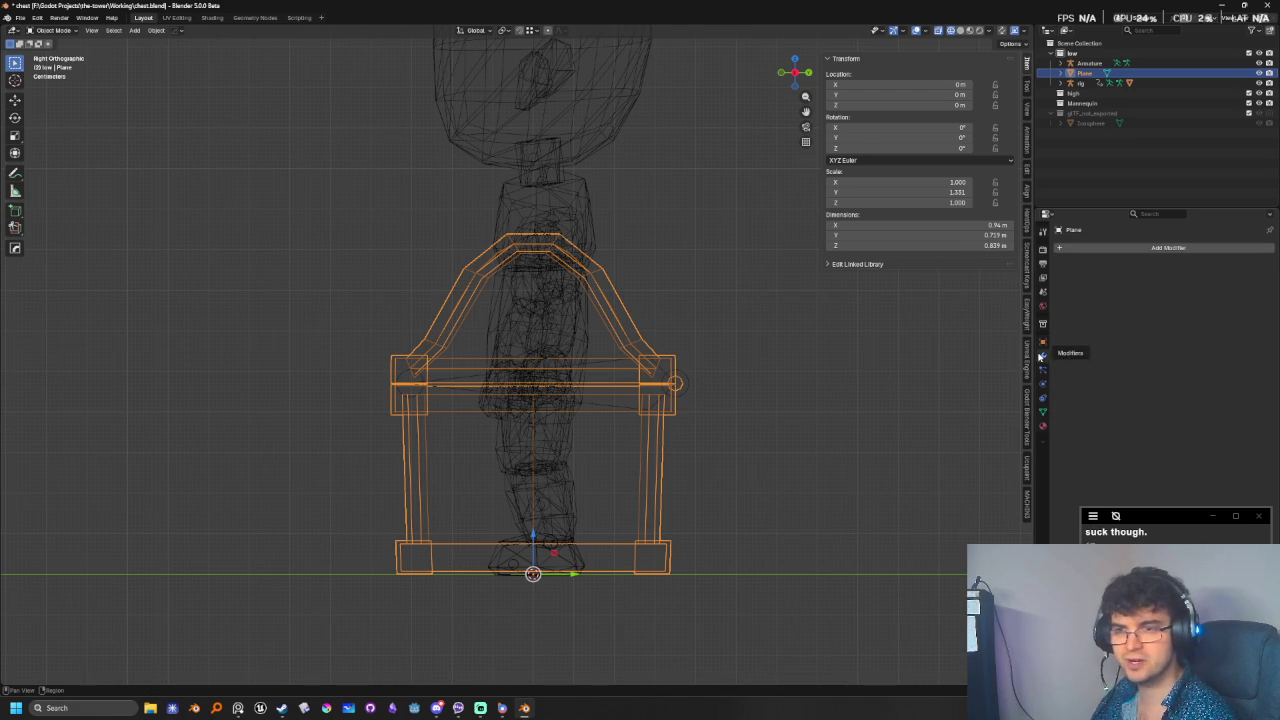
click(1042, 368)
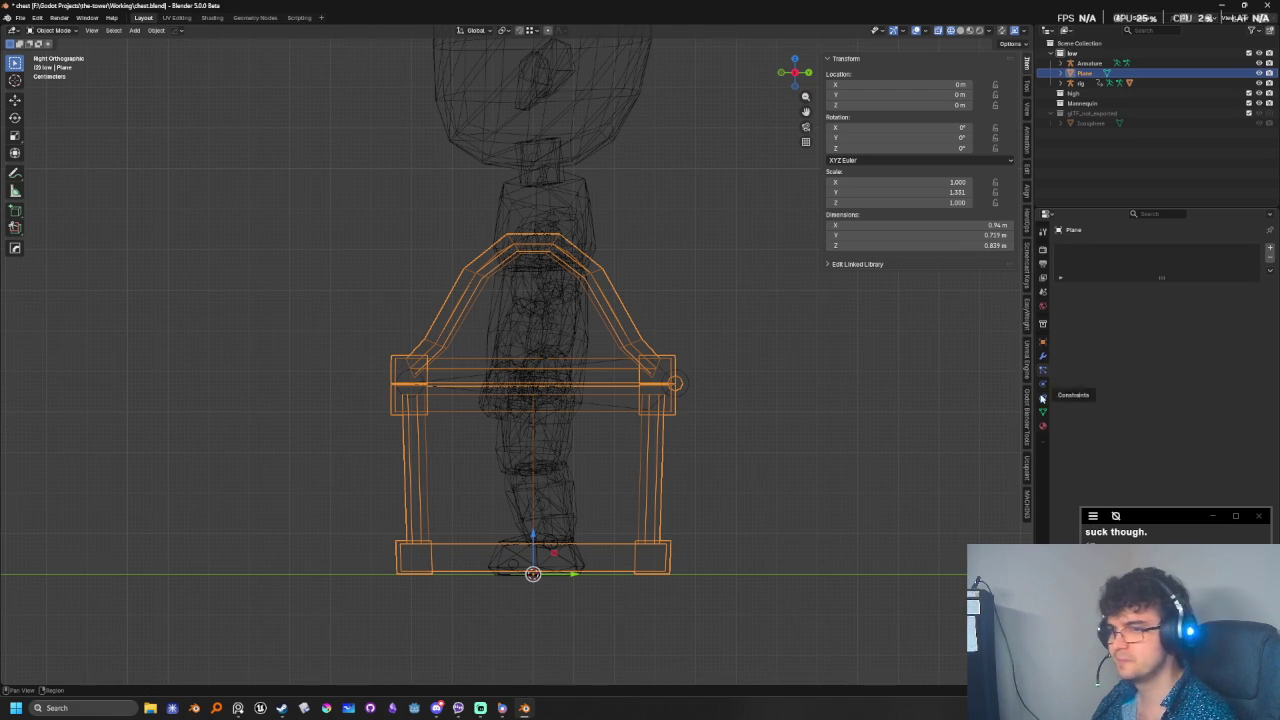
click(1042, 383)
click(1041, 356)
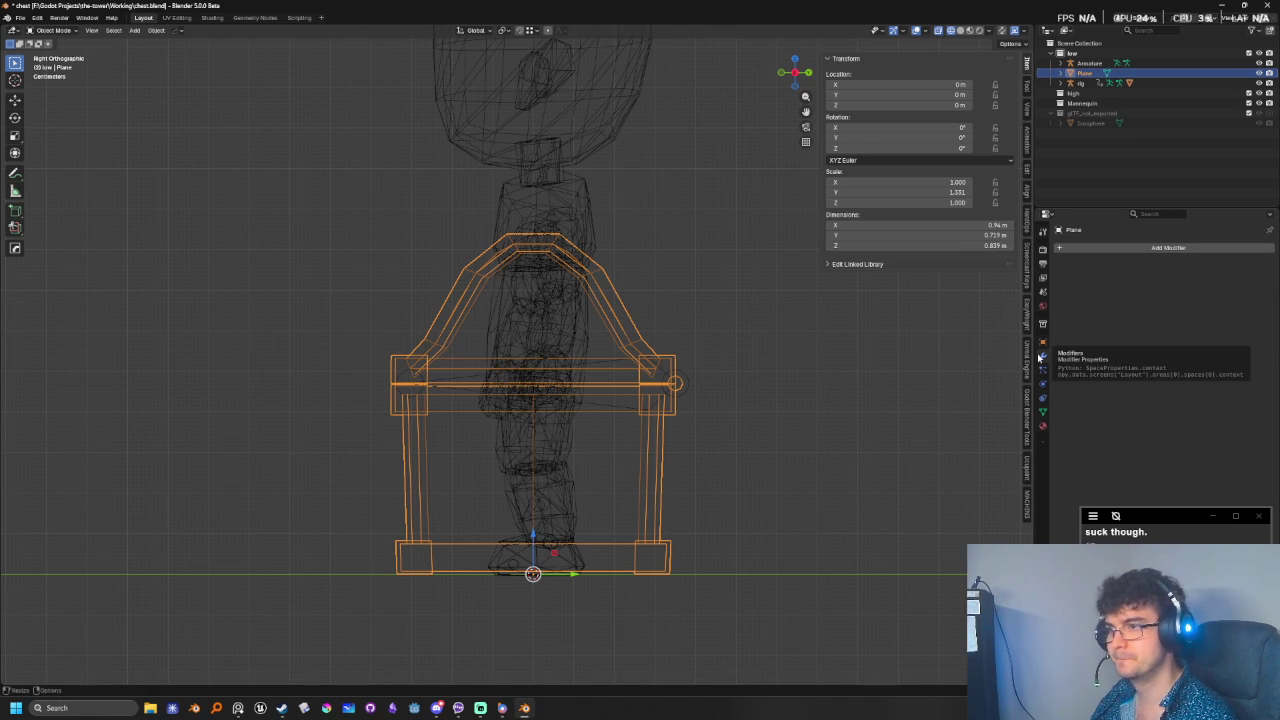
- Parent the chest to the Armature With Empty Groups, then put the chest mesh in Edit Mode
shift+click(686, 373)
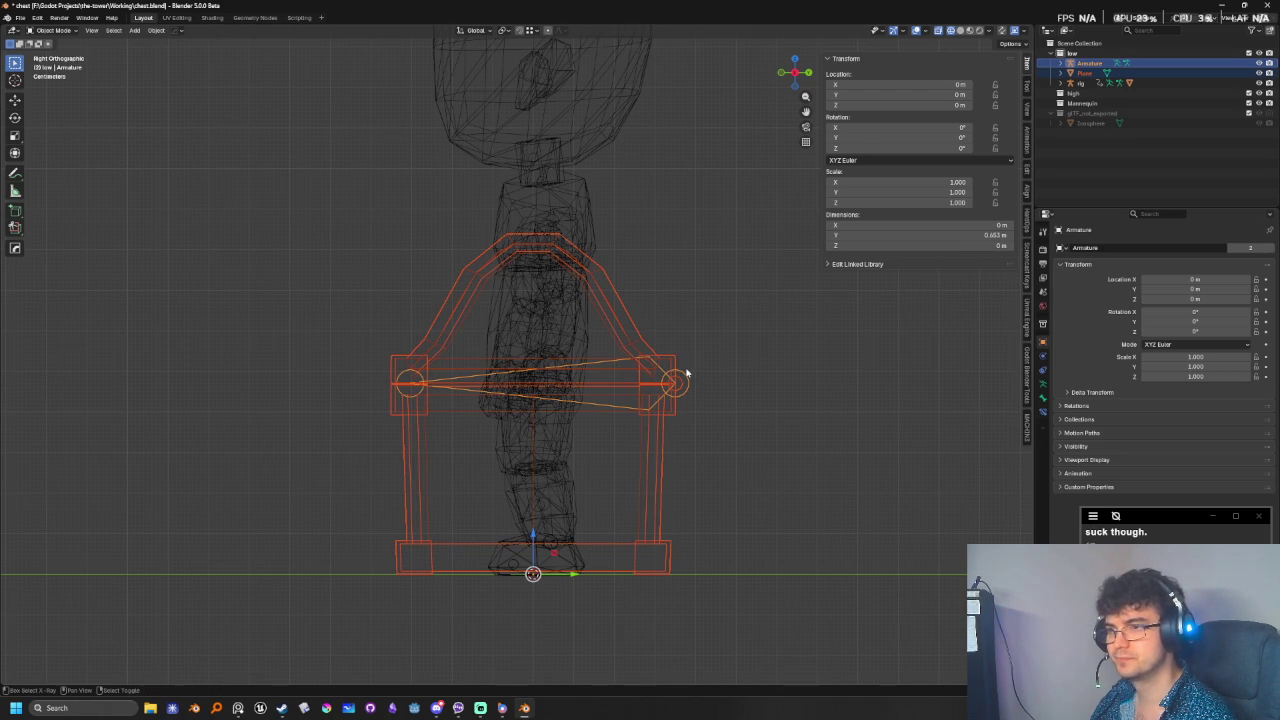
key(ctrl+p)
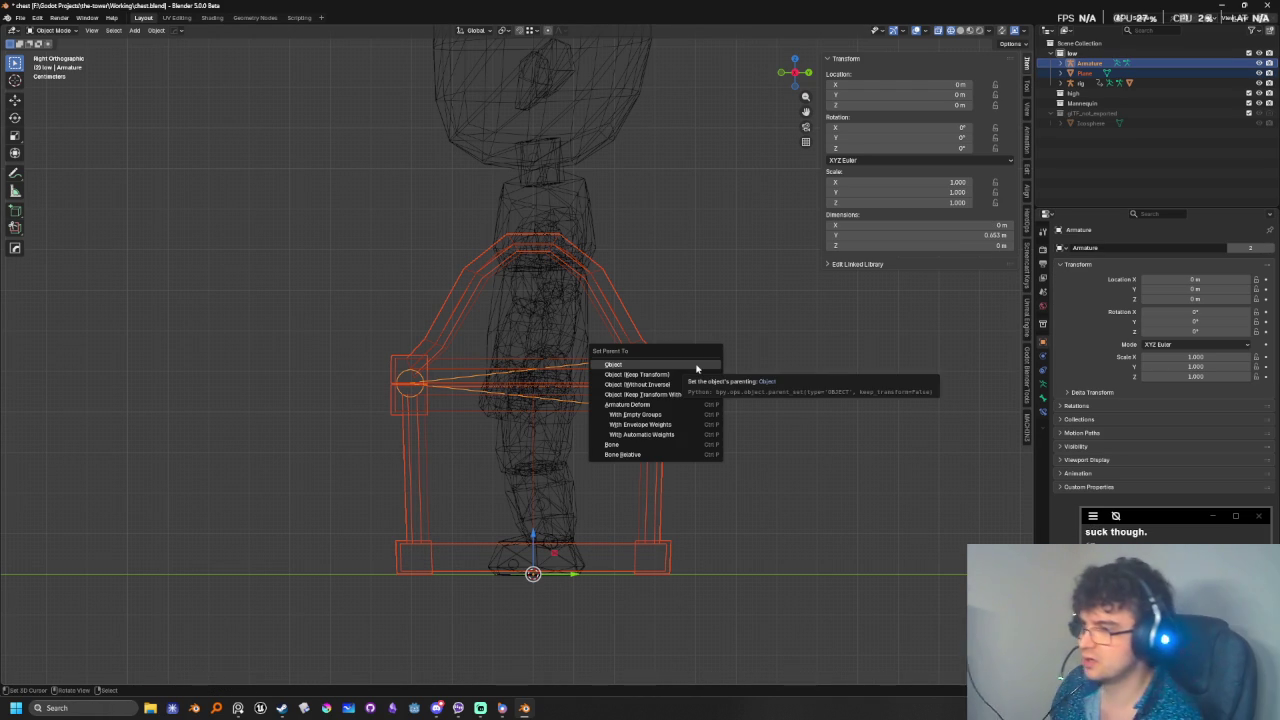
click(666, 414)
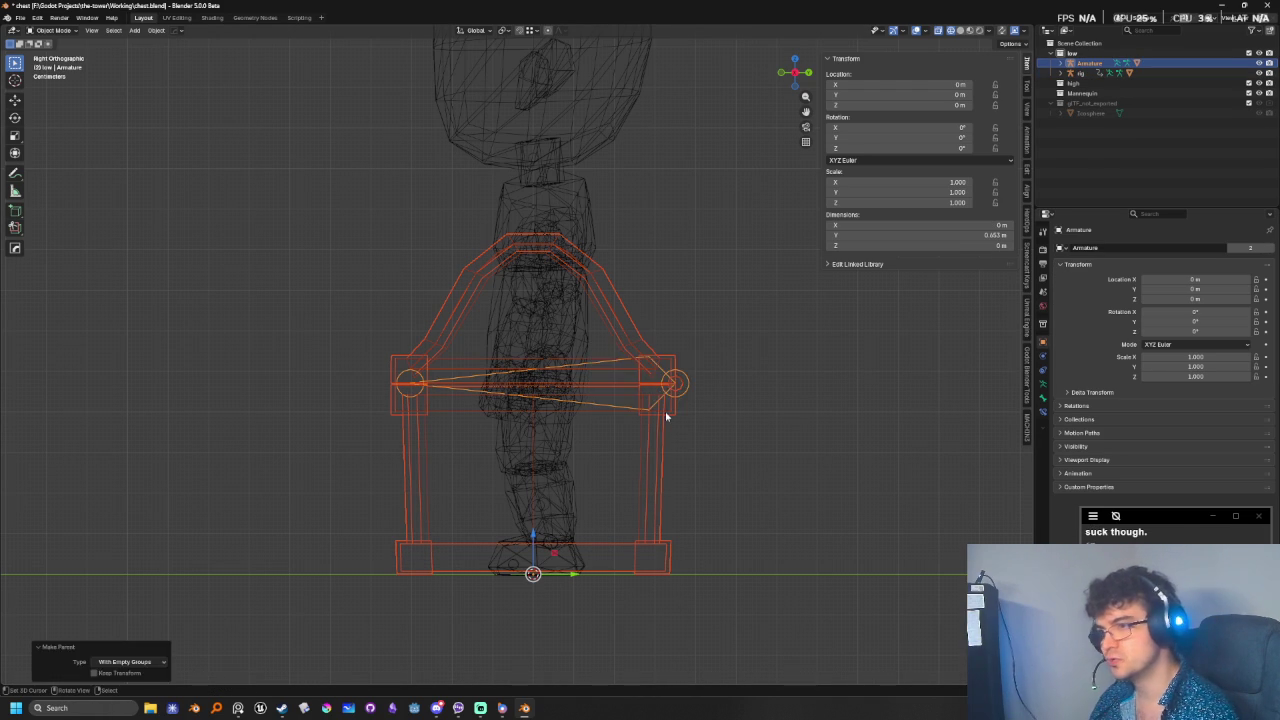
click(647, 370)
key(Tab)
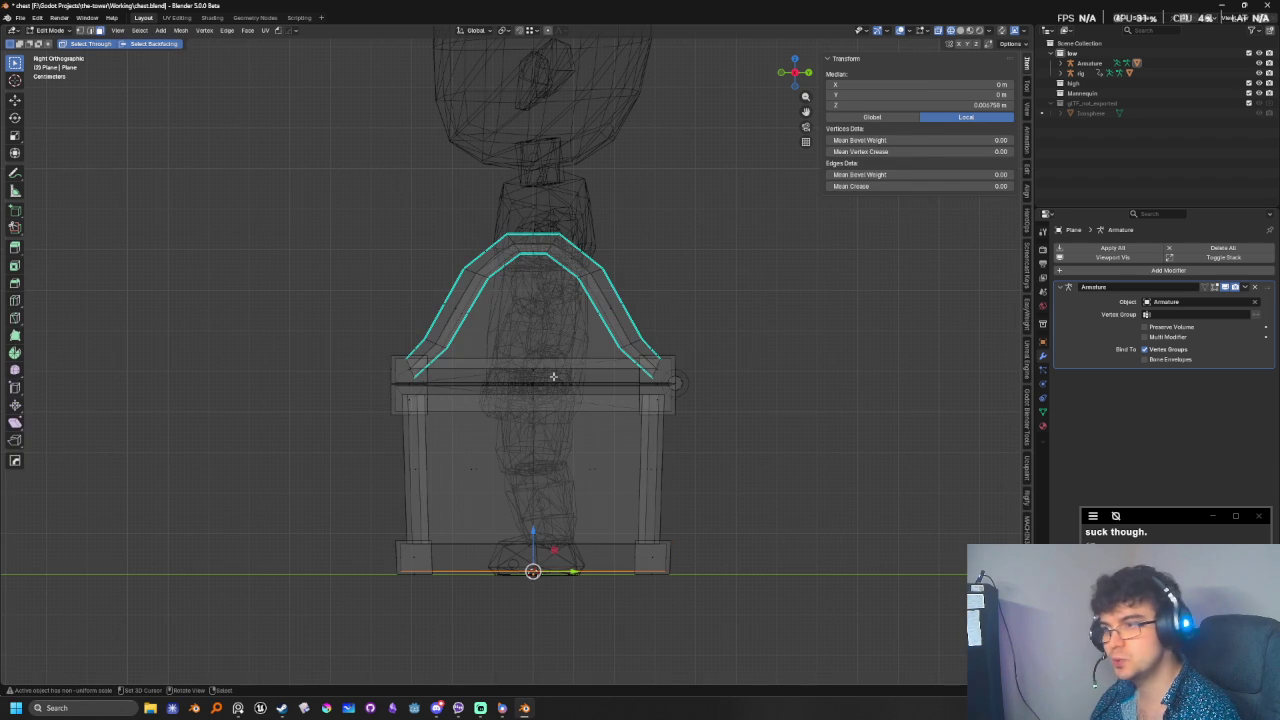
- Select all the chest lid geometry and assign it to the Bone vertex group
drag(282, 205, 812, 373)
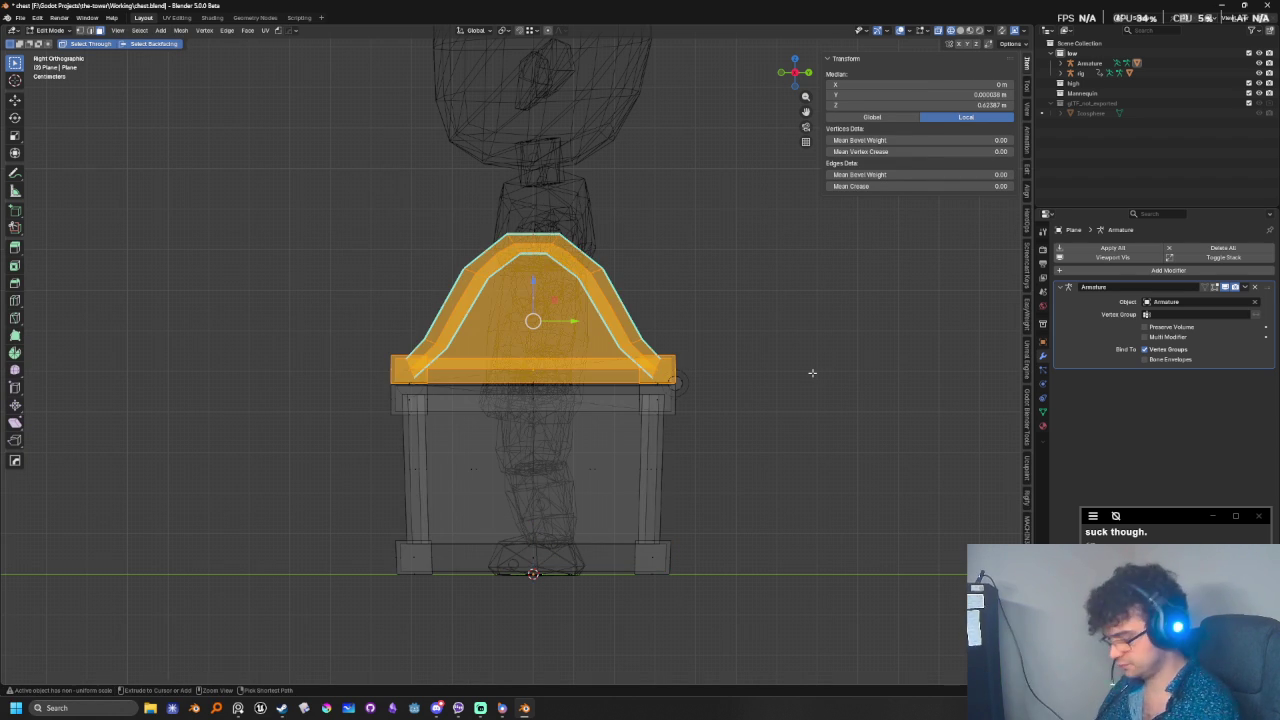
key(ctrl+l)
key(shift+z)
click(1042, 413)
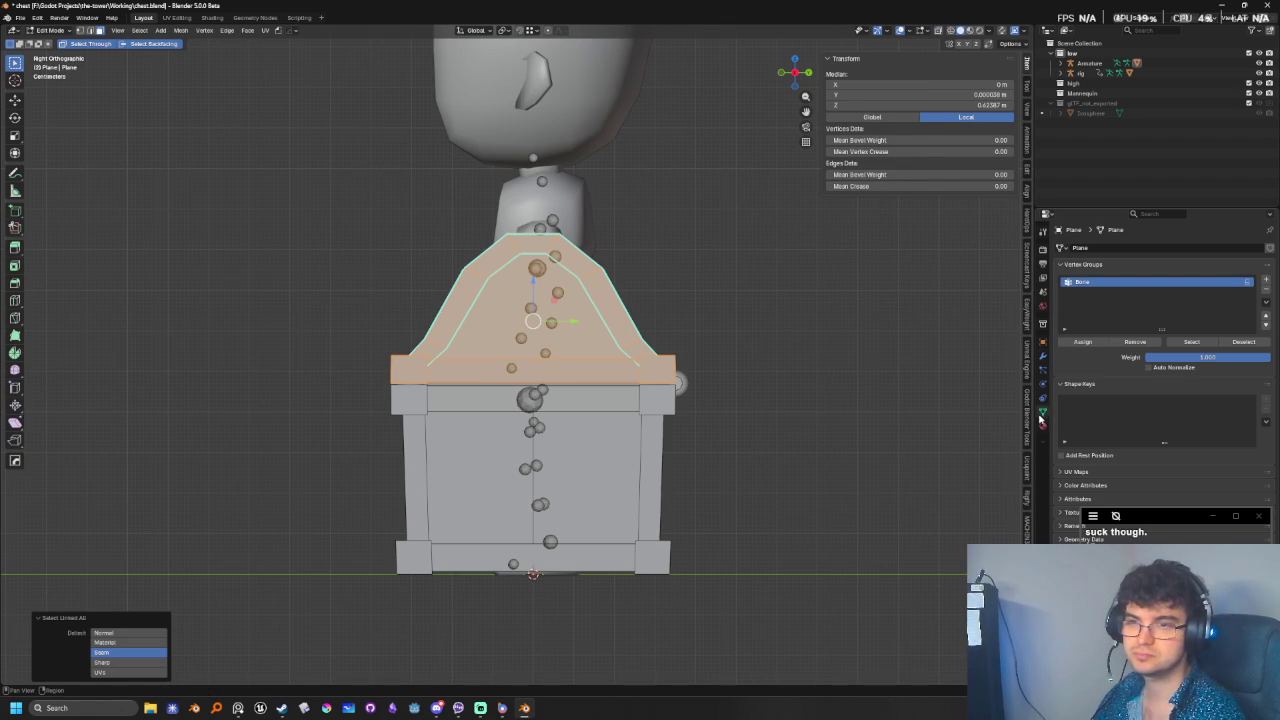
click(1082, 342)
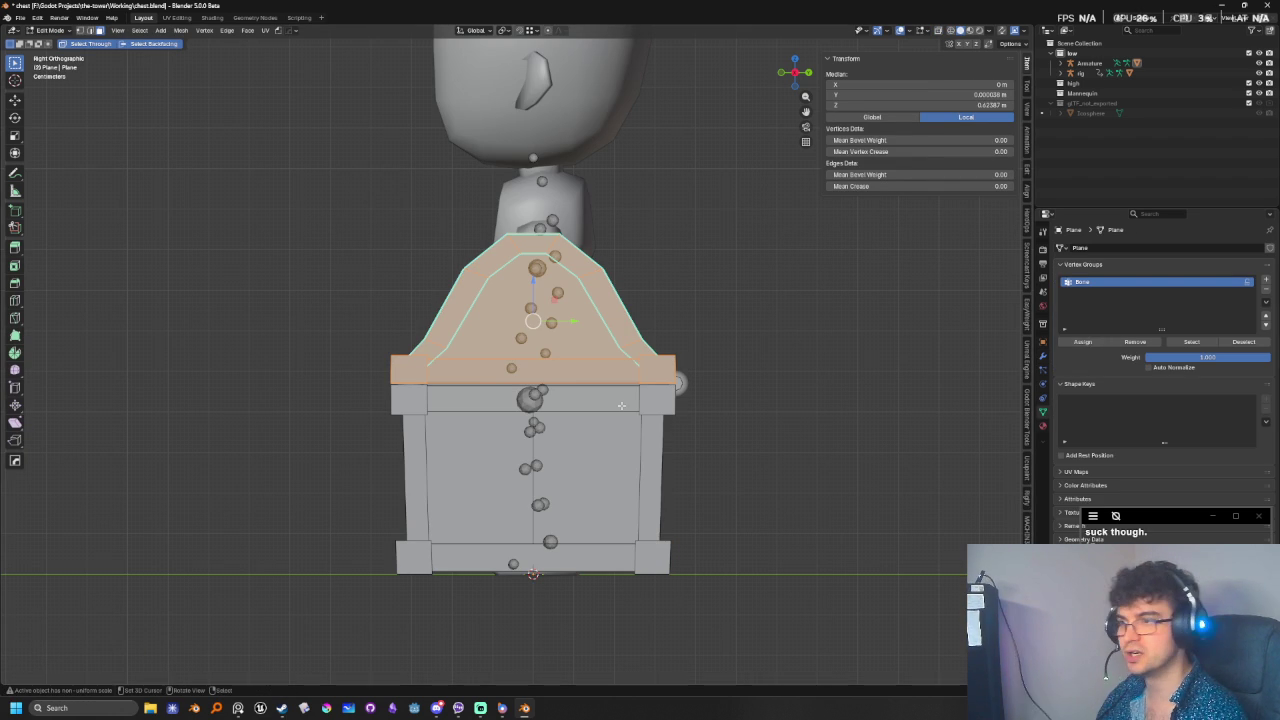
key(Tab)
- Rename the armature's bone to ChestLid and reselect the chest mesh
click(680, 385)
key(Tab)
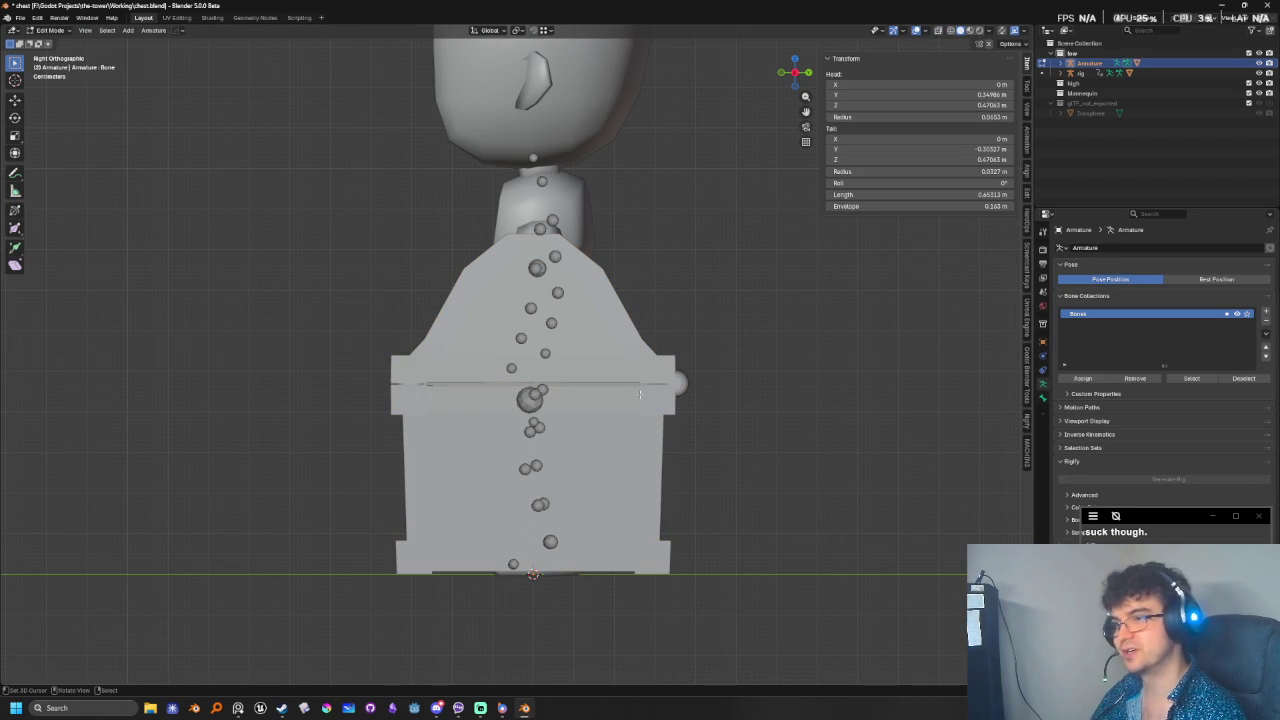
key(F2)
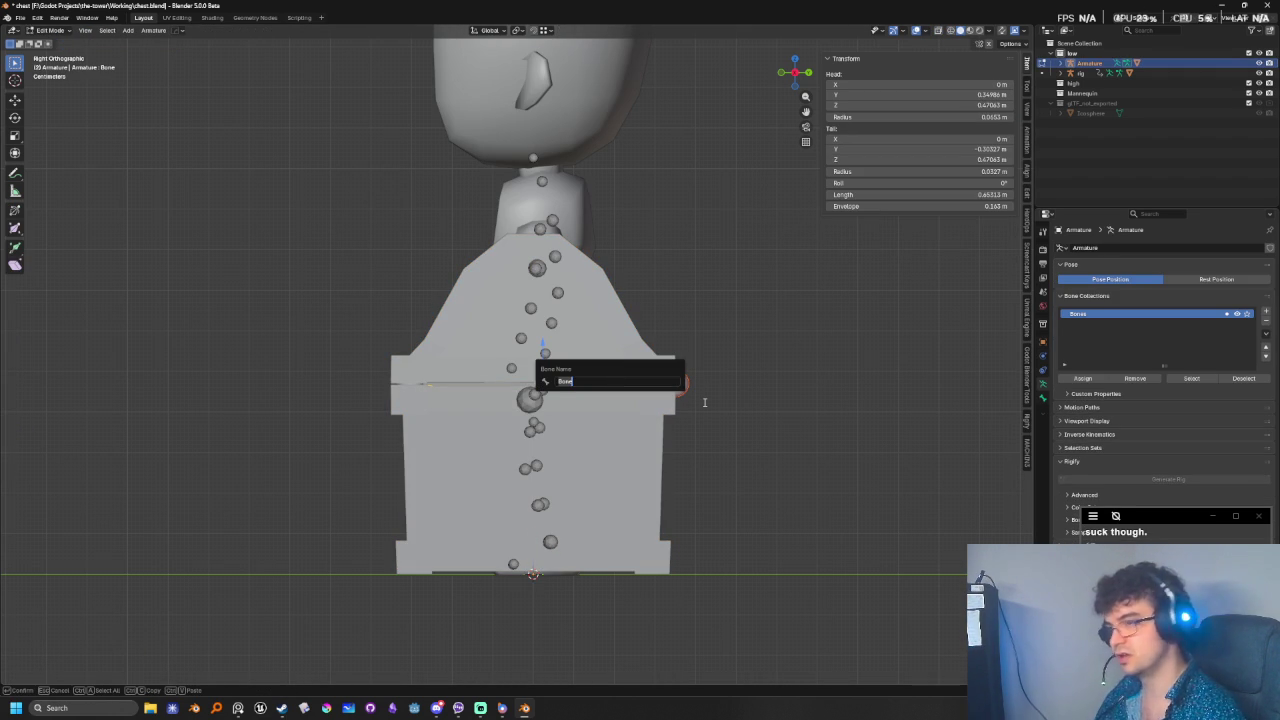
text(chestLi)
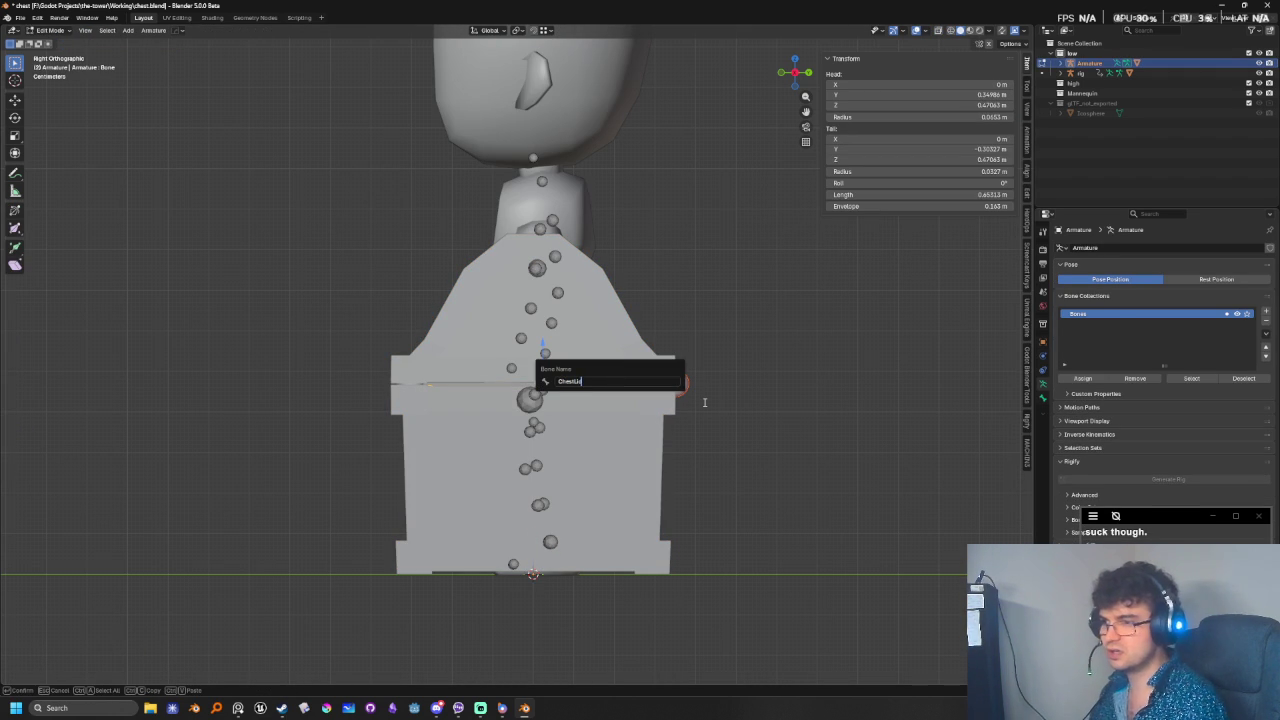
text(d)
key(Return)
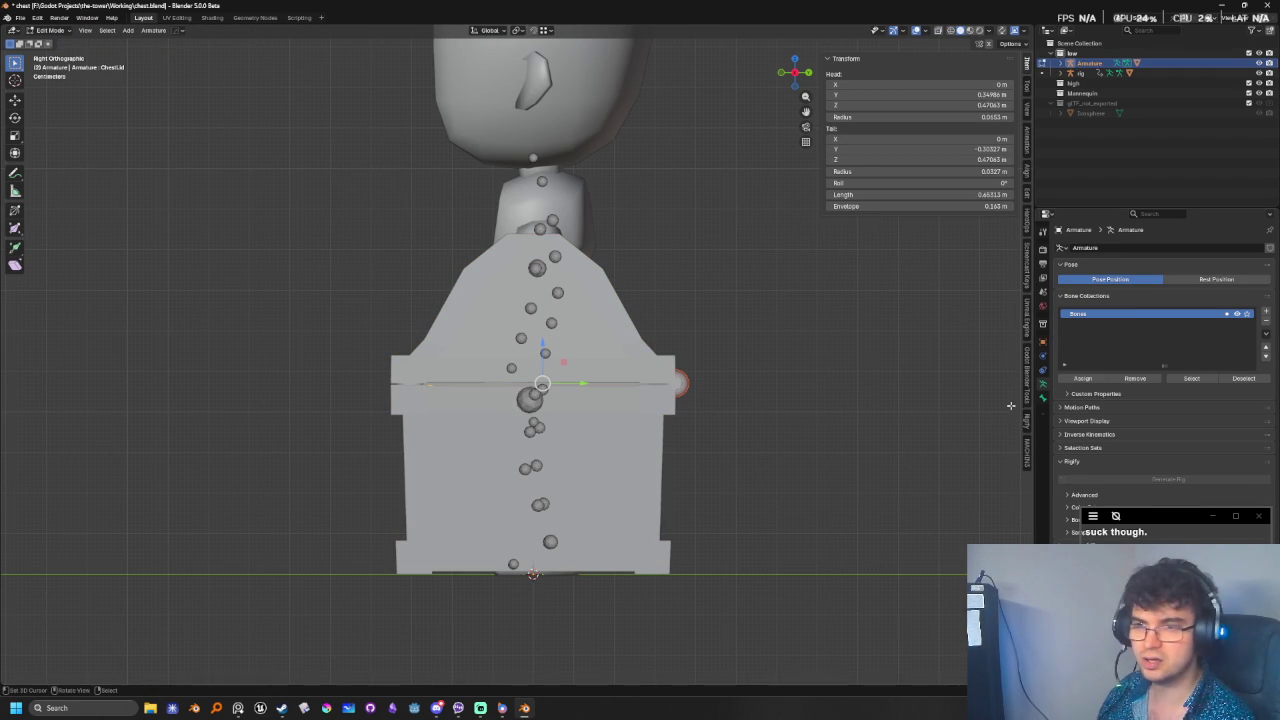
key(Tab)
click(643, 362)
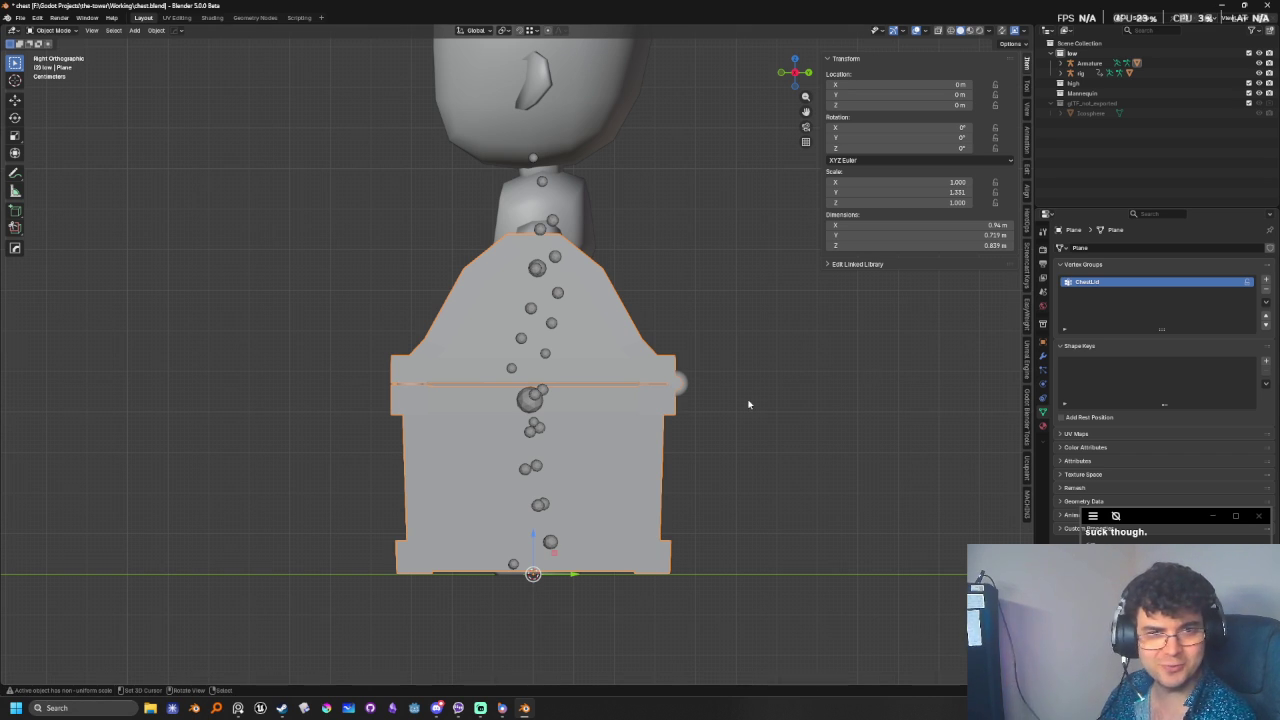
- Select the Armature and switch it to Pose Mode
click(684, 385)
click(686, 385)
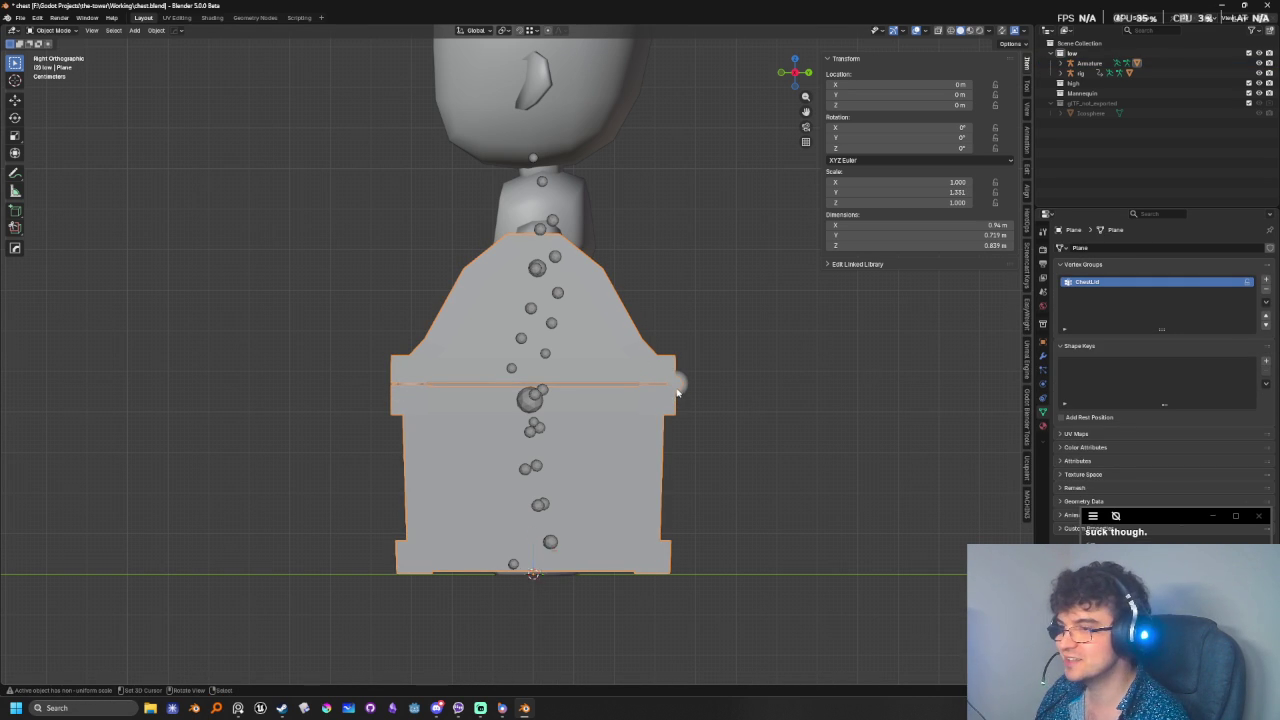
key(Tab)
key(Tab)
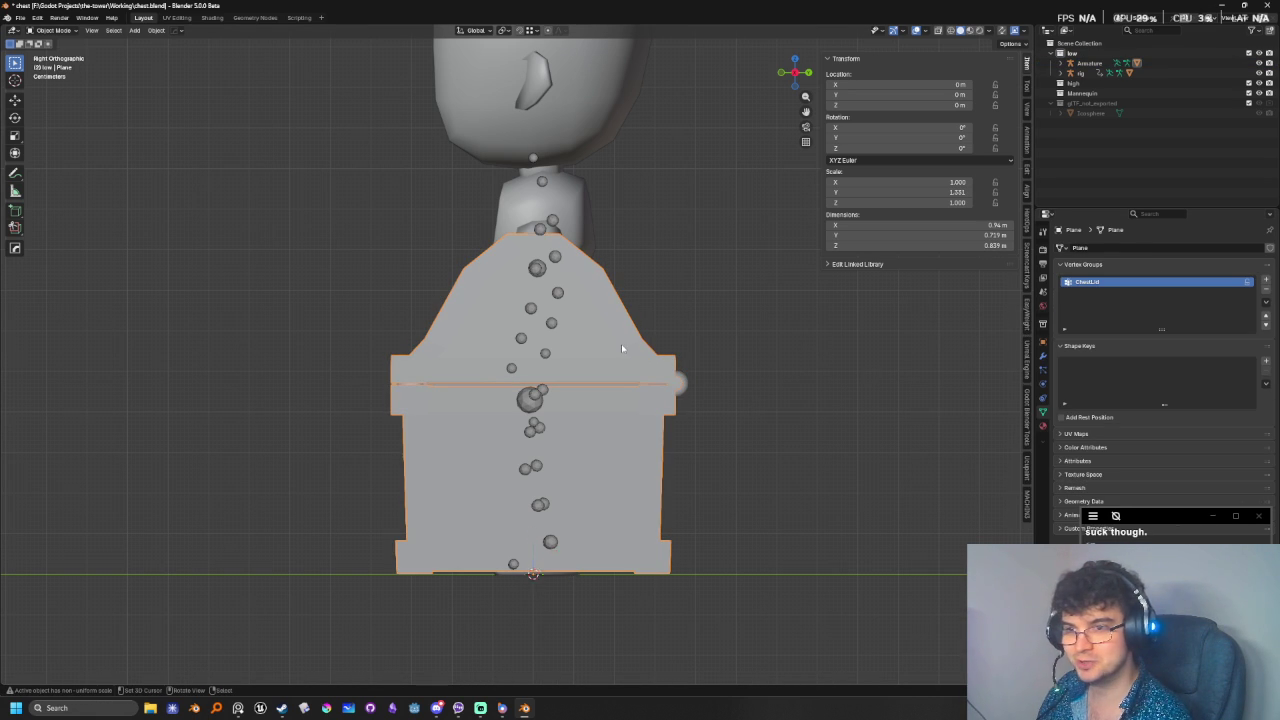
click(677, 382)
click(57, 31)
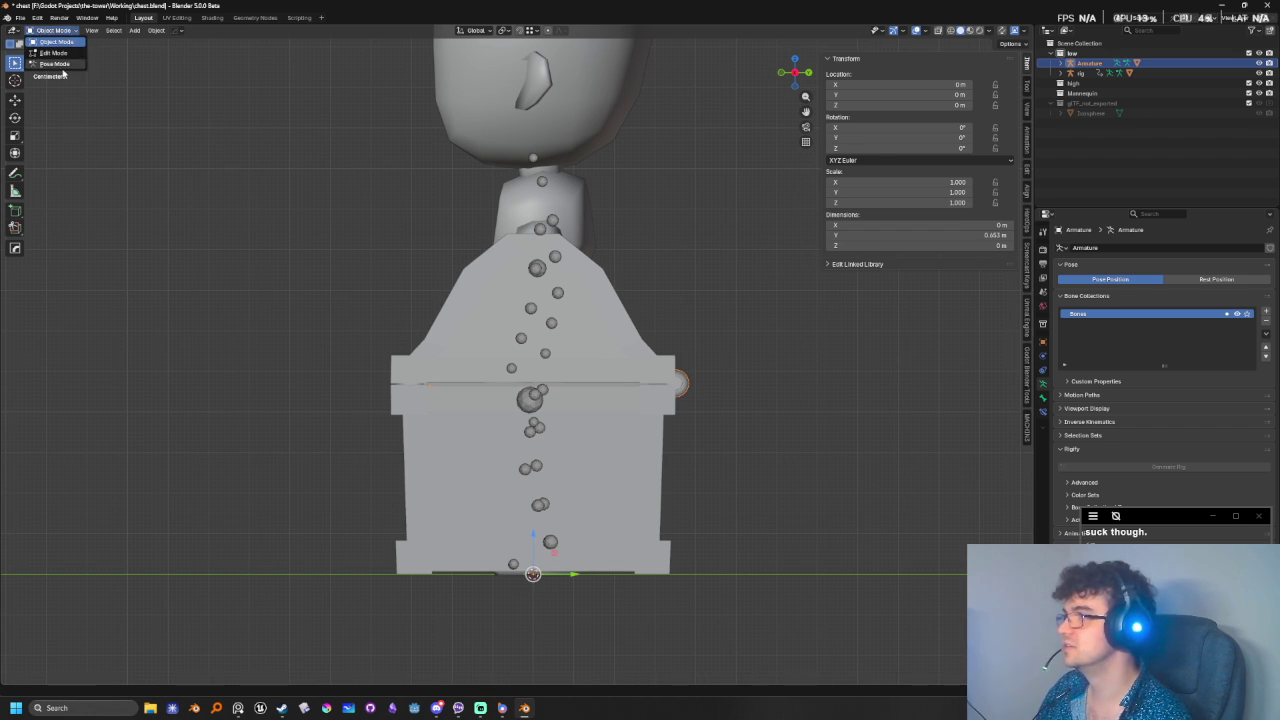
click(54, 63)
- Rotate the ChestLid bone to swing the lid open, then cancel so it closes again
key(r)
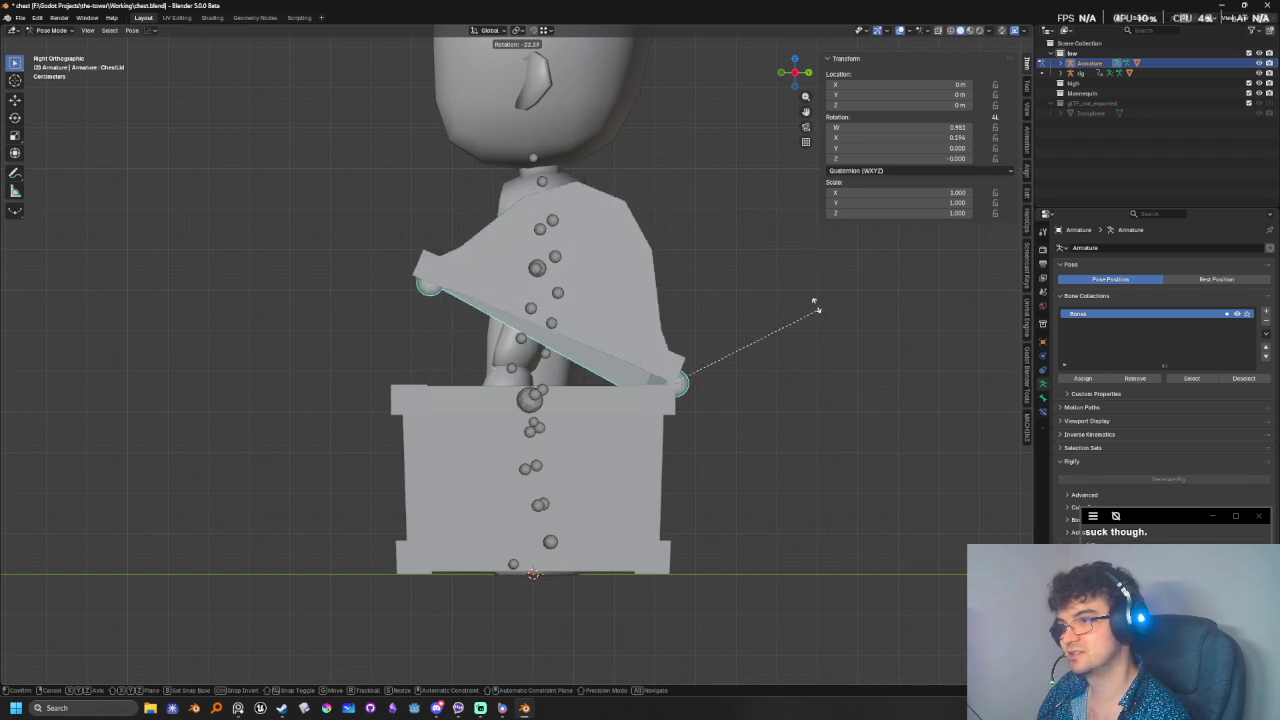
key(Escape)
key(KP_1)
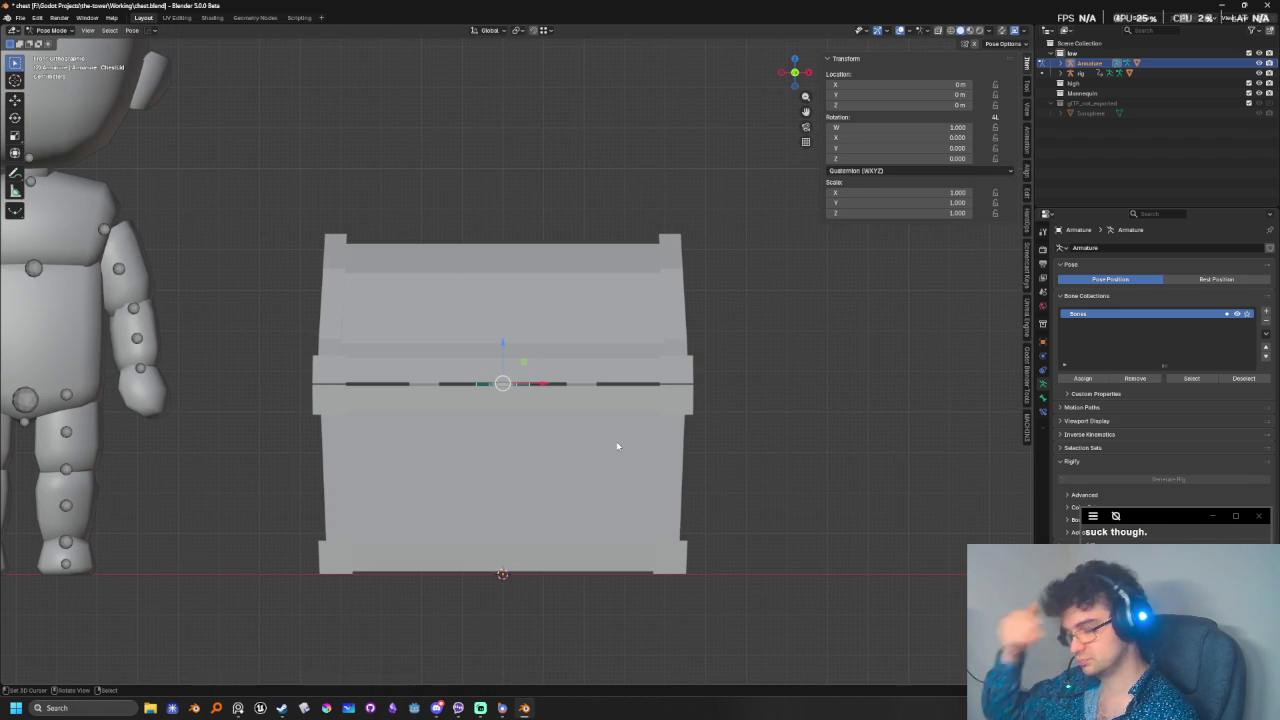
middle_drag(617, 446, 572, 447)
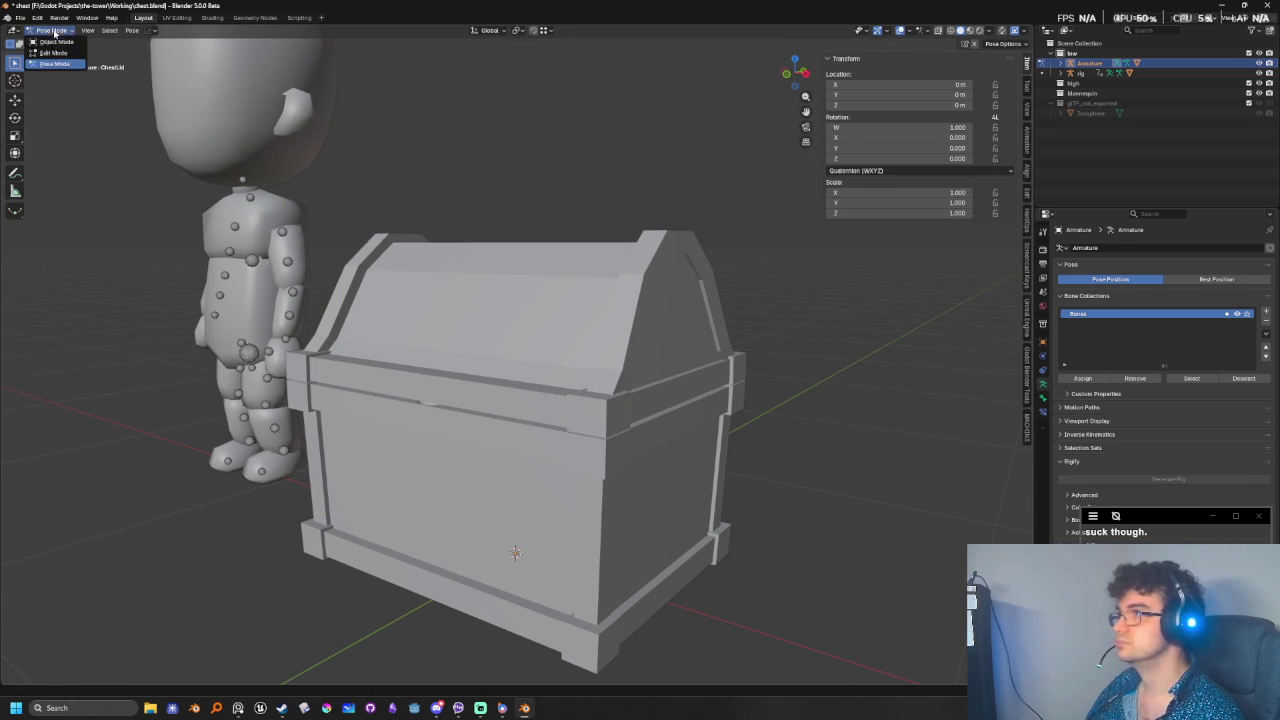
- Leave Pose Mode and reframe the view around the chest and armature
key(ctrl+Tab)
click(557, 508)
shift+middle_drag(403, 575, 453, 474)
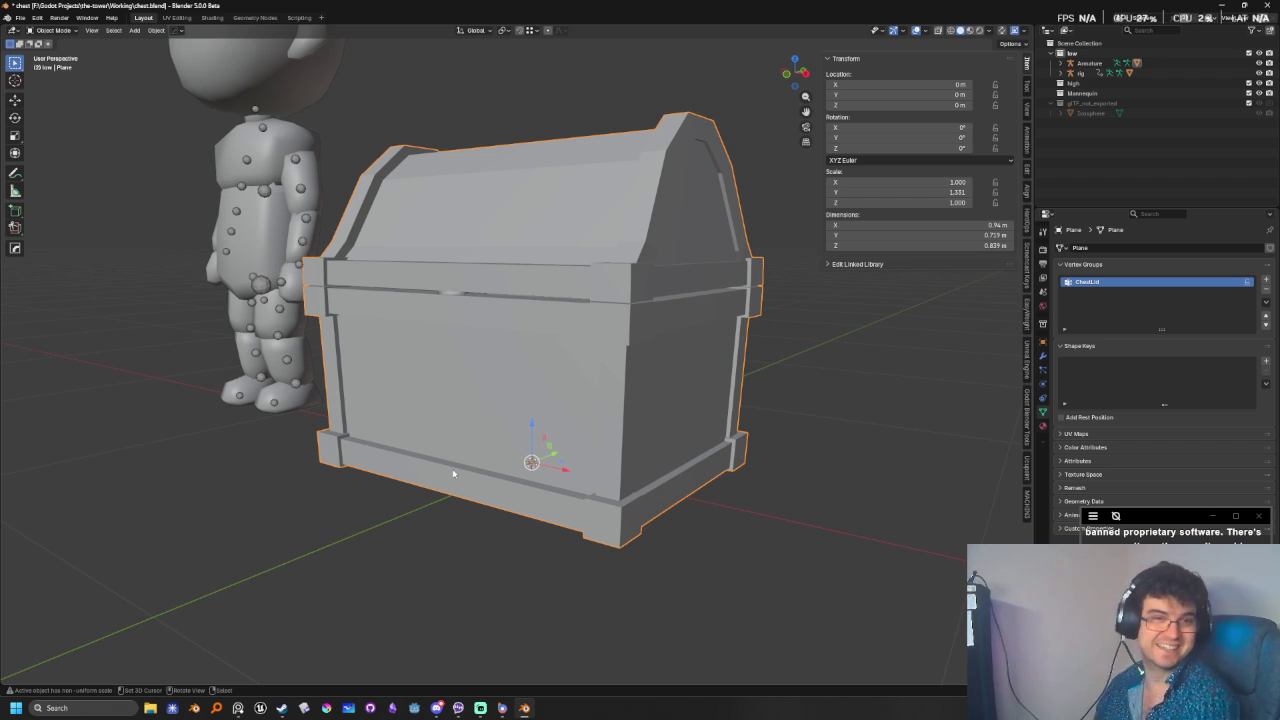
middle_drag(585, 420, 533, 311)
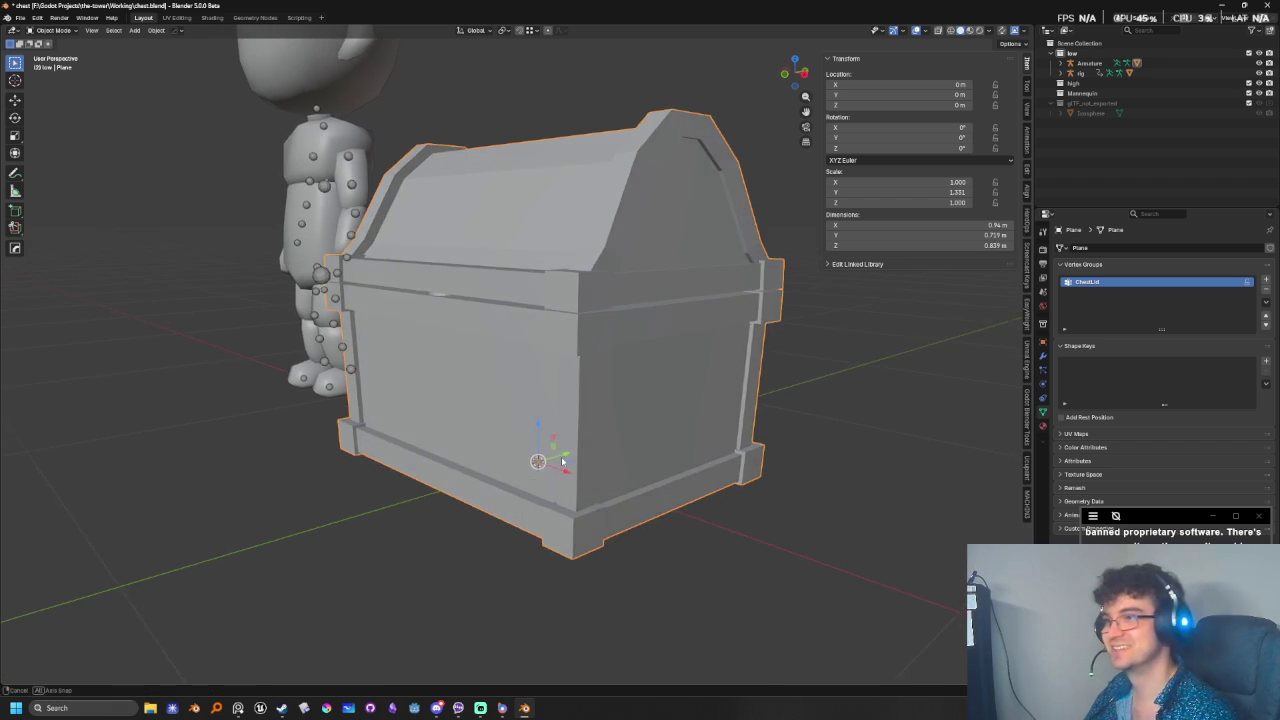
click(453, 292)
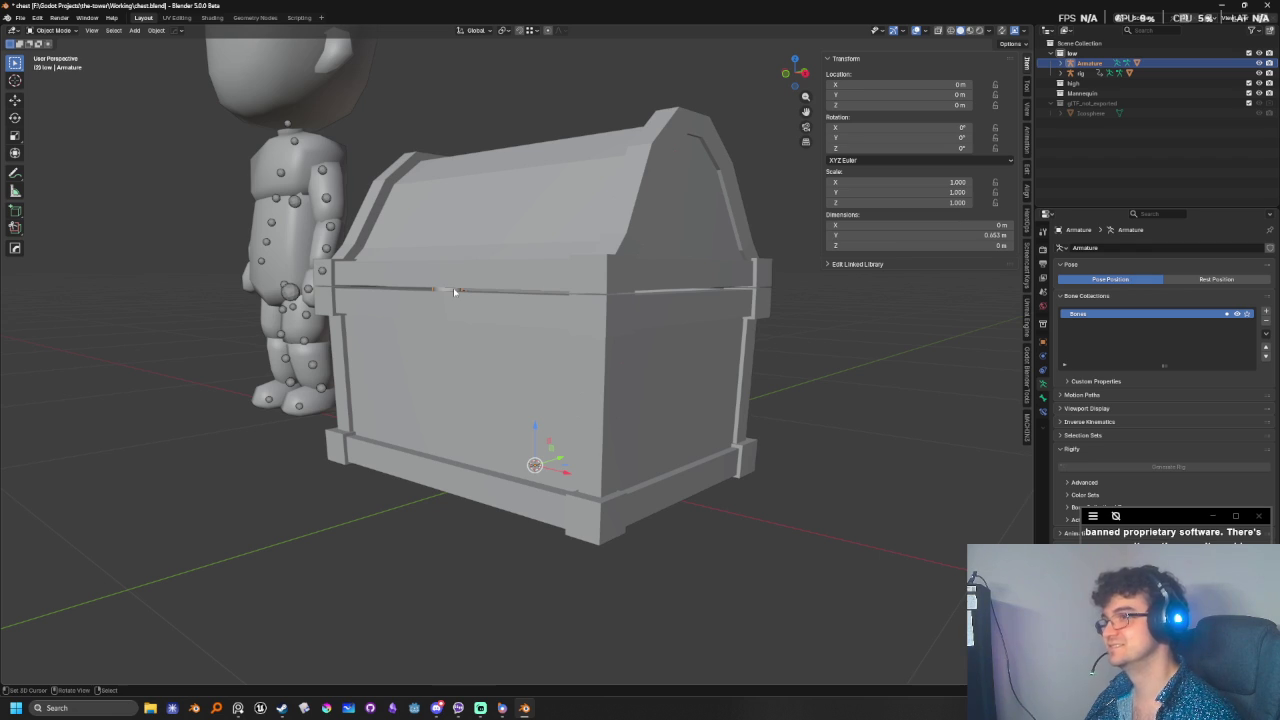
scroll(629, 349, down, 2)
scroll(629, 349, down, 2)
scroll(650, 375, down, 3)
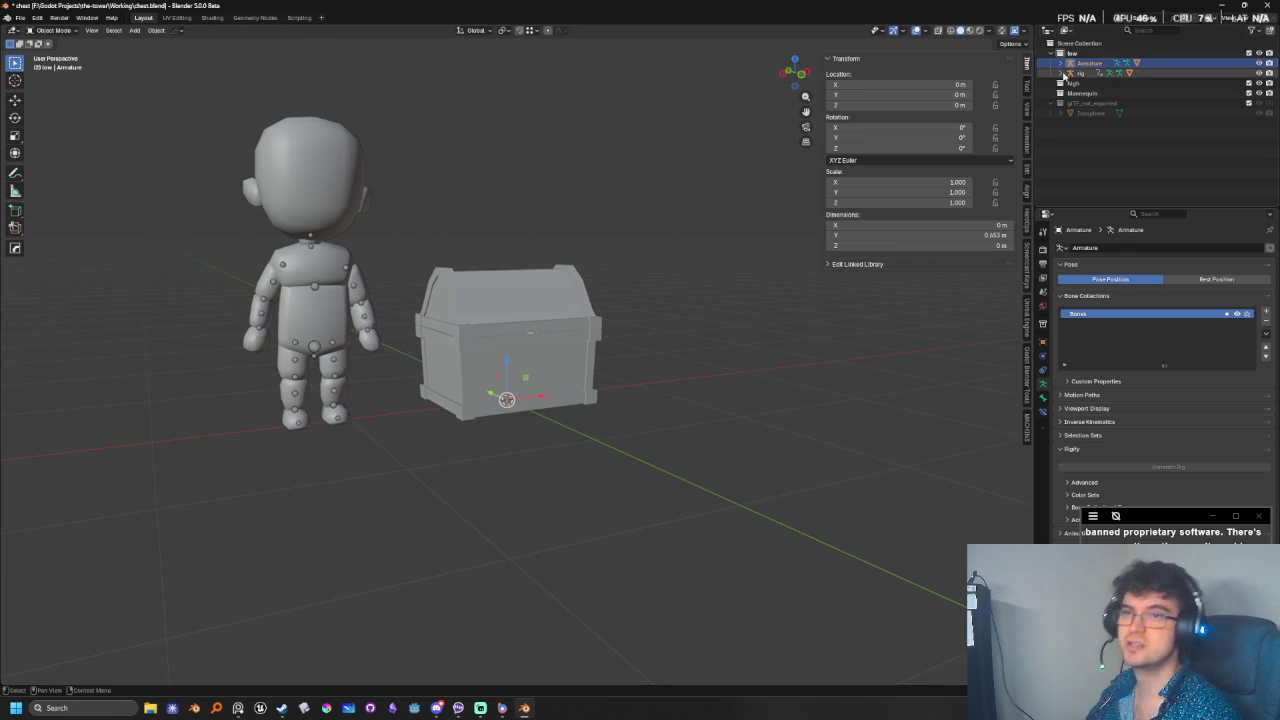
- Box-select and delete the mannequin figure and its rig, then view the chest from the front
drag(234, 143, 369, 440)
key(Delete)
mouse_move(371, 414)
middle_down()
mouse_move(432, 417)
mouse_move(546, 471)
mouse_move(563, 449)
mouse_move(594, 443)
middle_up()
scroll(565, 432, up, 5)
key(KP_1)
mouse_move(414, 523)
middle_down()
mouse_move(320, 549)
mouse_move(433, 495)
middle_up()
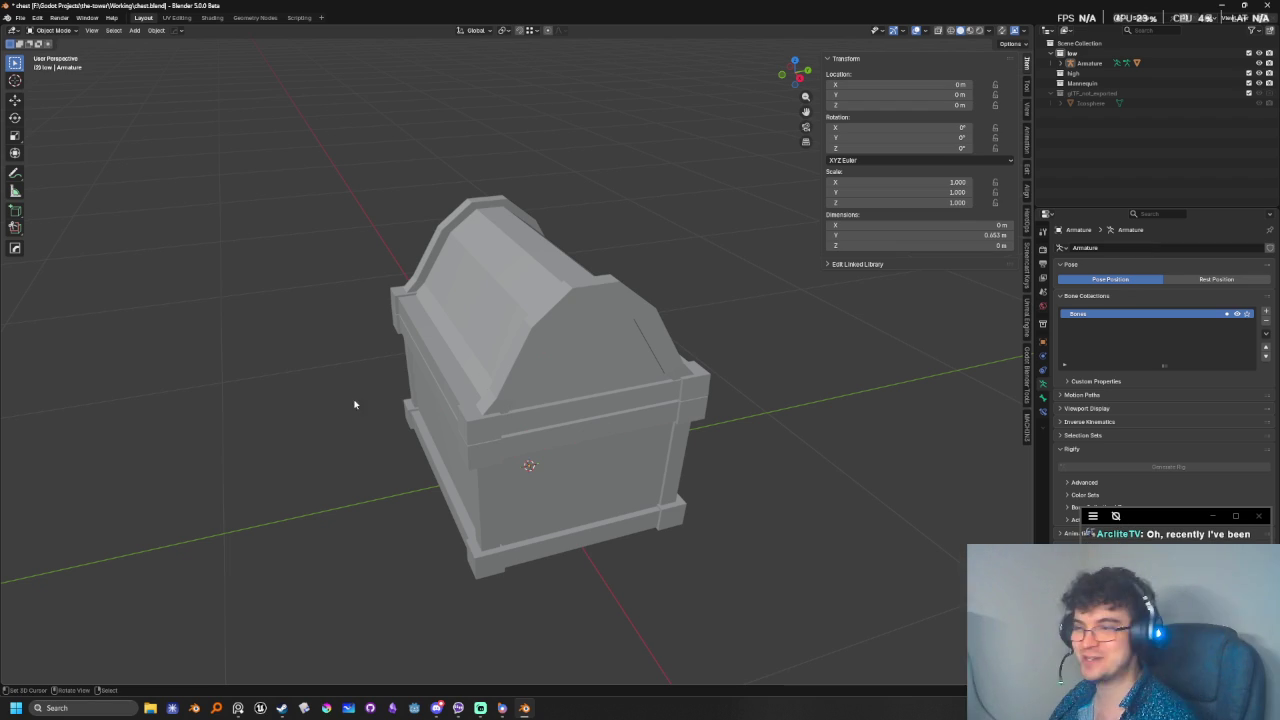
alt+middle_drag(237, 486, 417, 427)
- Switch the right-side view to wireframe shading and select the chest mesh
scroll(600, 480, up, 1)
scroll(630, 507, up, 1)
shift+middle_drag(629, 514, 609, 511)
key(shift+z)
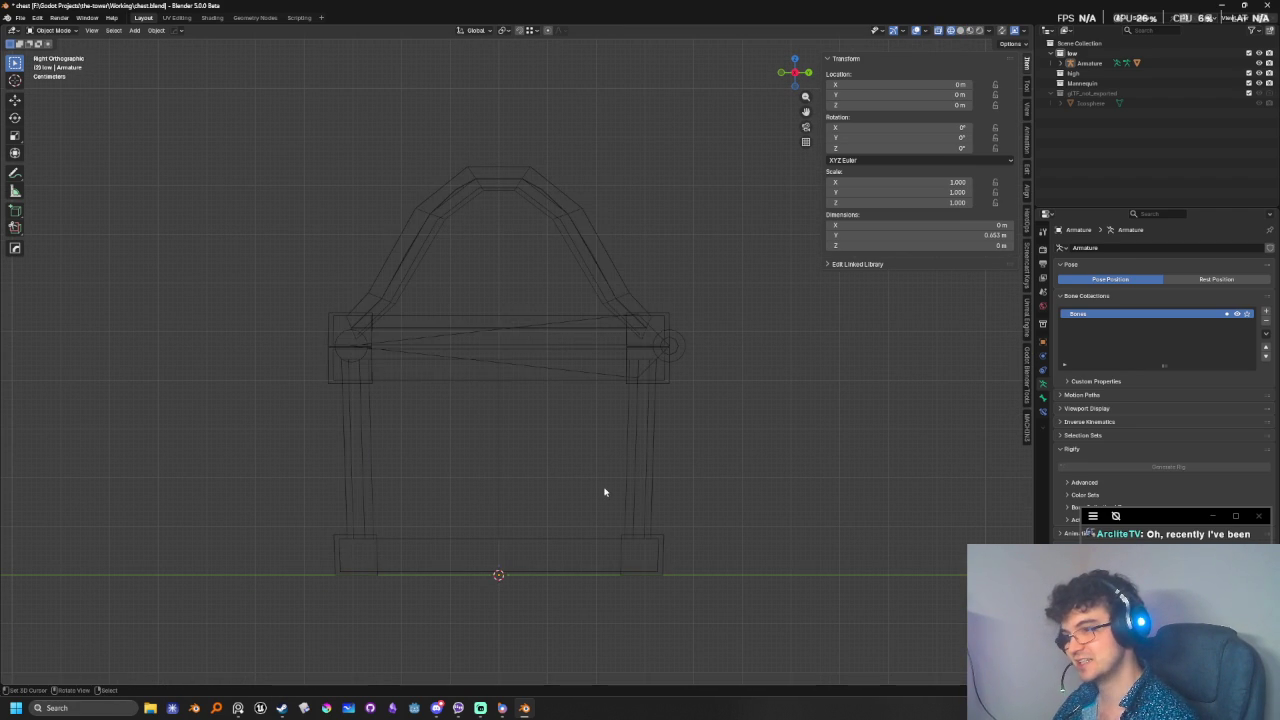
click(520, 538)
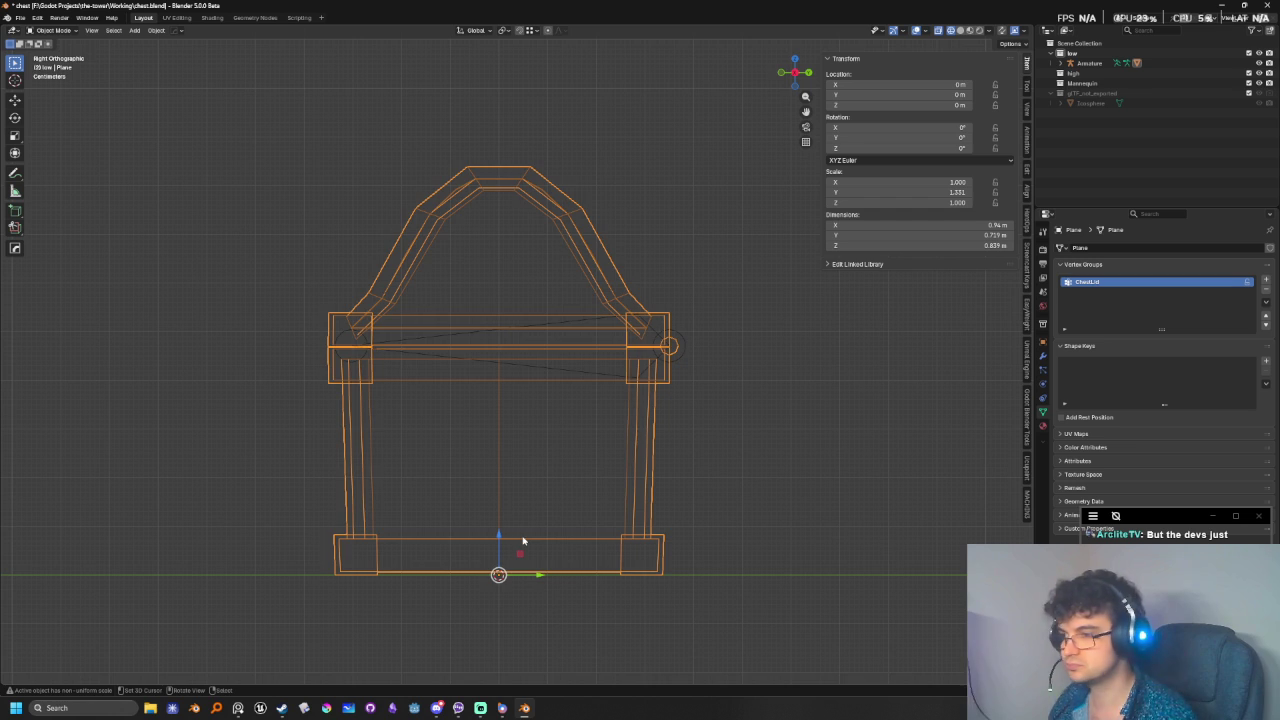
click(523, 509)
key(shift+z)
mouse_move(523, 509)
middle_down()
mouse_move(472, 546)
mouse_move(580, 545)
middle_up()
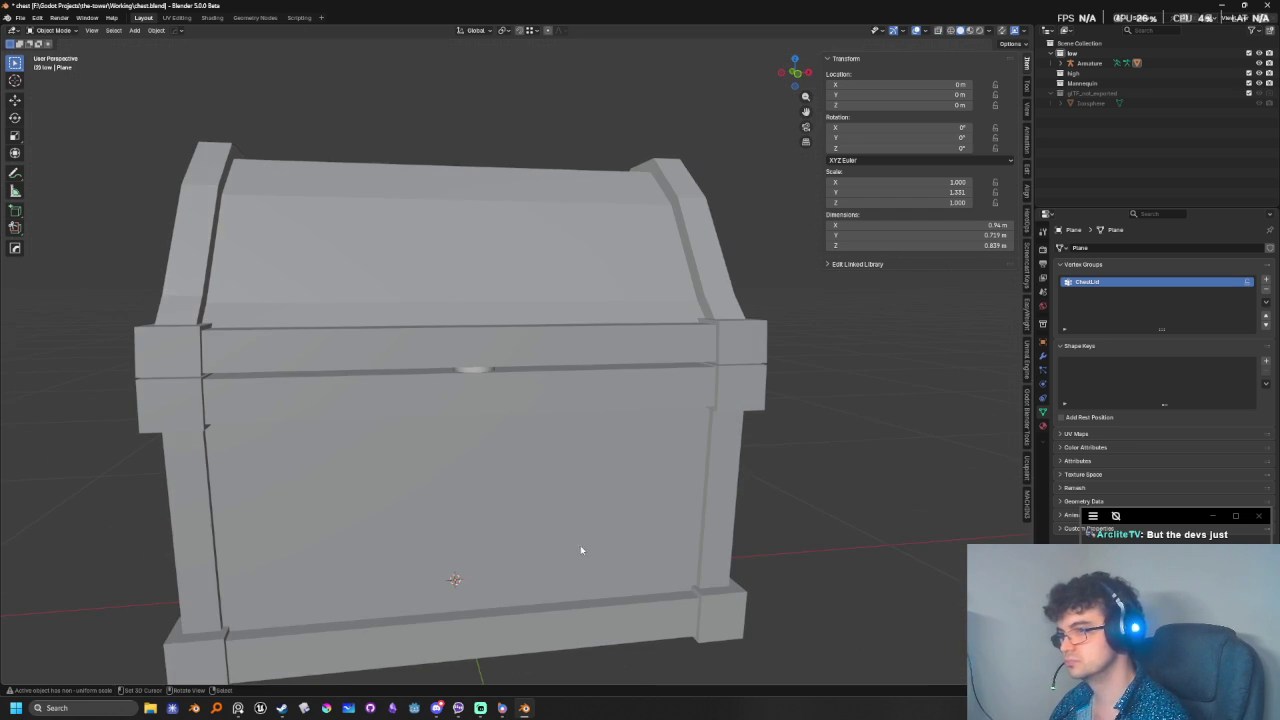
click(485, 367)
key(shift+z)
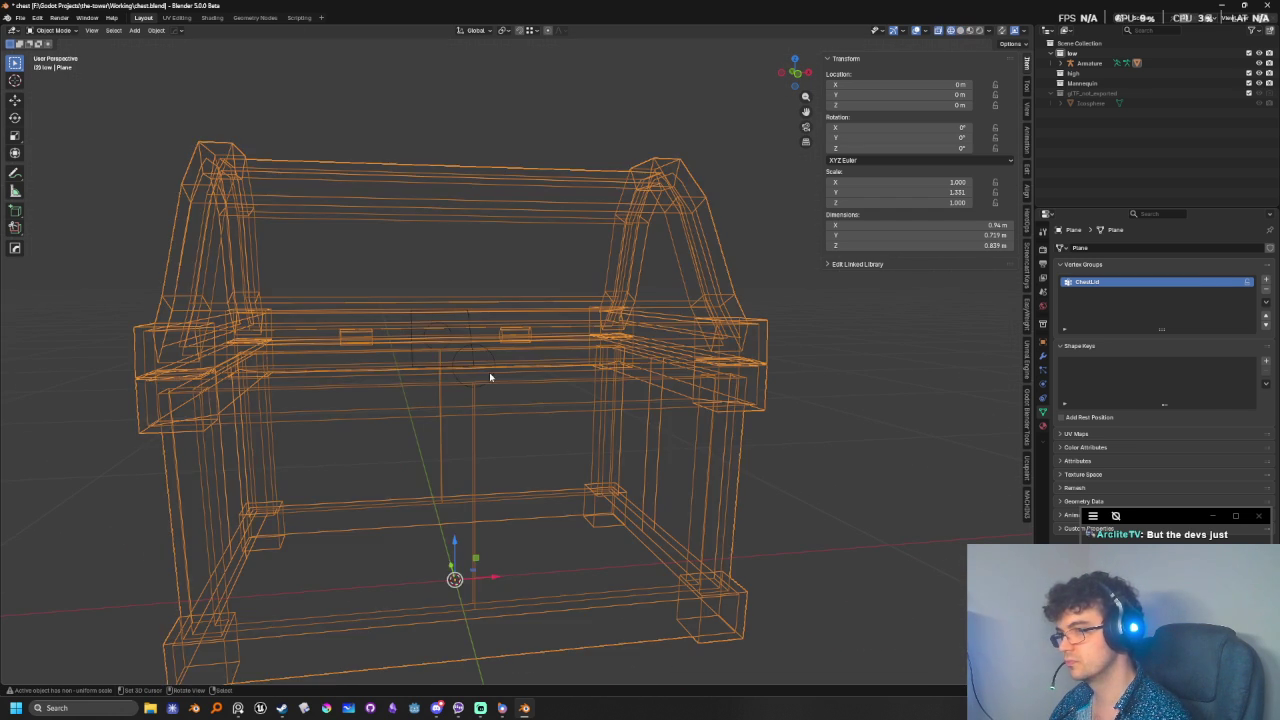
click(490, 374)
middle_drag(583, 467, 600, 457)
scroll(600, 457, down, 2)
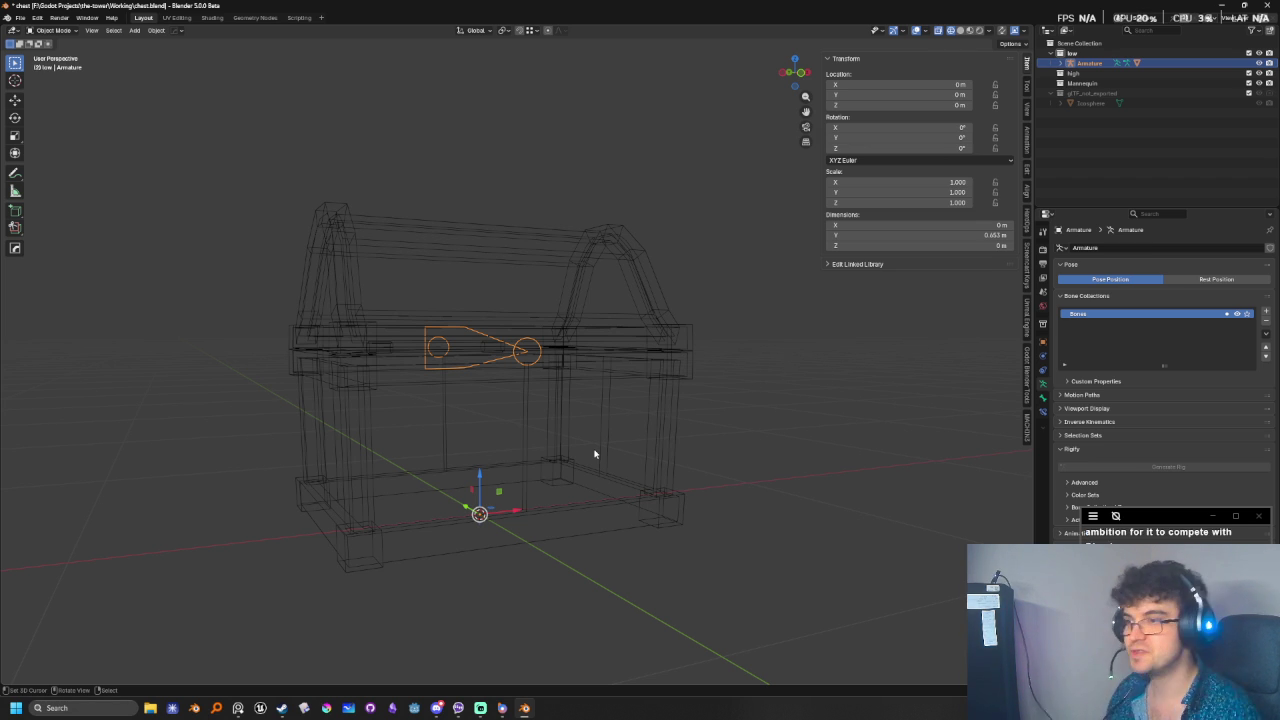
- Edit the chest mesh and dissolve more lid-arch trim edges from front and side views
key(shift+z)
middle_drag(666, 497, 606, 504)
click(606, 504)
key(shift+z)
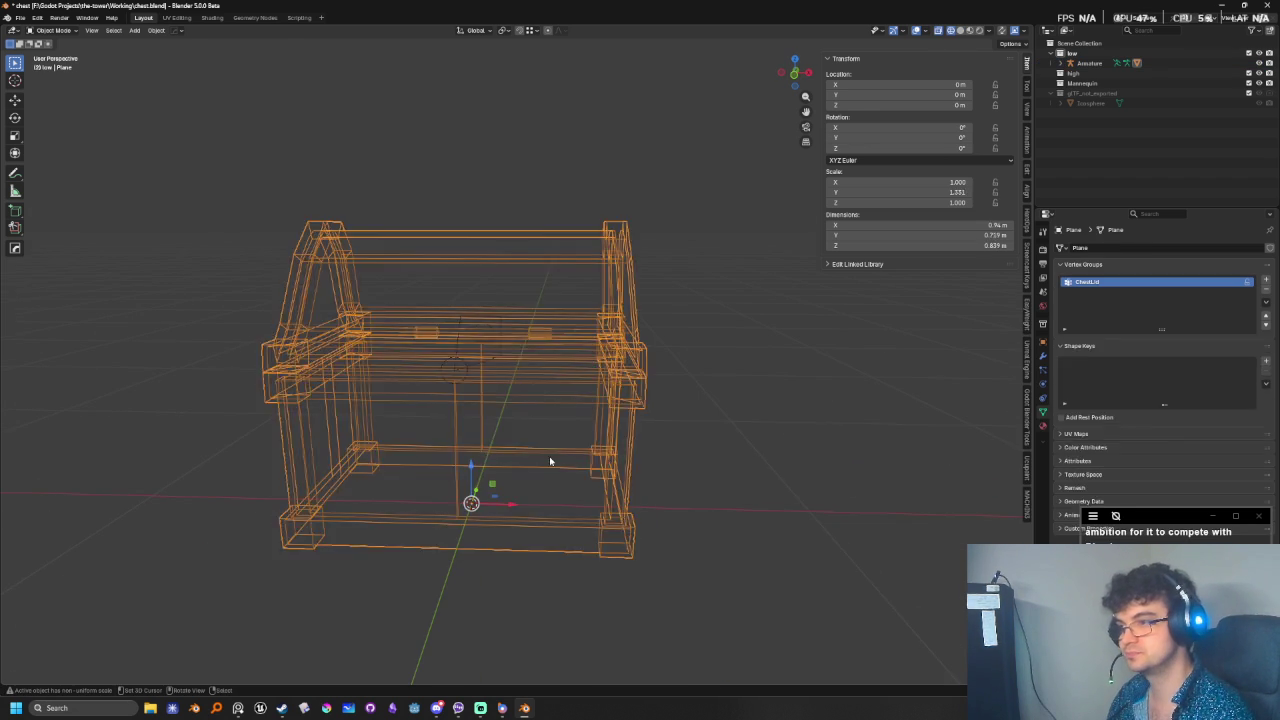
key(Tab)
mouse_move(549, 456)
middle_down()
mouse_move(501, 468)
mouse_move(518, 444)
mouse_move(545, 438)
middle_up()
key(alt+a)
key(KP_1)
key(ctrl+x)
key(ctrl+KP_3)
- Check the lid edges in X-ray, return to Object Mode and orbit to a three-quarter view
drag(509, 410, 600, 443)
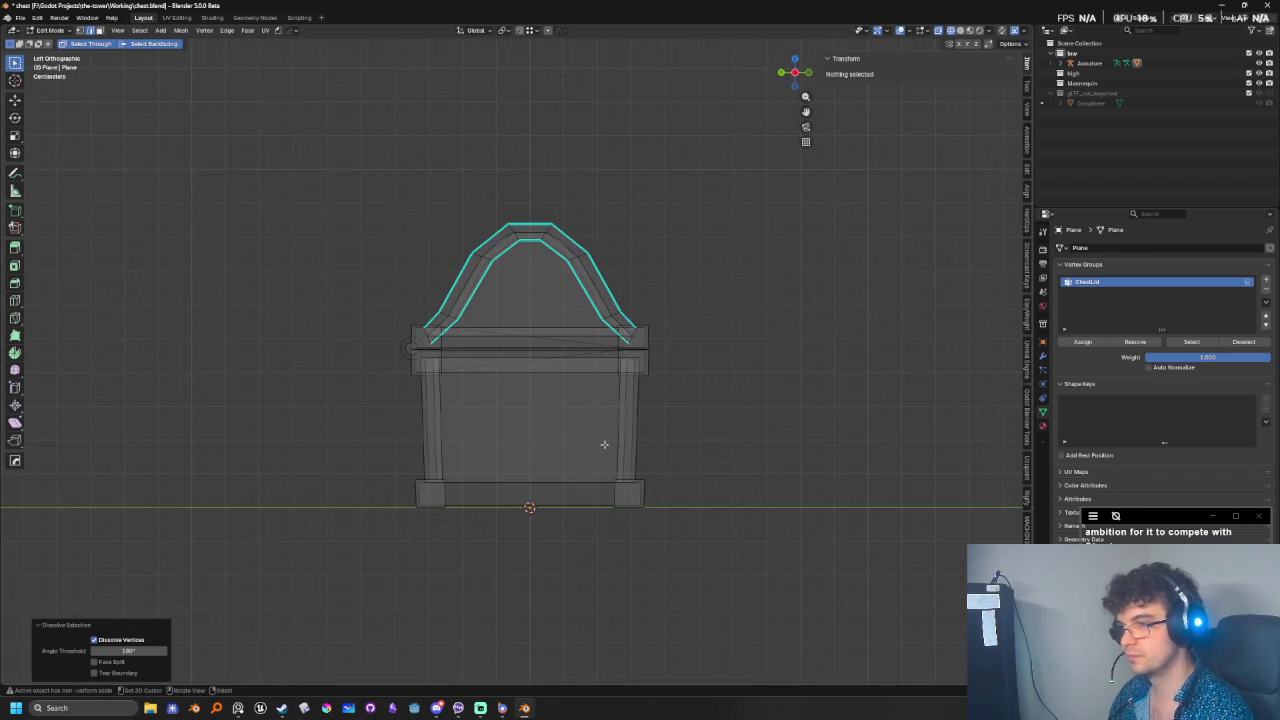
mouse_move(600, 443)
middle_down()
mouse_move(592, 551)
mouse_move(552, 475)
mouse_move(562, 556)
middle_up()
key(alt+z)
key(alt+z)
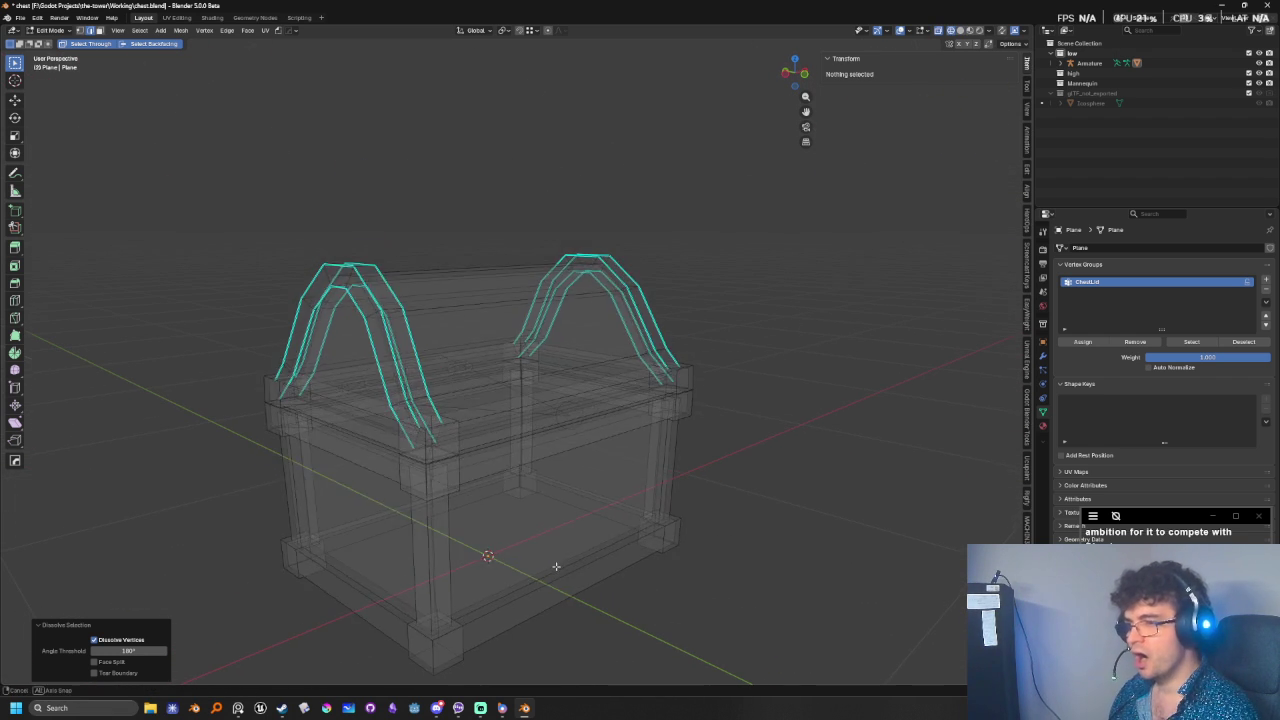
key(alt+z)
key(Tab)
click(748, 580)
mouse_move(748, 580)
middle_down()
mouse_move(674, 571)
mouse_move(449, 466)
middle_up()
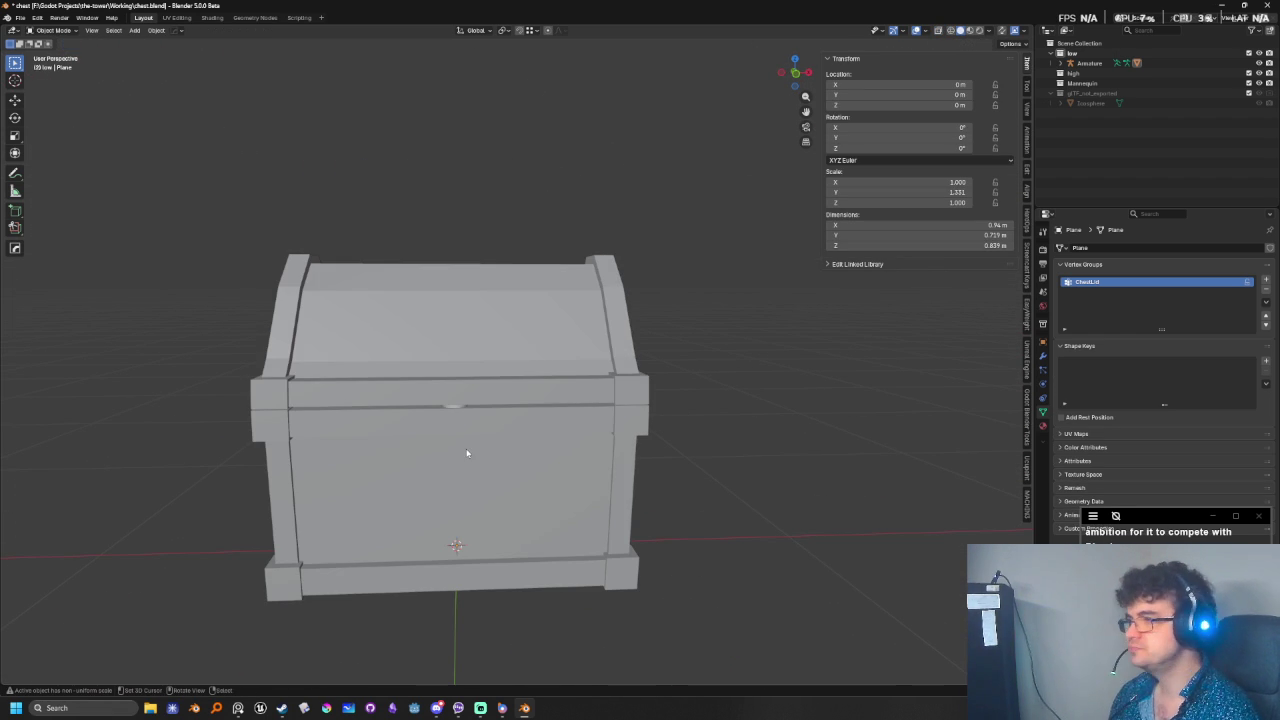
scroll(533, 470, down, 2)
mouse_move(533, 470)
middle_down()
mouse_move(540, 526)
mouse_move(331, 592)
middle_up()
- Search Windows for 'pixel' and launch Pixel Composer
click(90, 708)
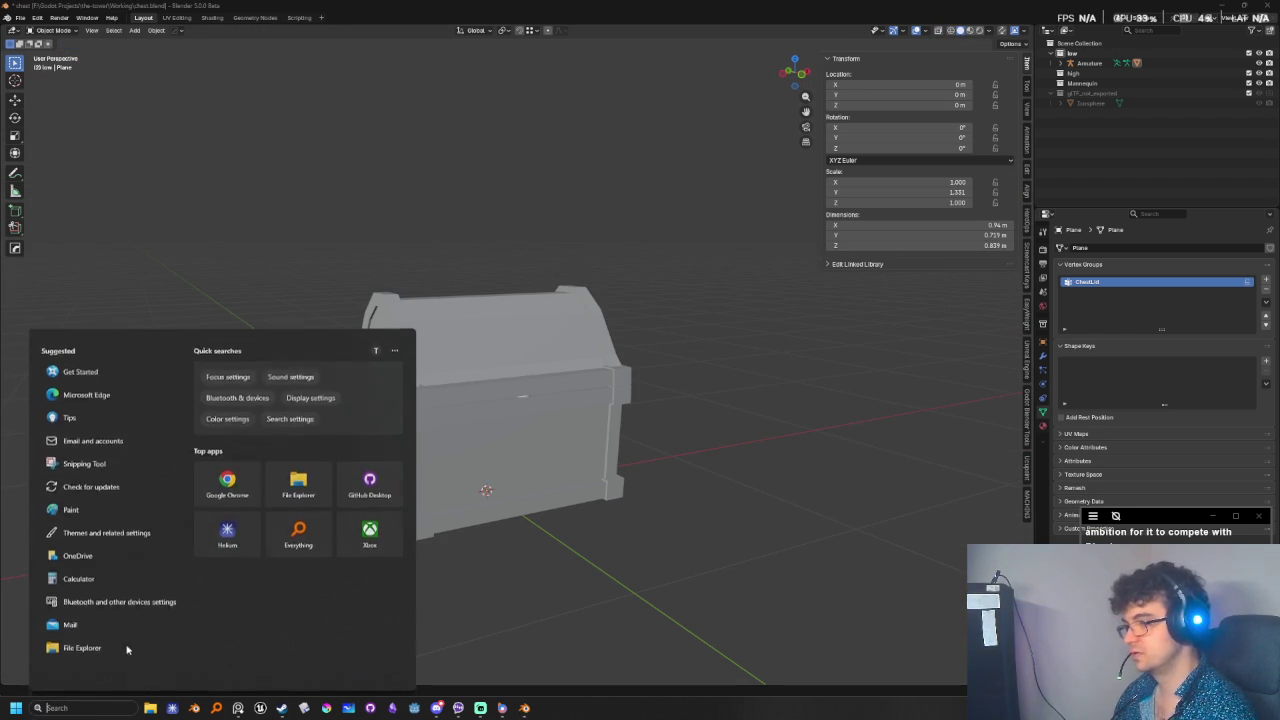
text(pixel)
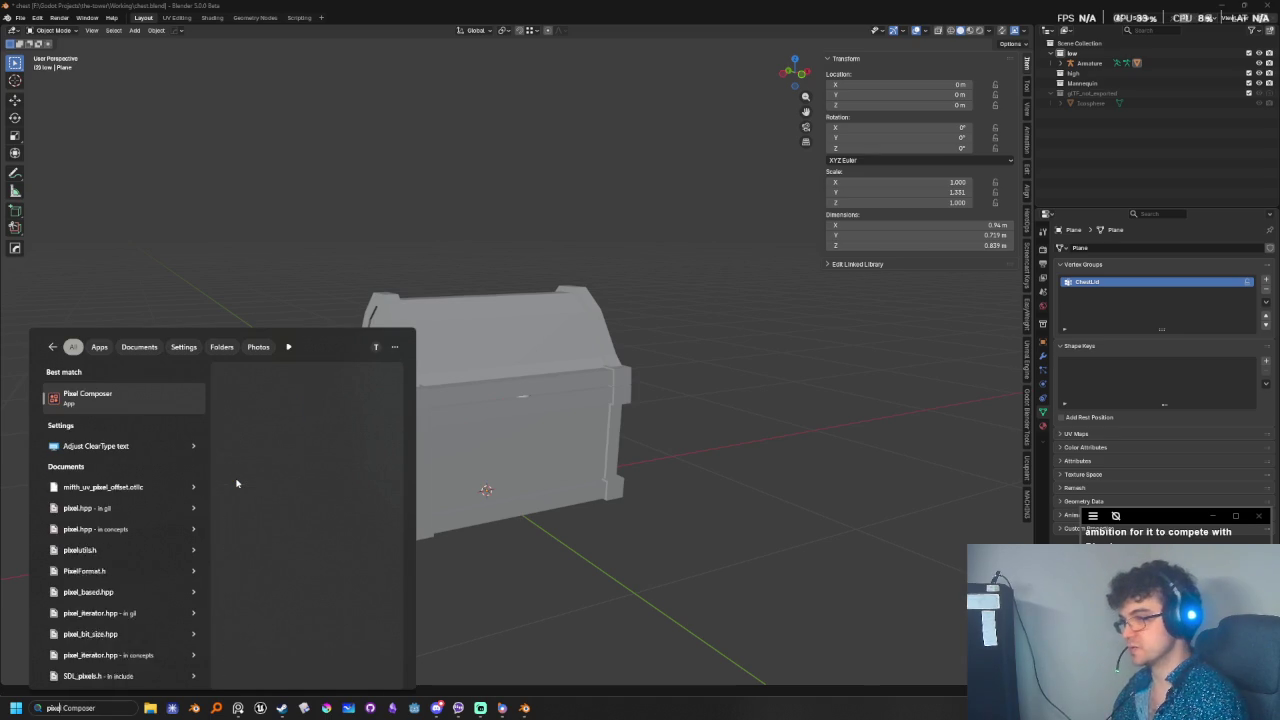
key(Return)
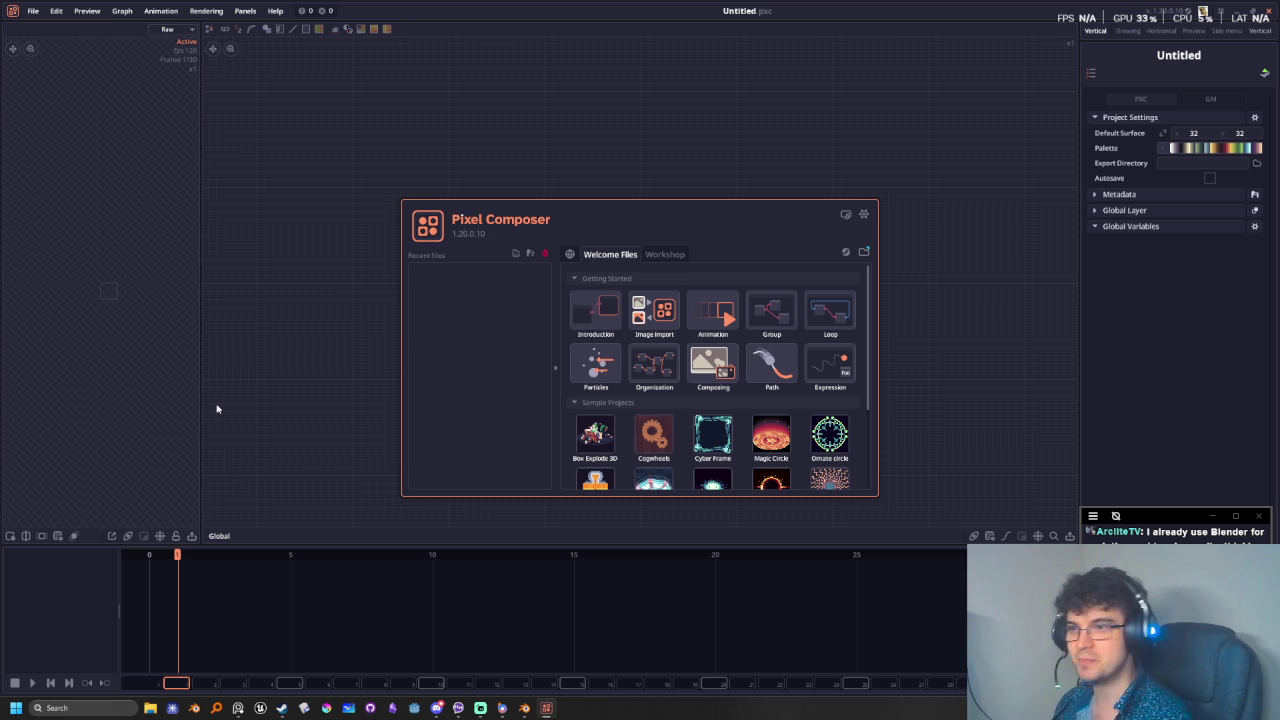
- Browse the Welcome Files list, move the welcome window aside, then close it
scroll(662, 363, down, 2)
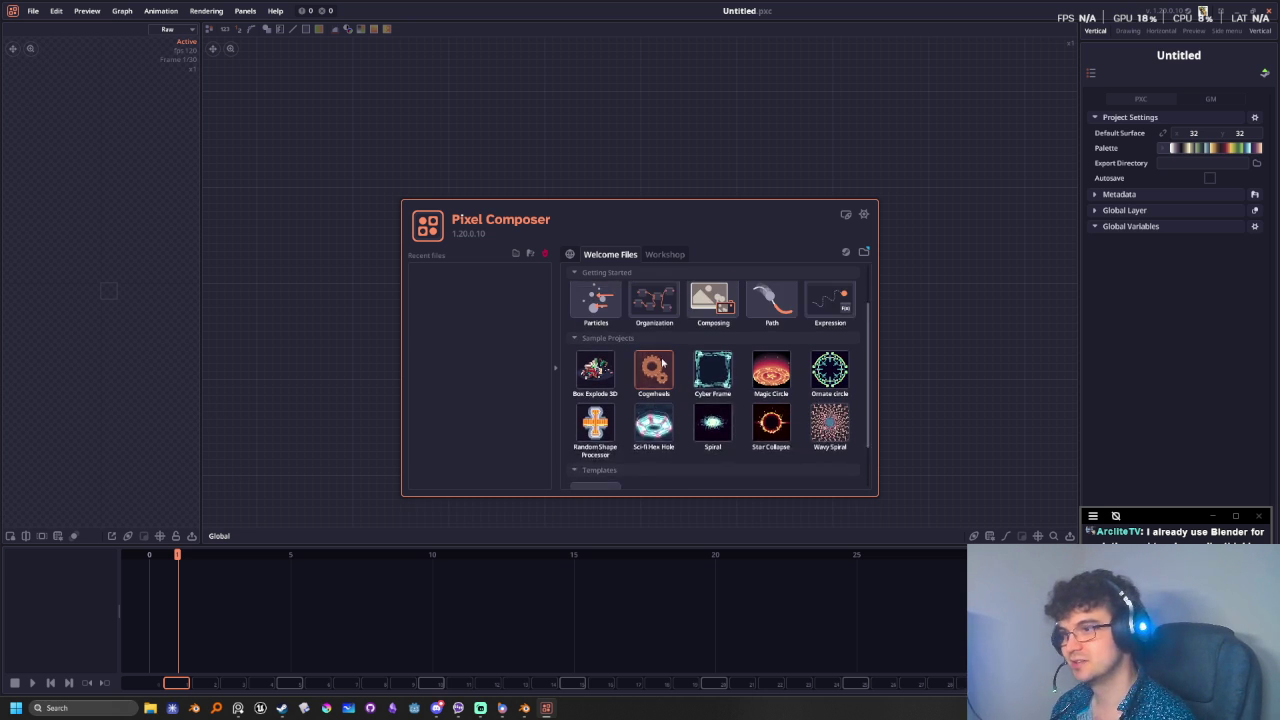
scroll(662, 363, up, 2)
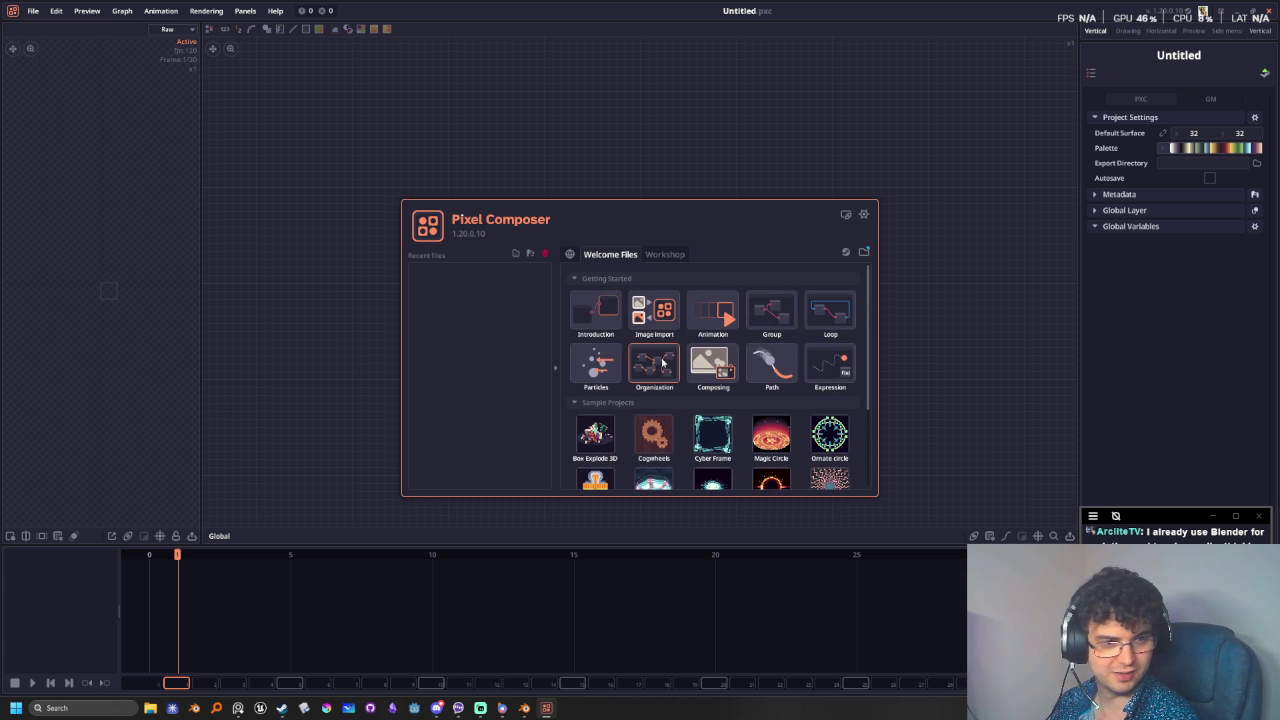
scroll(662, 363, down, 2)
scroll(662, 363, up, 2)
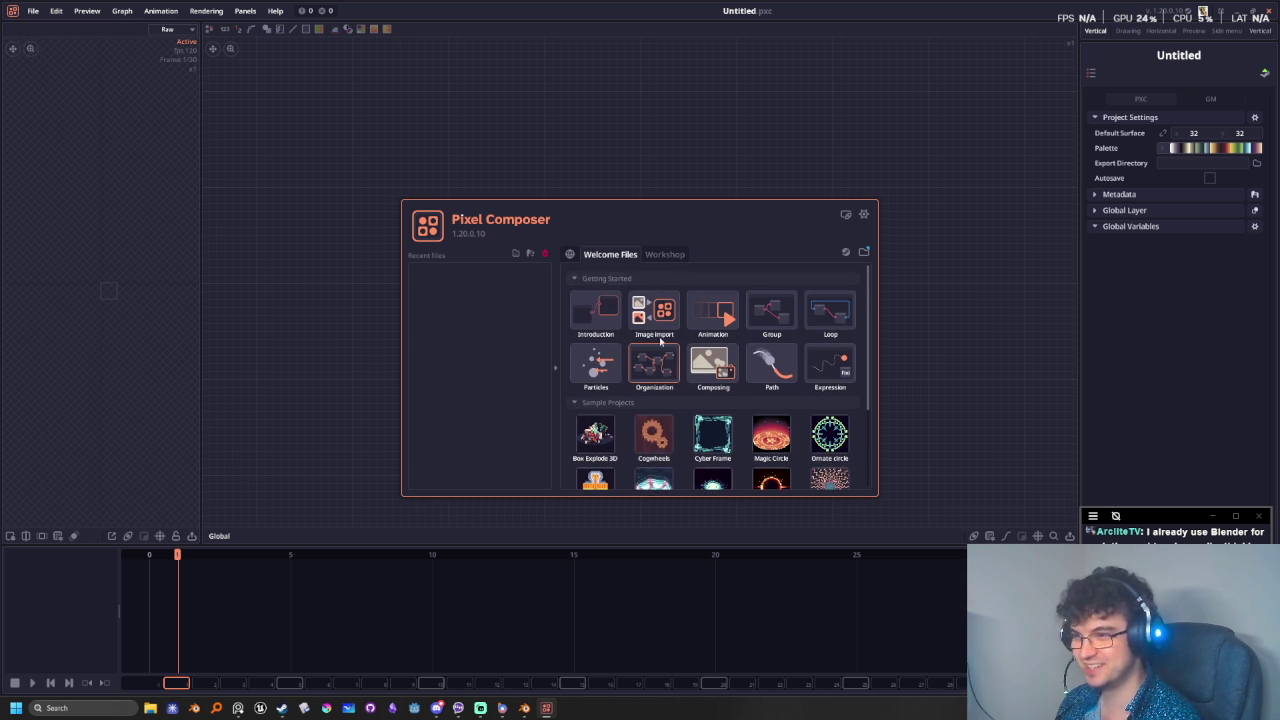
drag(687, 210, 719, 150)
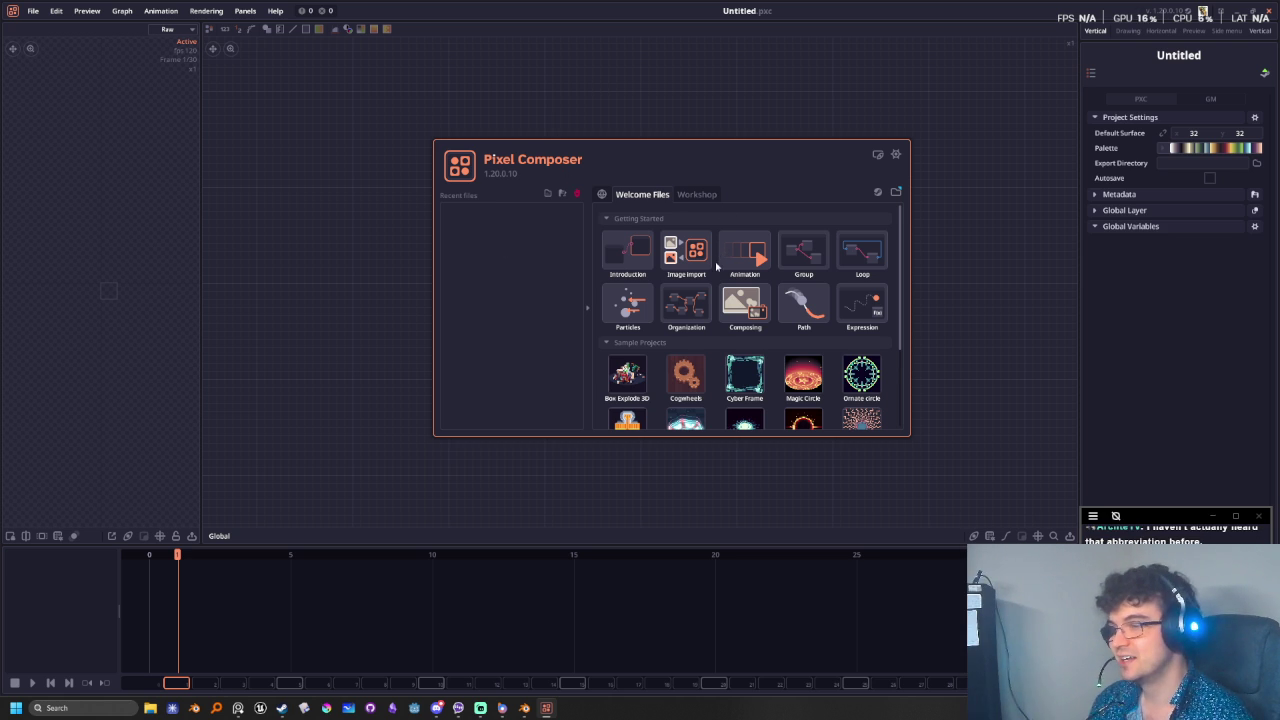
scroll(730, 300, down, 1)
scroll(742, 335, up, 1)
scroll(745, 345, down, 1)
scroll(750, 355, down, 3)
scroll(720, 320, up, 4)
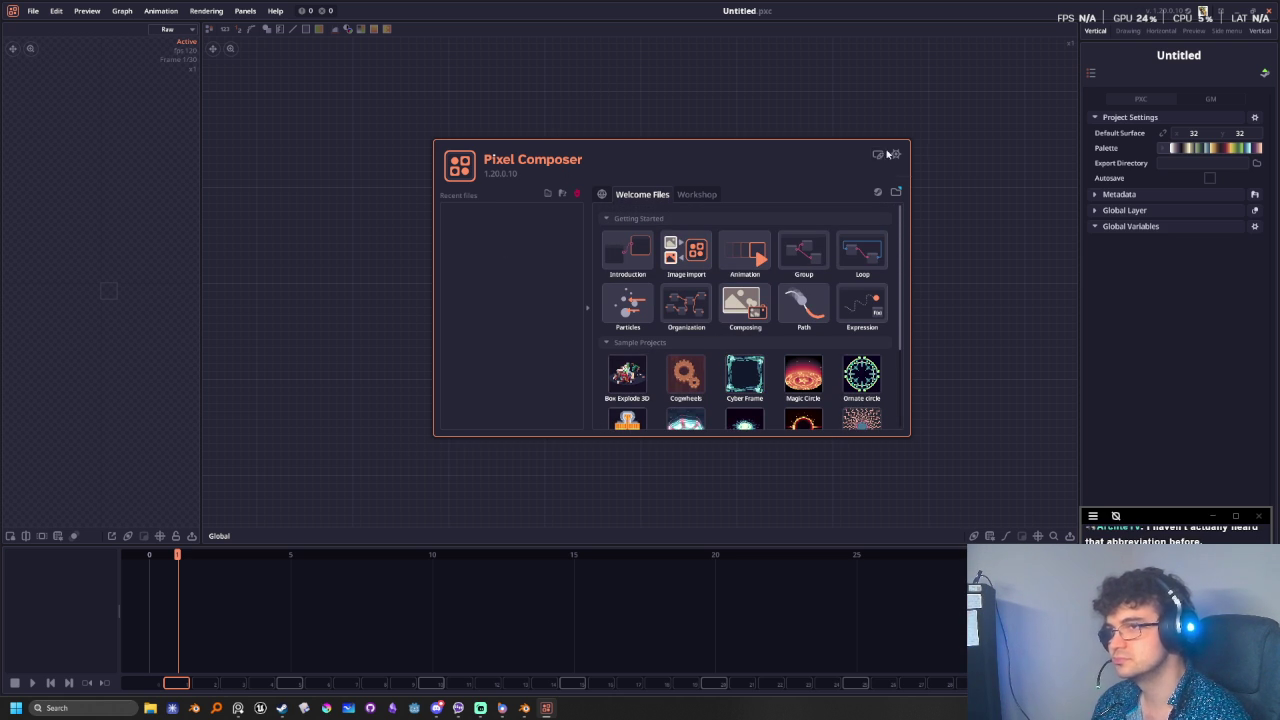
click(794, 123)
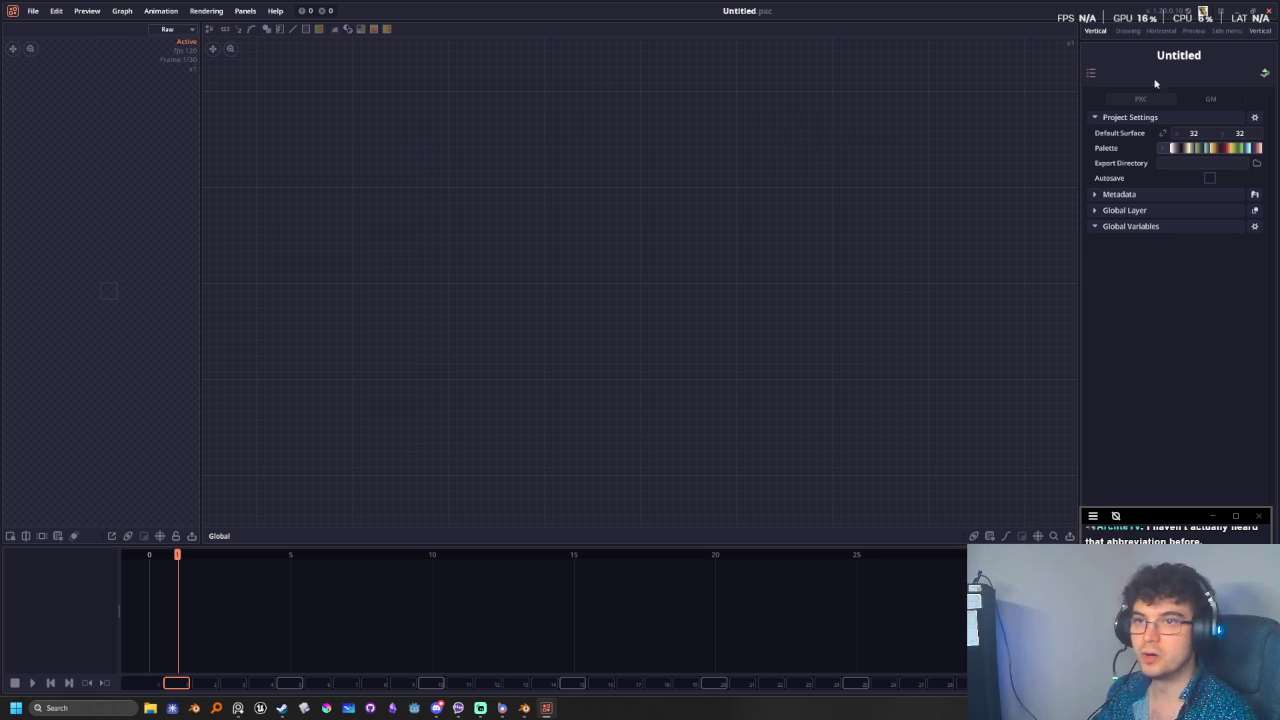
- Enter 4096 for both default surface width and height in Project Settings, replacing 32×32
click(1193, 134)
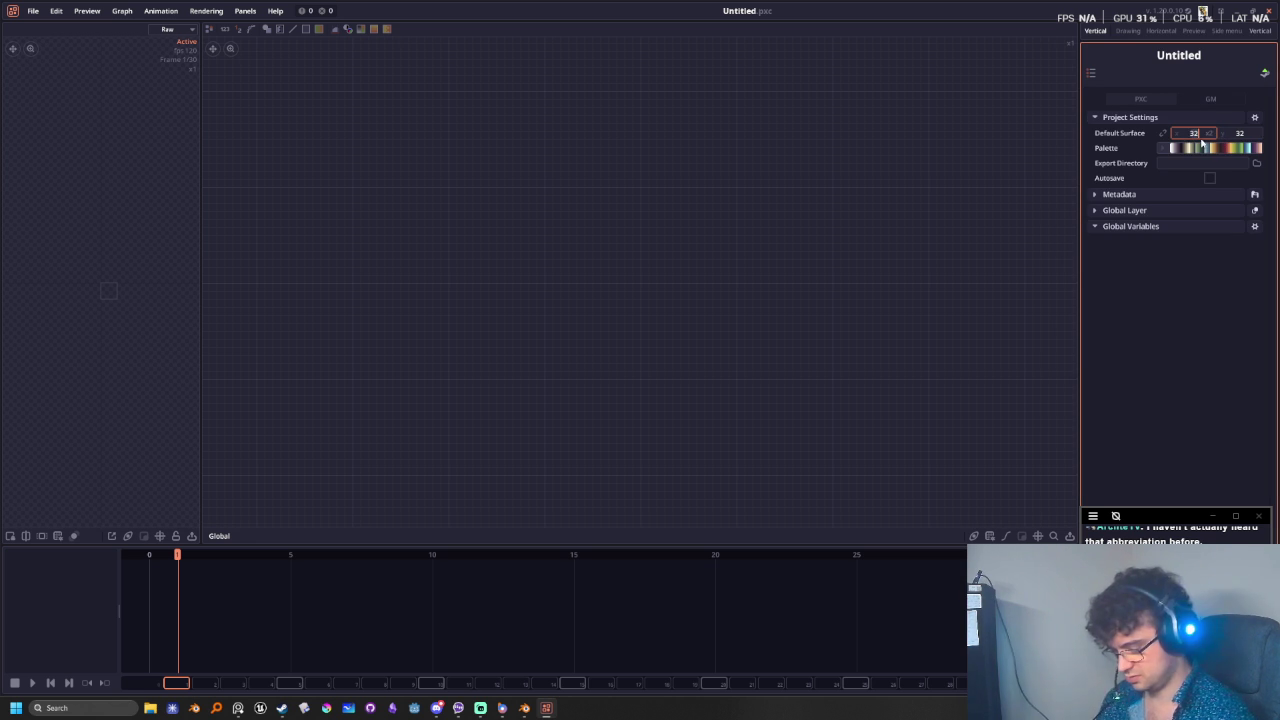
text(66)
key(Tab)
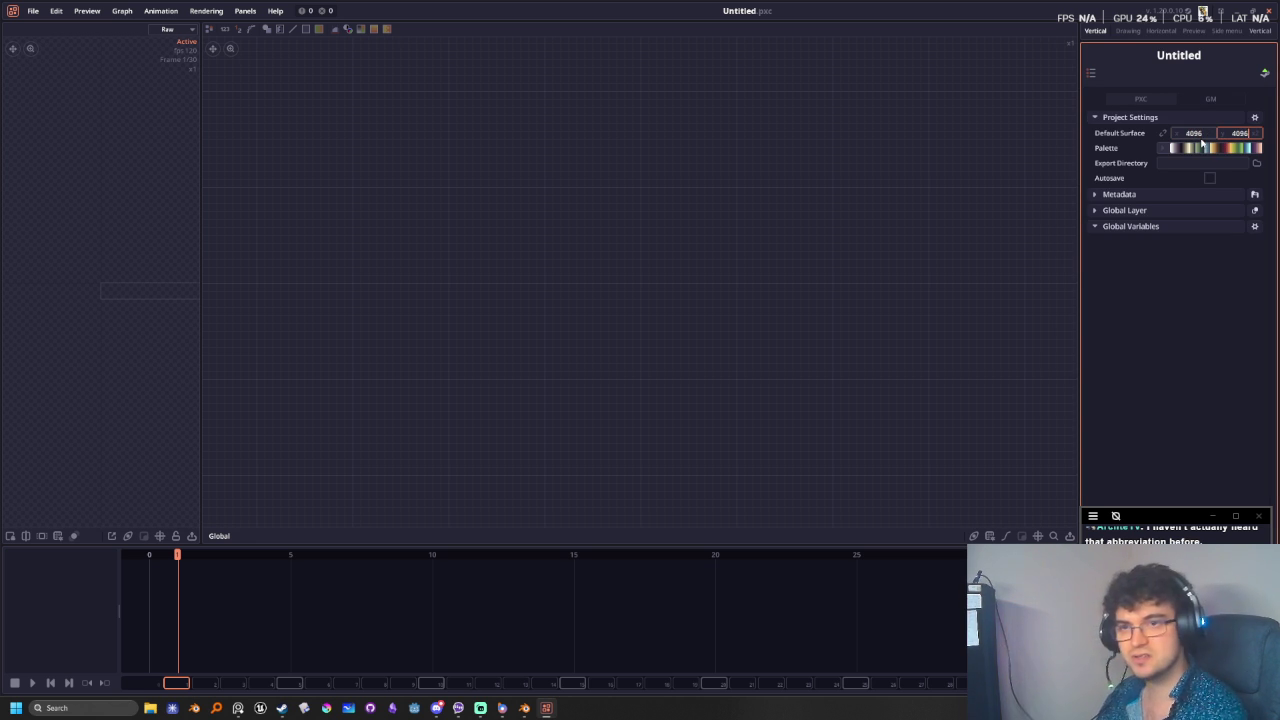
key(Return)
click(699, 323)
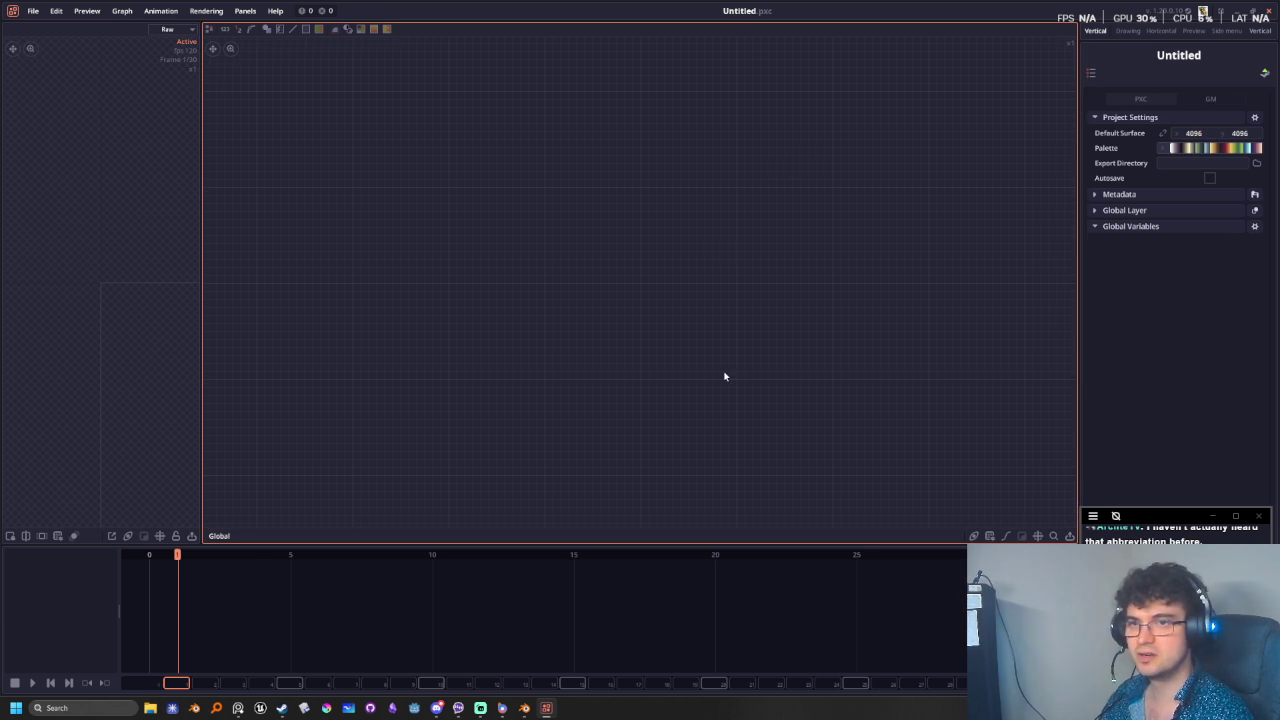
- Bring Chrome to the front and search 'polyhaven' from the new tab's address bar
click(178, 705)
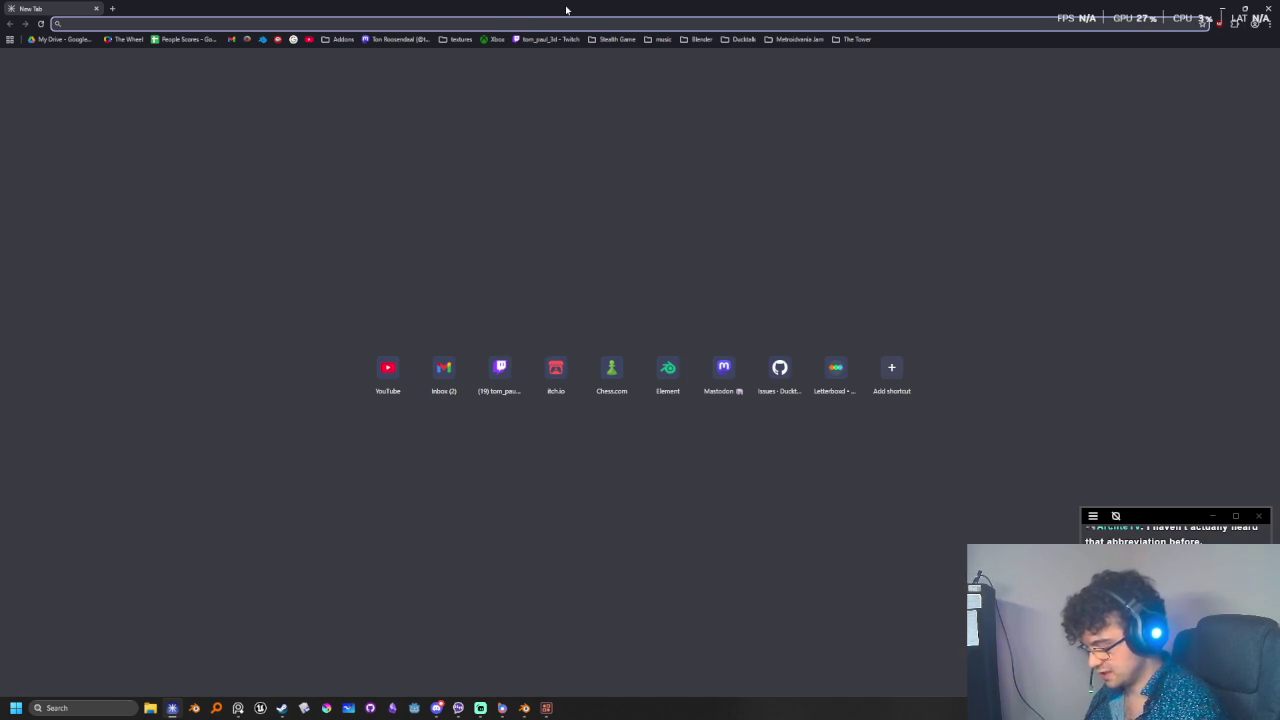
text(polyhaven)
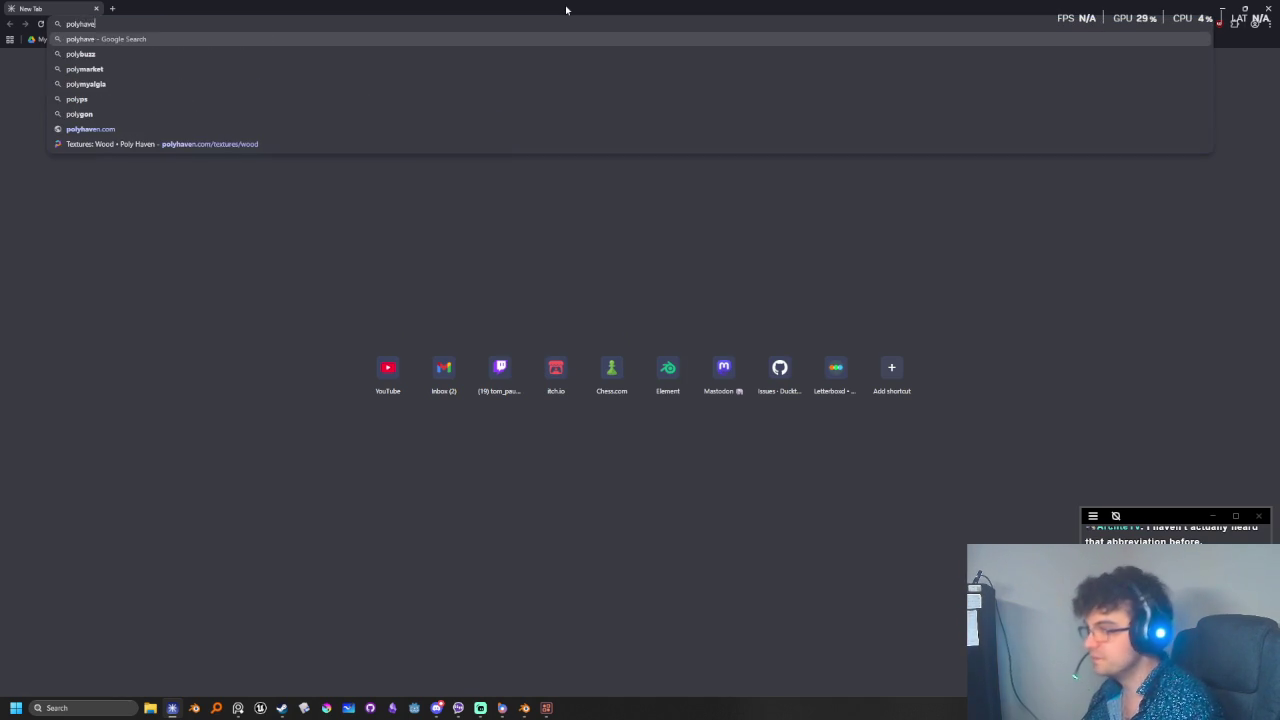
key(Return)
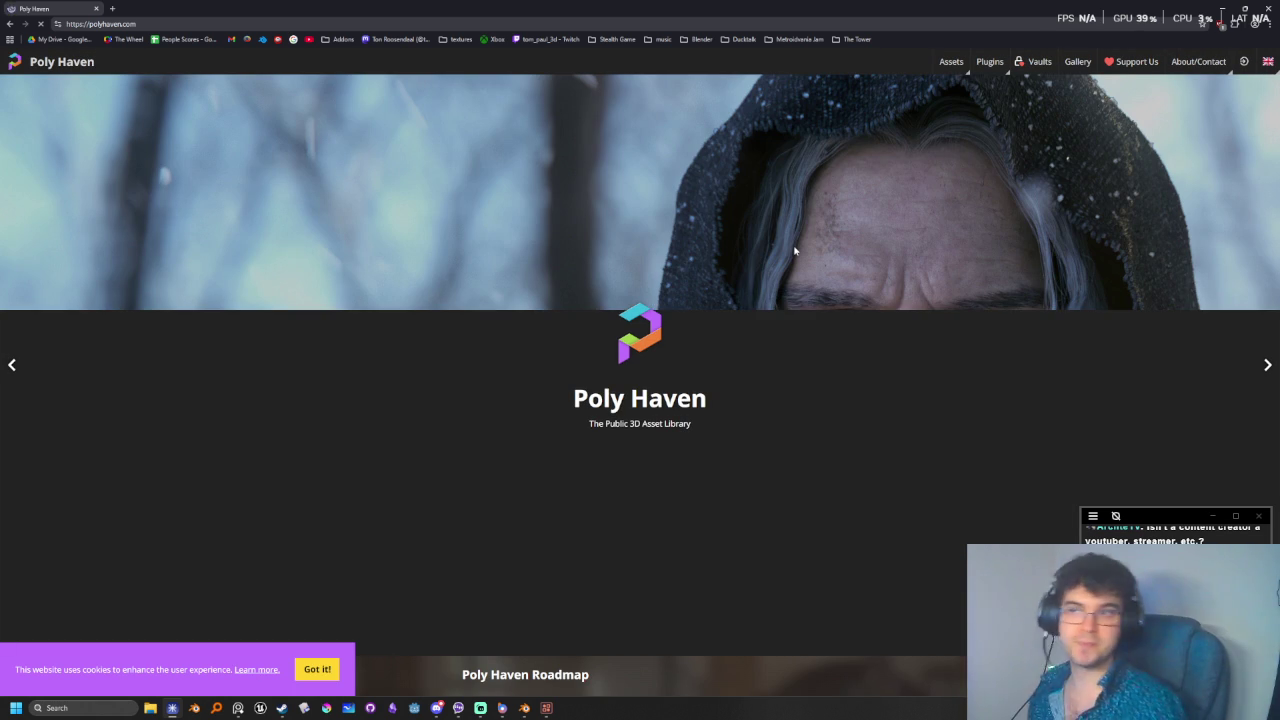
- Scroll the Poly Haven home page and go to the Textures library
scroll(850, 232, down, 1)
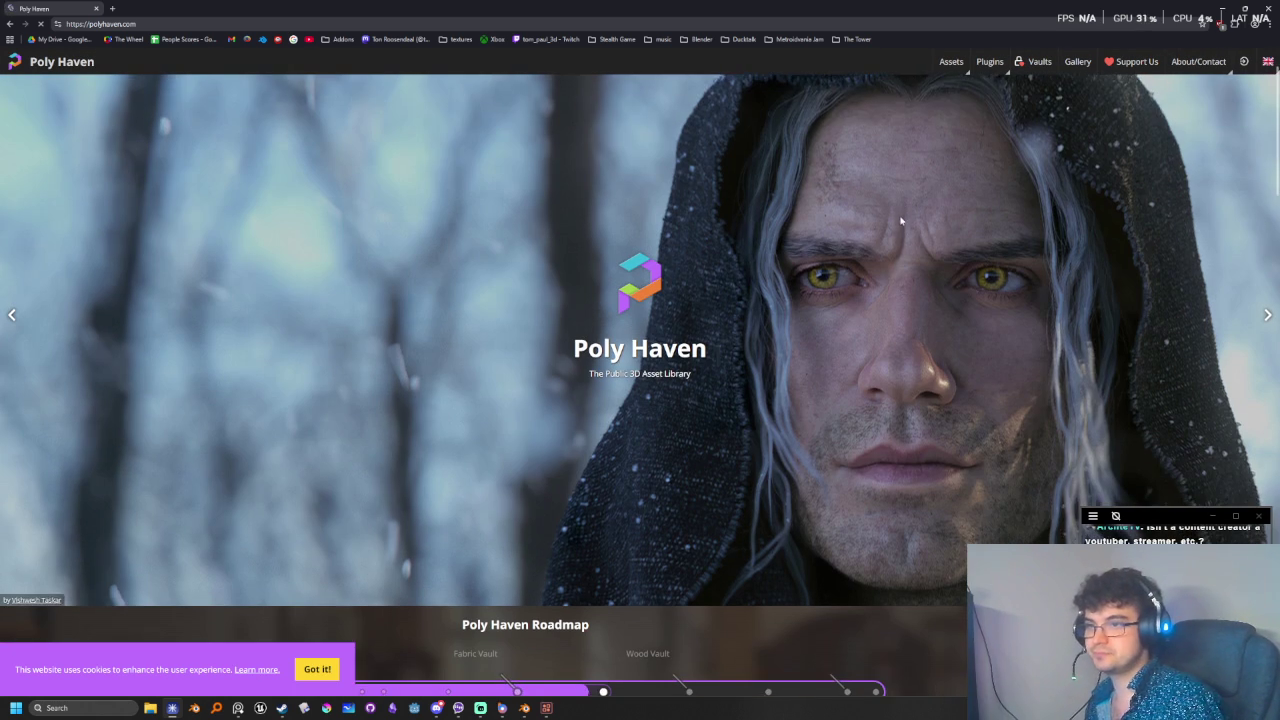
scroll(895, 225, down, 1)
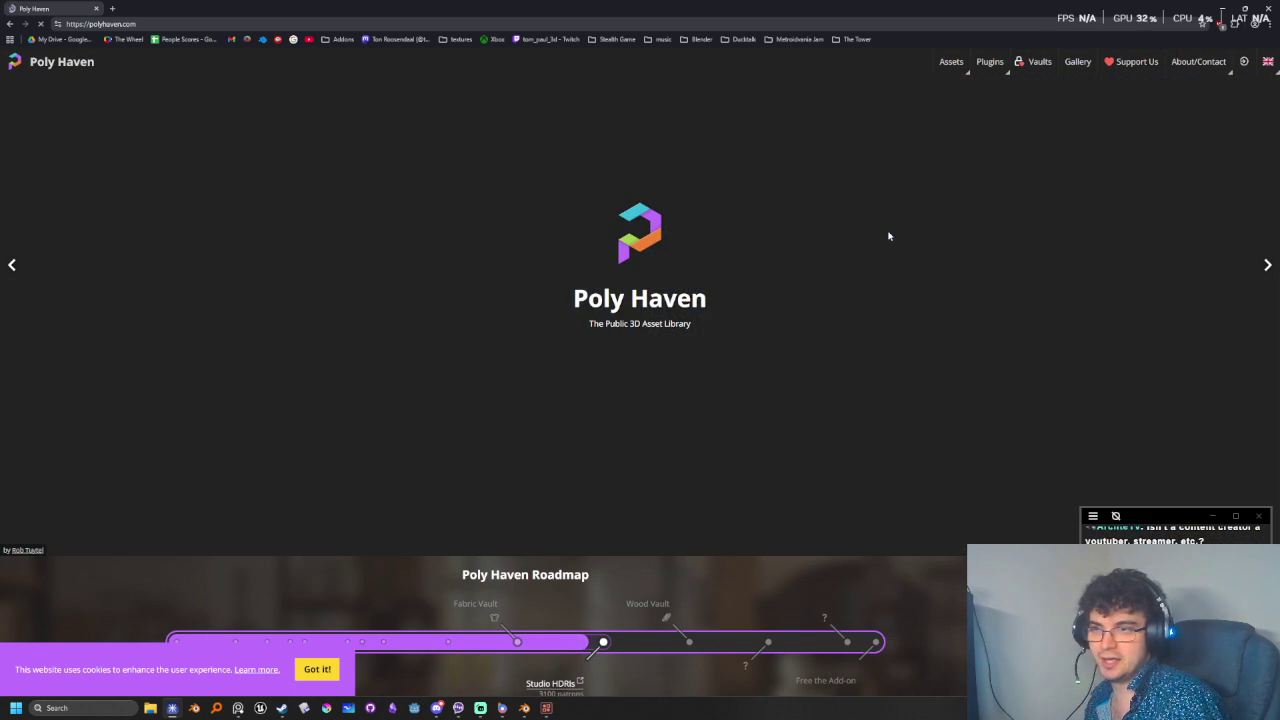
scroll(891, 255, down, 1)
scroll(950, 200, down, 1)
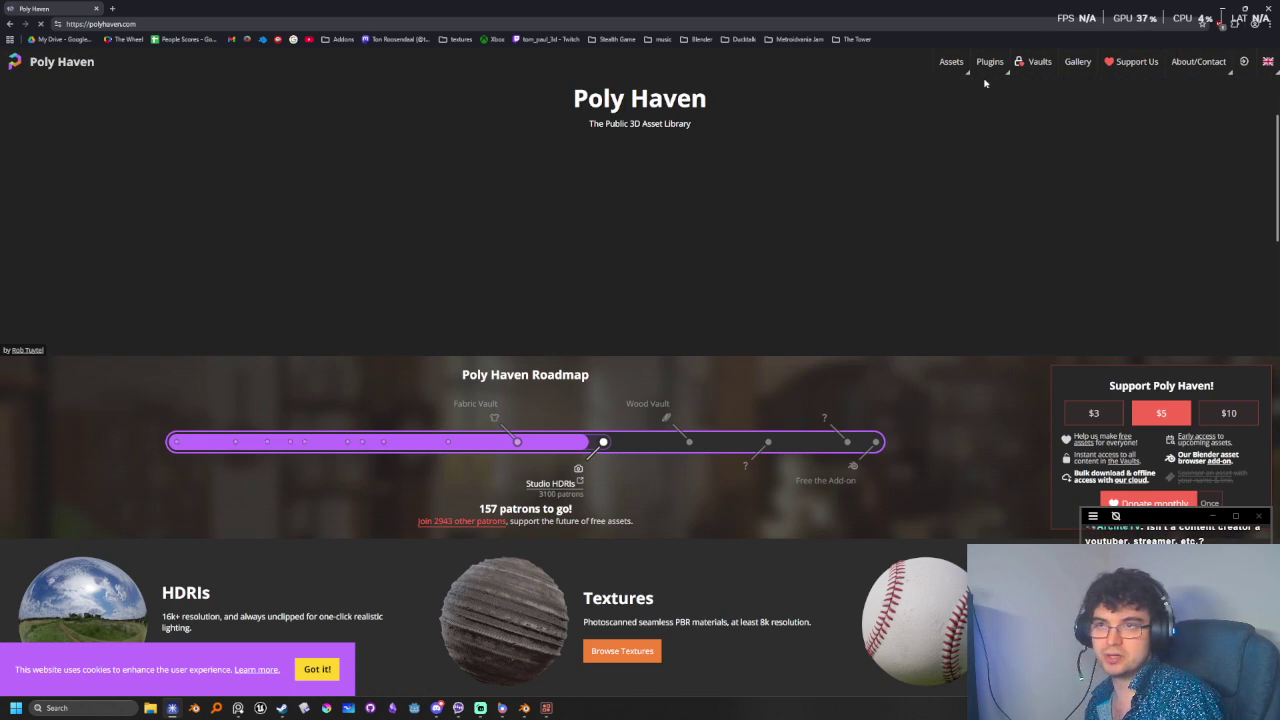
mouse_move(951, 62)
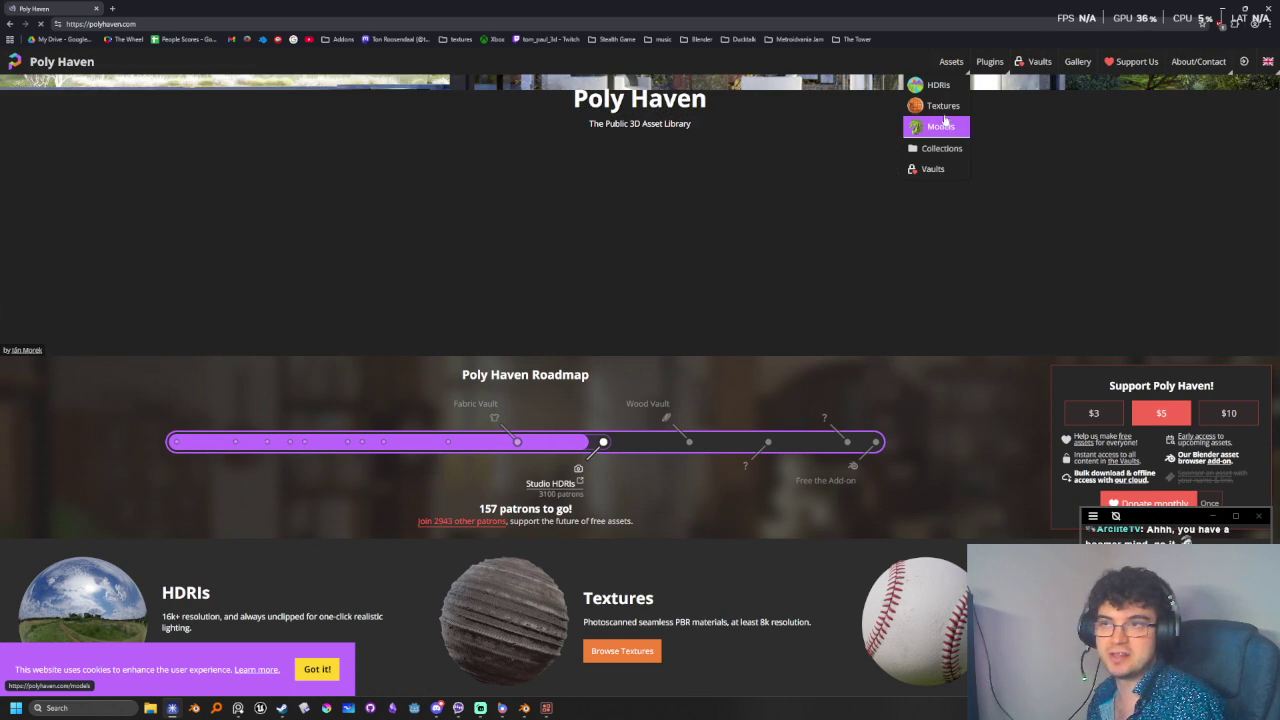
click(940, 105)
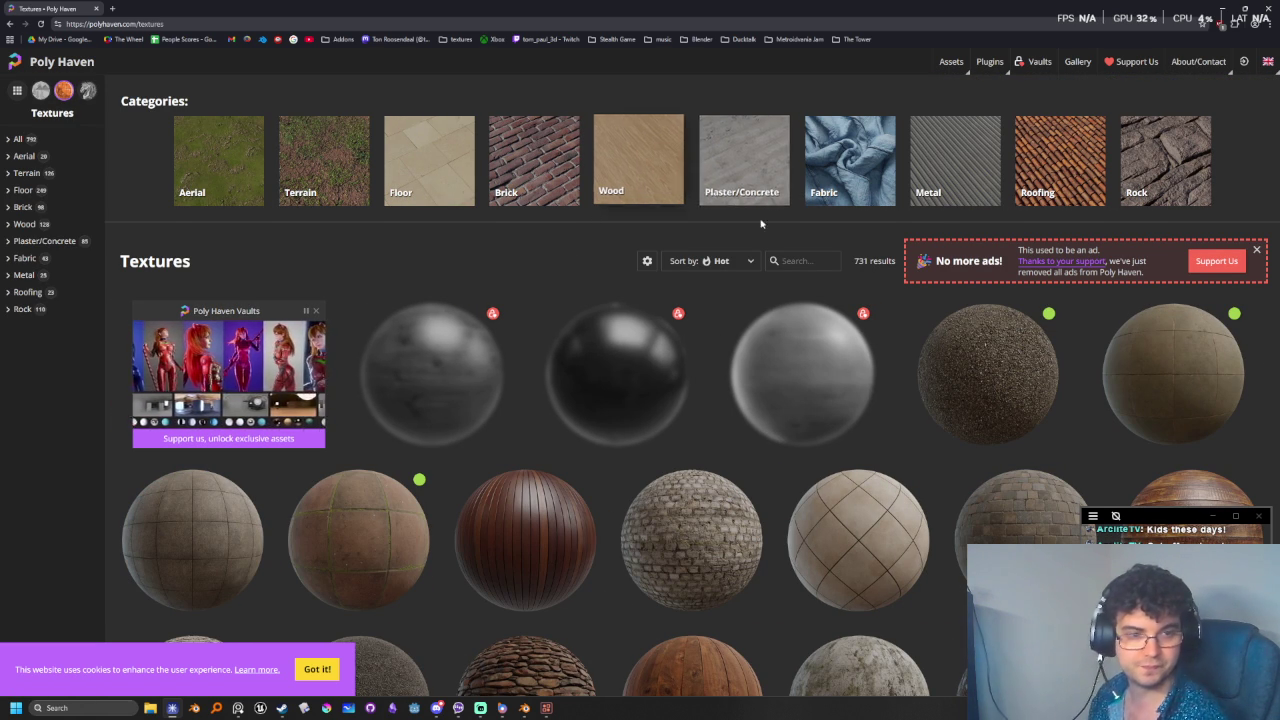
- Open the Wood Shutter and Wood Table textures in background tabs
scroll(815, 330, down, 1)
scroll(805, 340, down, 1)
scroll(801, 349, up, 2)
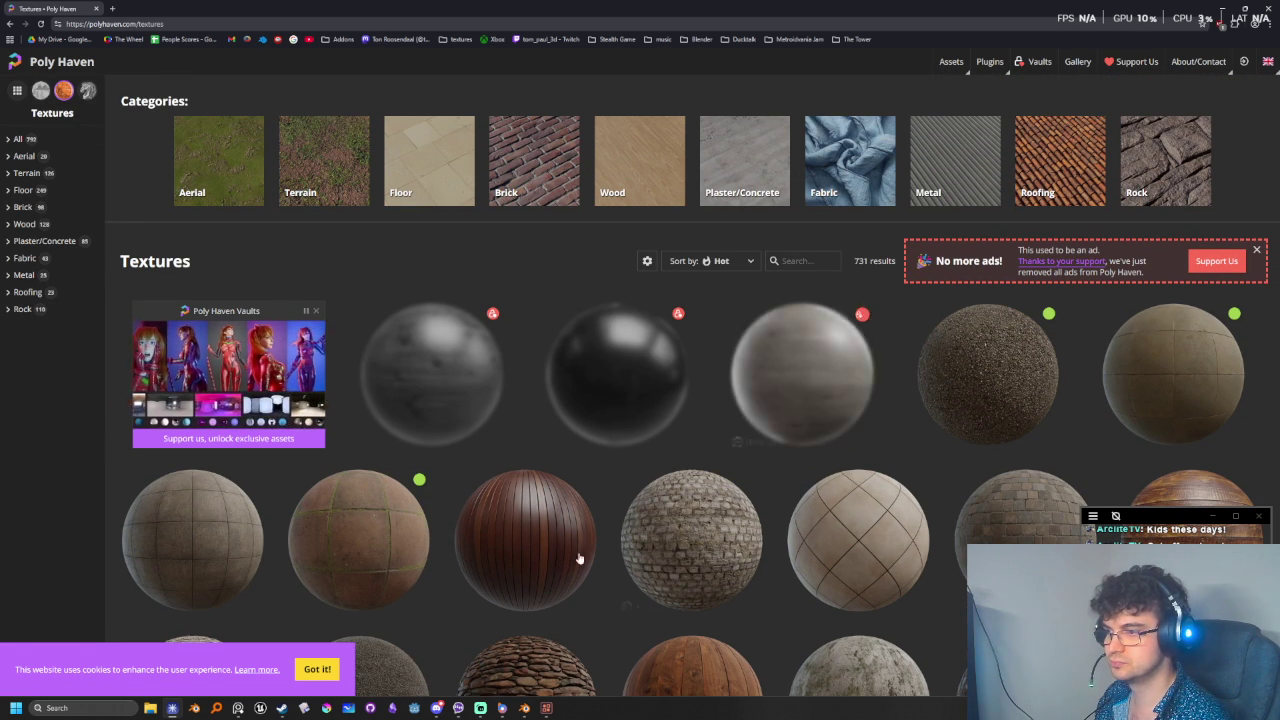
scroll(528, 540, down, 3)
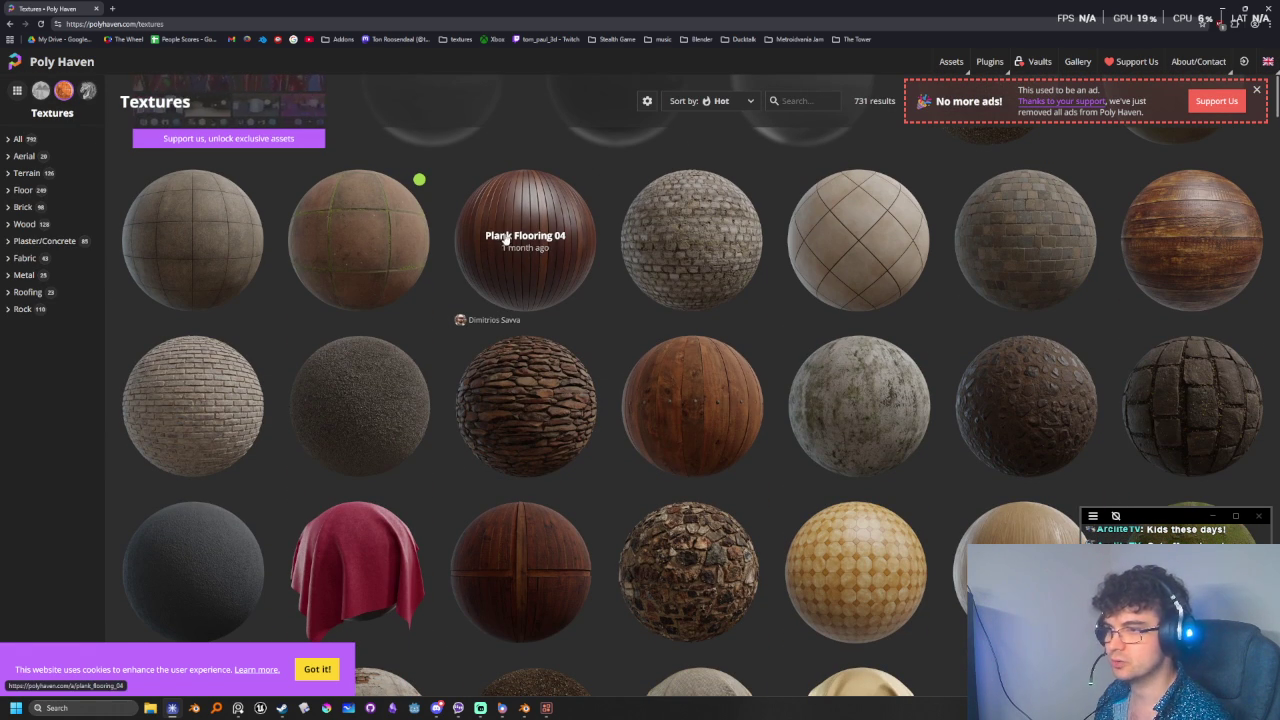
middle_click(681, 401)
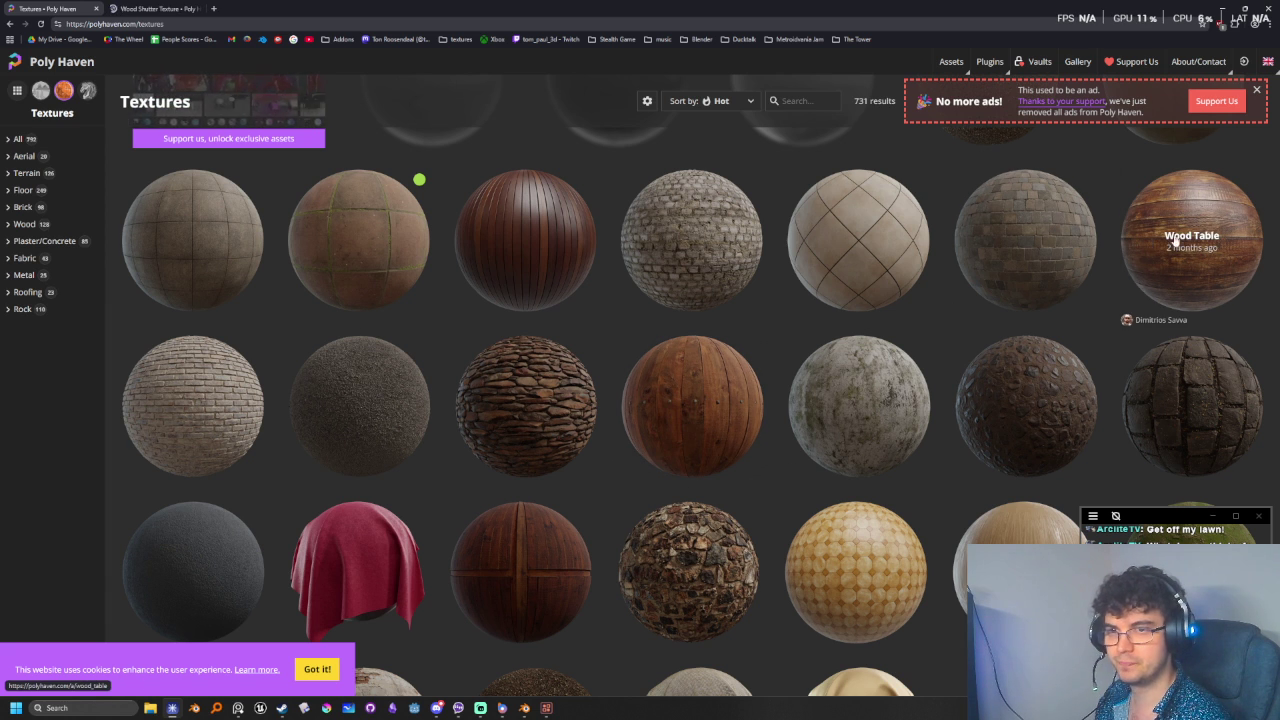
middle_click(1147, 242)
- Filter the texture library to the Wood category, showing 75 results
scroll(907, 417, down, 3)
scroll(760, 537, down, 2)
scroll(760, 457, down, 3)
scroll(950, 591, down, 4)
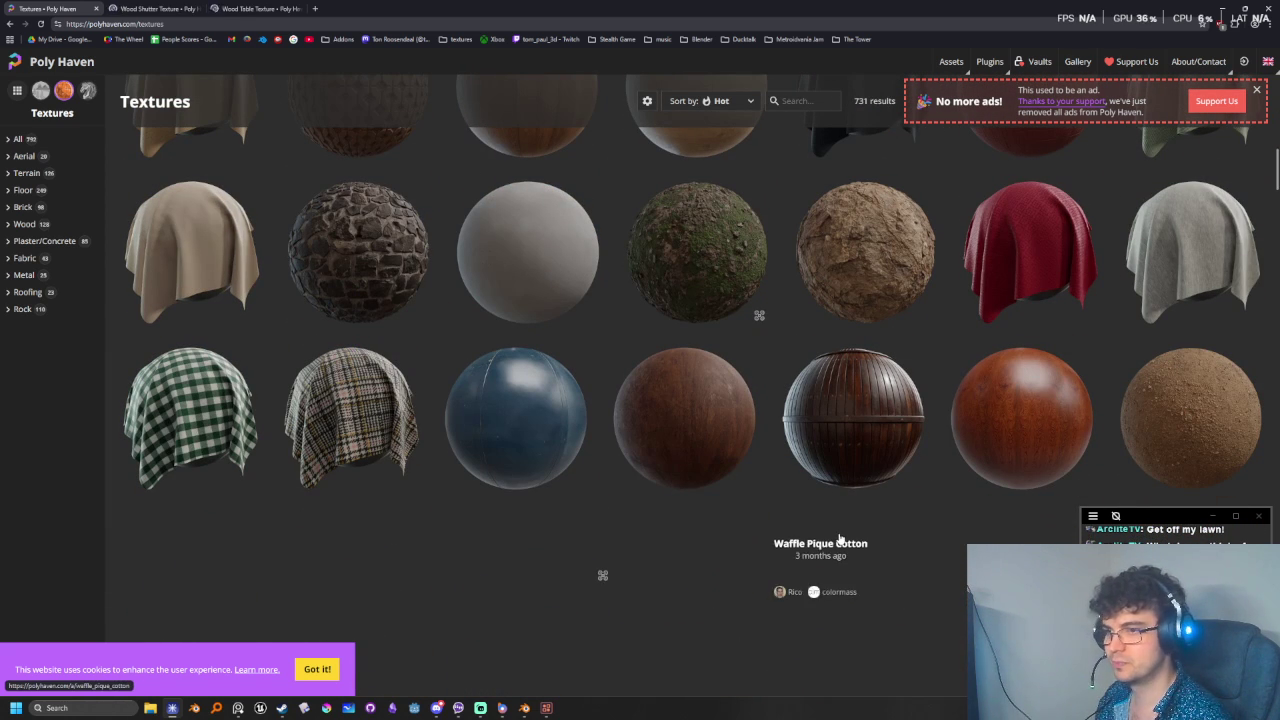
click(22, 224)
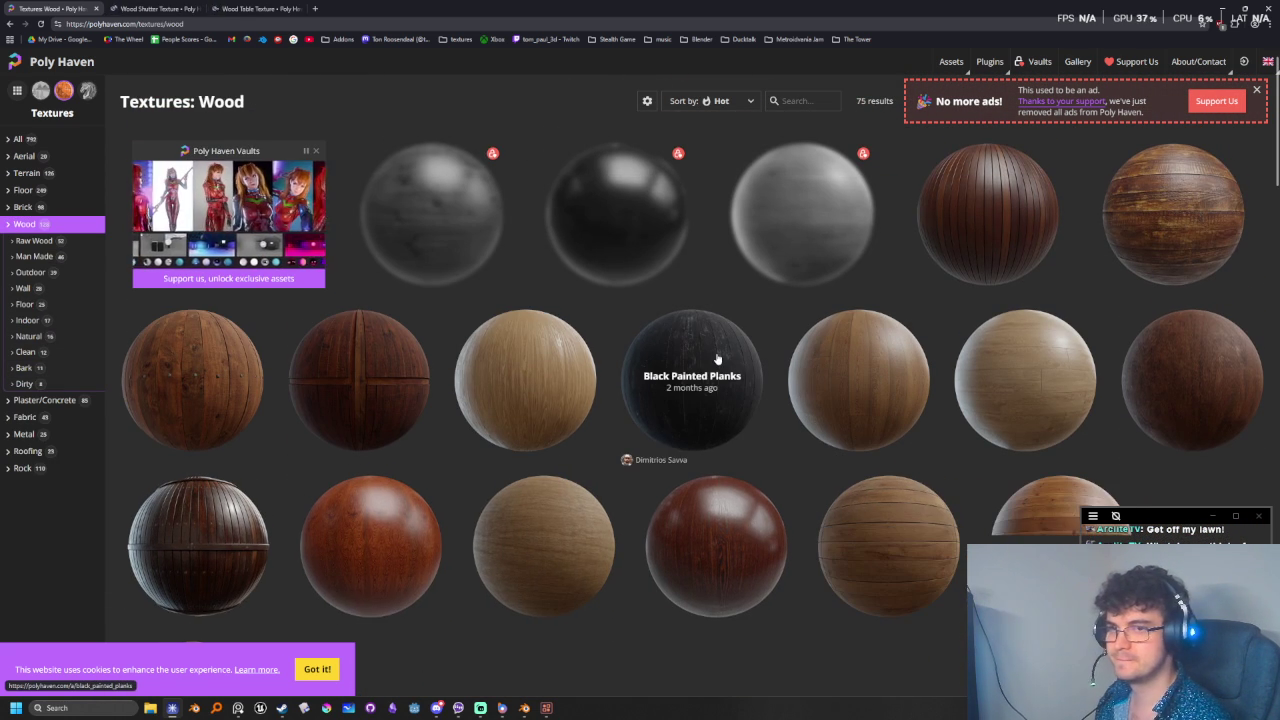
scroll(717, 357, down, 1)
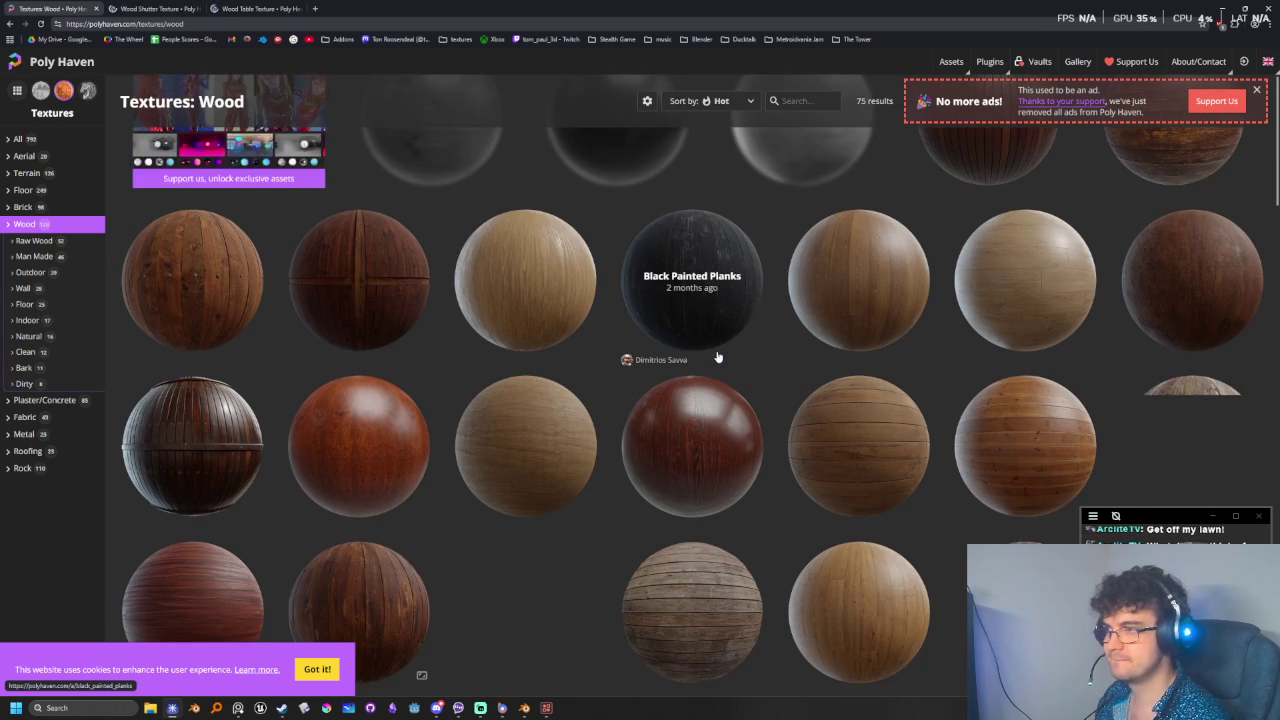
scroll(717, 357, down, 2)
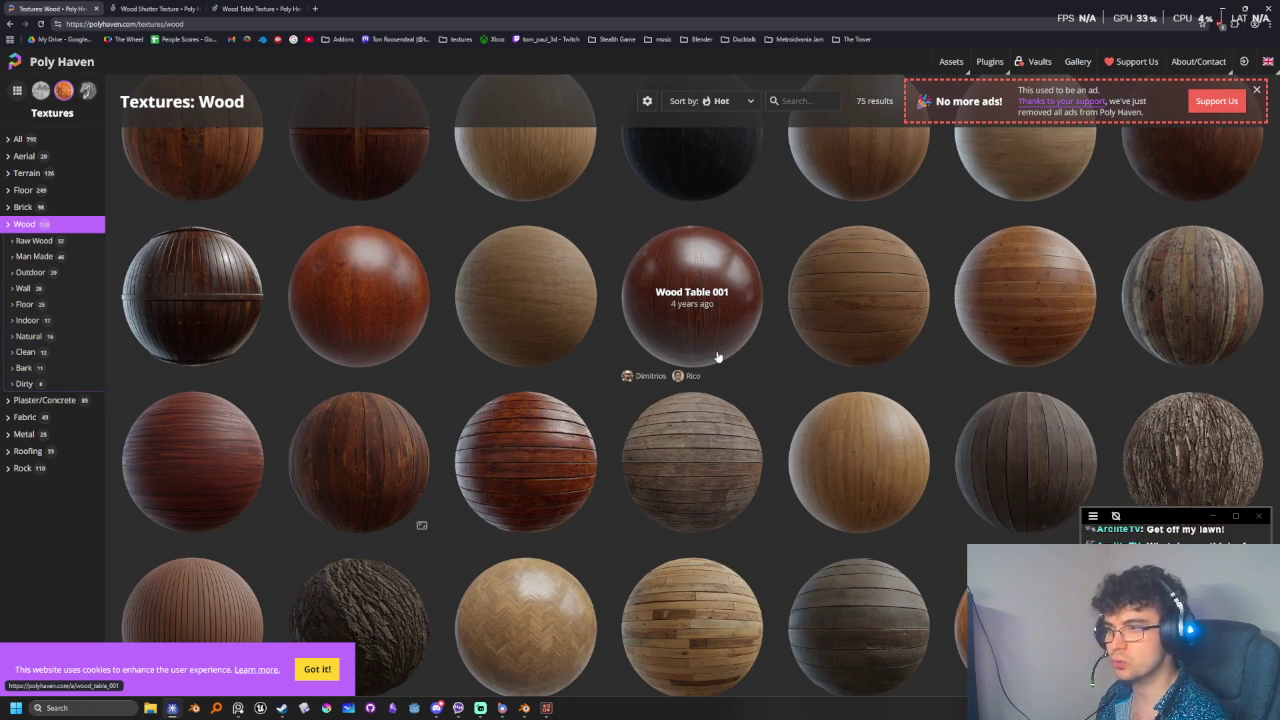
scroll(717, 357, down, 2)
middle_click(373, 352)
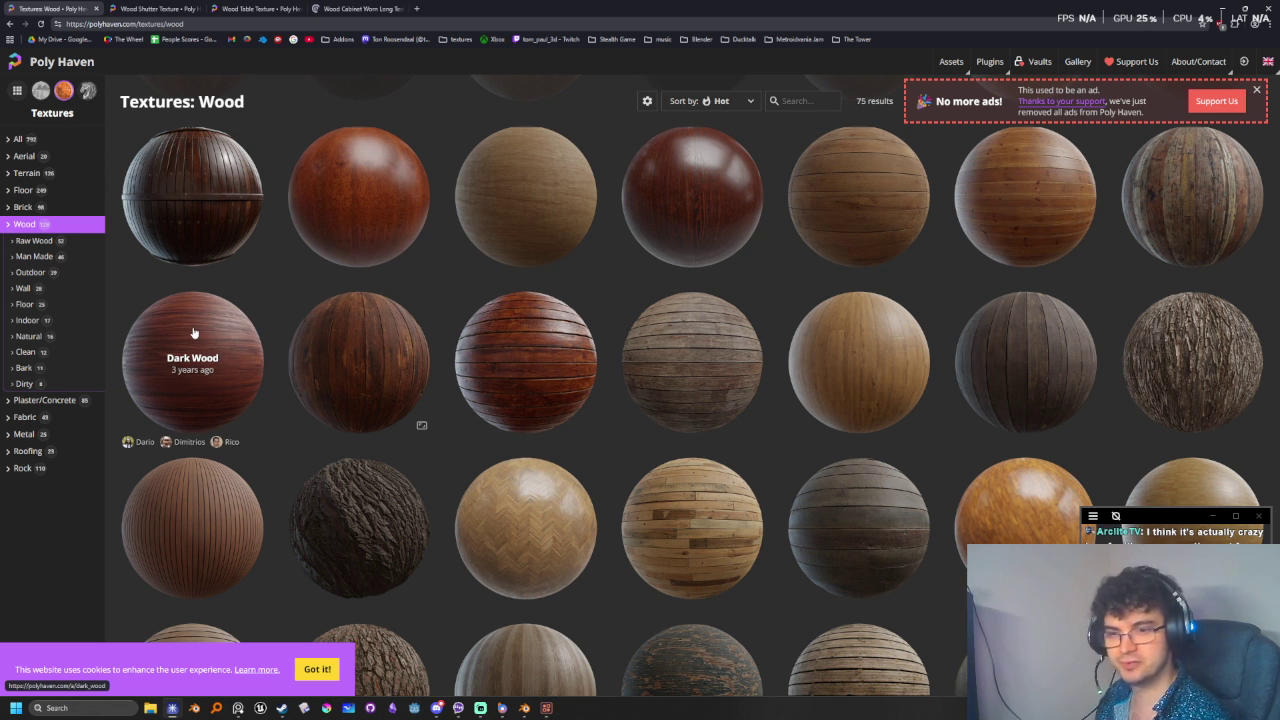
scroll(529, 366, down, 2)
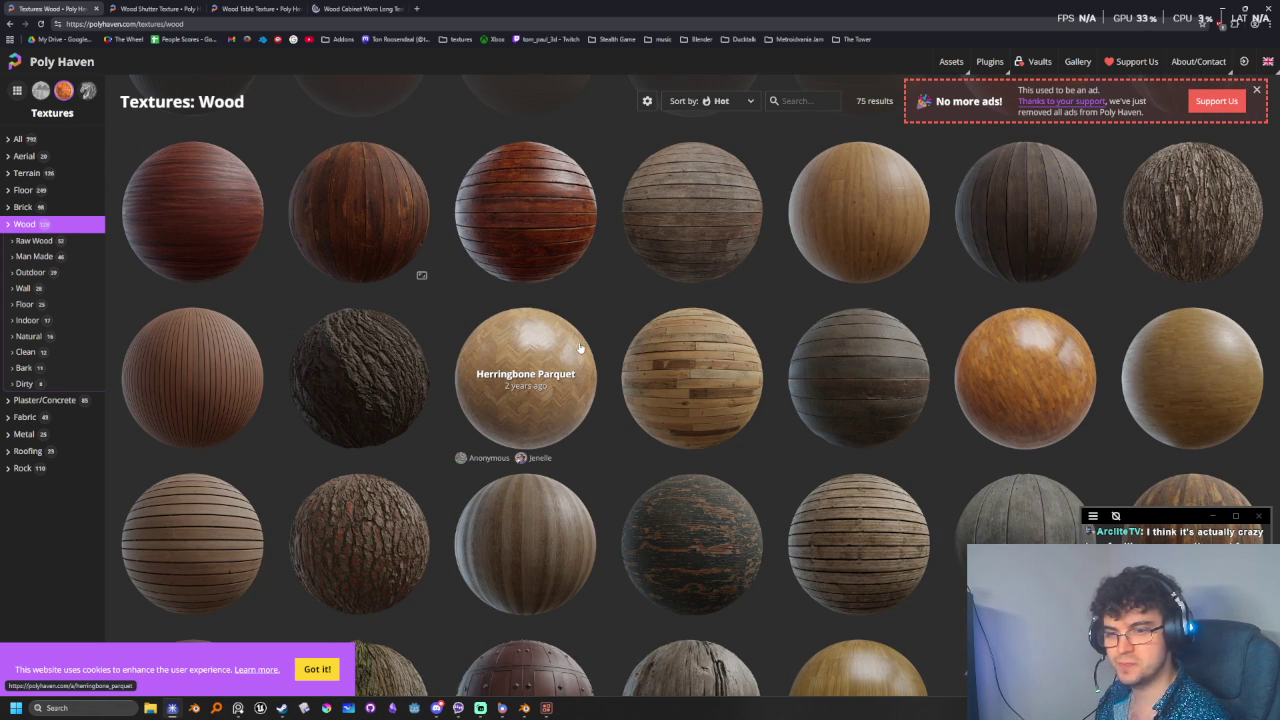
scroll(580, 347, down, 1)
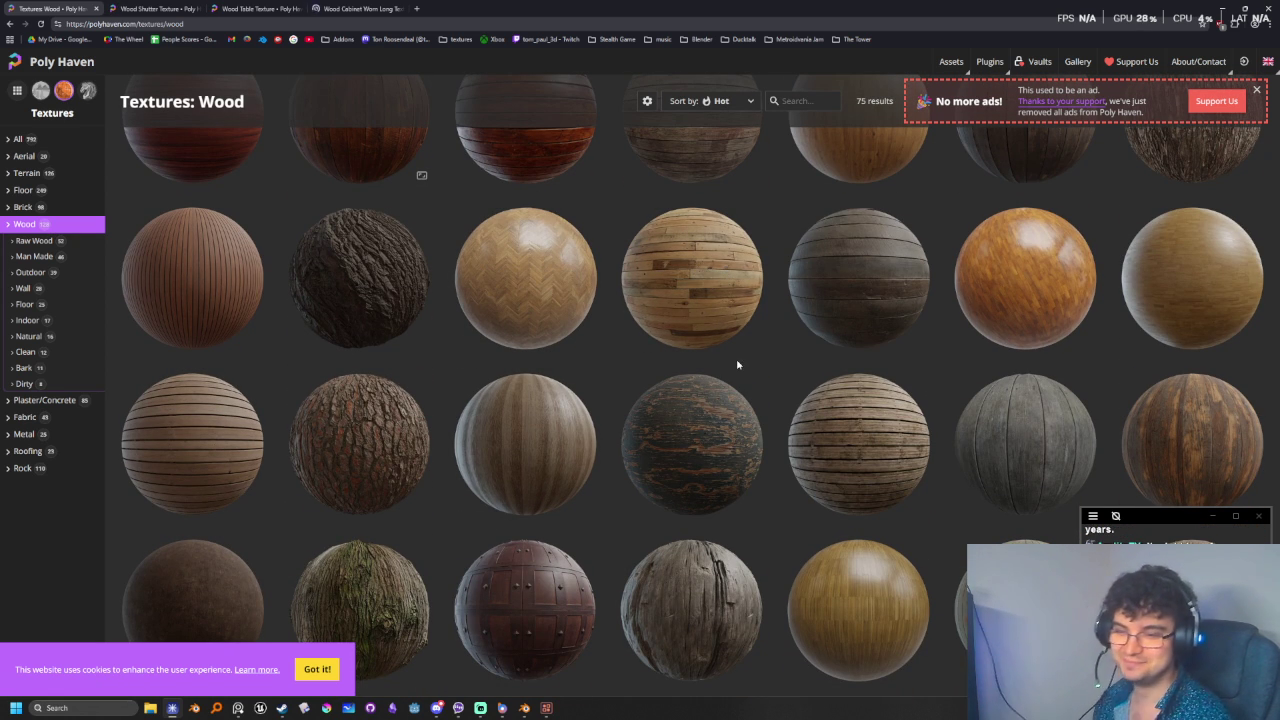
scroll(737, 364, down, 1)
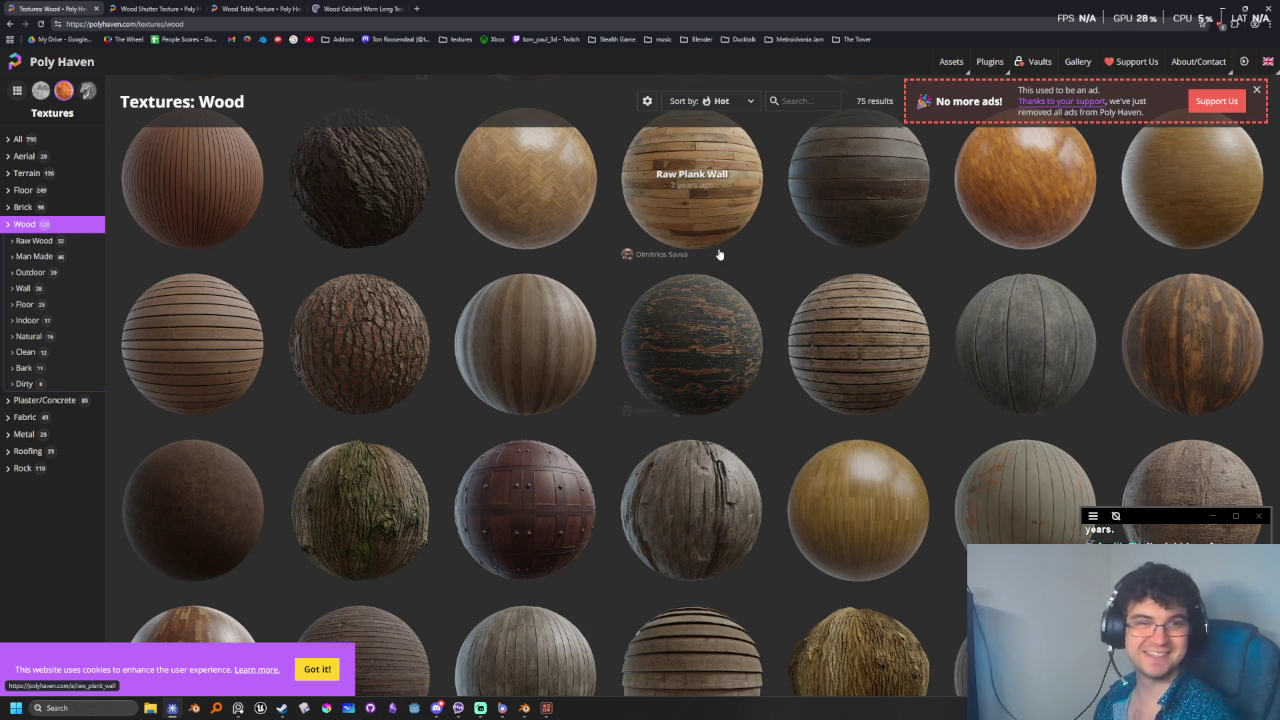
scroll(644, 381, down, 1)
scroll(644, 381, down, 1)
scroll(660, 376, down, 1)
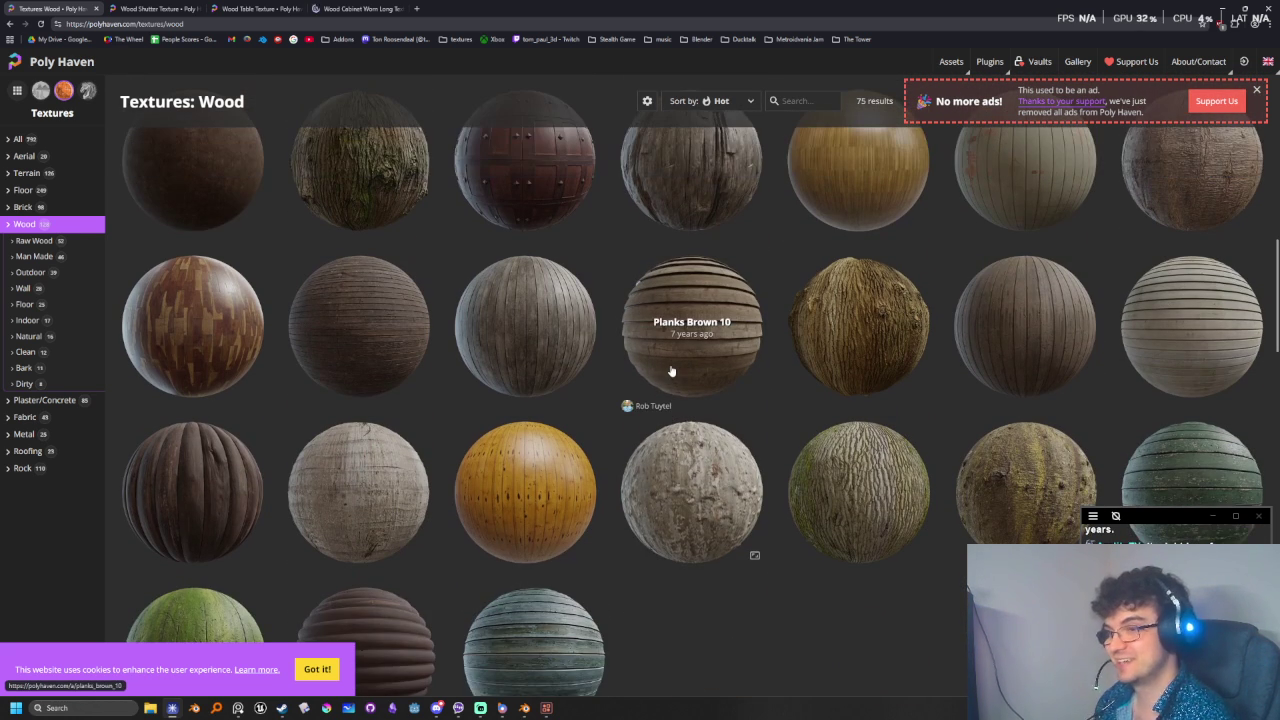
scroll(671, 371, down, 1)
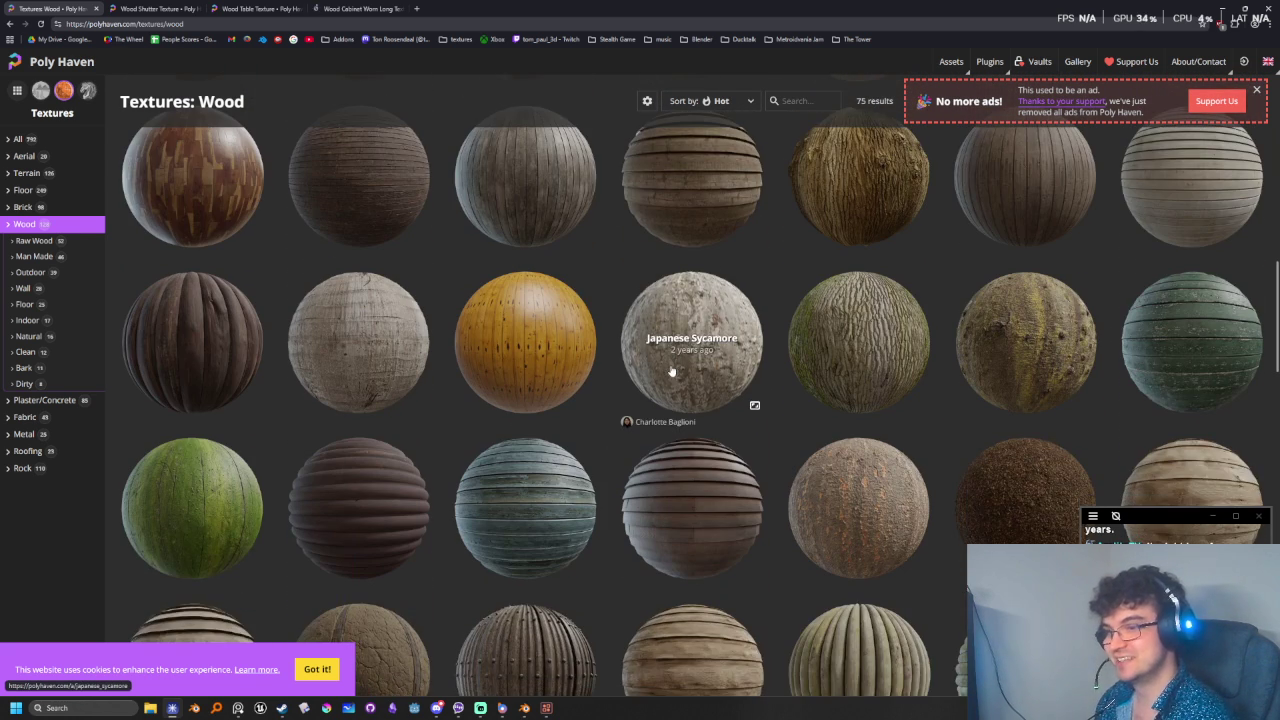
scroll(671, 371, down, 1)
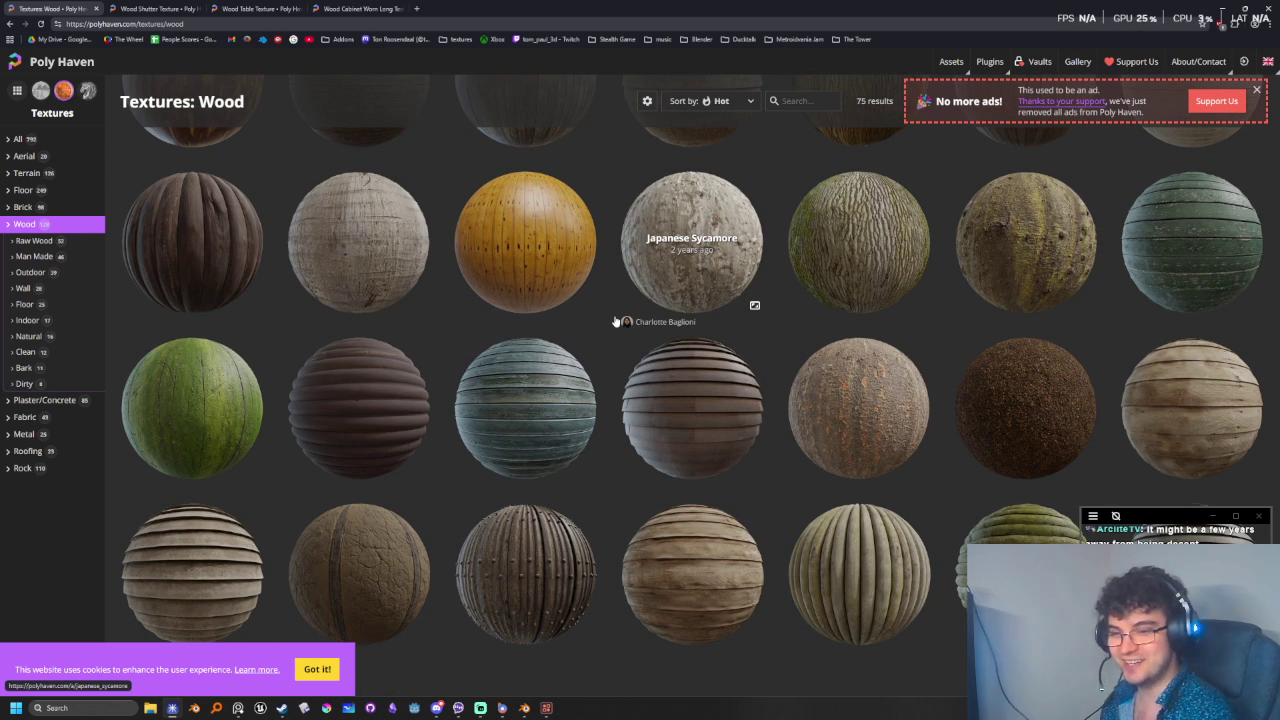
- Find Wood Floor Deck in the wood grid and open its page in a new tab
scroll(705, 298, down, 1)
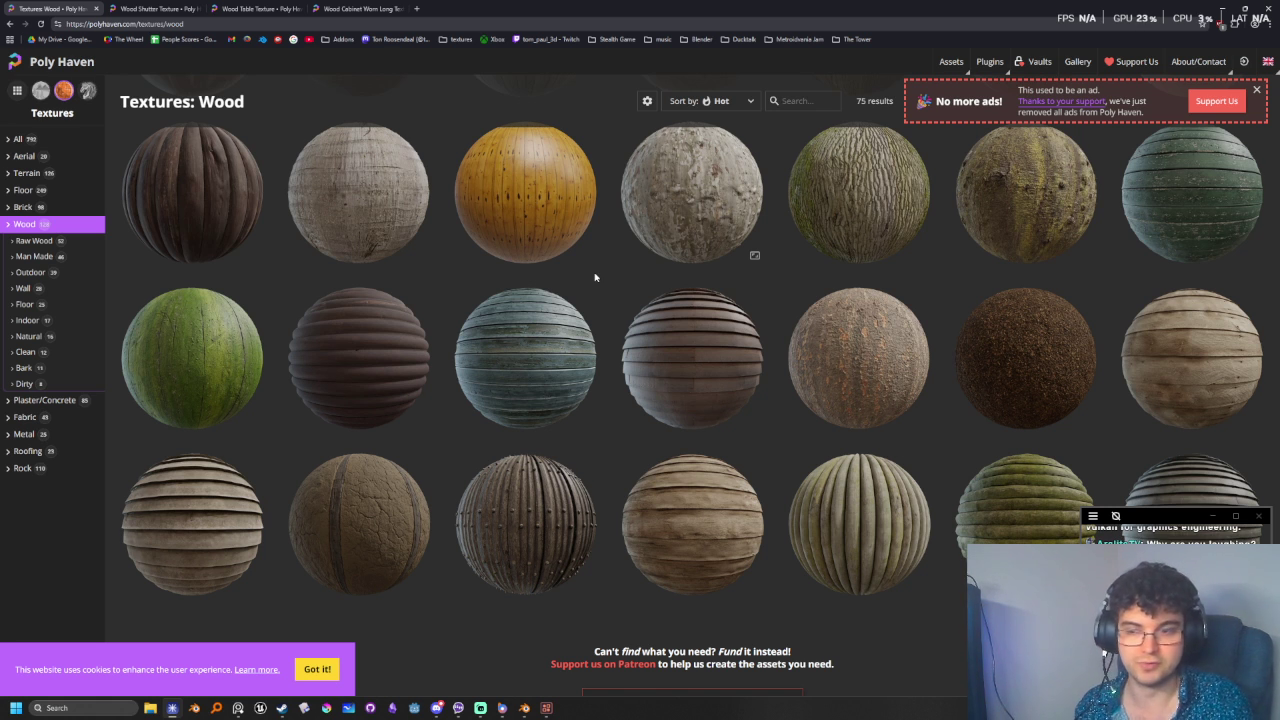
scroll(734, 414, down, 2)
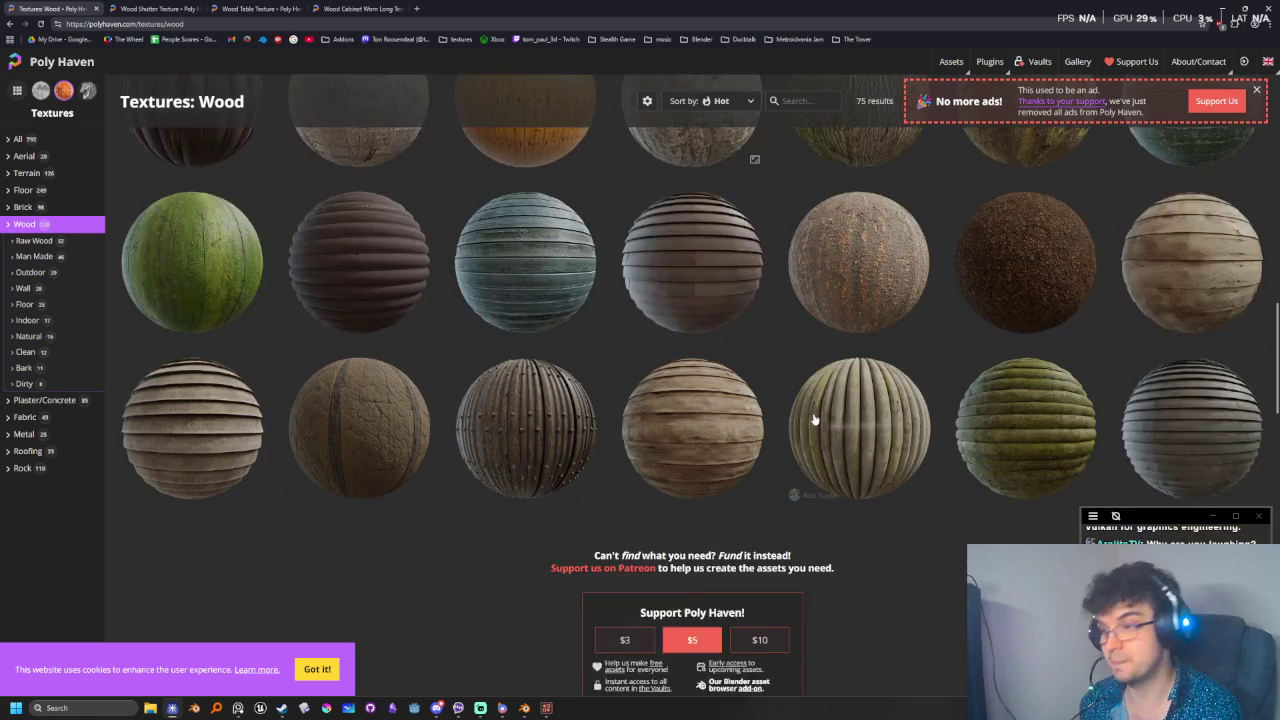
scroll(963, 484, down, 2)
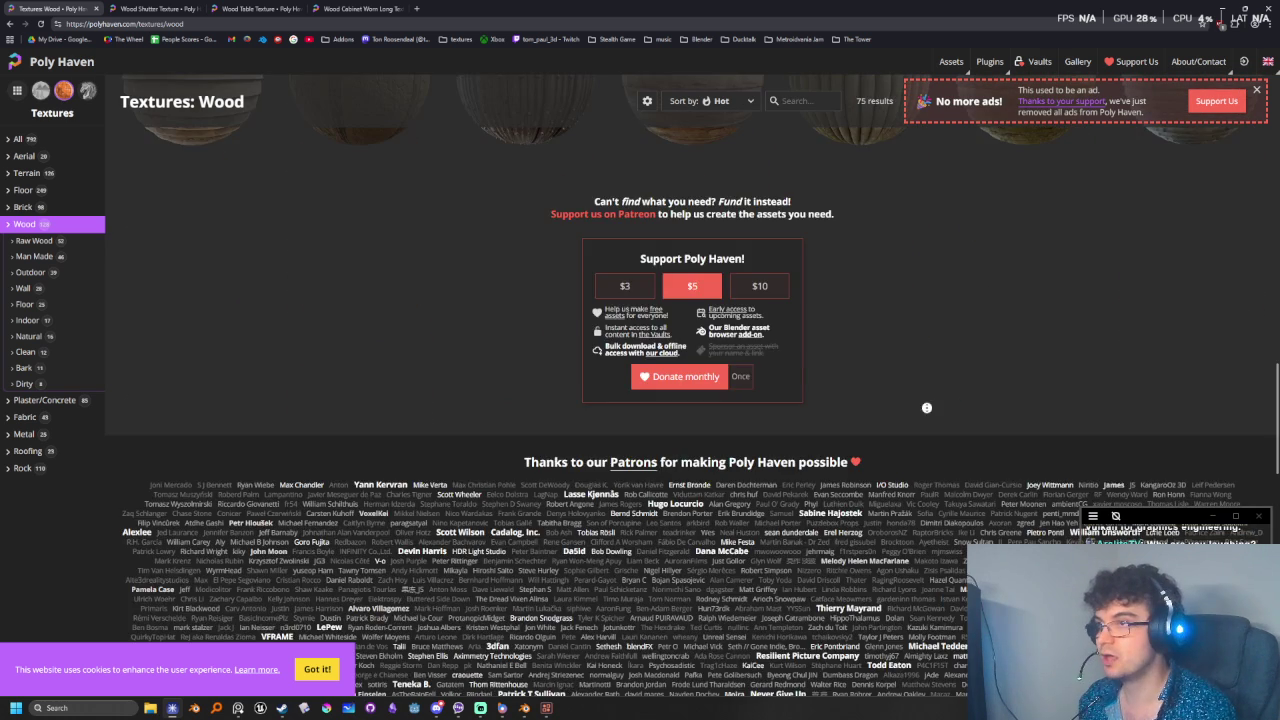
scroll(940, 420, up, 2)
scroll(922, 355, up, 4)
scroll(922, 355, up, 2)
scroll(920, 353, up, 2)
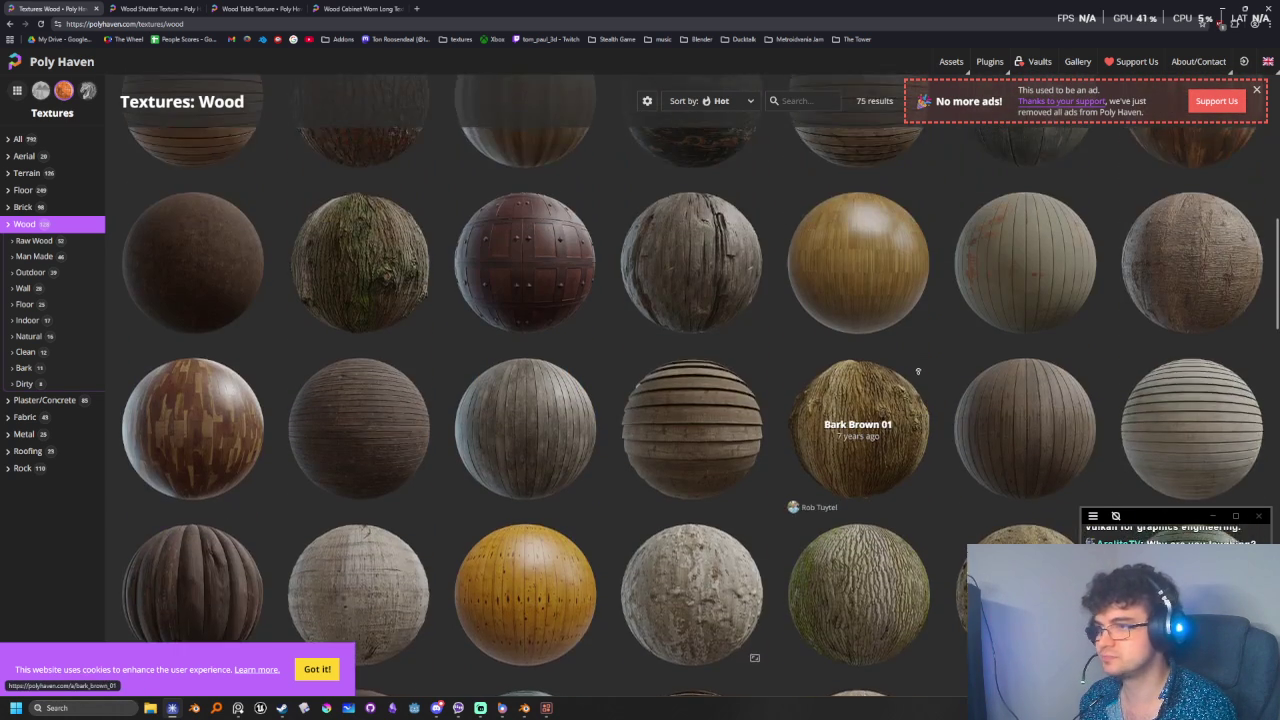
scroll(918, 351, up, 2)
scroll(915, 349, up, 2)
scroll(915, 349, up, 2)
scroll(890, 345, up, 2)
scroll(880, 380, up, 2)
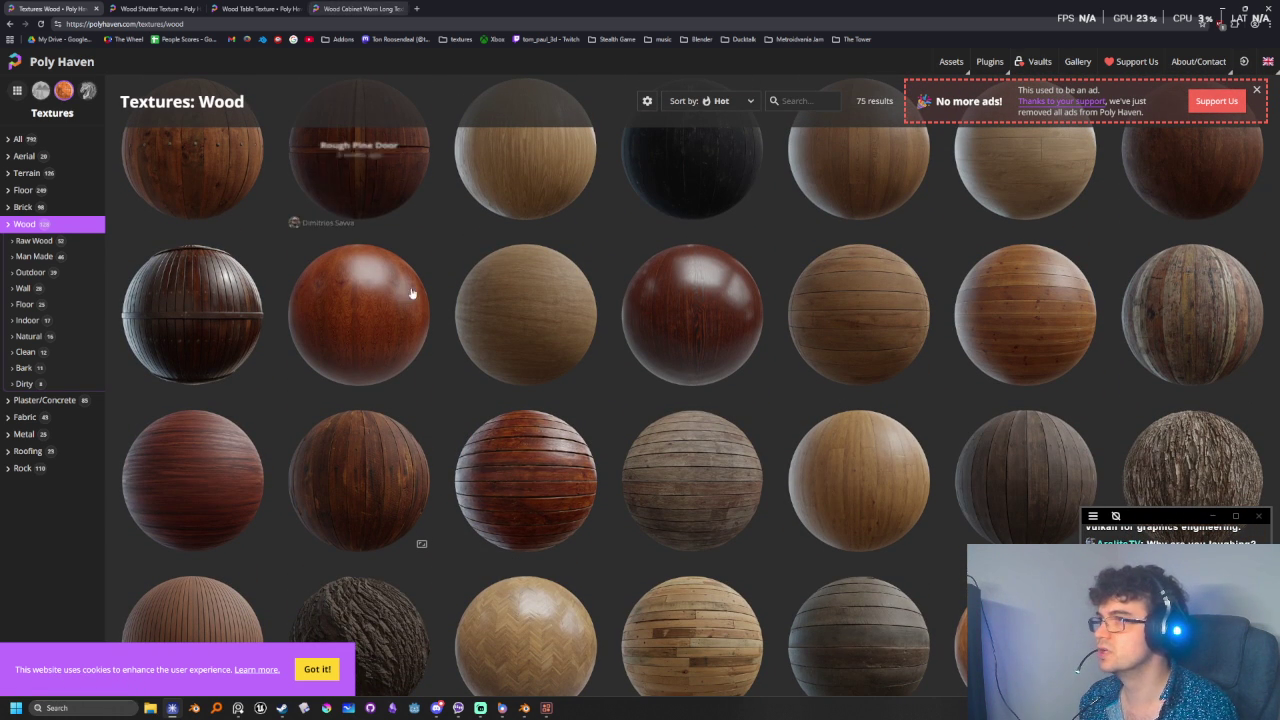
middle_click(513, 470)
click(455, 8)
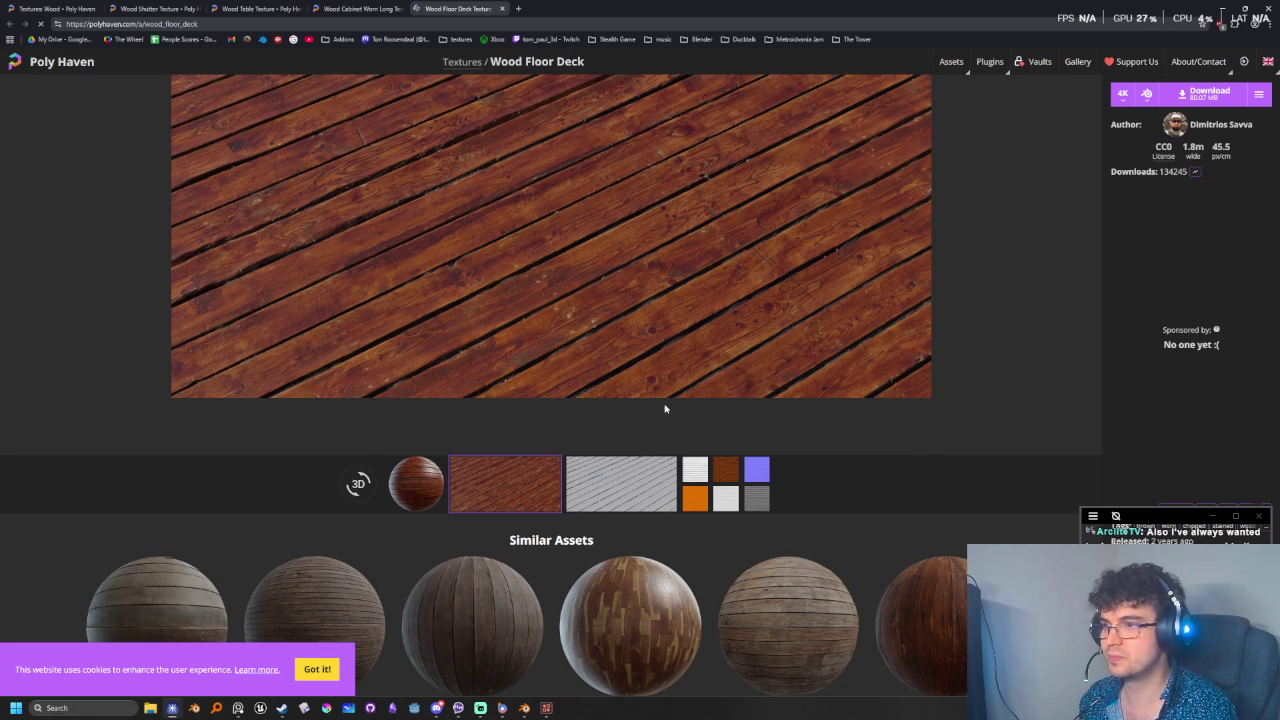
- Show the diffuse colour maps of Wood Floor Deck and Wood Cabinet Worn Long
click(726, 475)
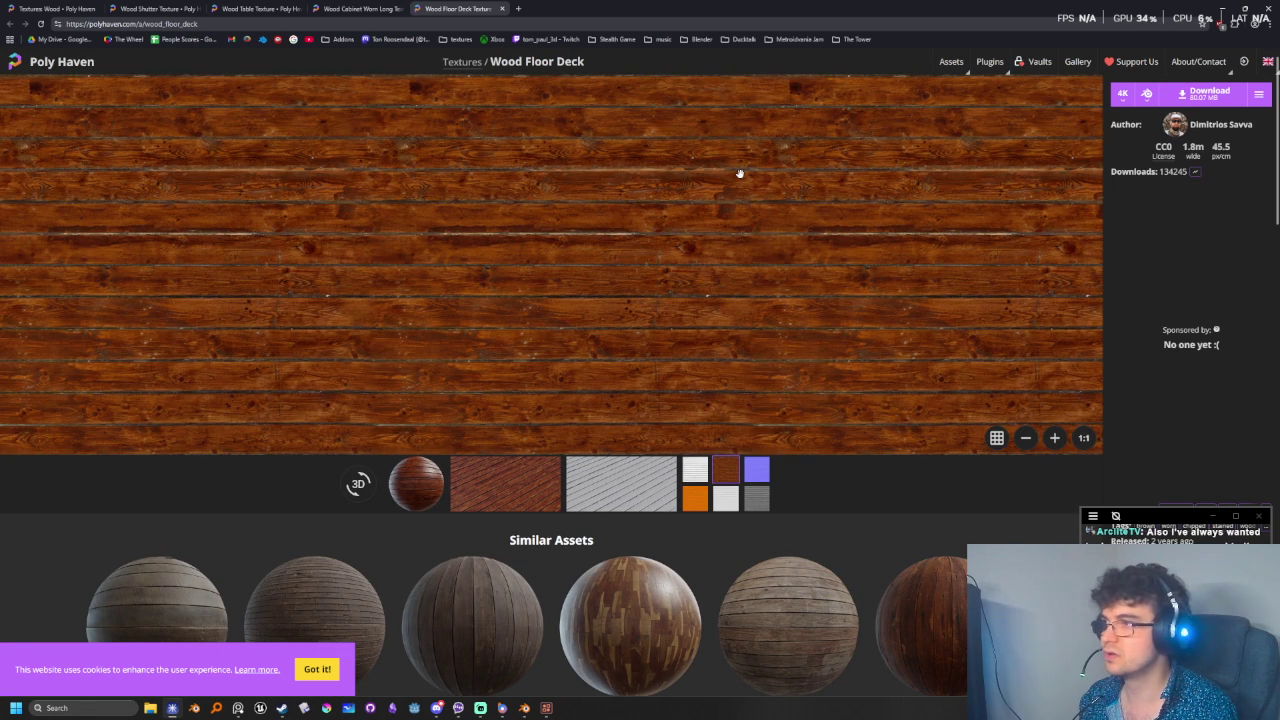
scroll(725, 260, down, 1)
scroll(870, 566, up, 1)
scroll(870, 566, down, 1)
scroll(869, 563, up, 1)
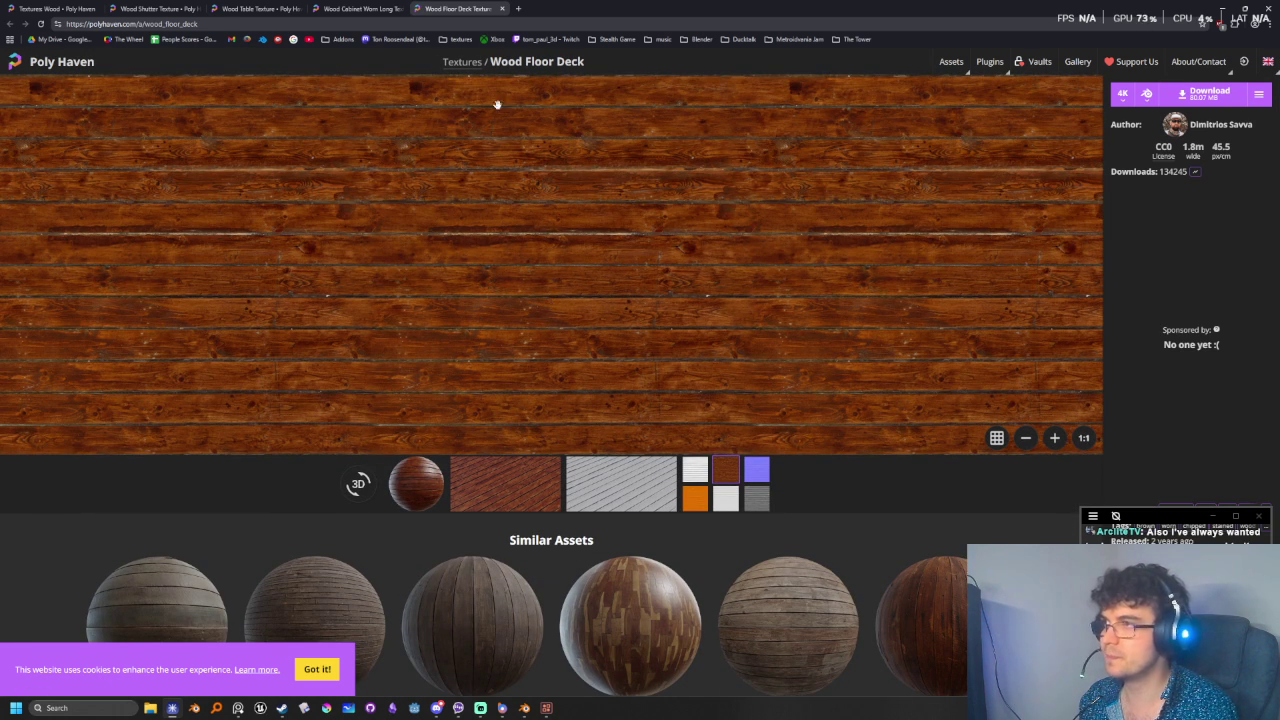
click(353, 8)
click(733, 470)
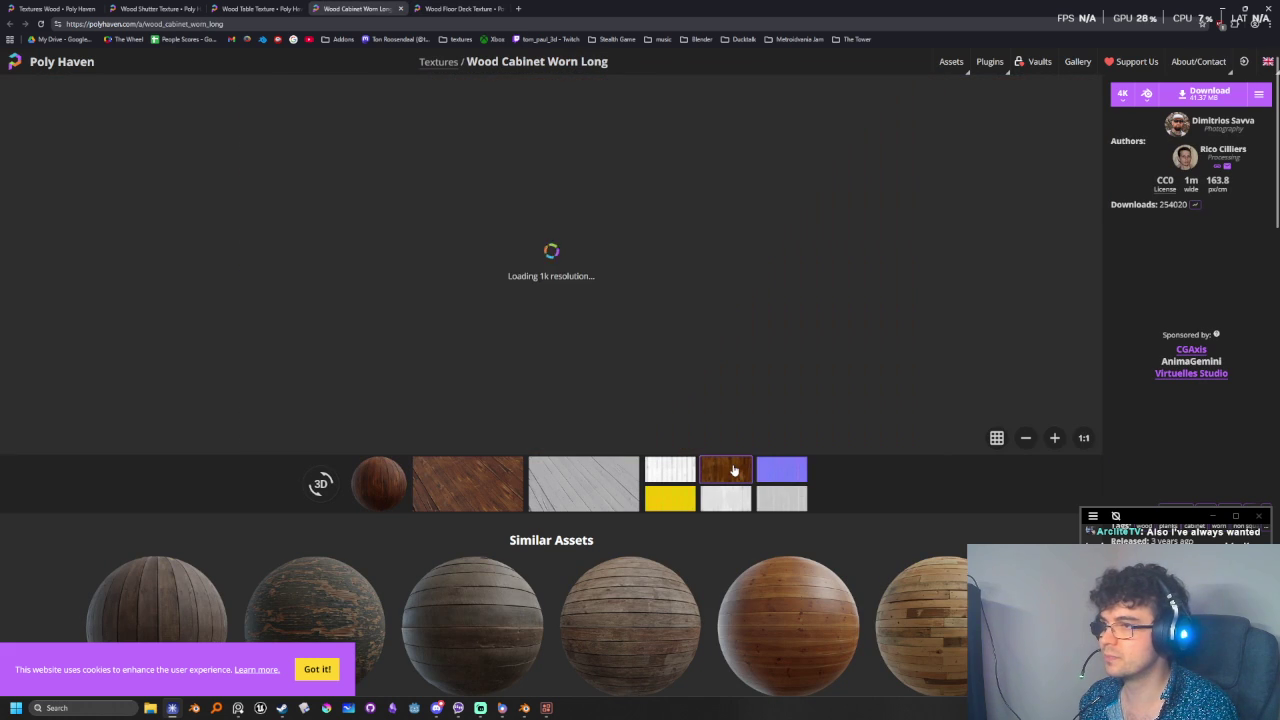
- View the cabinet's grayscale map, then Wood Floor Deck's displacement and AO maps before its colour map
click(670, 470)
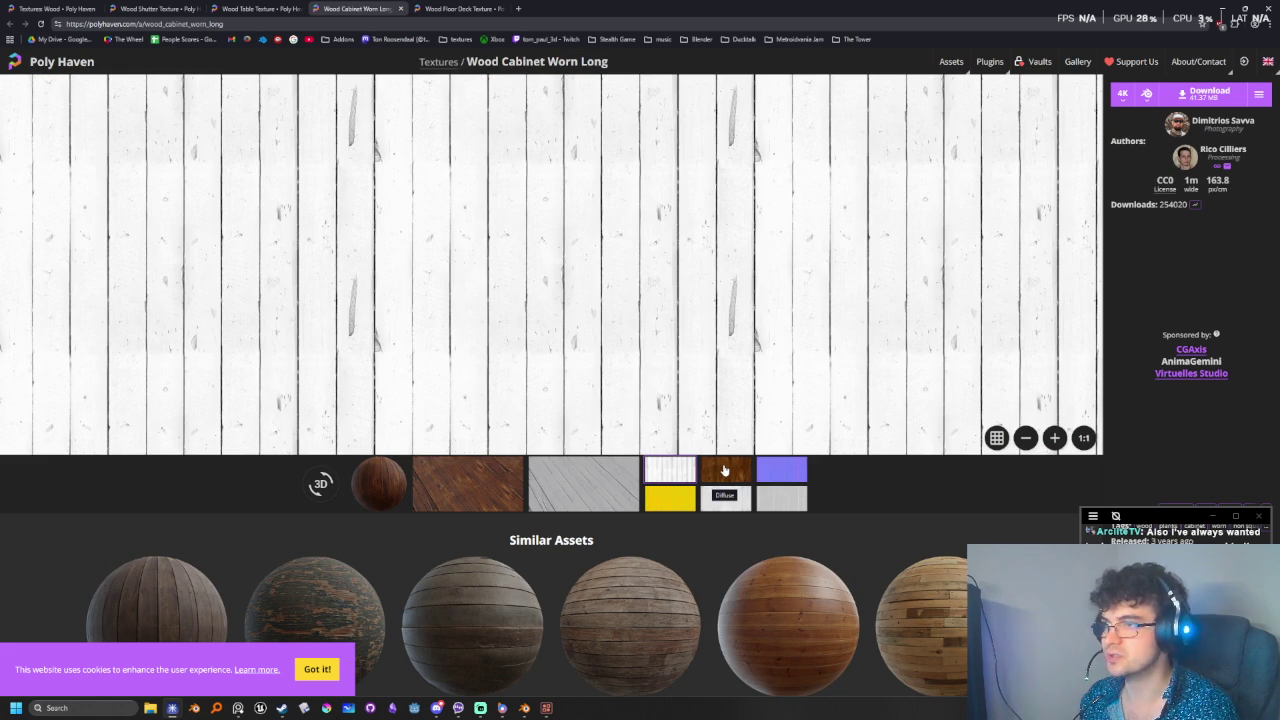
key(ctrl+Tab)
click(695, 470)
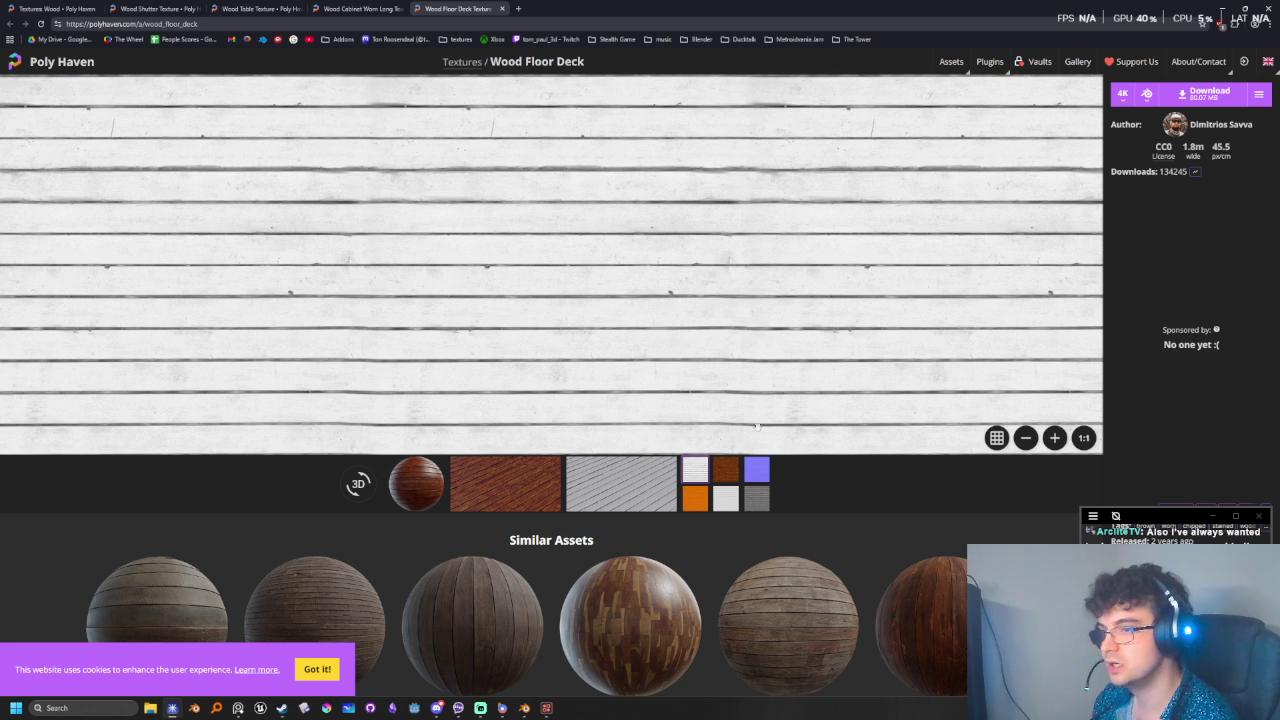
click(726, 497)
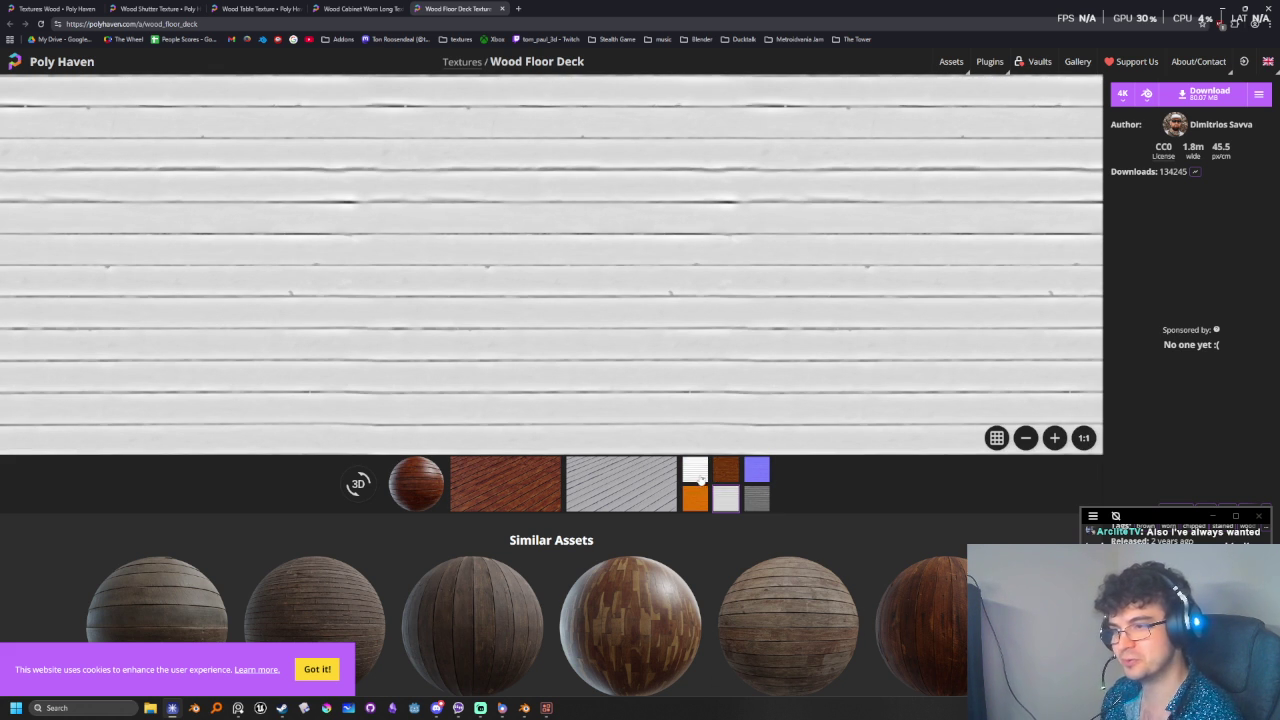
click(695, 469)
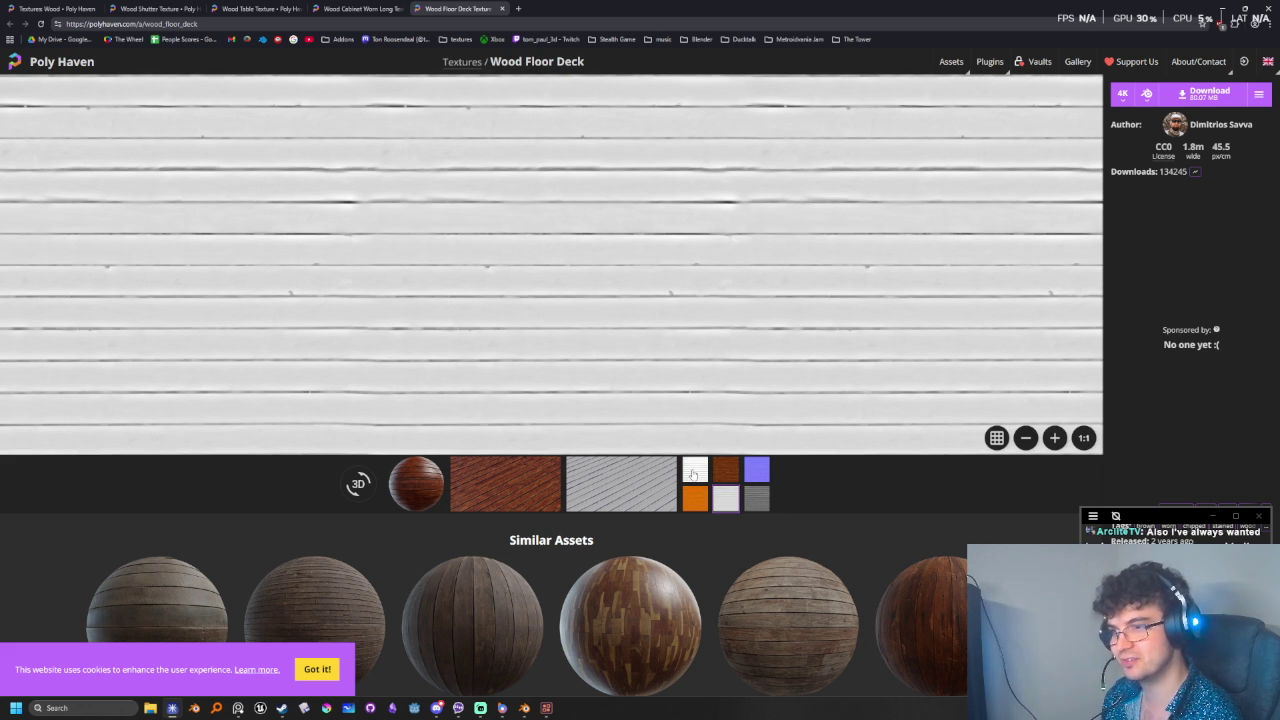
scroll(561, 527, down, 1)
scroll(561, 527, up, 1)
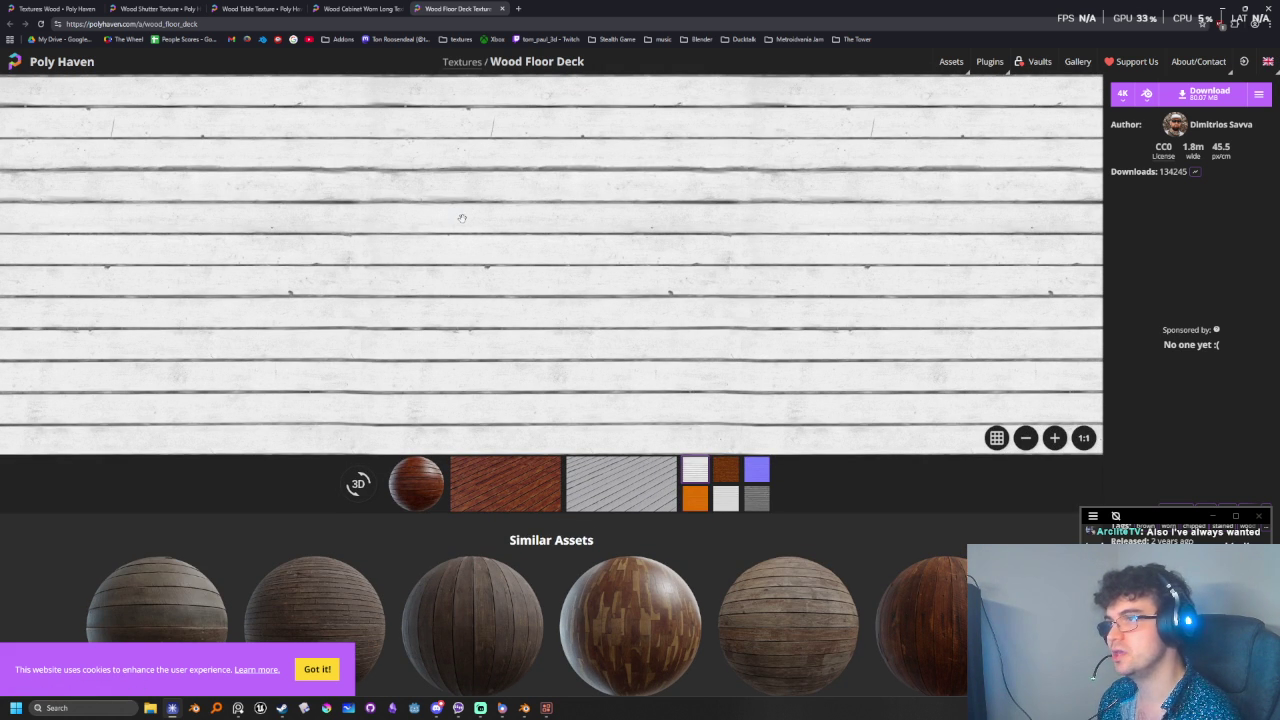
click(726, 478)
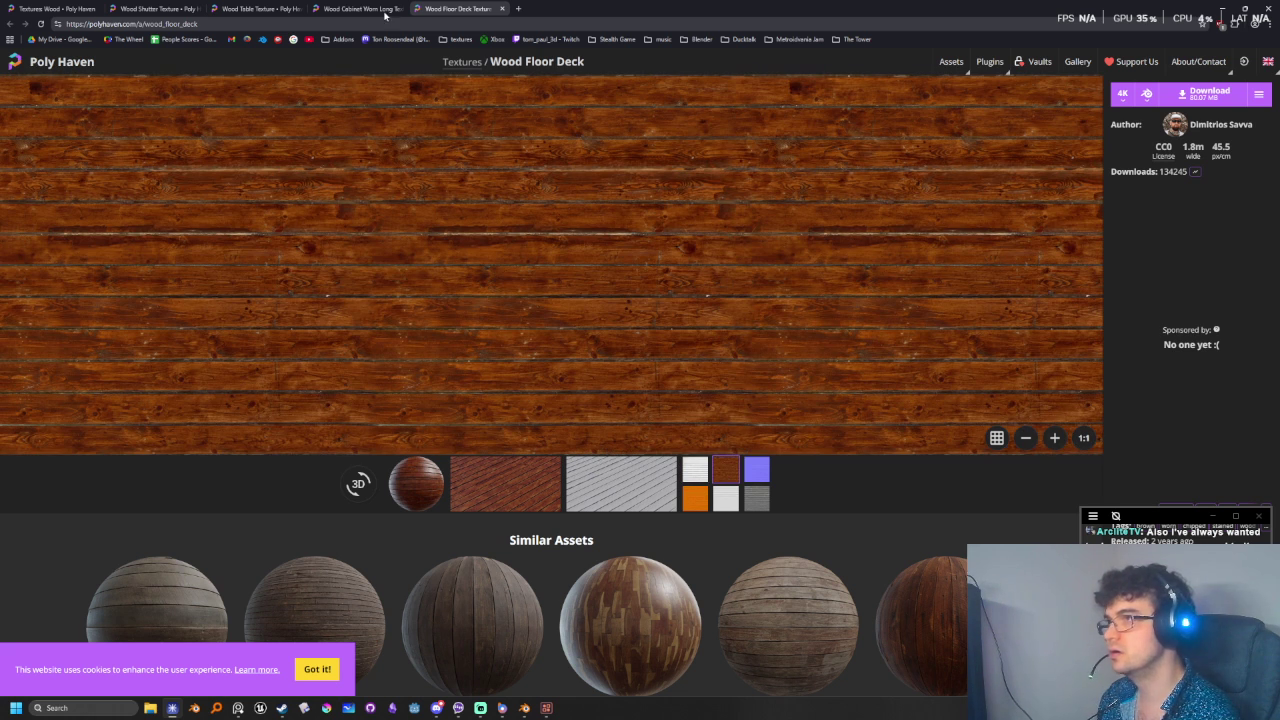
- Show the sphere previews of Wood Floor Deck and Wood Cabinet Worn Long
click(438, 485)
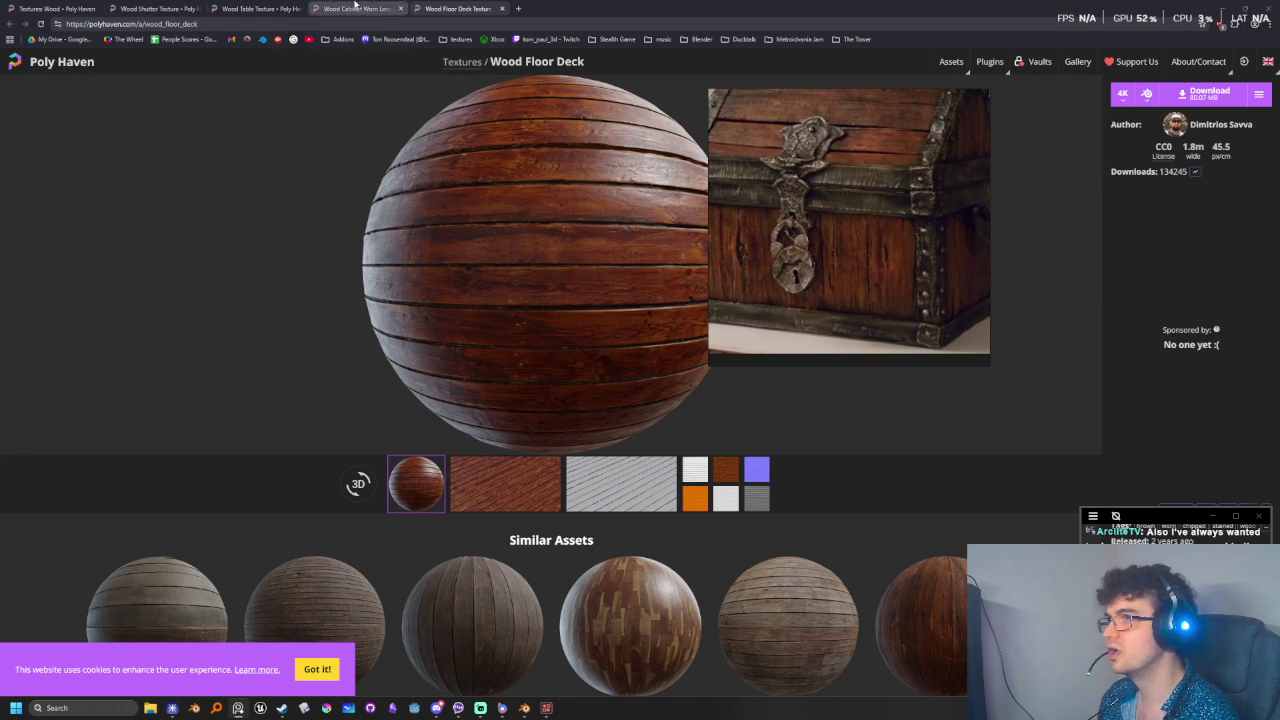
click(355, 8)
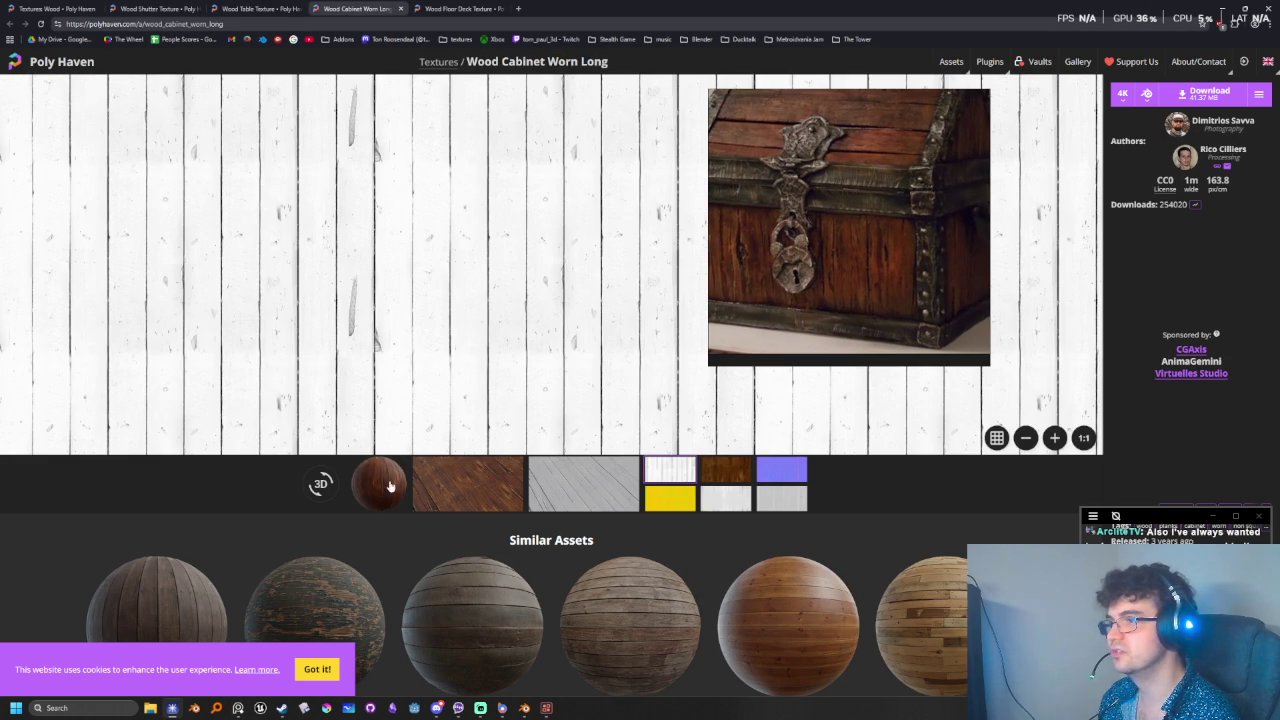
click(396, 472)
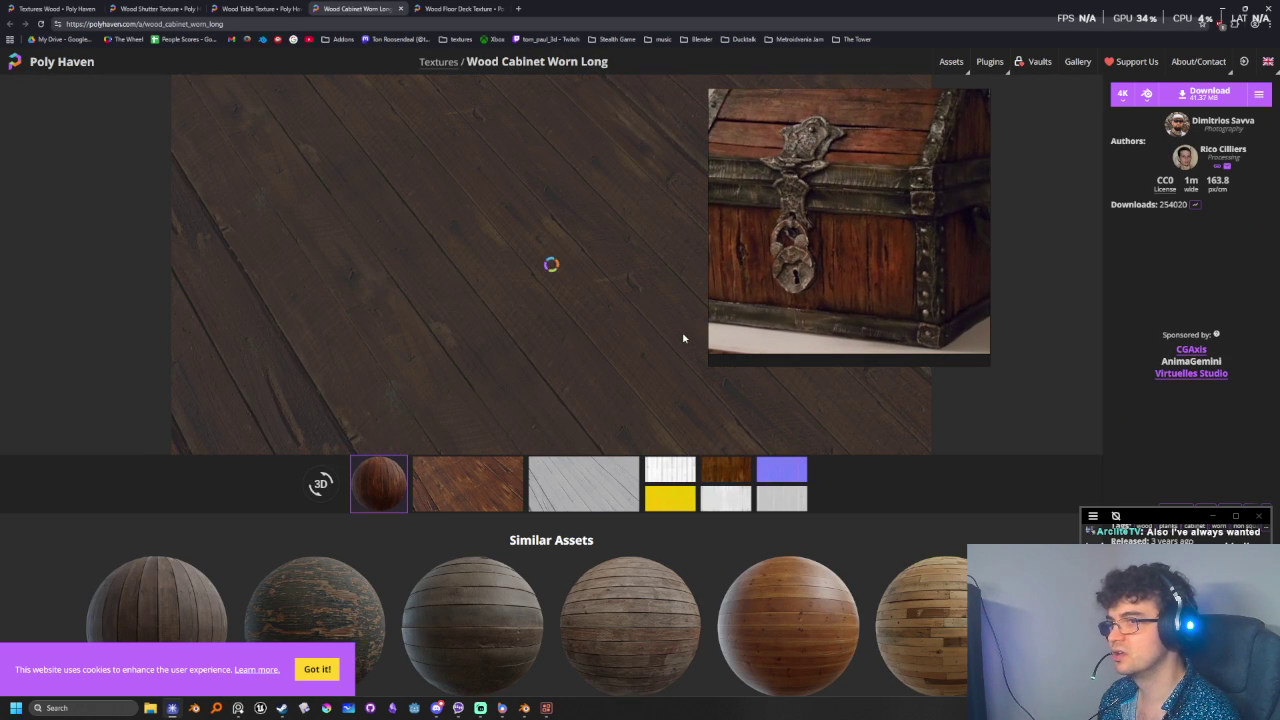
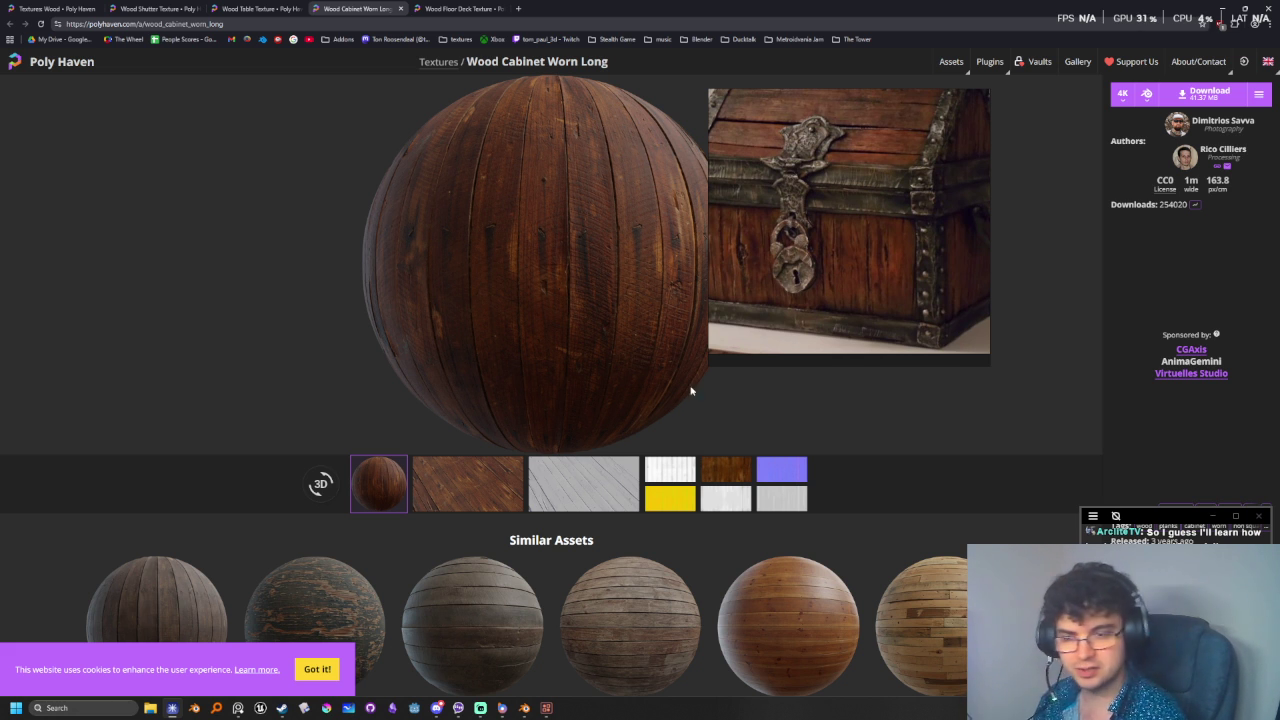
- Open Poly Haven's Wood Floor Deck page and show its colour map as a flat texture
drag(857, 347, 1141, 313)
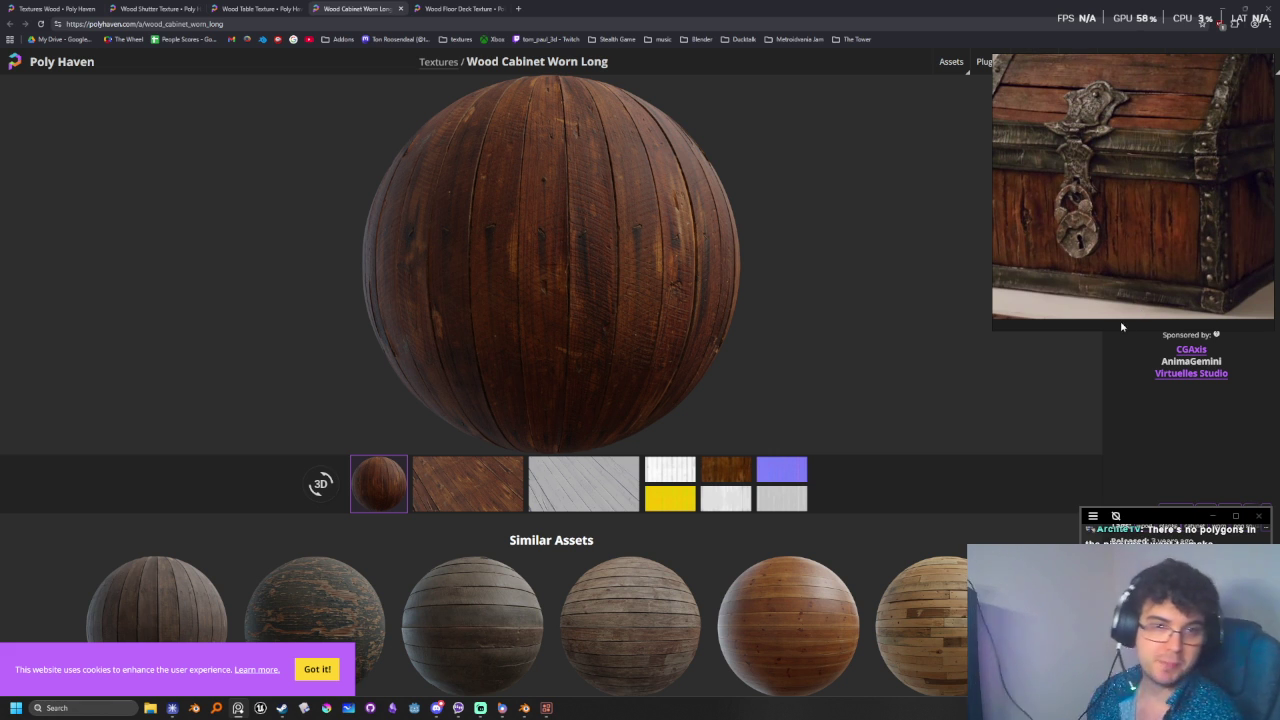
click(150, 8)
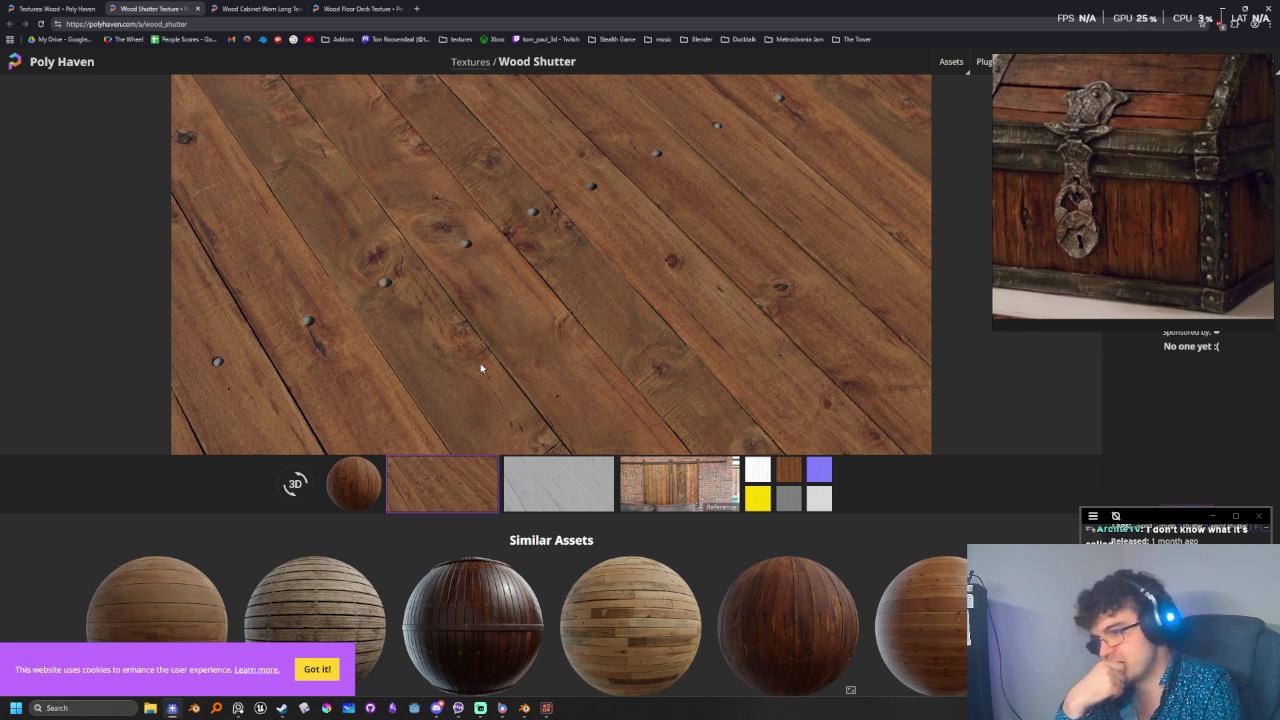
click(352, 7)
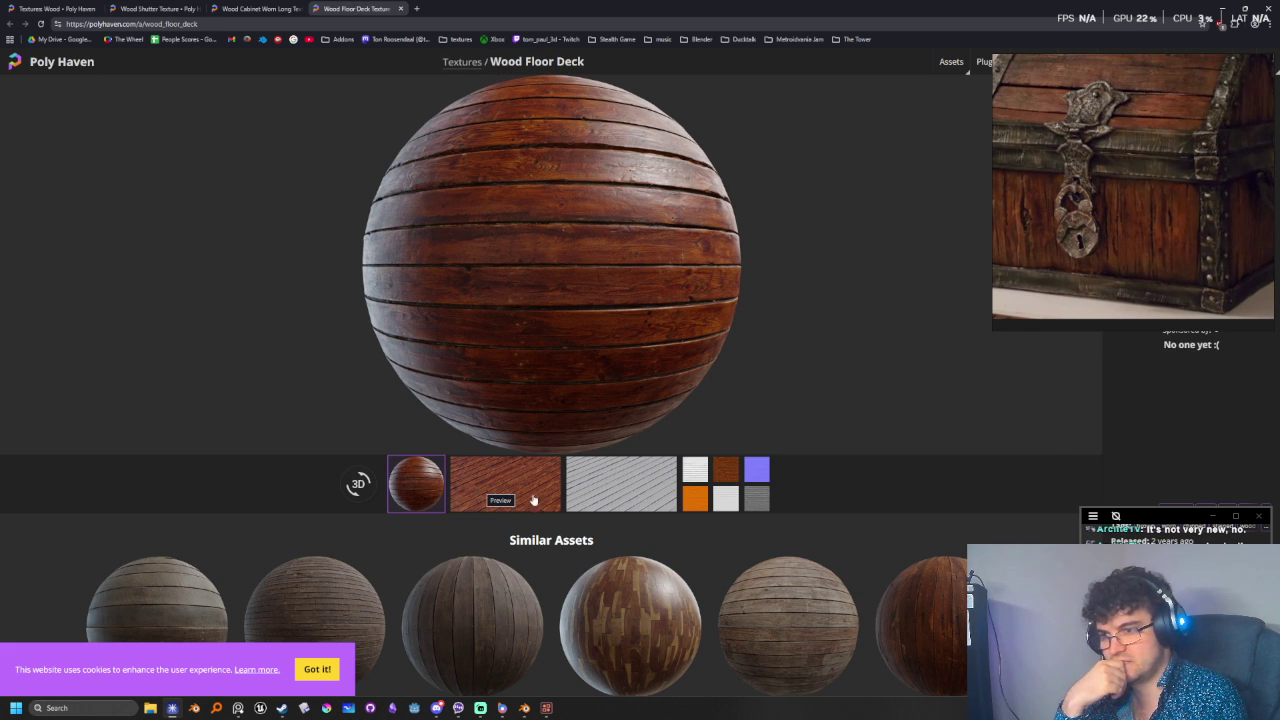
click(726, 469)
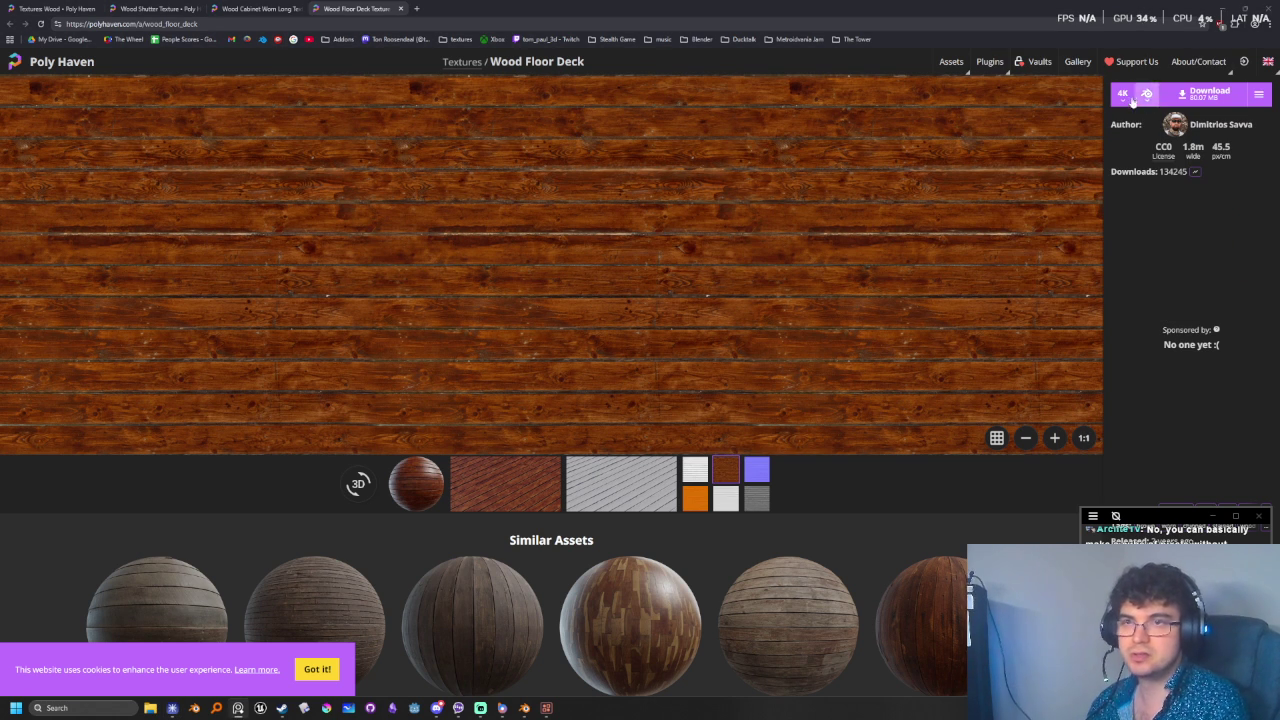
- Download wood_floor_deck at 1K in Blend format and open the zip from download history
click(1123, 93)
click(1133, 115)
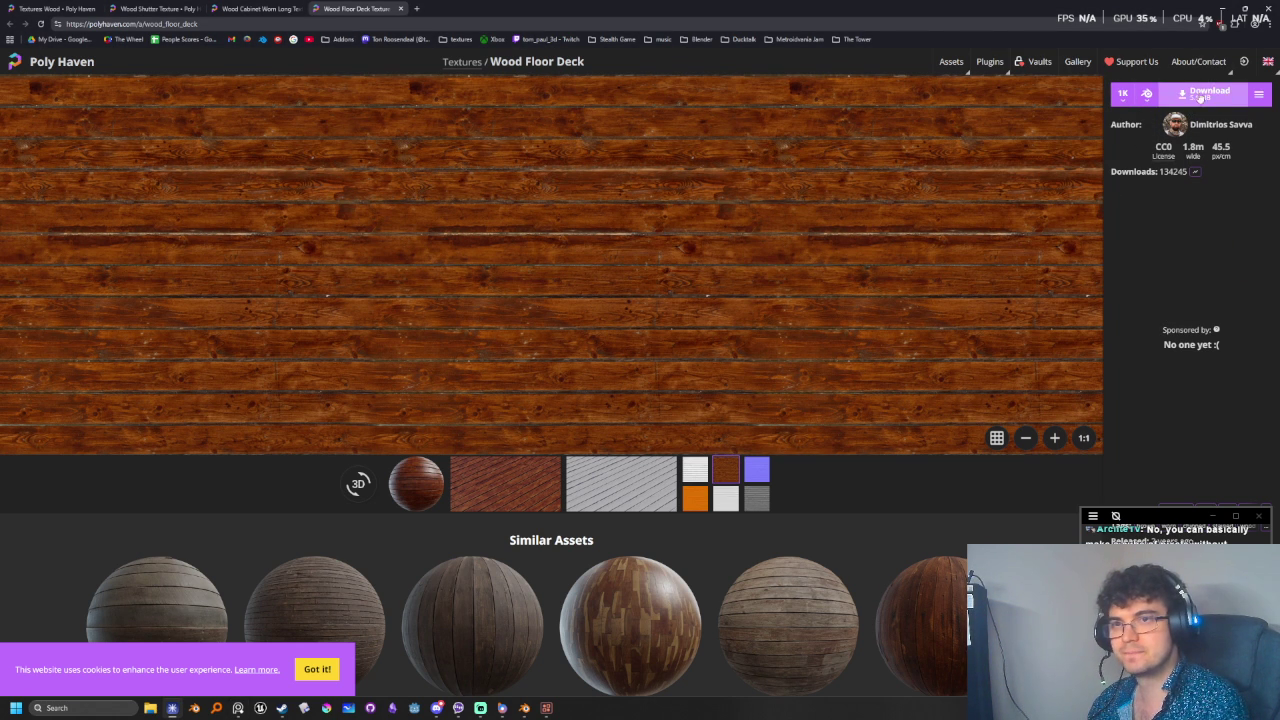
click(1147, 95)
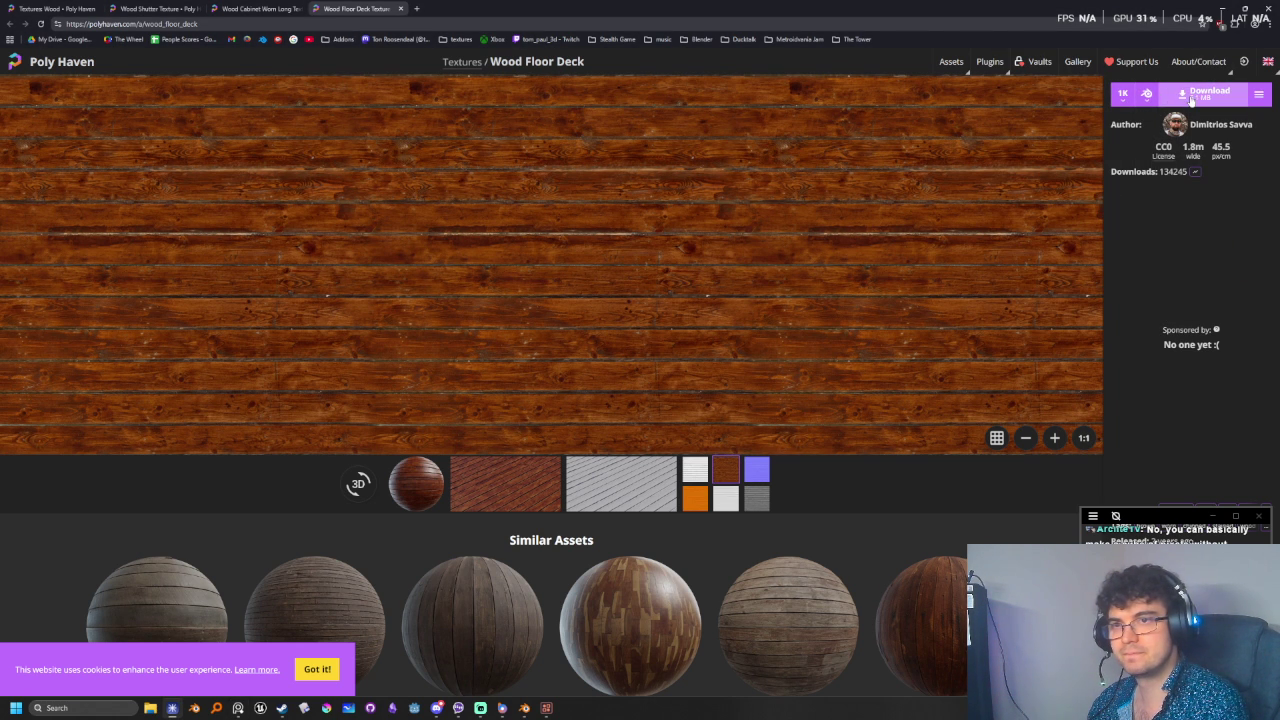
click(1190, 95)
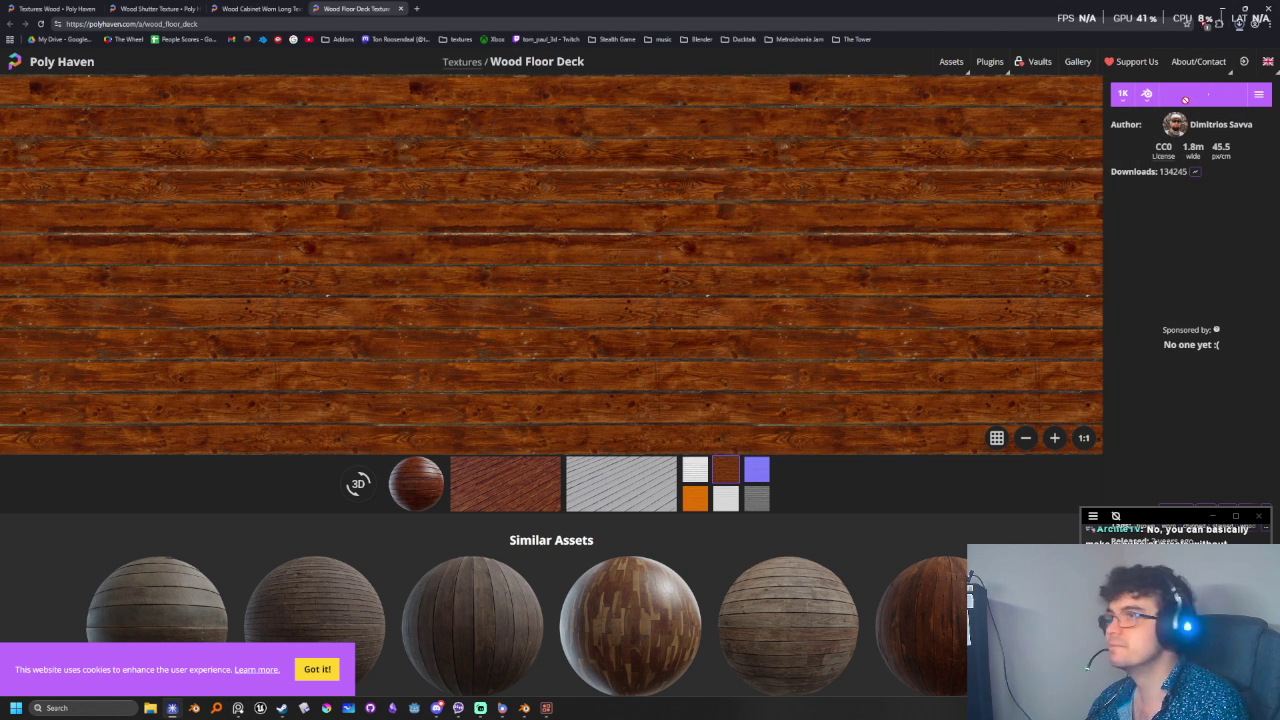
click(1238, 27)
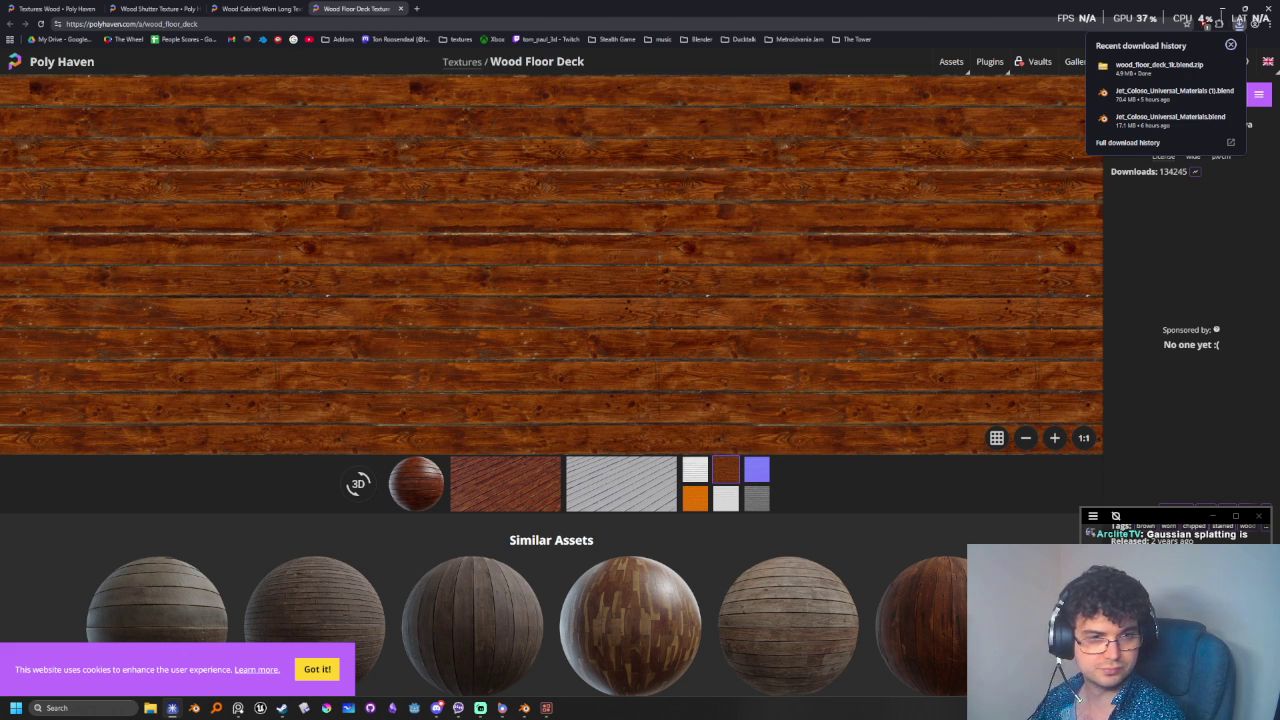
mouse_move(1160, 67)
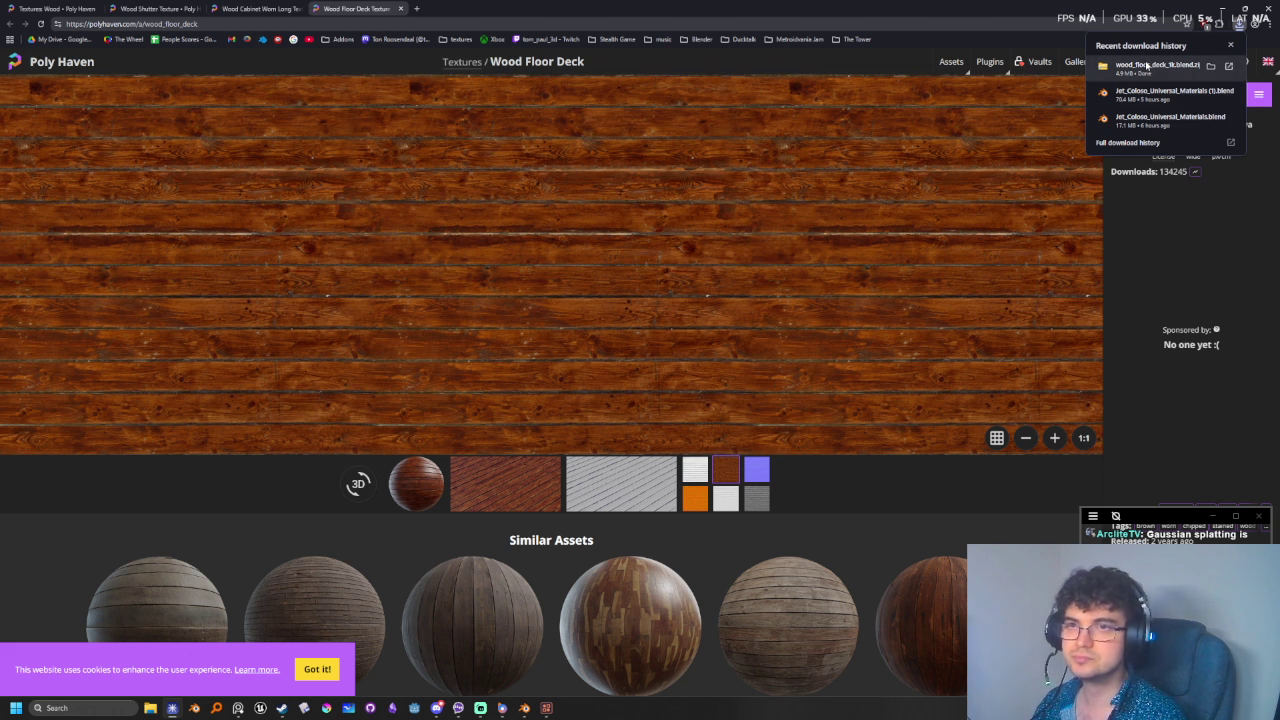
click(1147, 66)
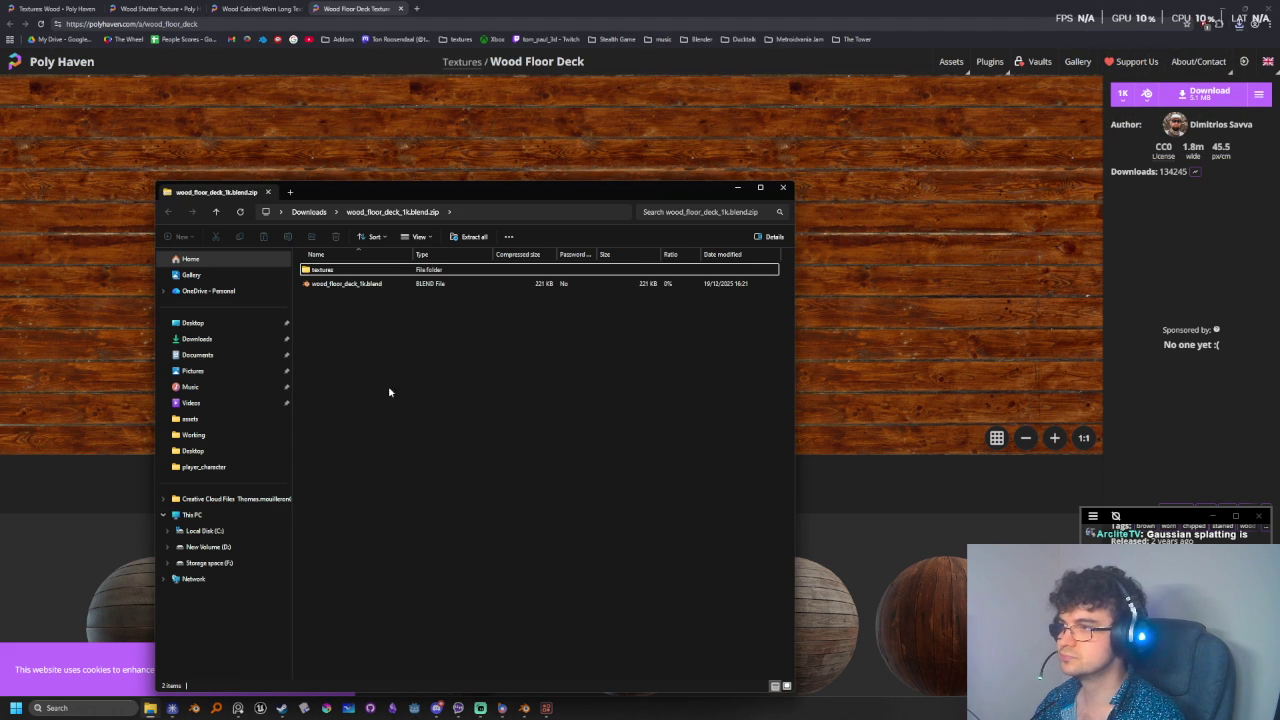
- Browse the zip's textures folder and try opening the diffuse texture directly, cancelling the app chooser
double_click(326, 272)
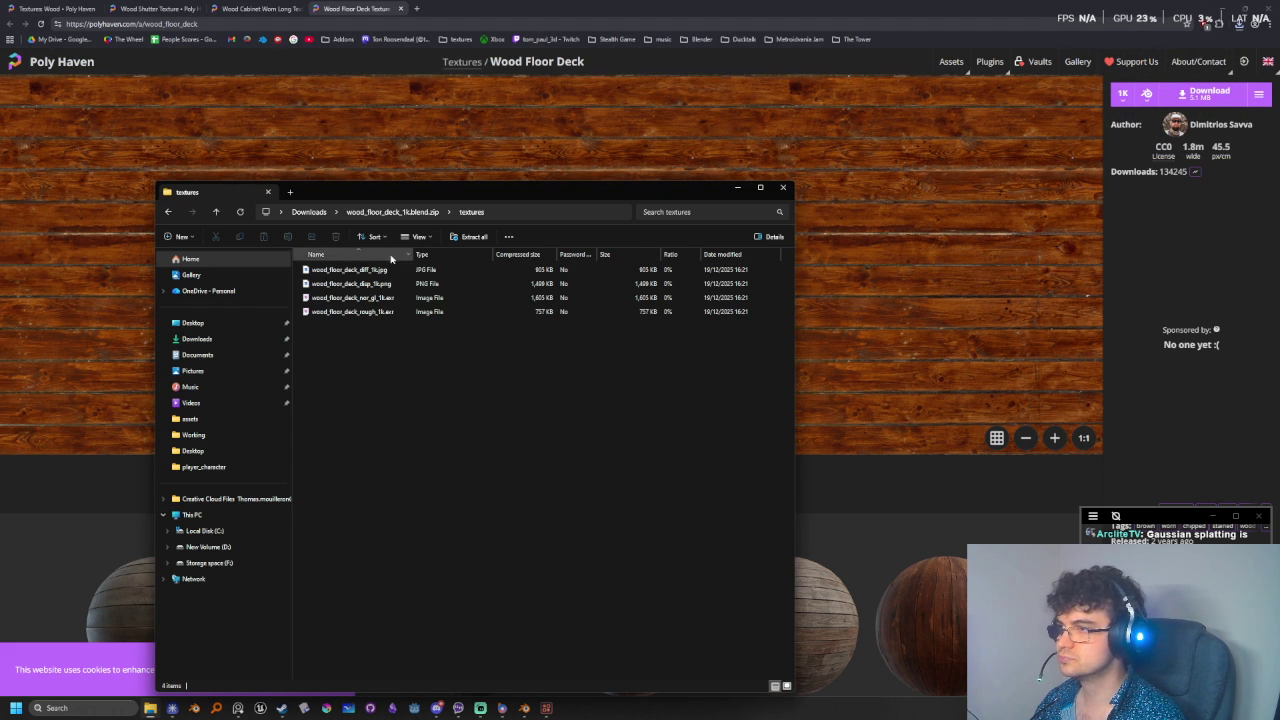
drag(413, 254, 474, 254)
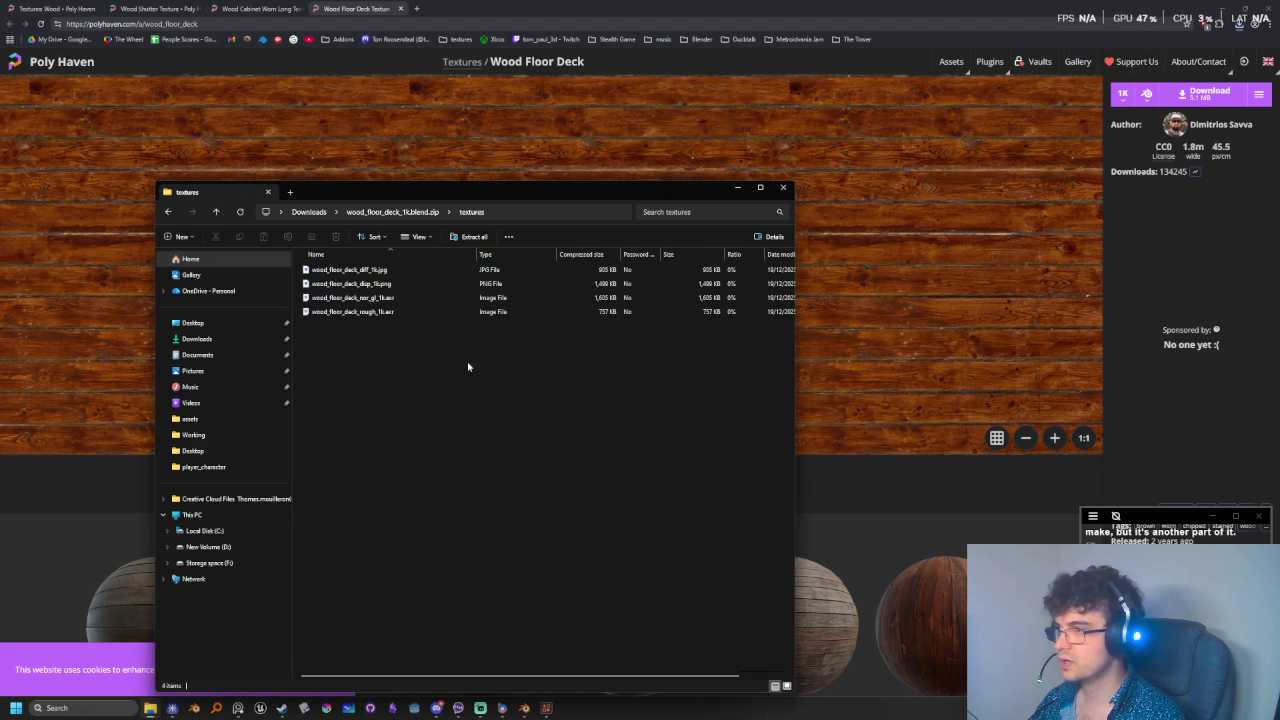
click(389, 271)
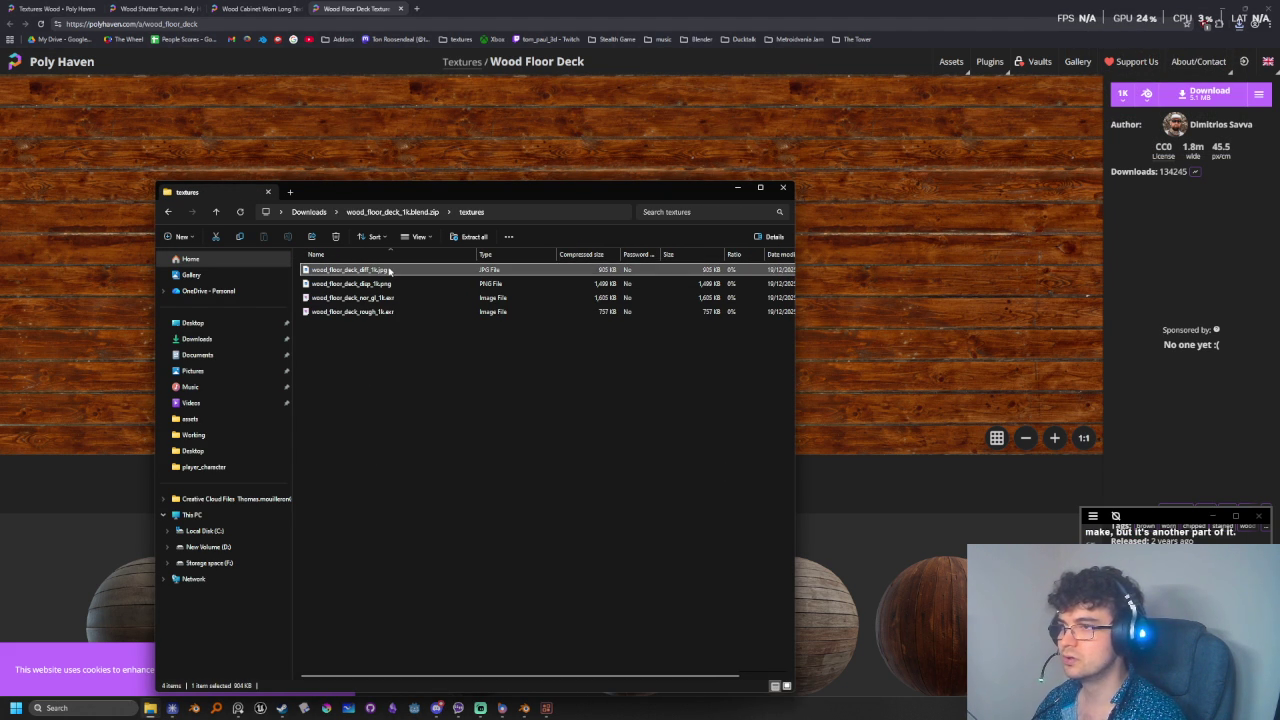
double_click(389, 271)
click(441, 383)
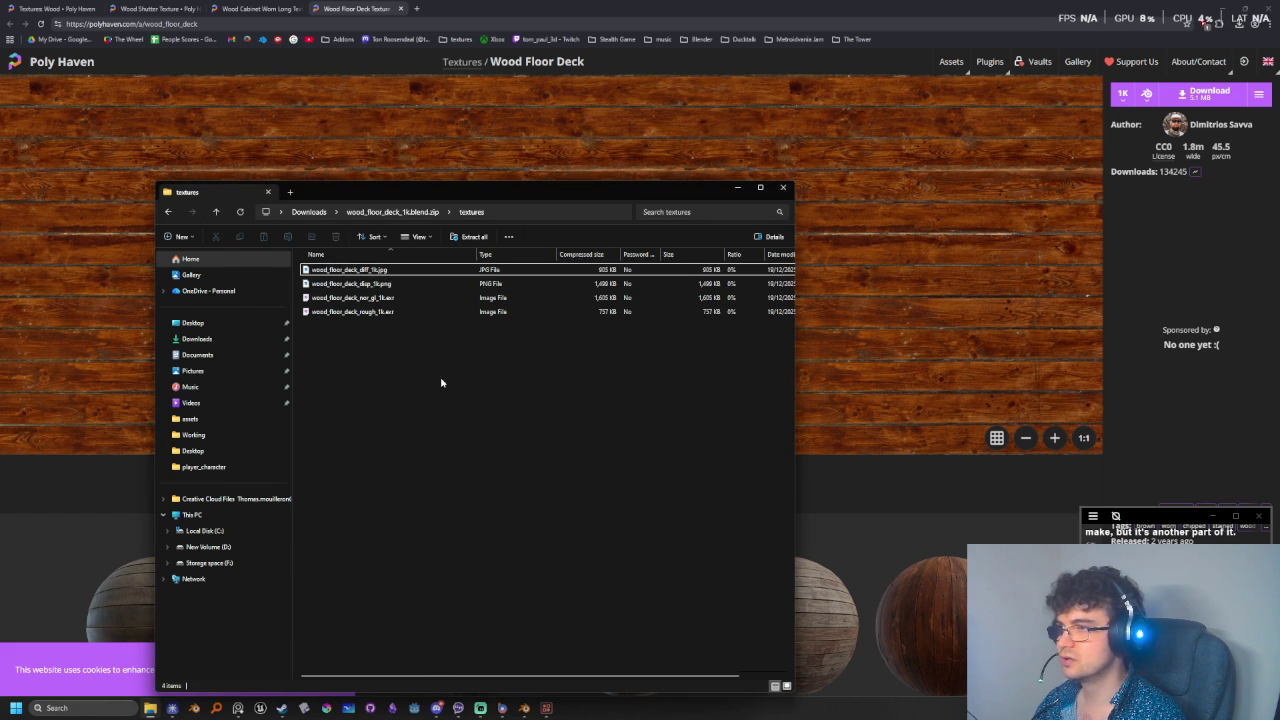
- Try dragging the diffuse texture out of the zip, then return to Downloads
drag(417, 192, 607, 173)
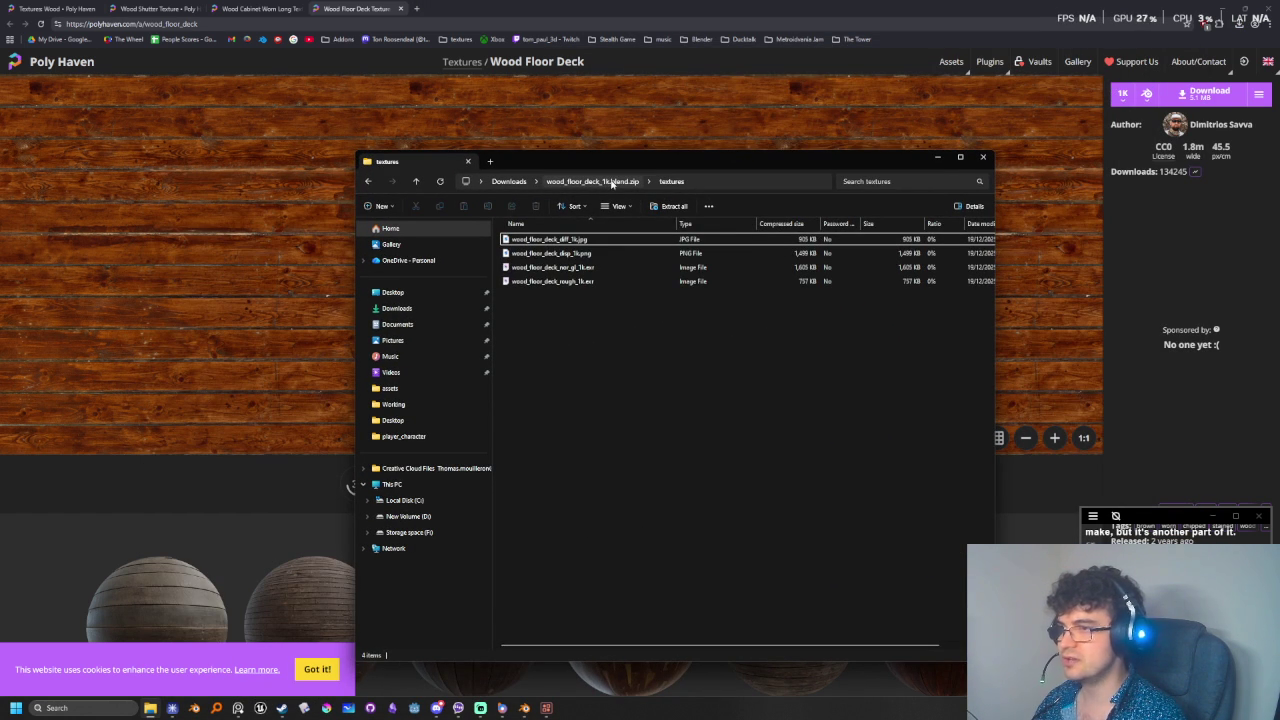
click(606, 182)
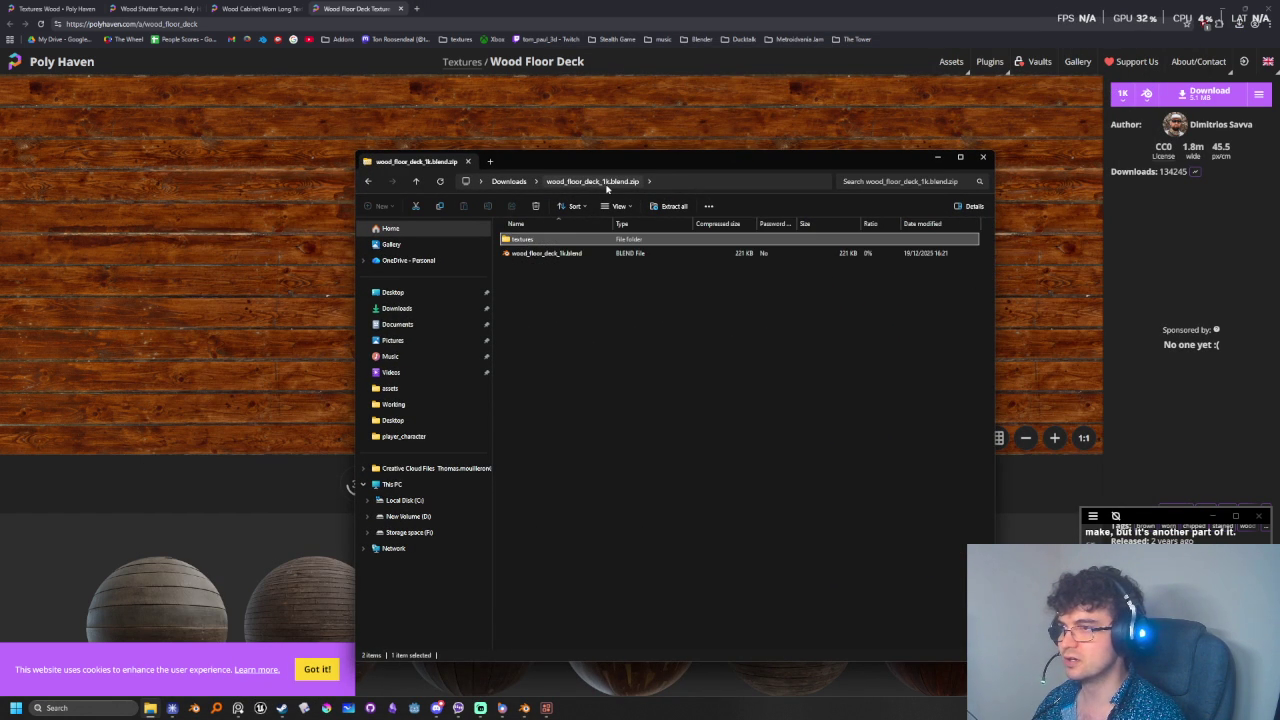
double_click(566, 242)
click(557, 240)
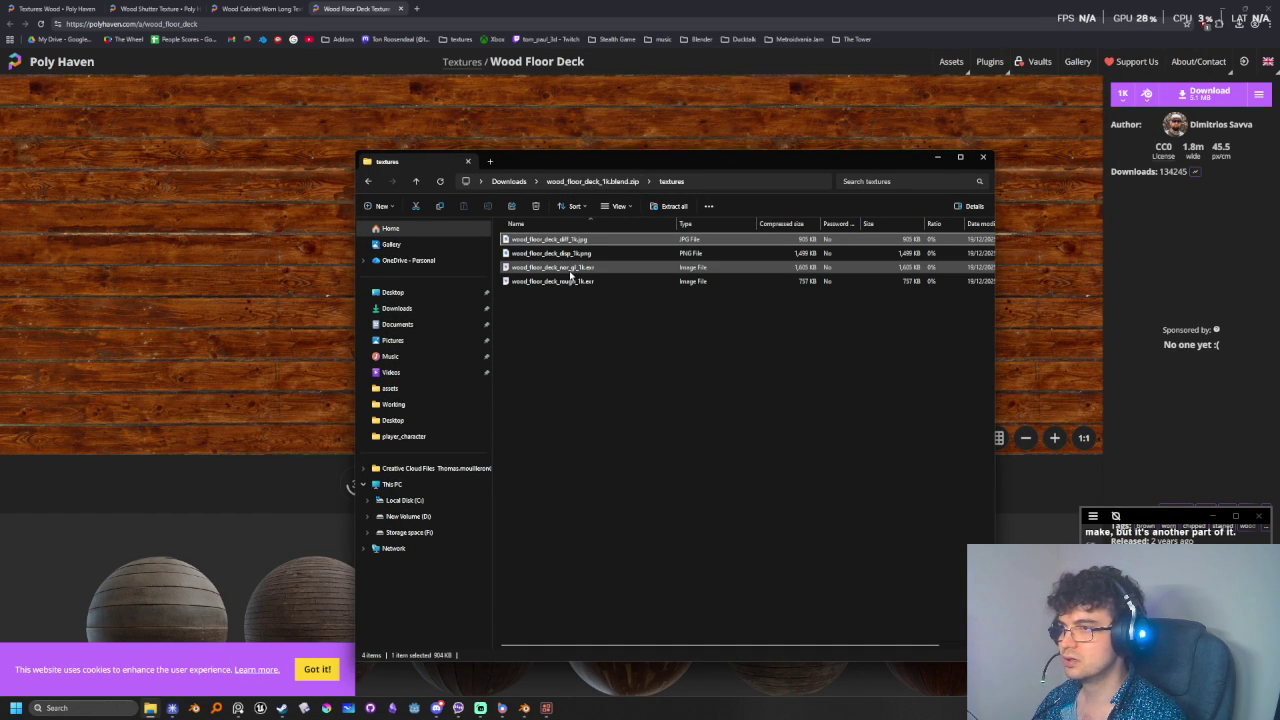
drag(557, 240, 590, 238)
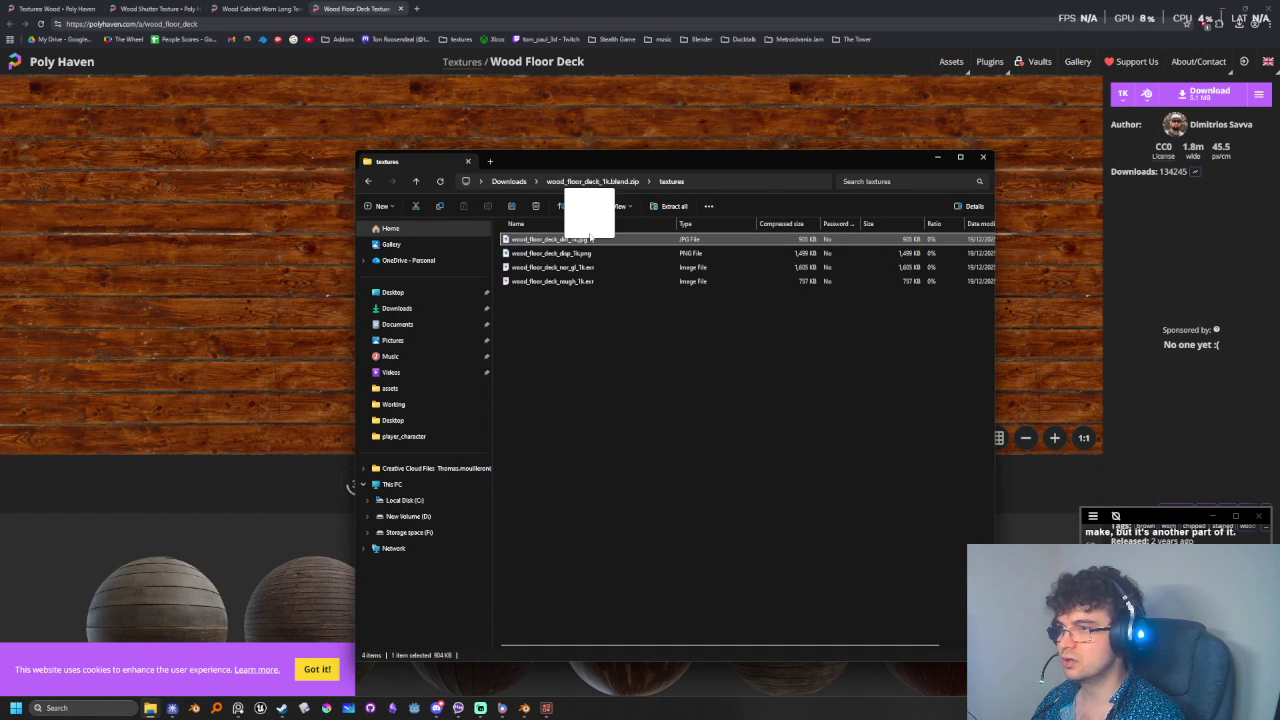
drag(590, 238, 601, 182)
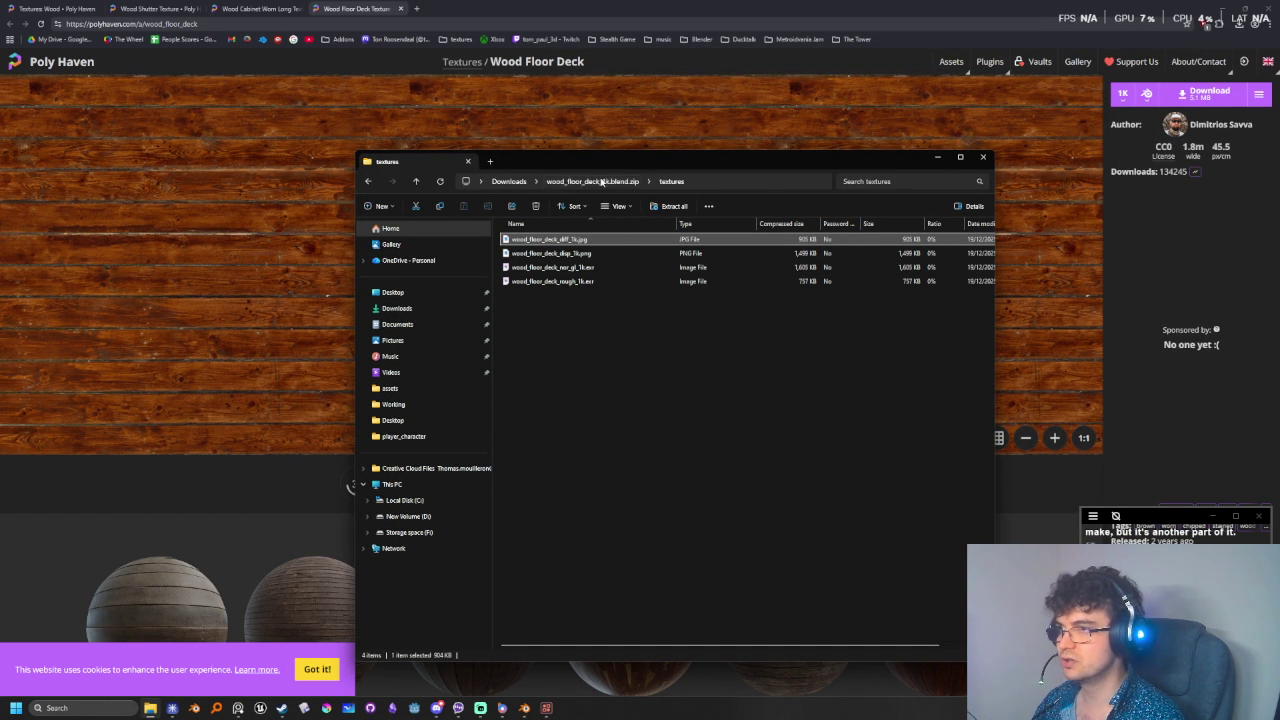
click(601, 182)
click(509, 181)
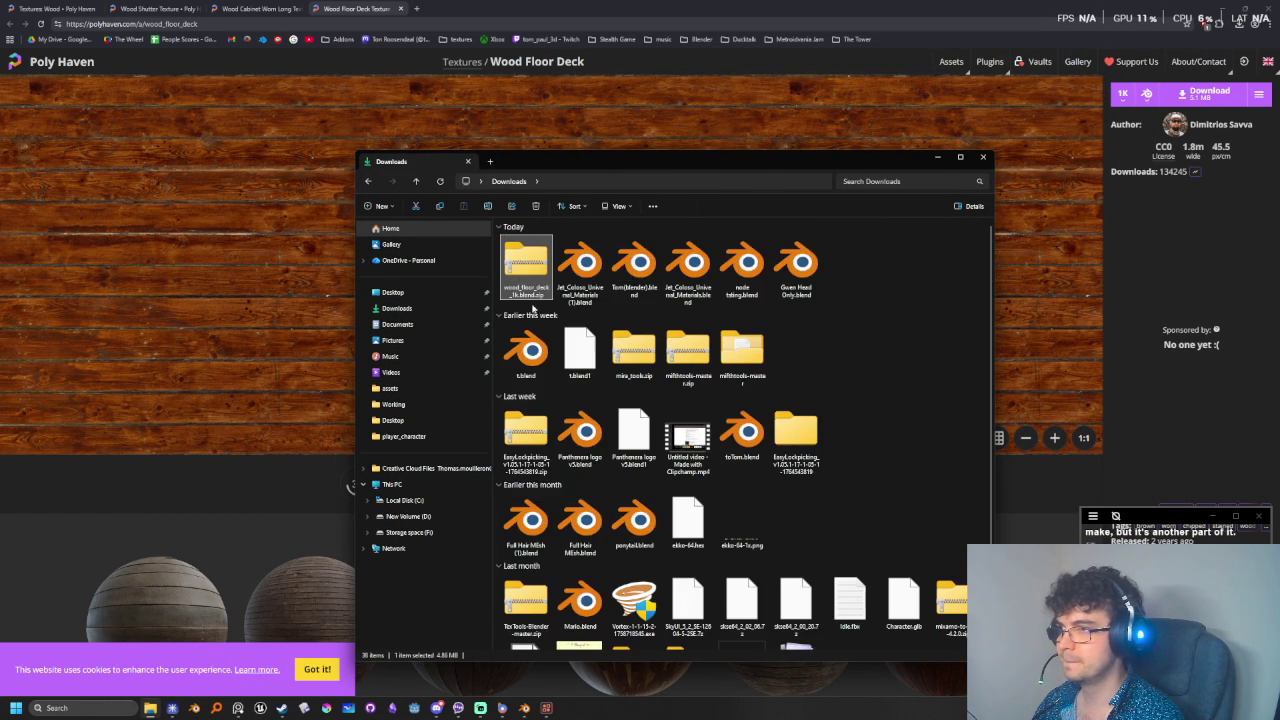
- Extract the zip with 7-Zip and open the wood_floor_deck_nor_gl_1k.exr normal map in Krita
right_click(525, 252)
mouse_move(596, 348)
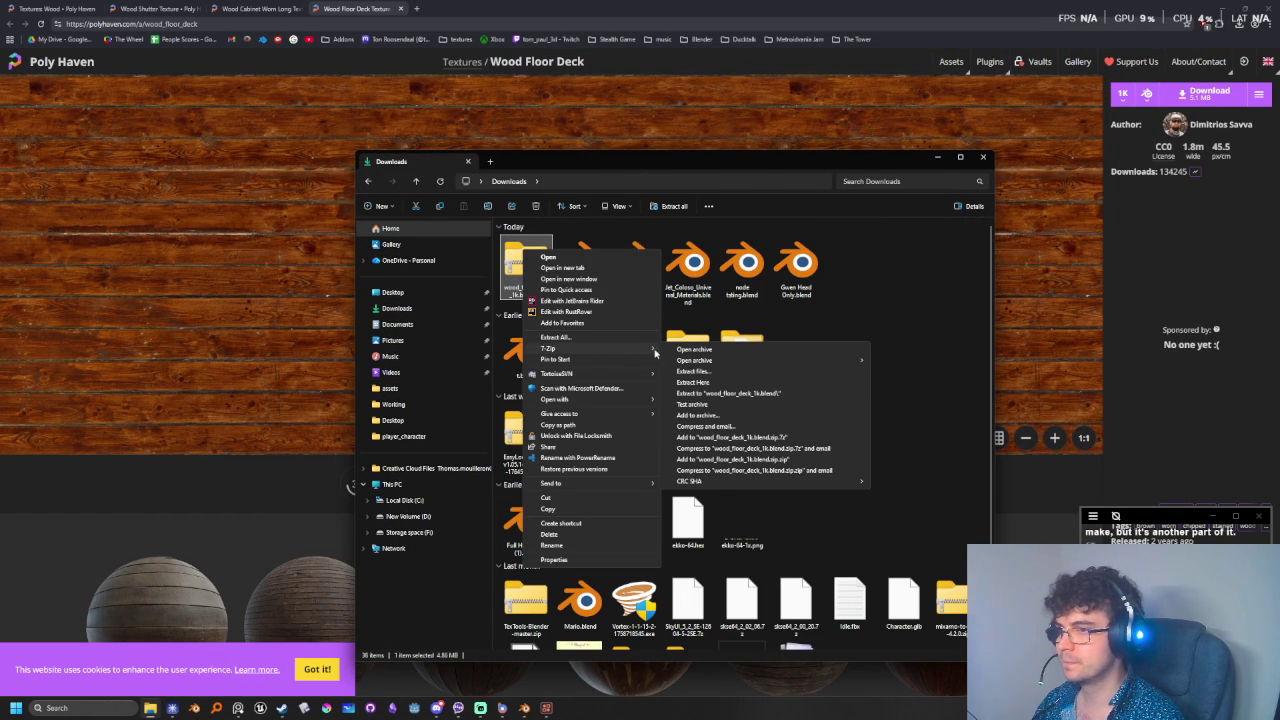
click(725, 393)
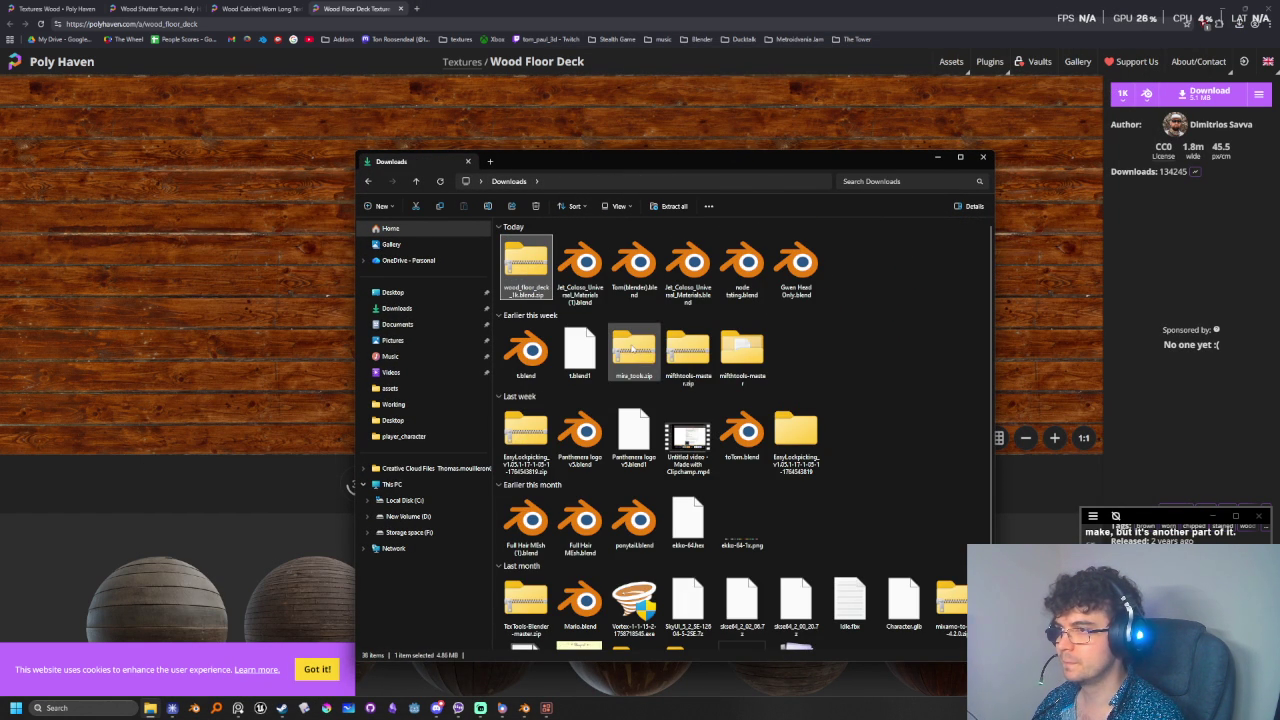
double_click(846, 262)
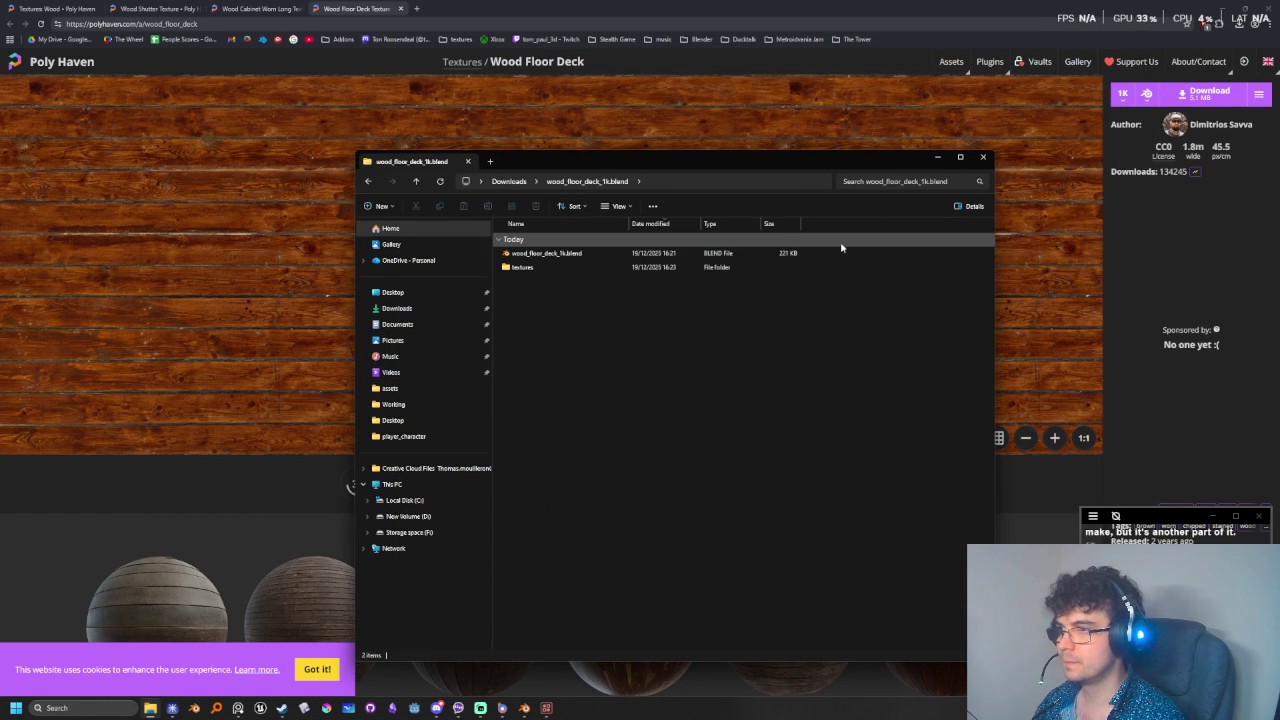
click(500, 181)
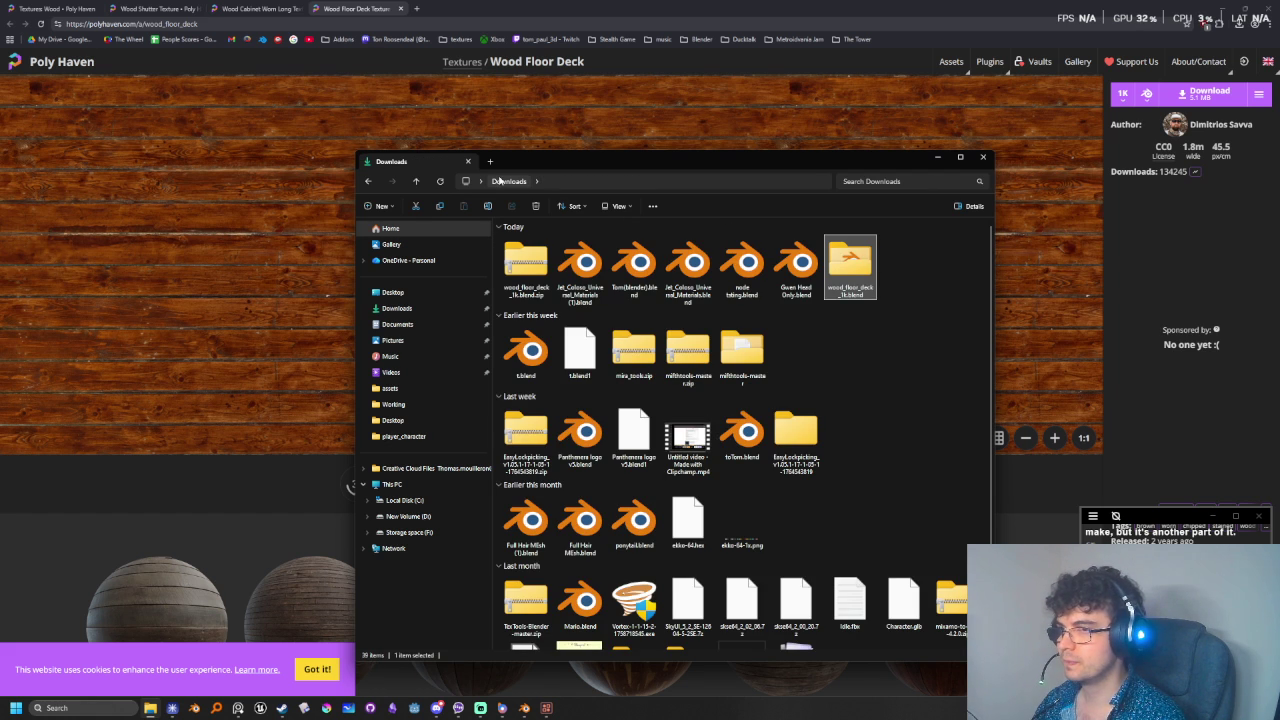
double_click(853, 268)
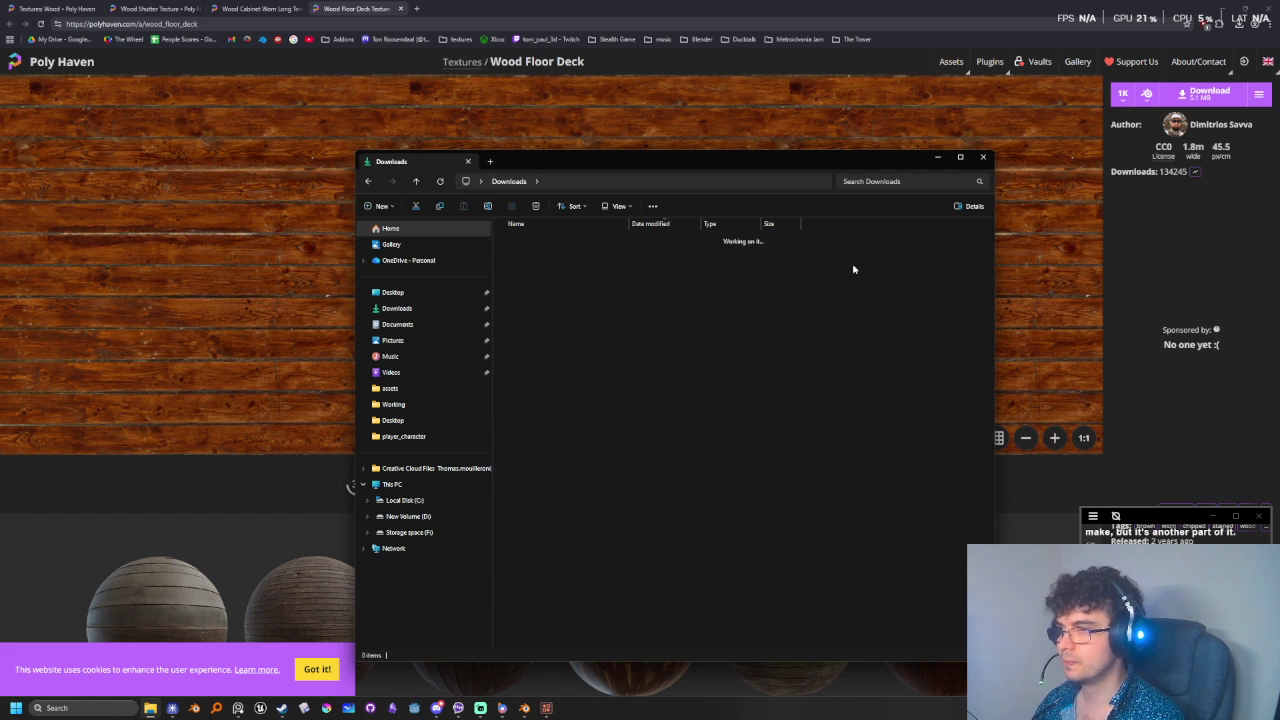
double_click(600, 267)
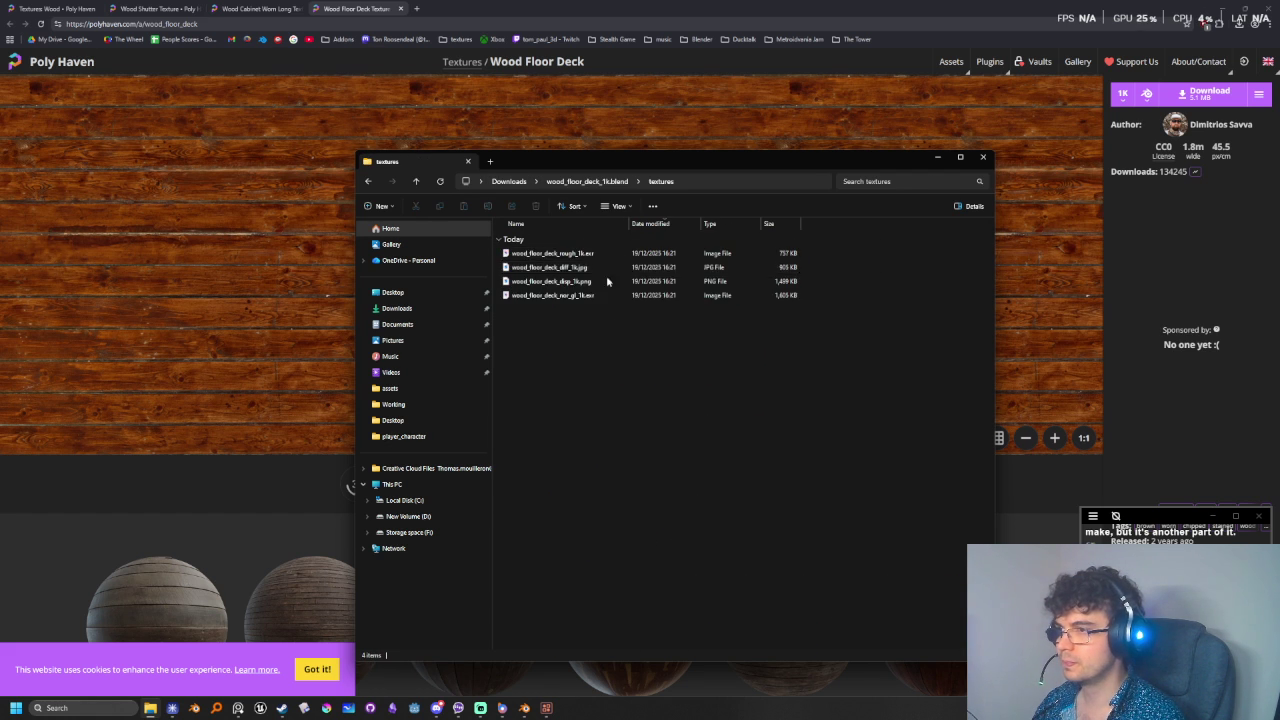
drag(606, 240, 610, 330)
click(606, 336)
double_click(581, 298)
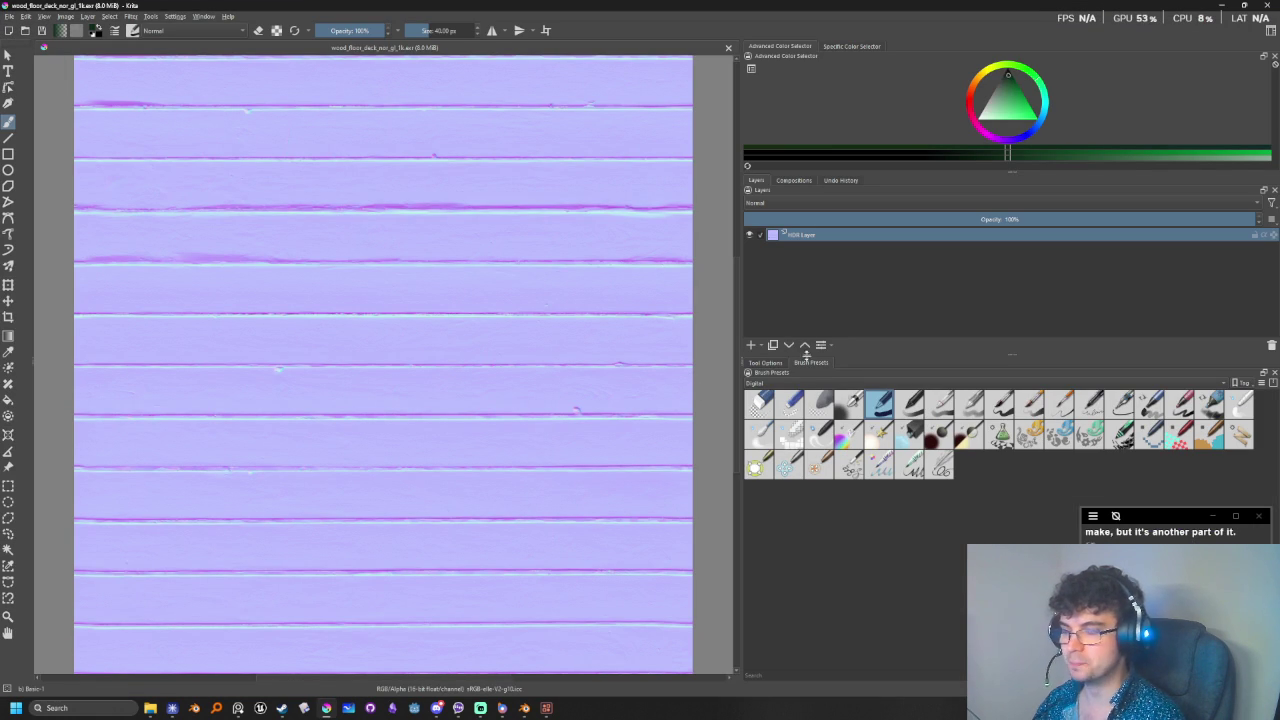
- Look through Krita's brush and composition panels, then minimize Krita to reveal the textures folder
click(767, 364)
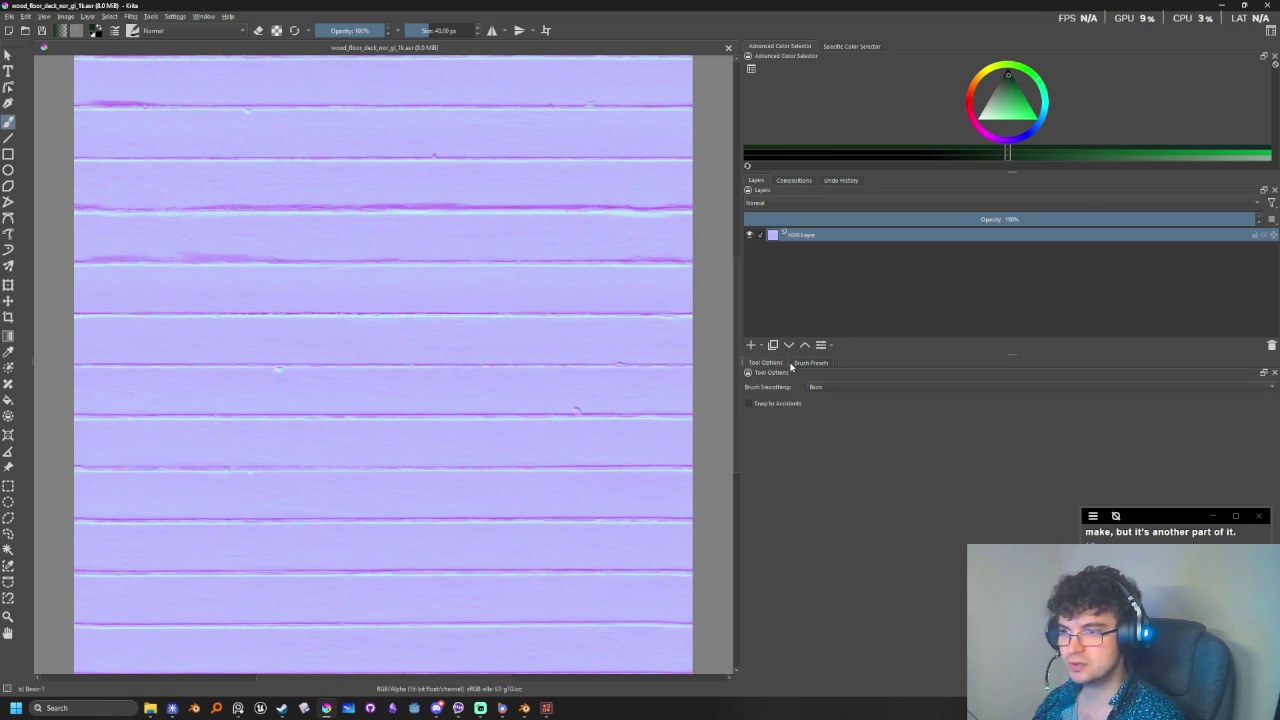
click(809, 363)
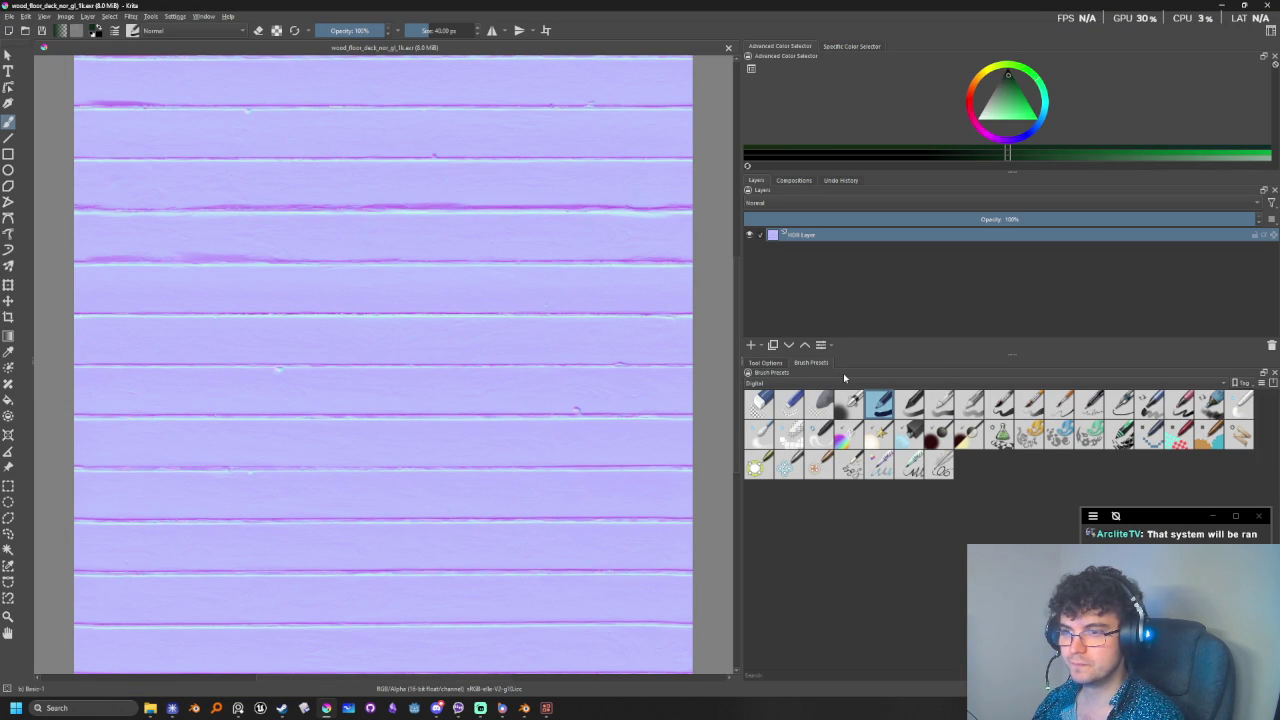
click(768, 363)
click(808, 363)
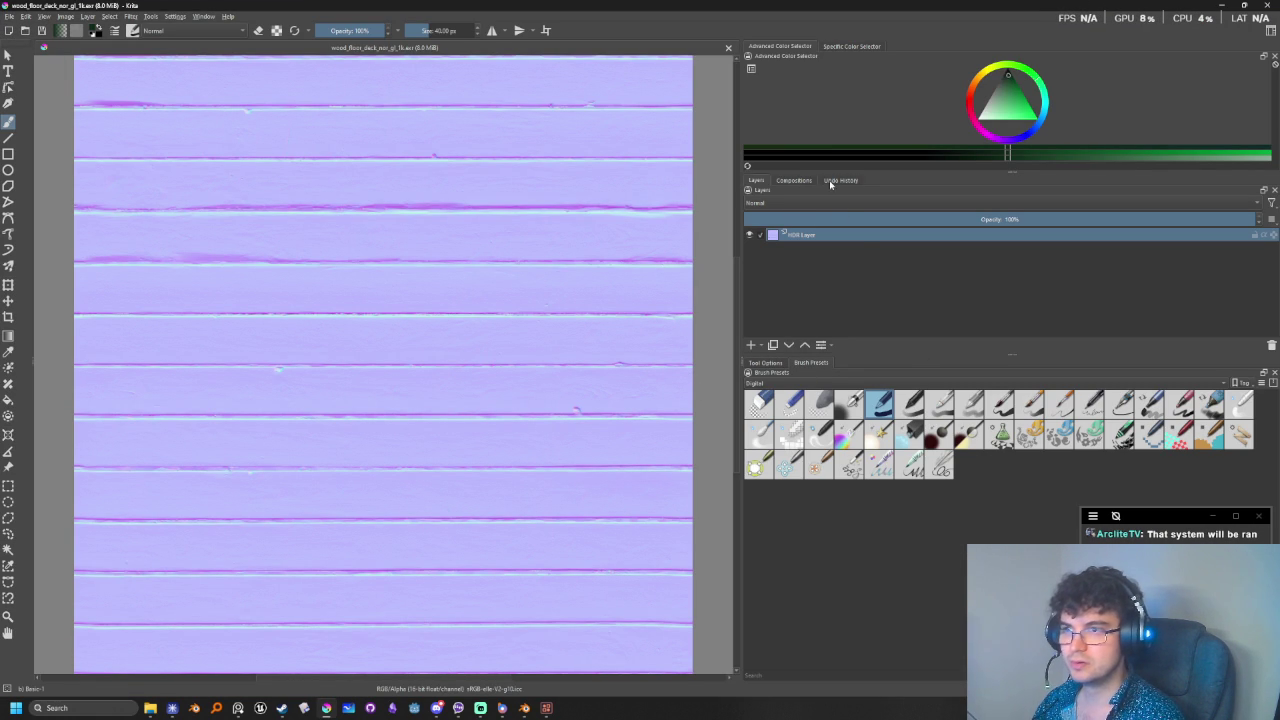
click(794, 180)
click(756, 180)
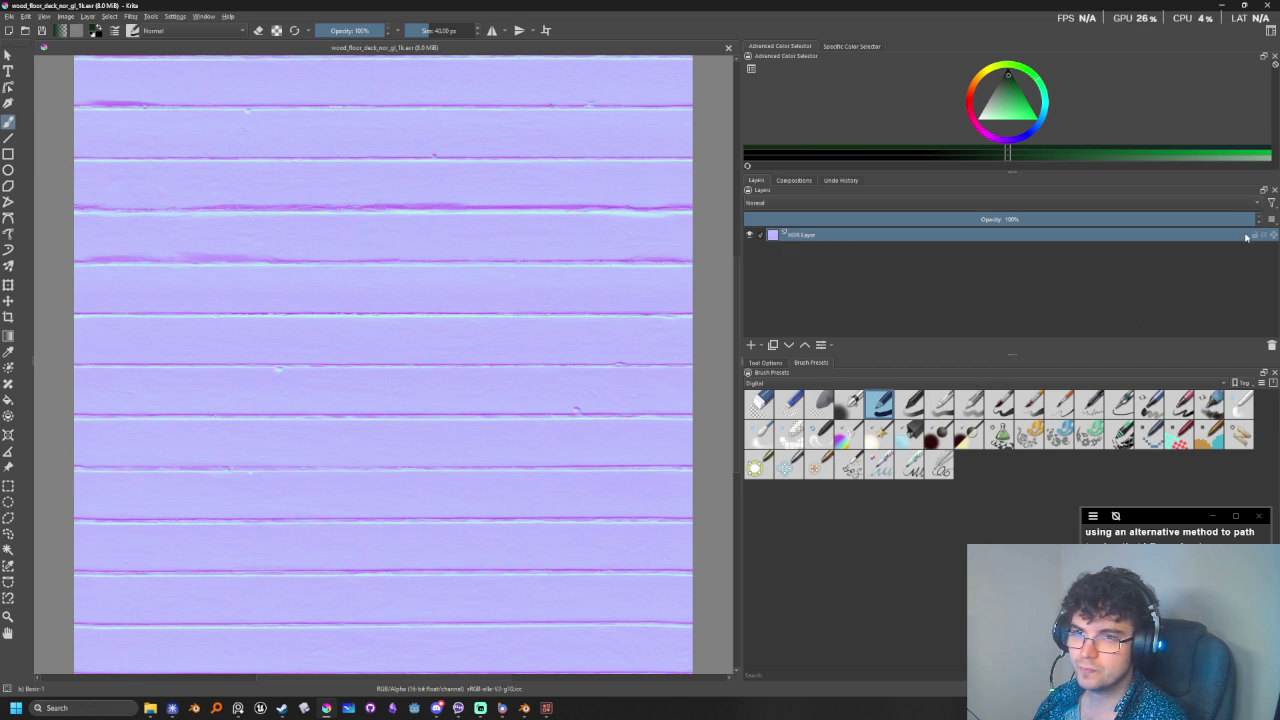
click(1222, 5)
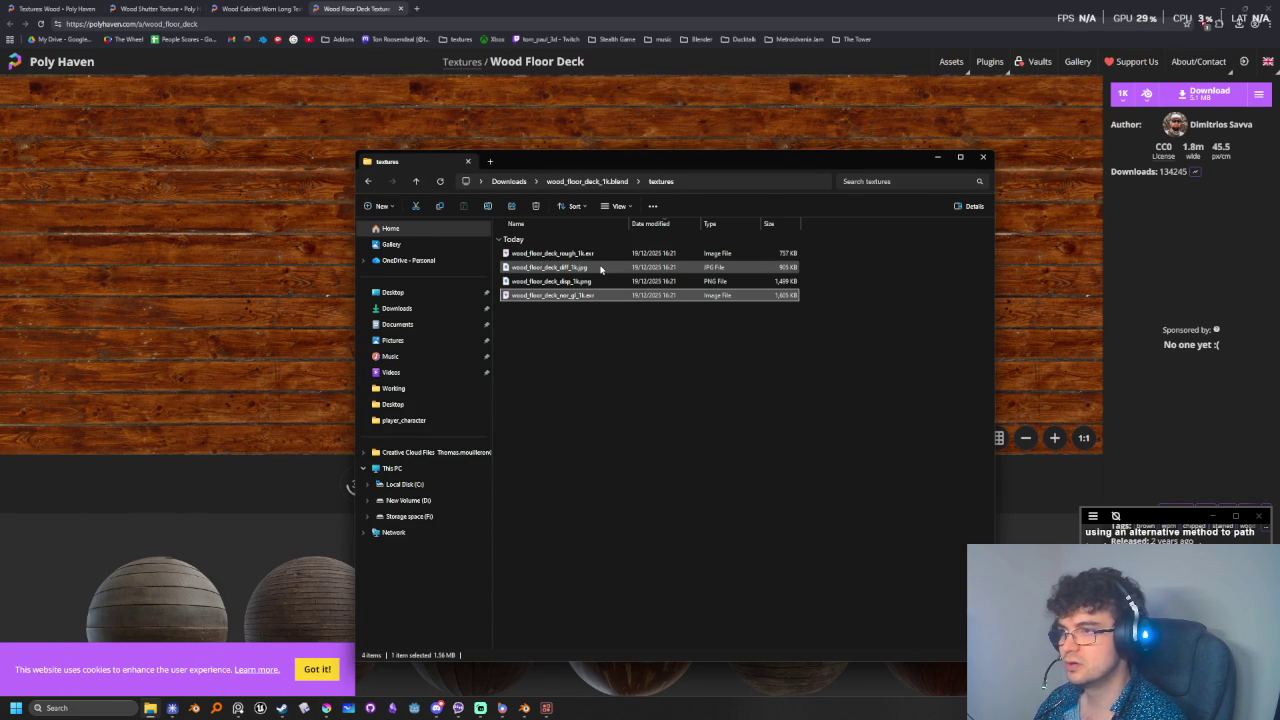
- Open wood_floor_deck_diff_1k.jpg in Krita as a second document showing the brown planks
double_click(601, 268)
click(600, 324)
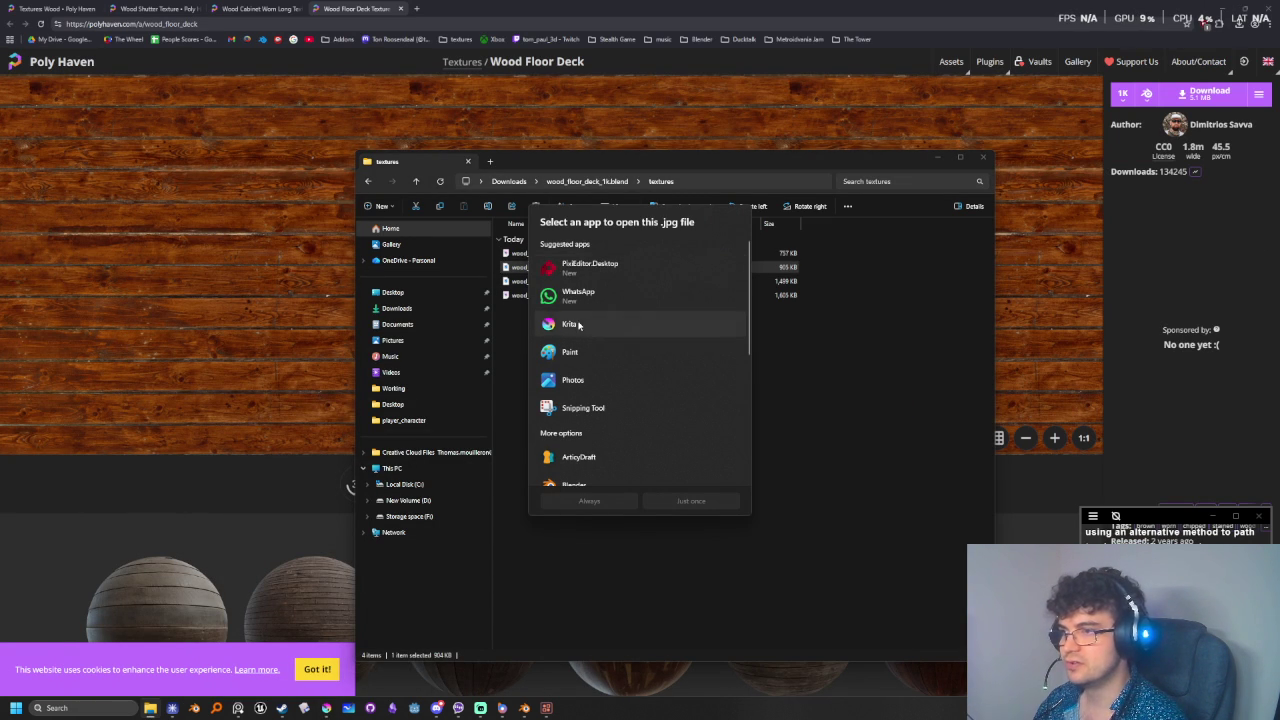
click(690, 501)
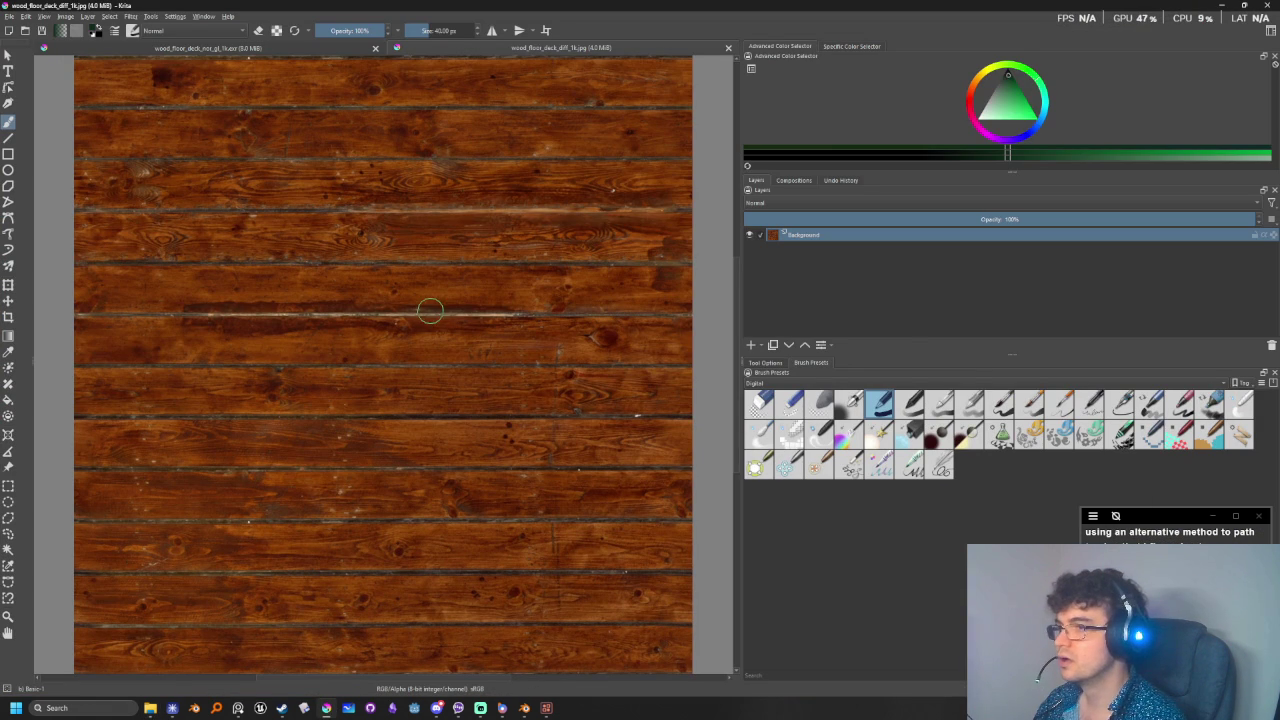
scroll(490, 300, down, 1)
scroll(490, 300, down, 1)
scroll(490, 300, up, 1)
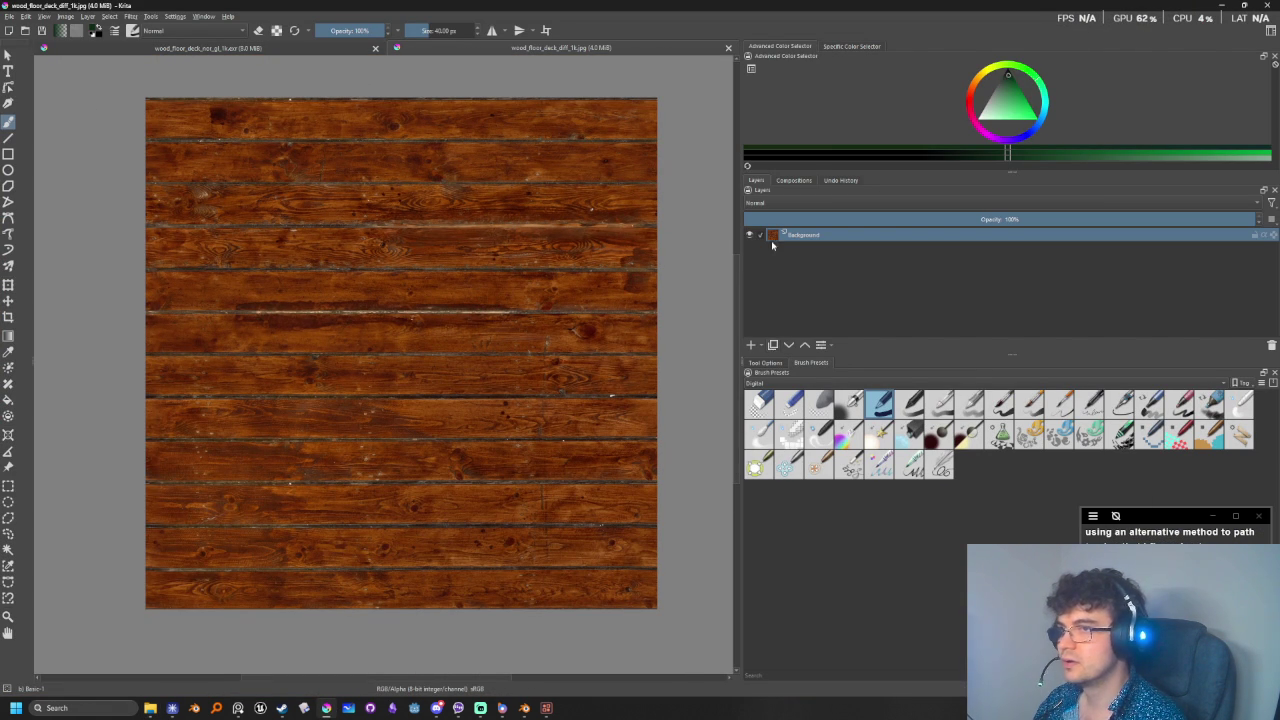
click(795, 180)
click(757, 180)
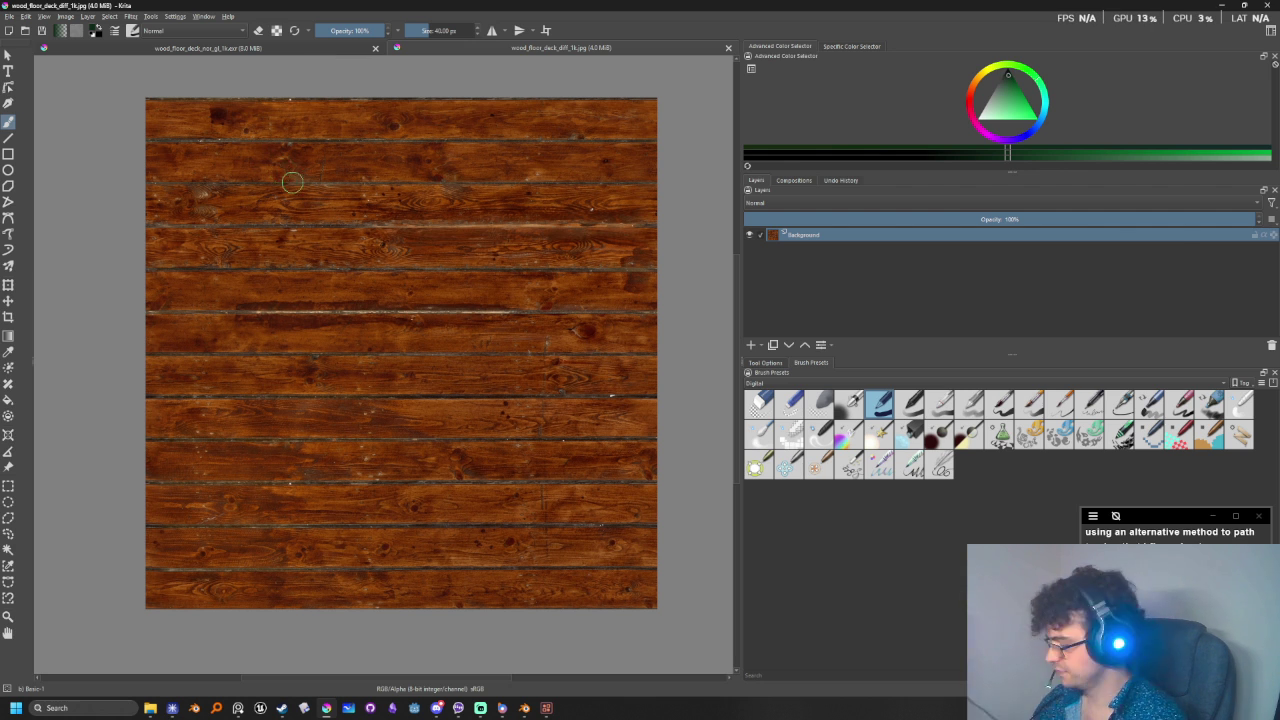
key(alt+Tab)
key(alt+Tab)
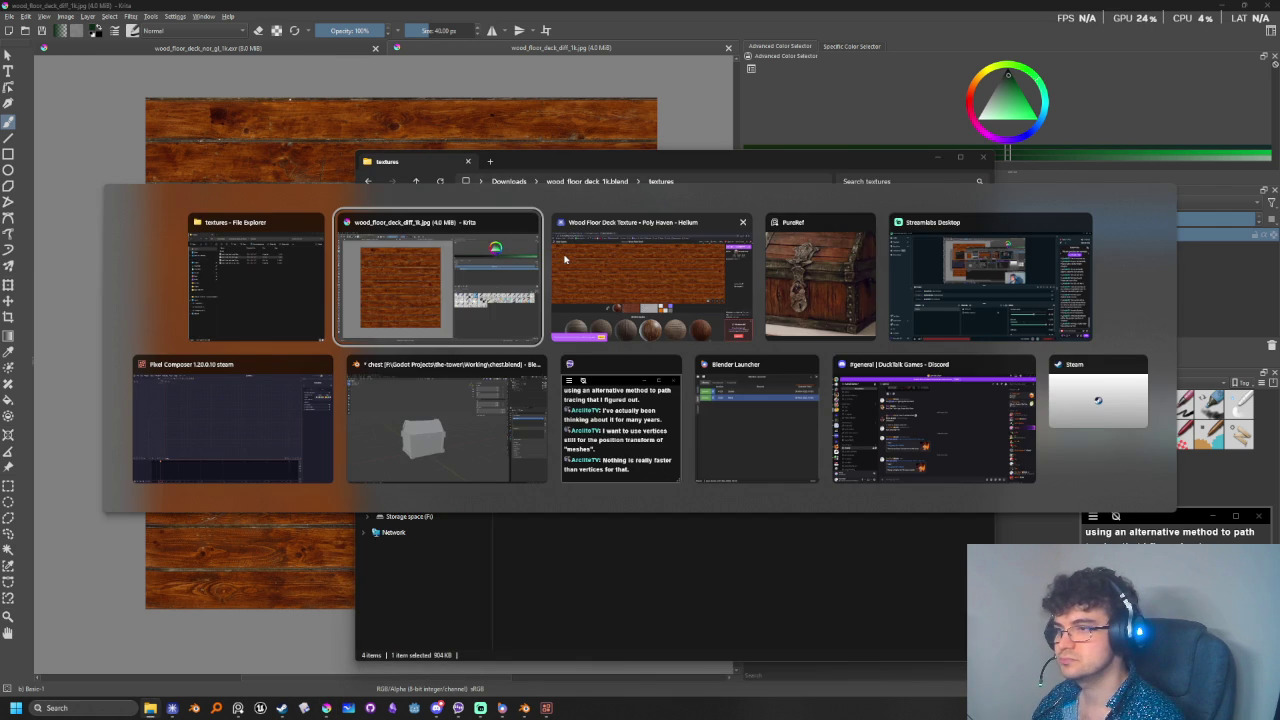
- Delete the old wood floor deck zip and folder from Downloads, closing Krita to release the folder
key(alt+Tab)
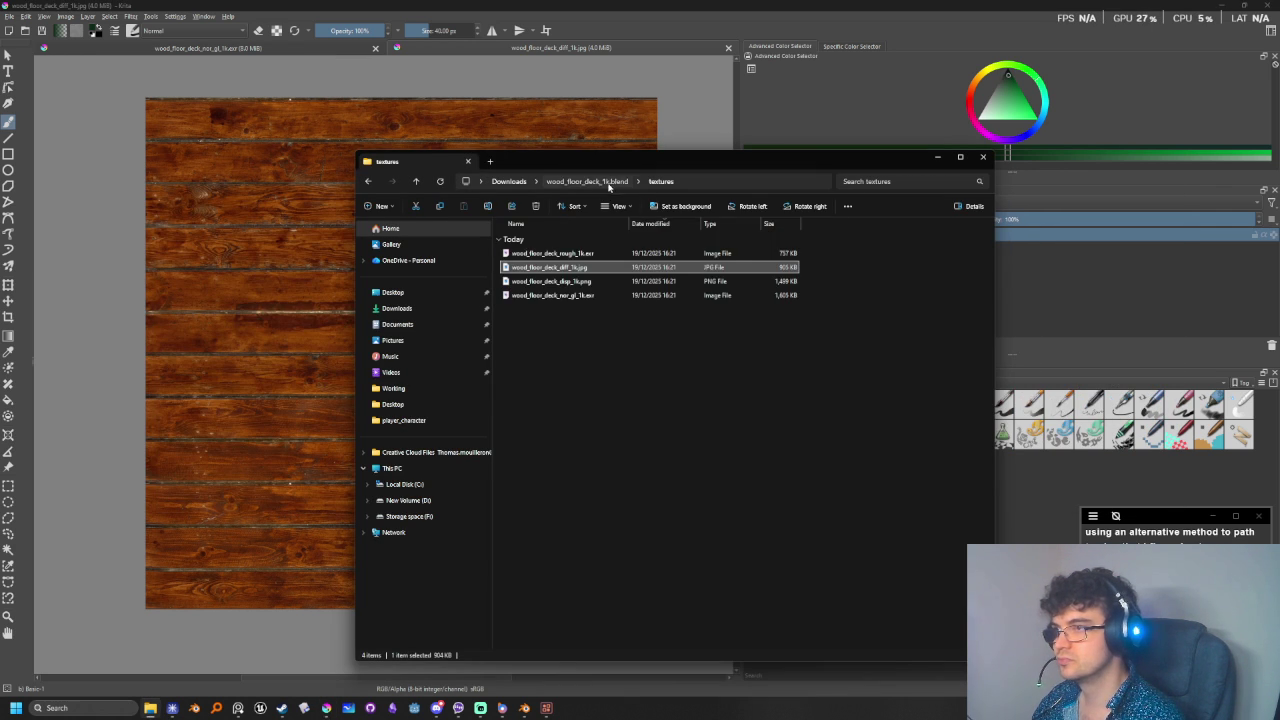
click(590, 181)
click(509, 181)
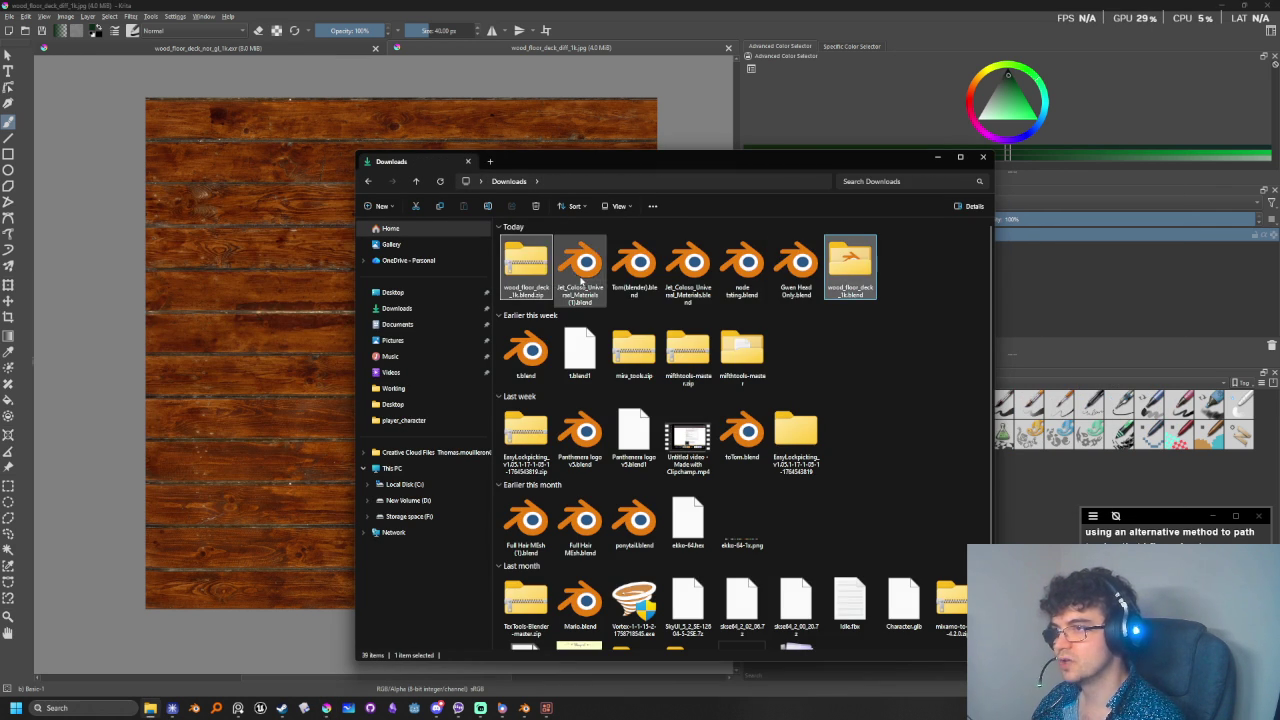
key(Delete)
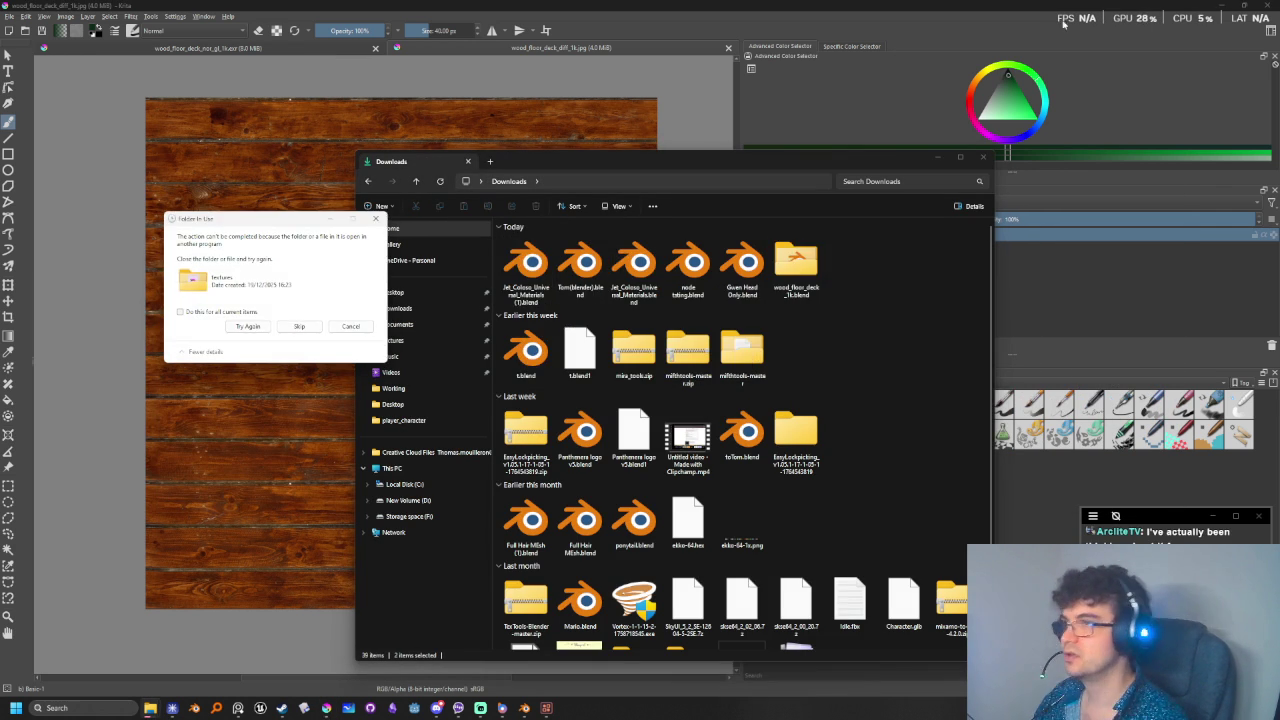
click(1271, 5)
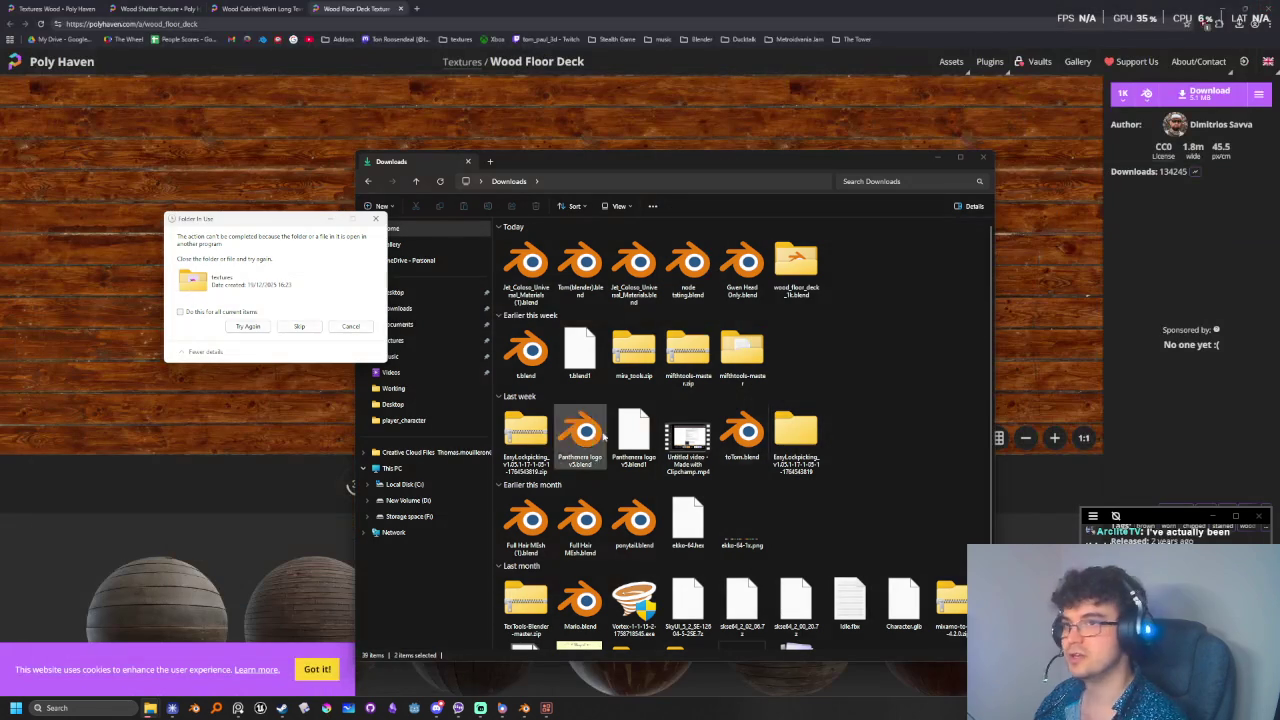
click(260, 332)
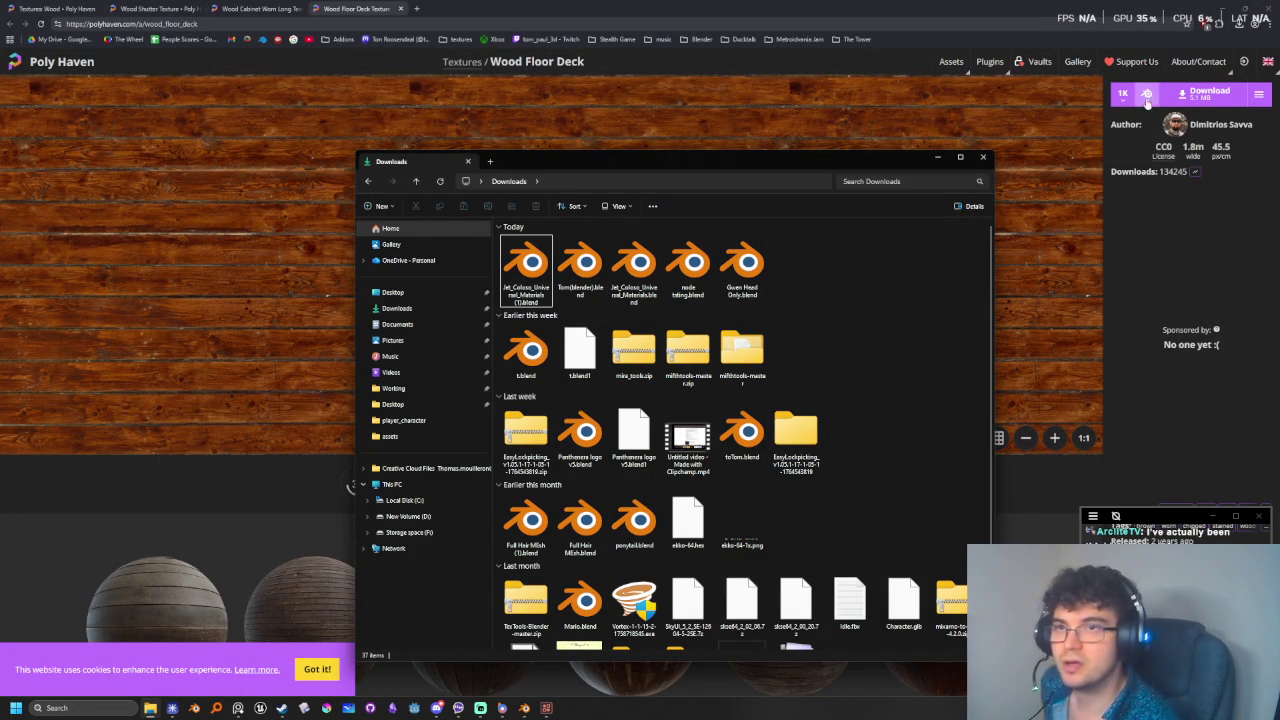
- Return to Poly Haven's Wood Floor Deck page and bring up the ZIP-contents choices
click(1147, 101)
click(1147, 101)
click(1168, 177)
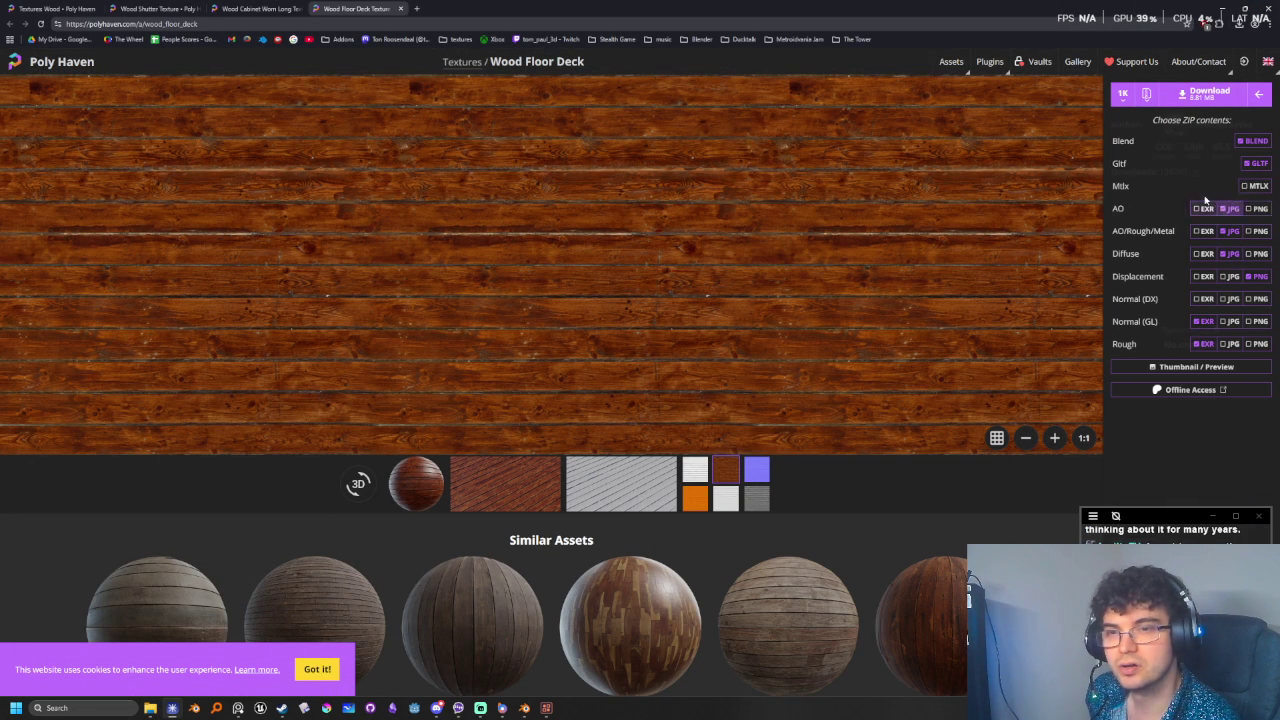
- Choose PNG instead of JPG for the AO, Diffuse and Normal (GL) maps
click(1258, 210)
click(1258, 231)
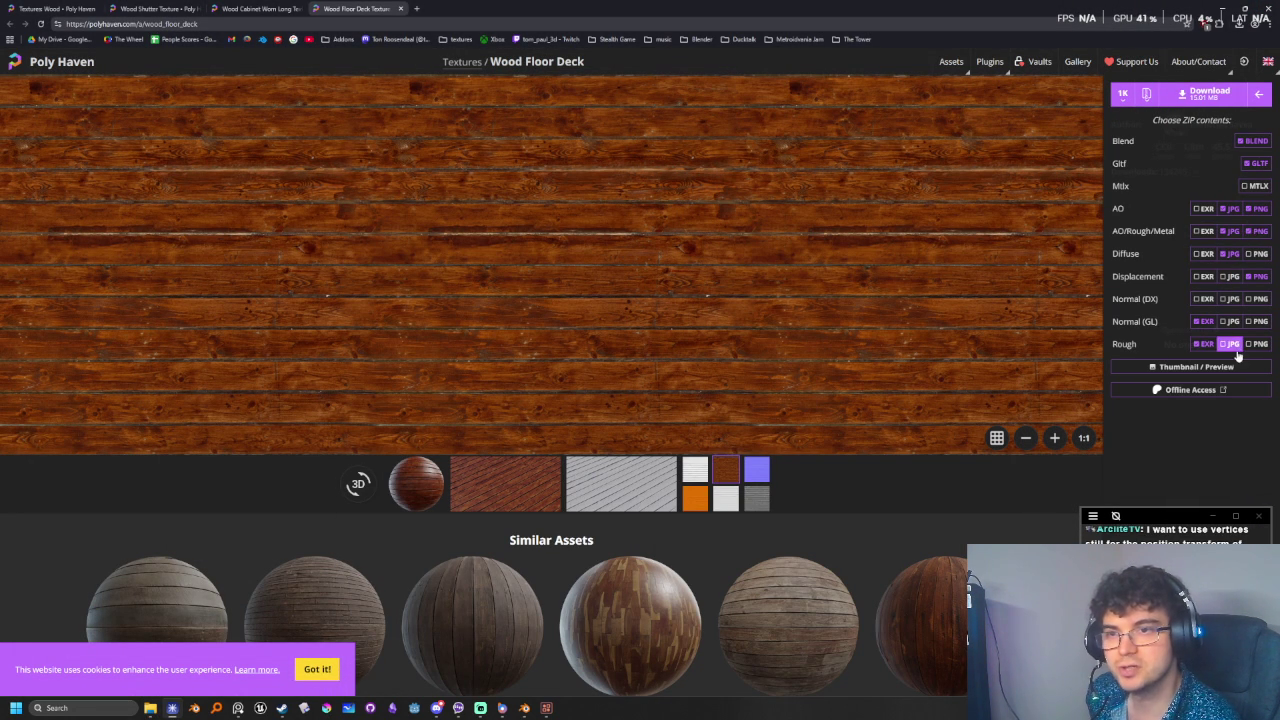
click(1230, 232)
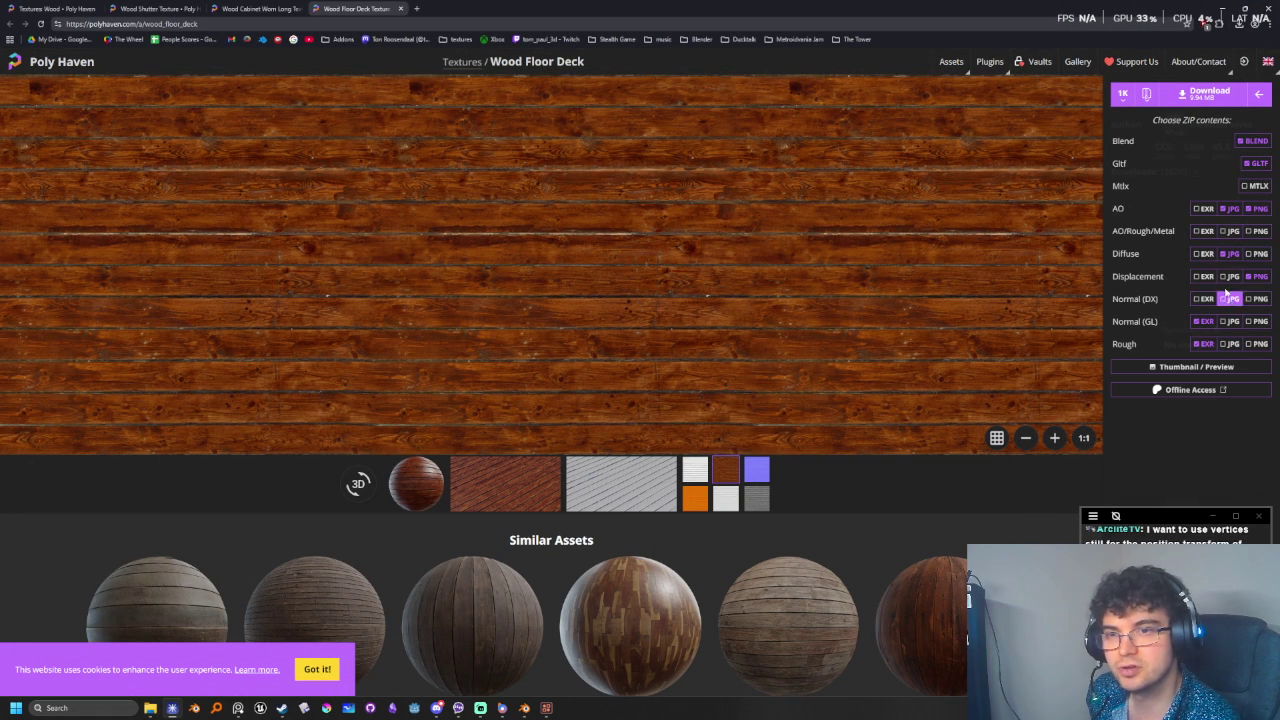
click(1230, 210)
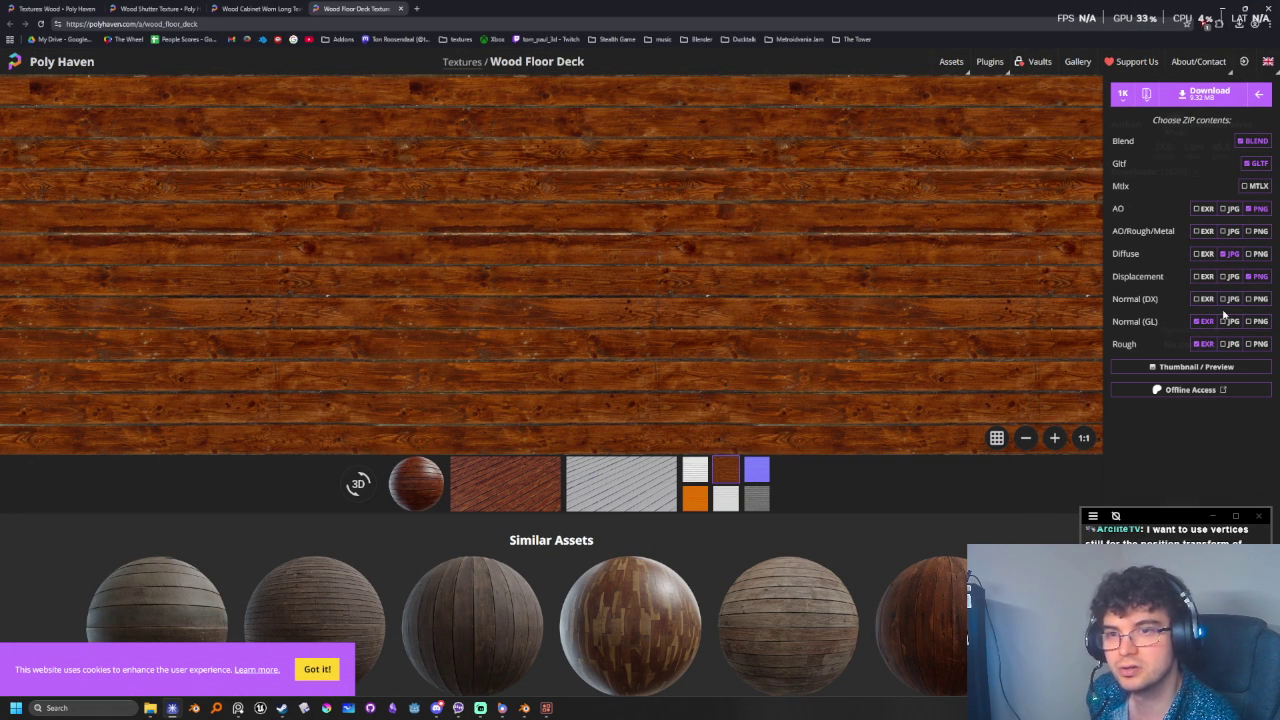
click(1230, 254)
click(1258, 254)
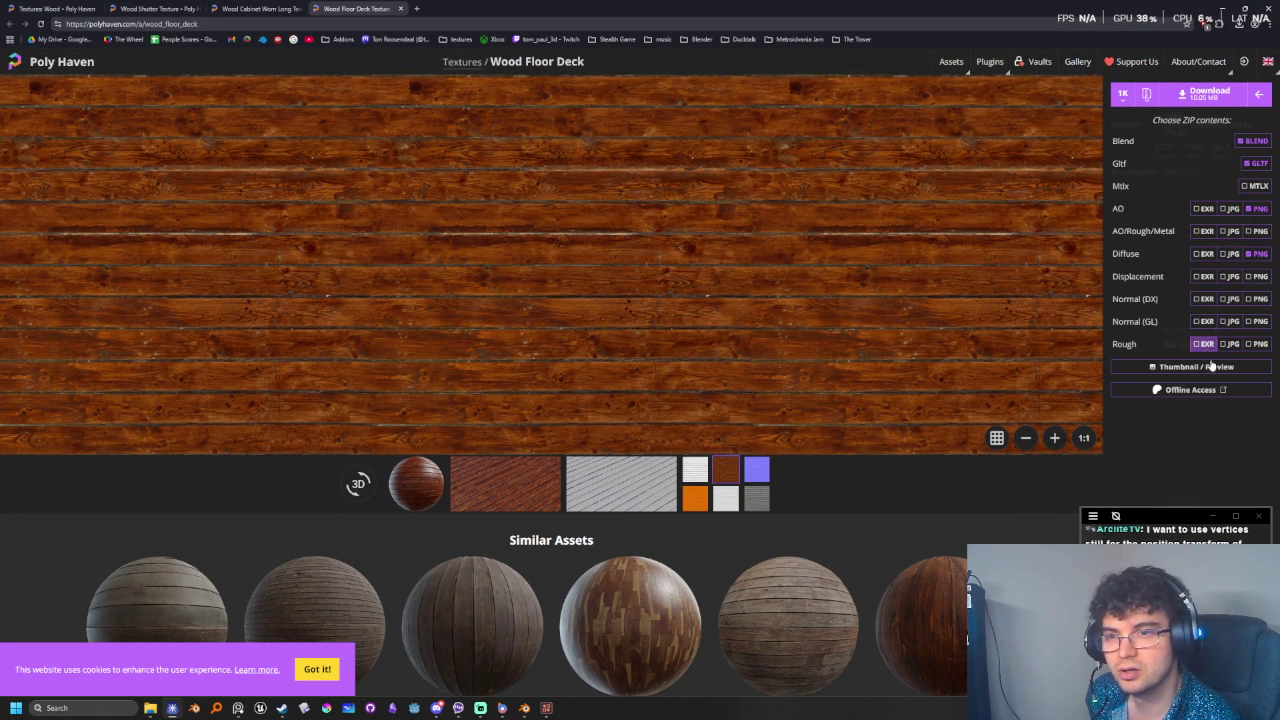
mouse_move(1203, 321)
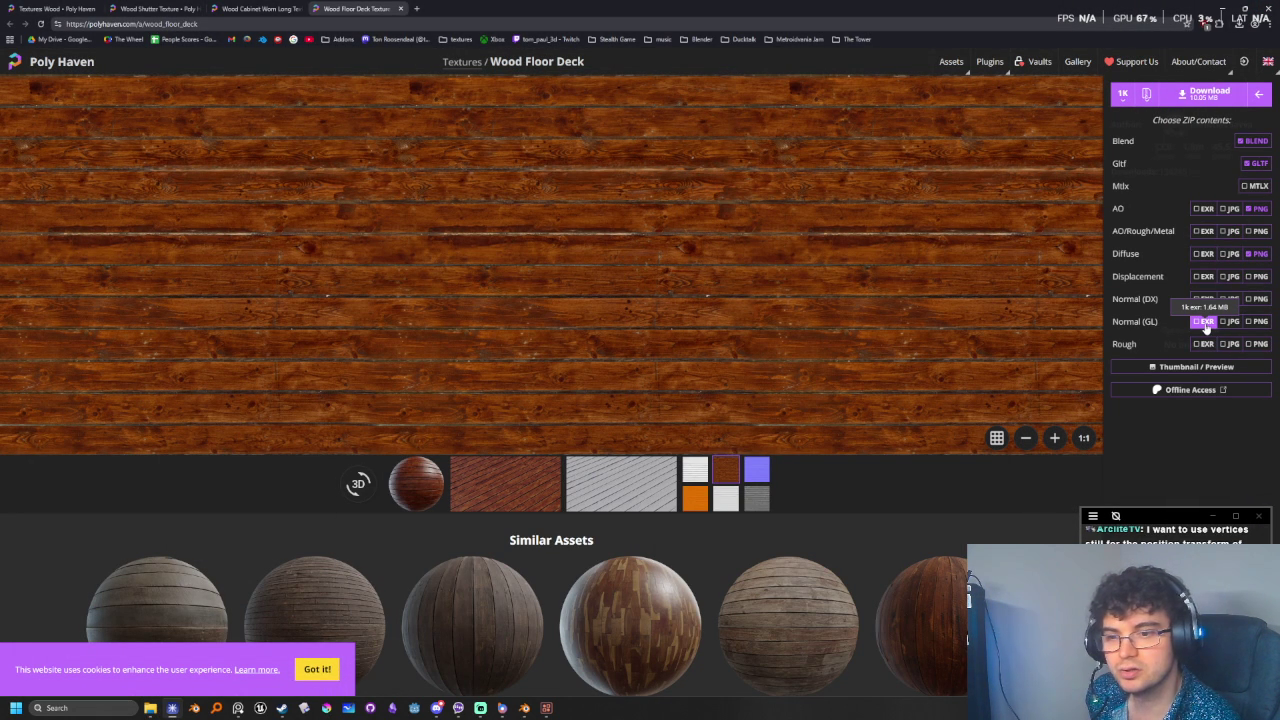
click(1257, 321)
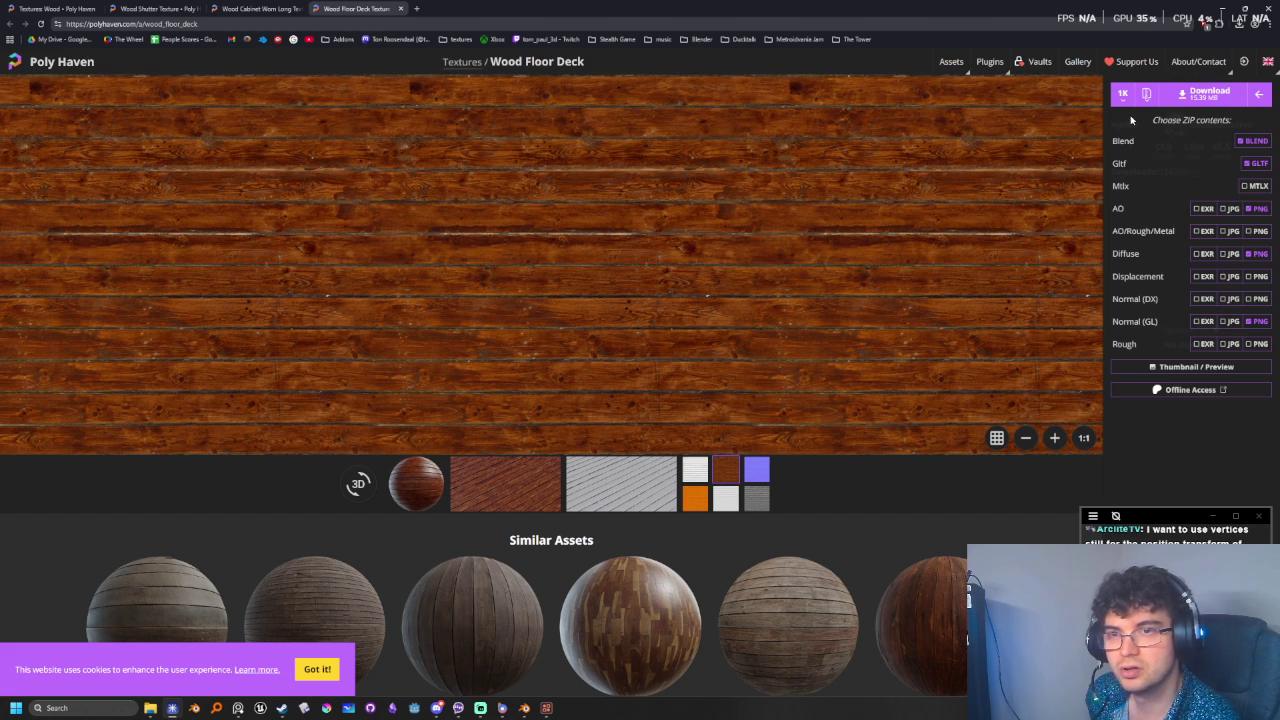
- Exclude the Blend and GLTF files, download the 12.79 MB zip and open it
click(1254, 163)
click(1256, 142)
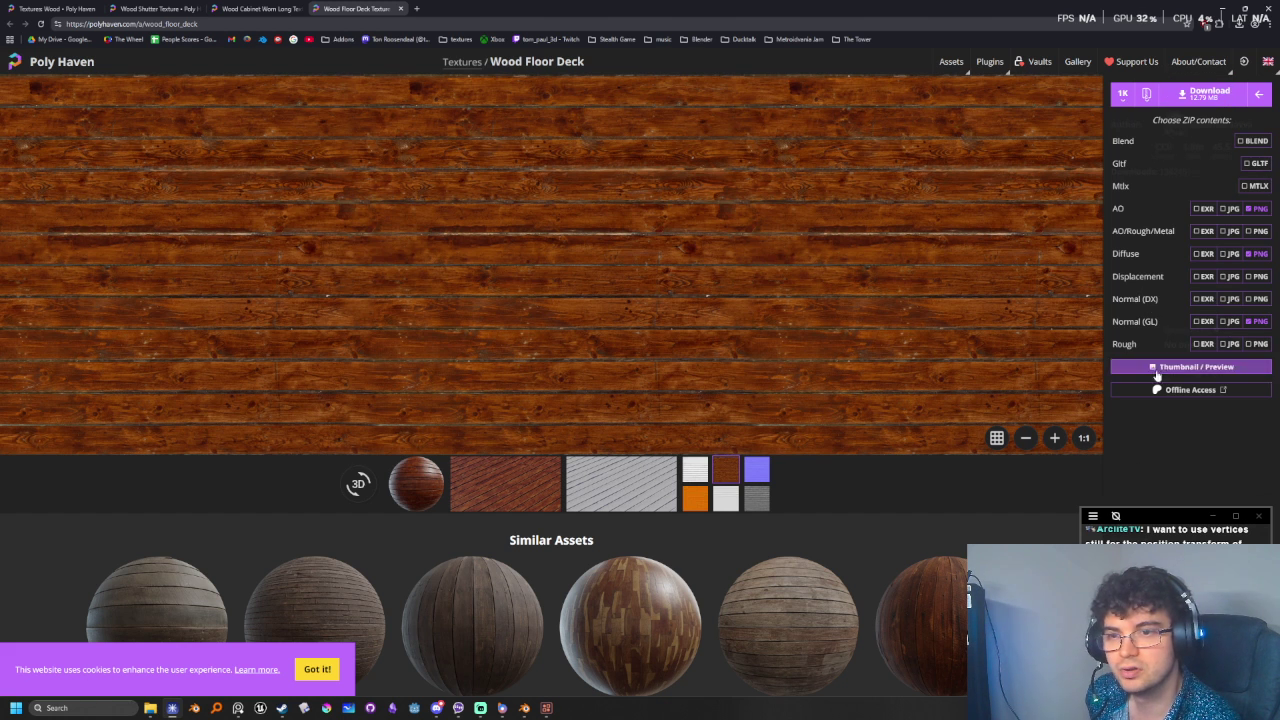
click(1181, 94)
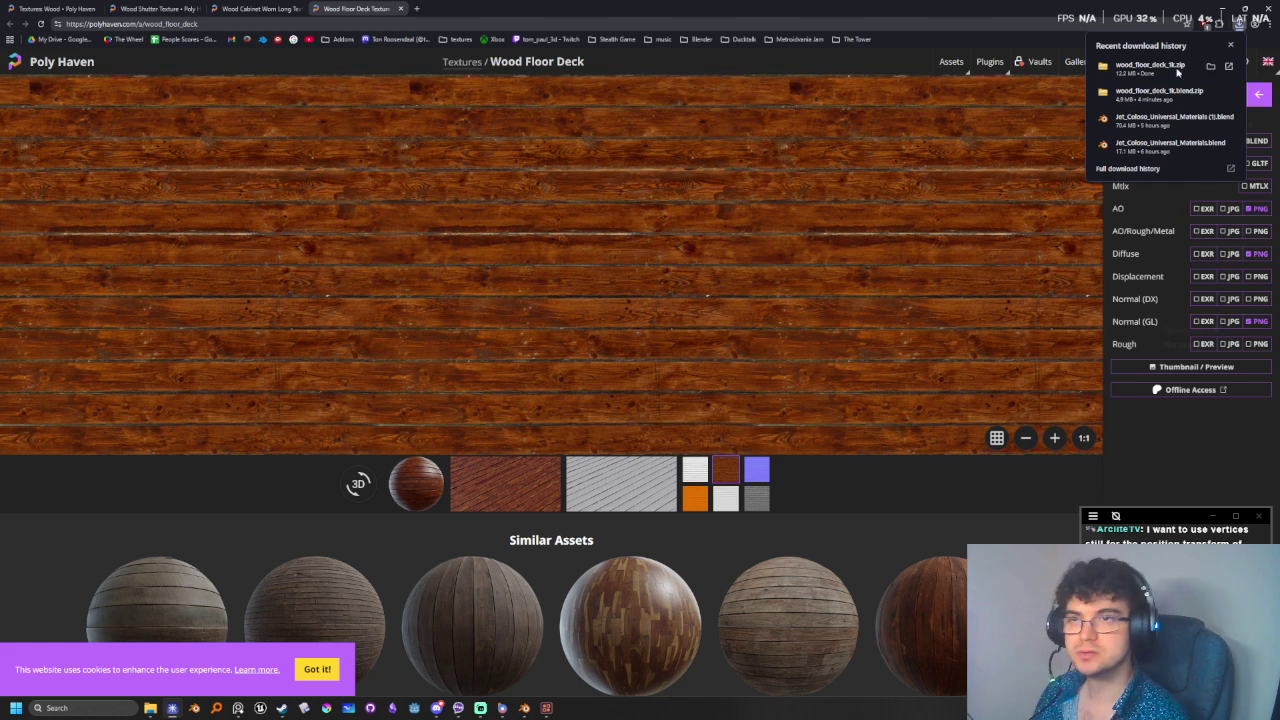
click(1166, 65)
- Extract wood_floor_deck_1k.zip with 7-Zip and drag its three texture PNGs onto Pixel Composer
double_click(585, 252)
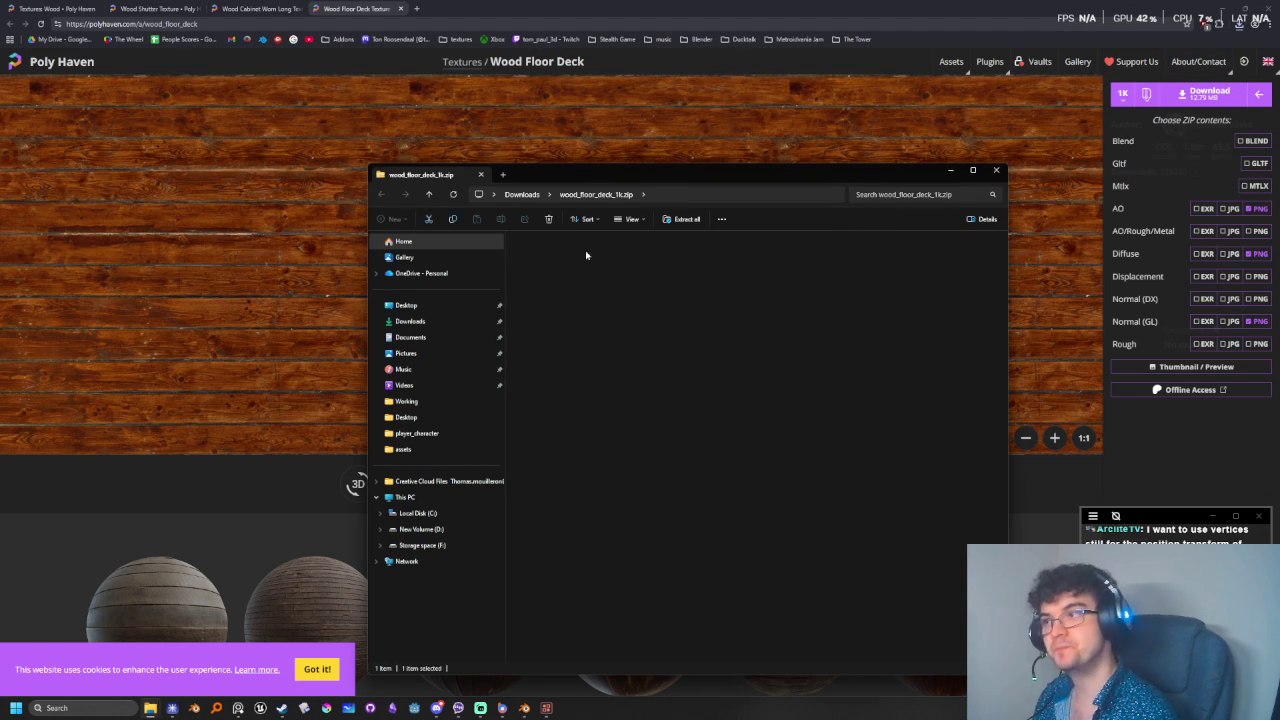
click(600, 195)
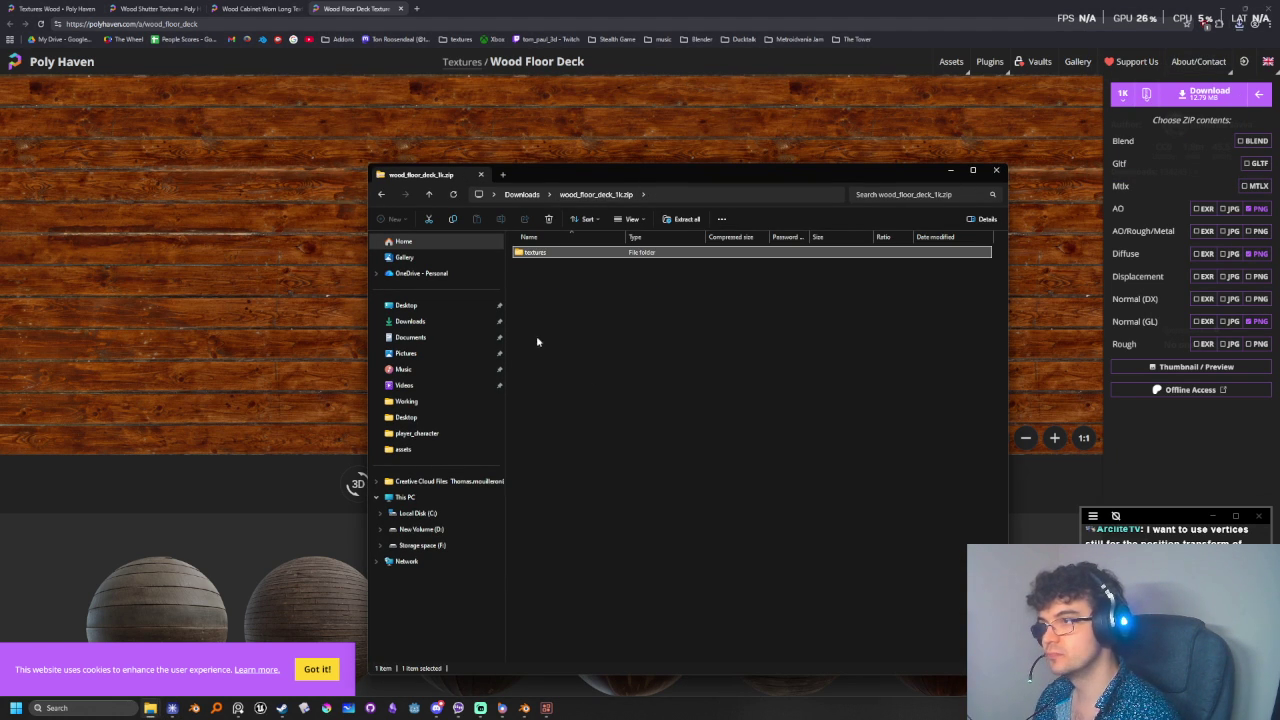
click(535, 194)
right_click(537, 276)
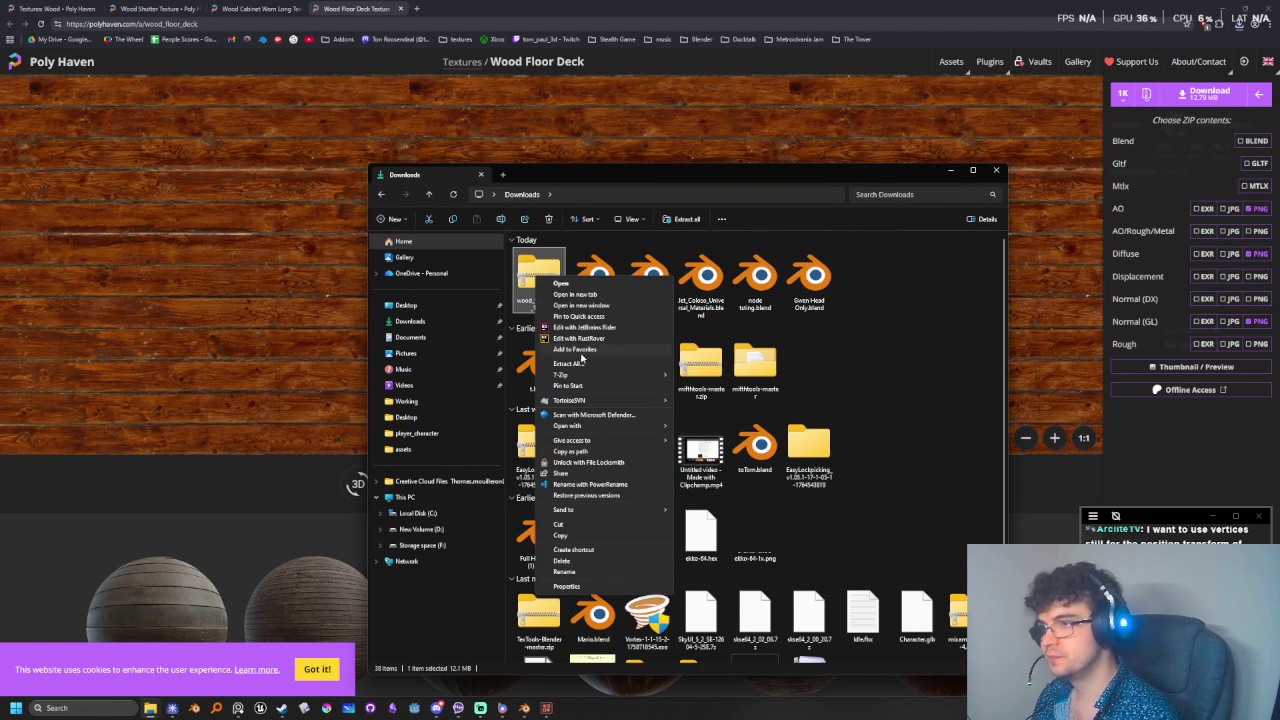
mouse_move(600, 374)
click(757, 431)
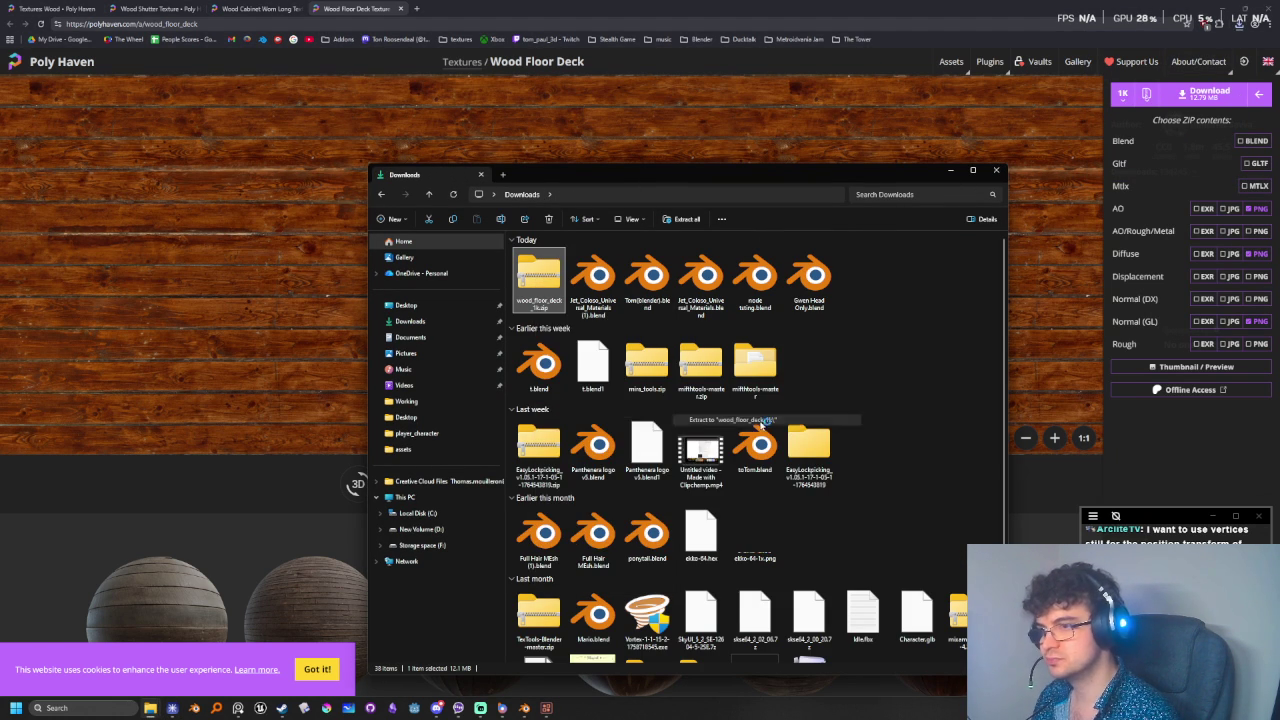
double_click(847, 288)
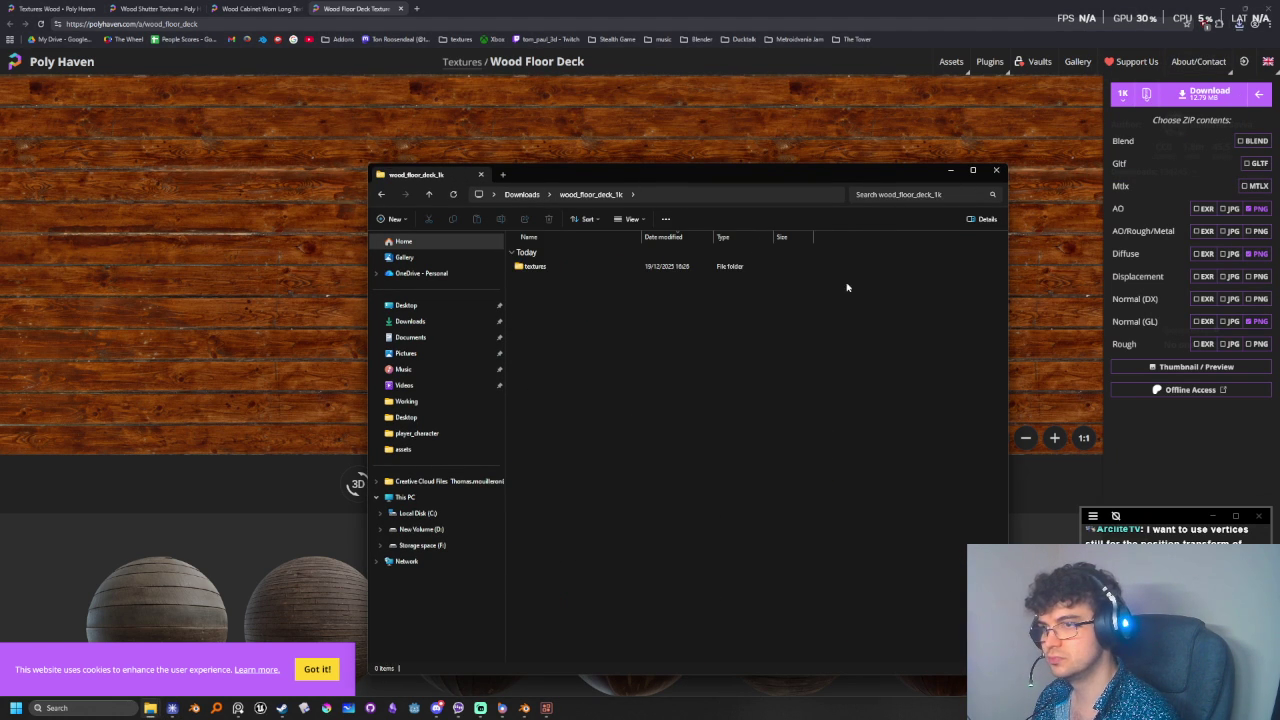
double_click(535, 266)
mouse_move(565, 349)
mouse_down()
mouse_move(566, 245)
mouse_move(545, 710)
mouse_move(508, 244)
mouse_up()
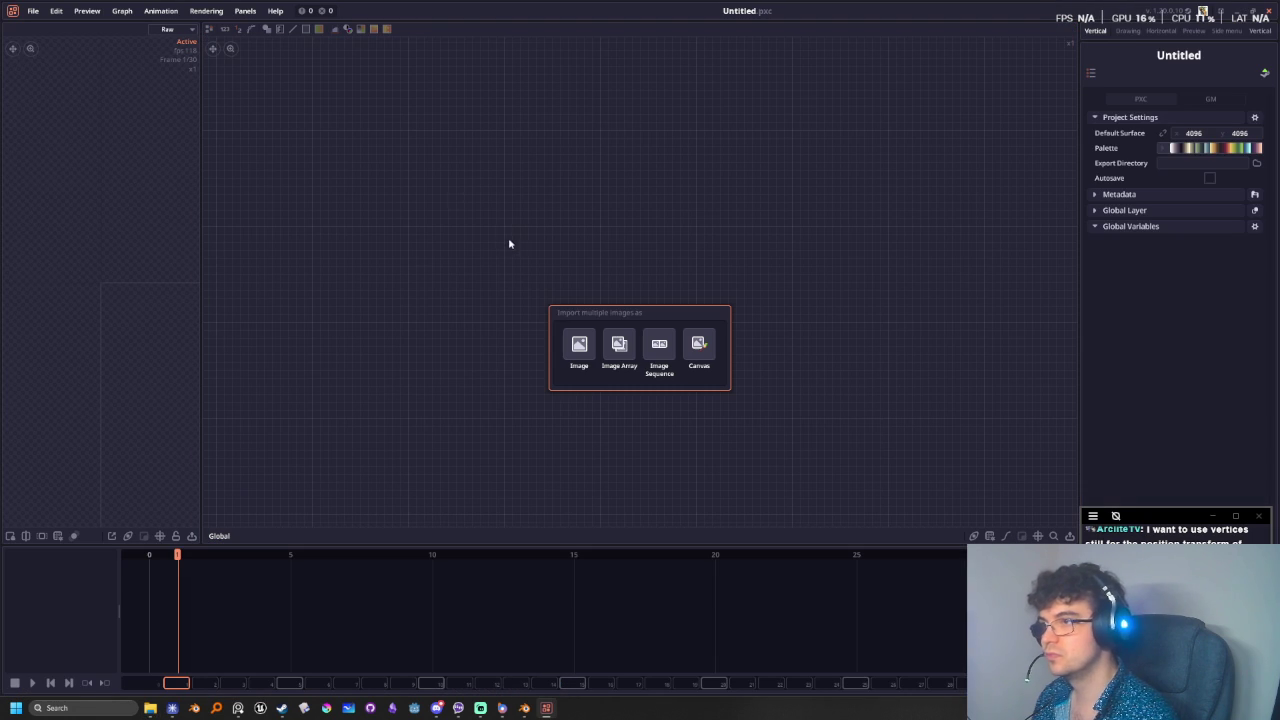
- Import the three PNGs as separate image nodes and arrange them in the graph
click(580, 347)
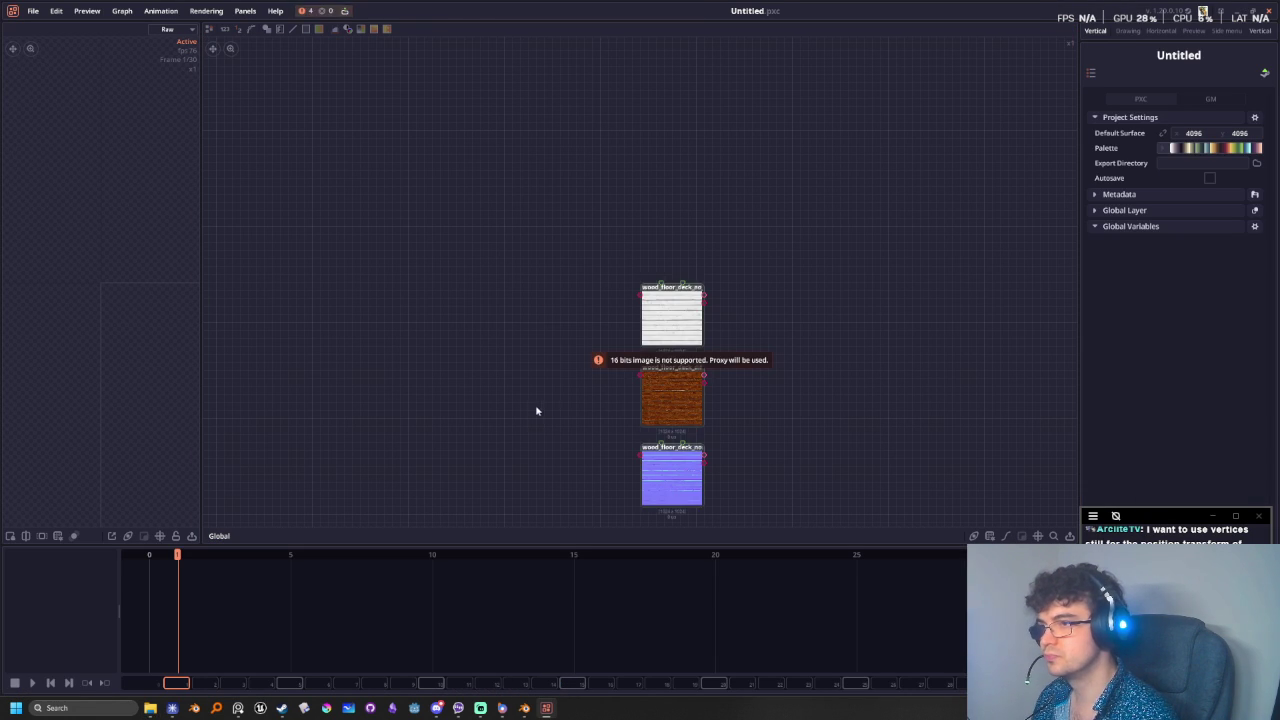
middle_drag(863, 437, 581, 289)
mouse_move(414, 182)
mouse_down()
mouse_move(414, 149)
mouse_move(416, 173)
mouse_up()
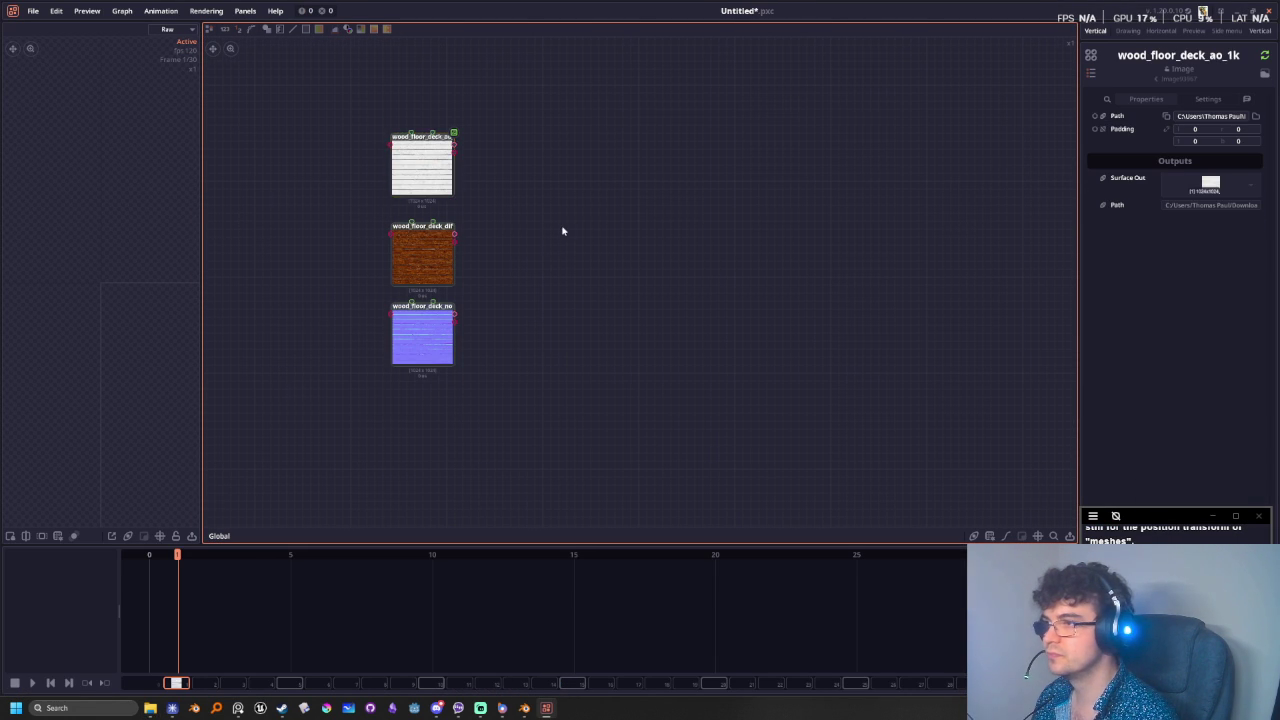
middle_drag(461, 325, 587, 342)
click(544, 357)
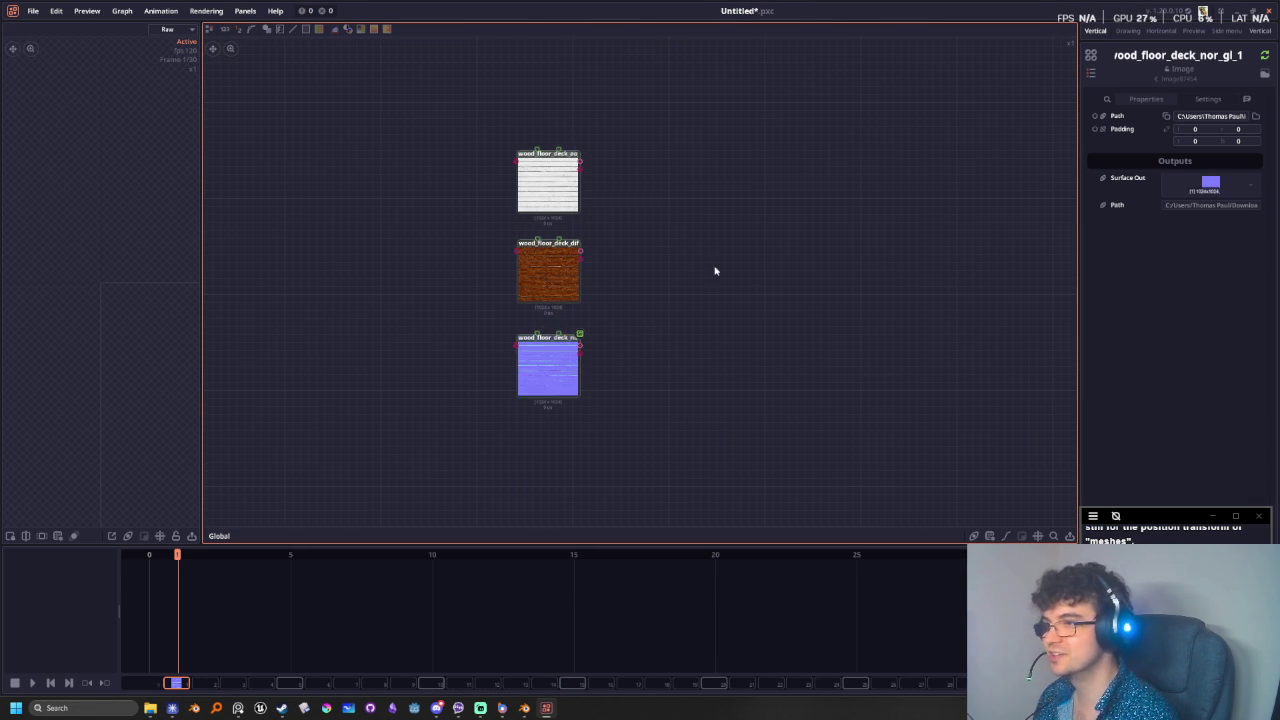
scroll(673, 296, up, 4)
scroll(391, 314, down, 1)
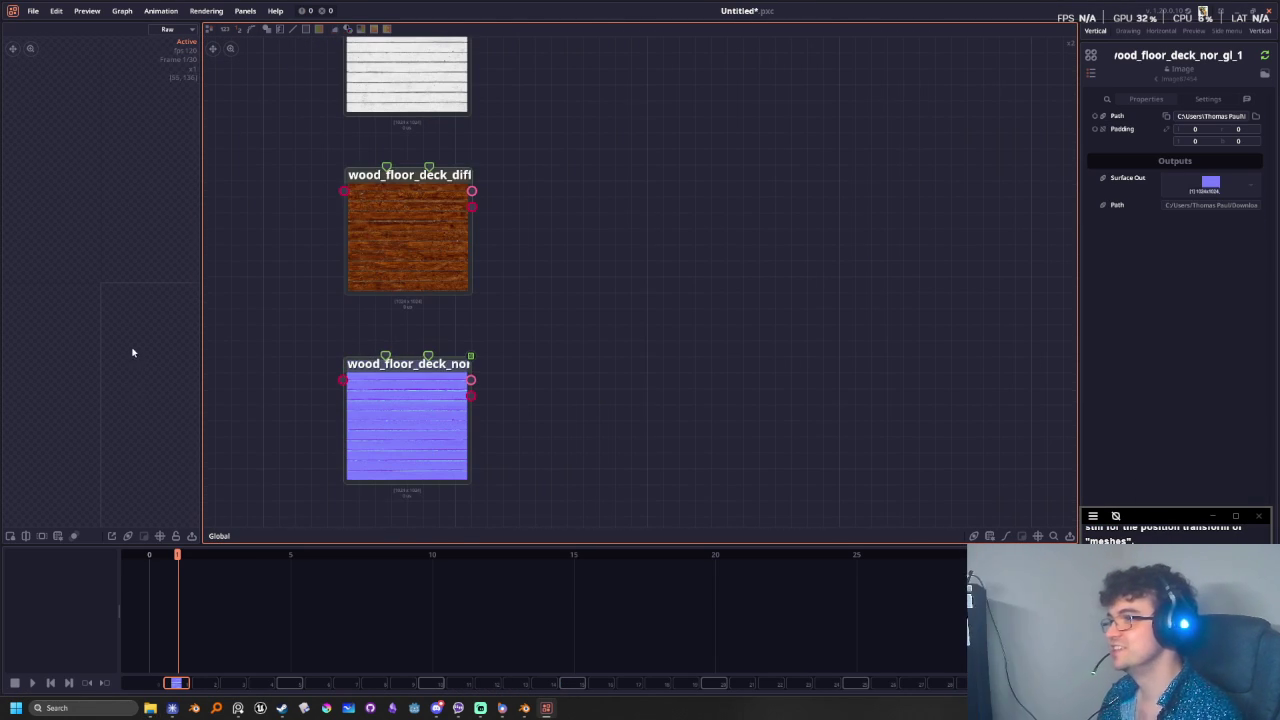
- Widen the preview panel and reposition the node graph view
middle_drag(77, 300, 11, 203)
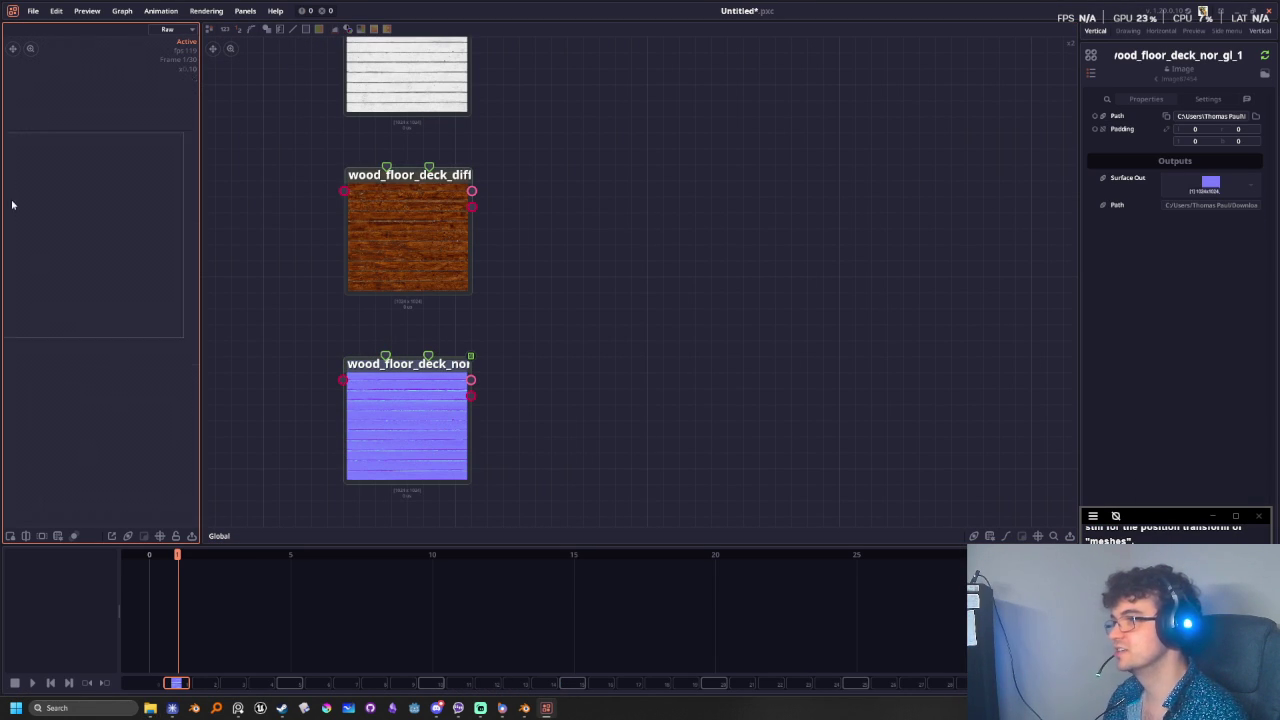
drag(200, 257, 330, 258)
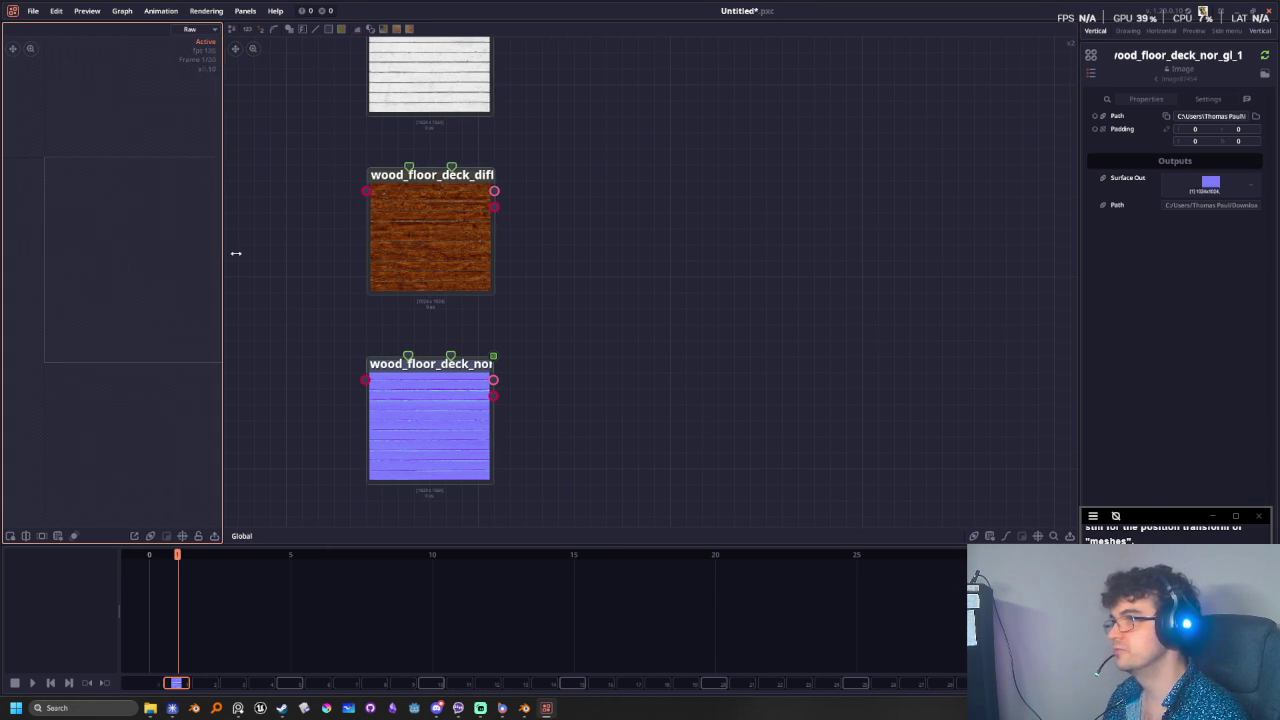
middle_drag(130, 247, 146, 276)
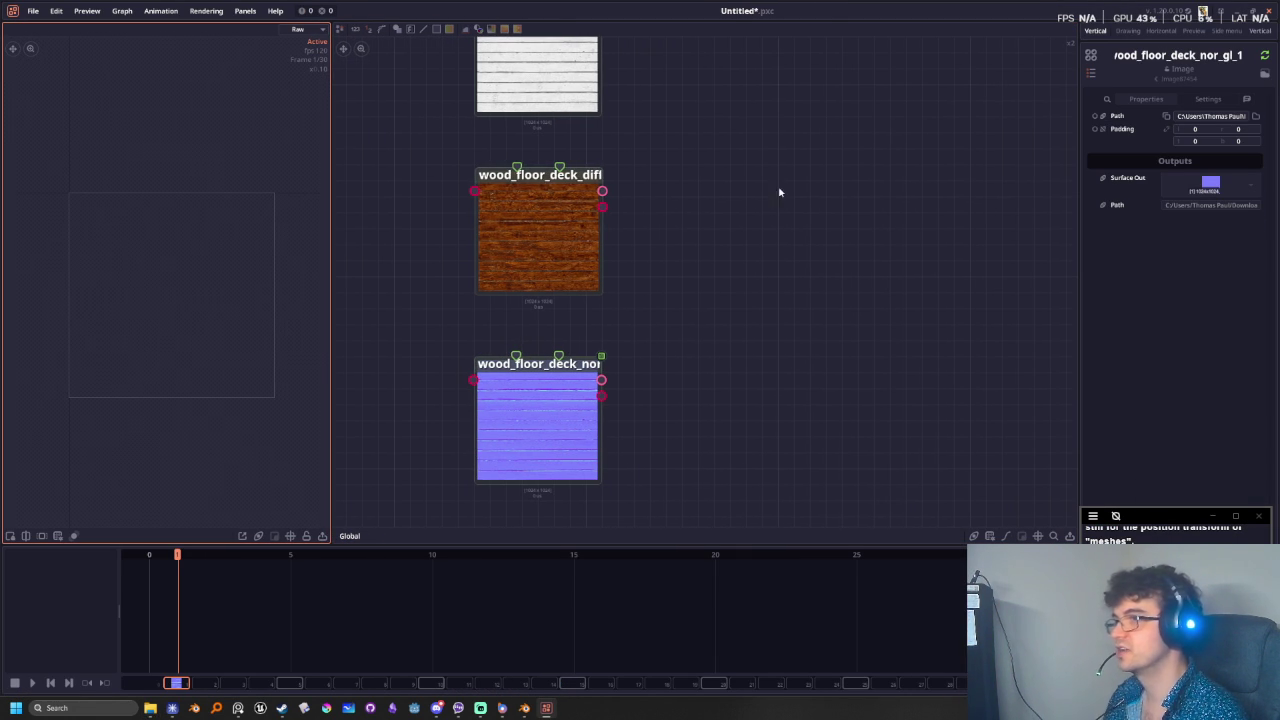
middle_drag(779, 192, 591, 343)
scroll(591, 343, down, 3)
scroll(608, 363, up, 3)
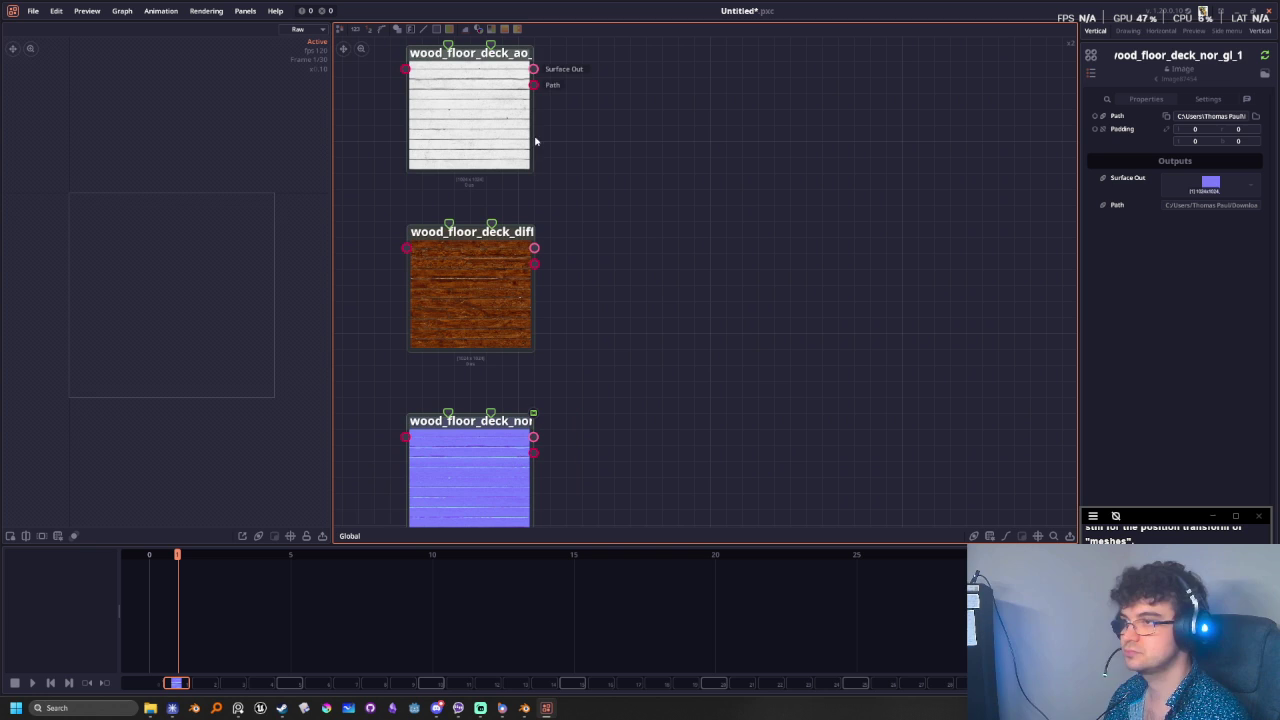
- Cancel a stray wire and centre the AO, diffuse and normal nodes in view
mouse_move(538, 72)
mouse_down()
mouse_move(694, 149)
mouse_move(700, 277)
mouse_move(665, 132)
mouse_up()
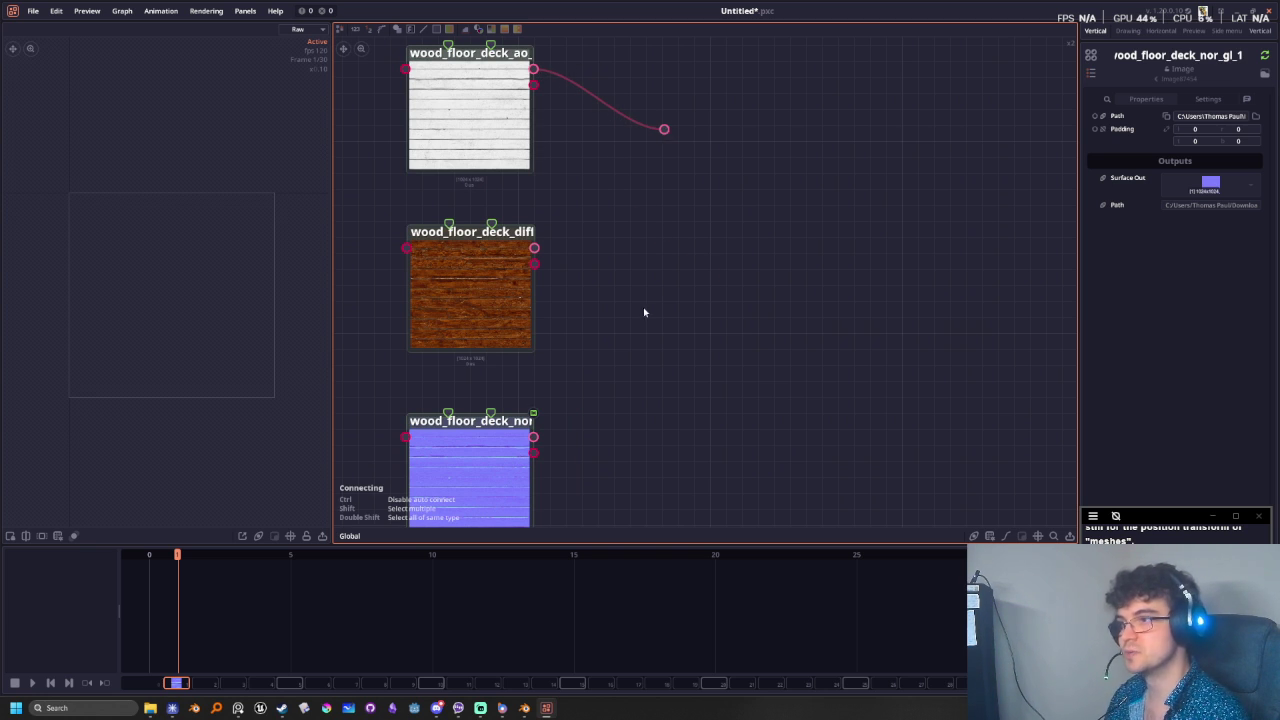
click(673, 437)
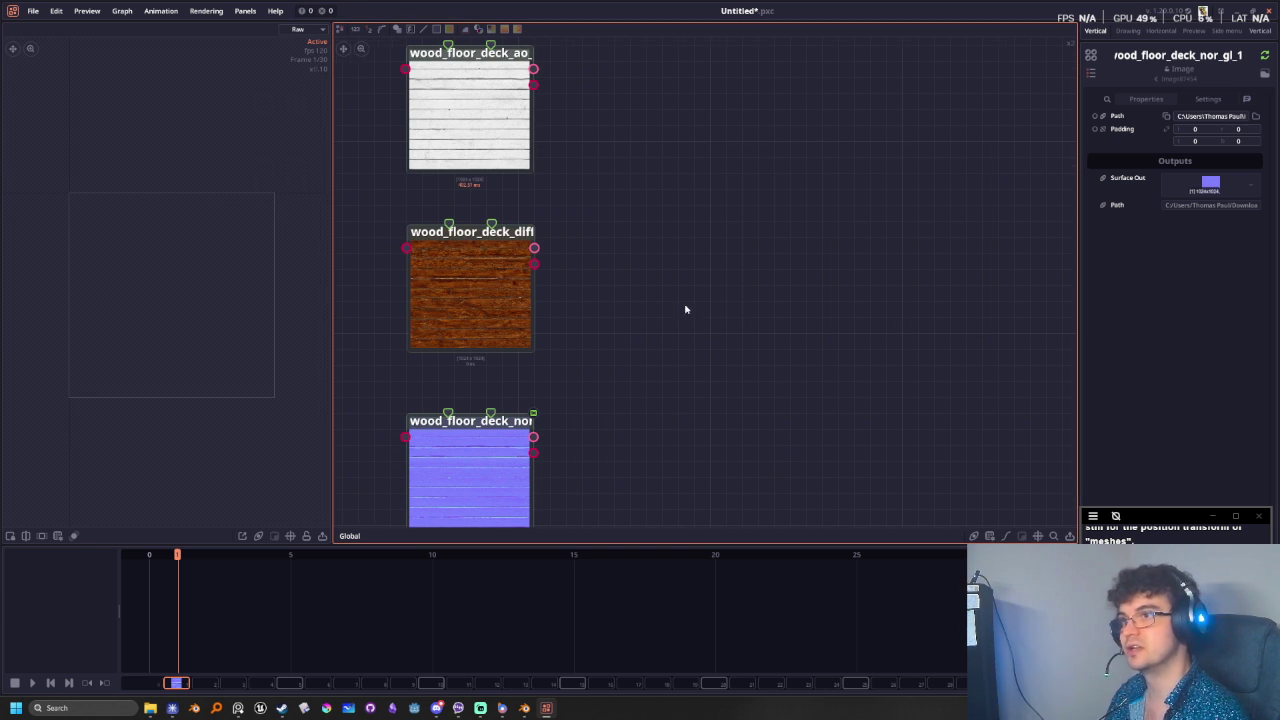
scroll(849, 486, down, 3)
middle_drag(849, 486, 574, 263)
scroll(727, 447, up, 1)
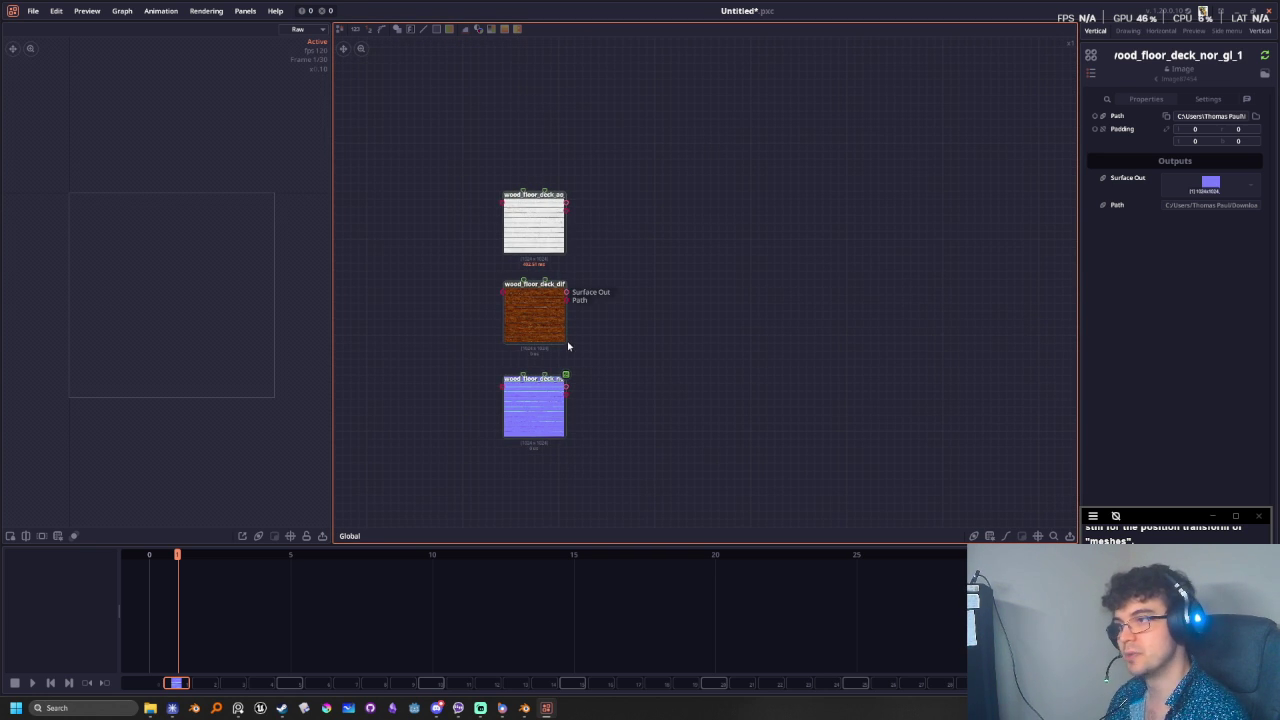
scroll(581, 311, up, 3)
drag(549, 97, 692, 204)
- Add a Multiply Blend node fed by the AO texture, with the diffuse texture as foreground
text(multipl)
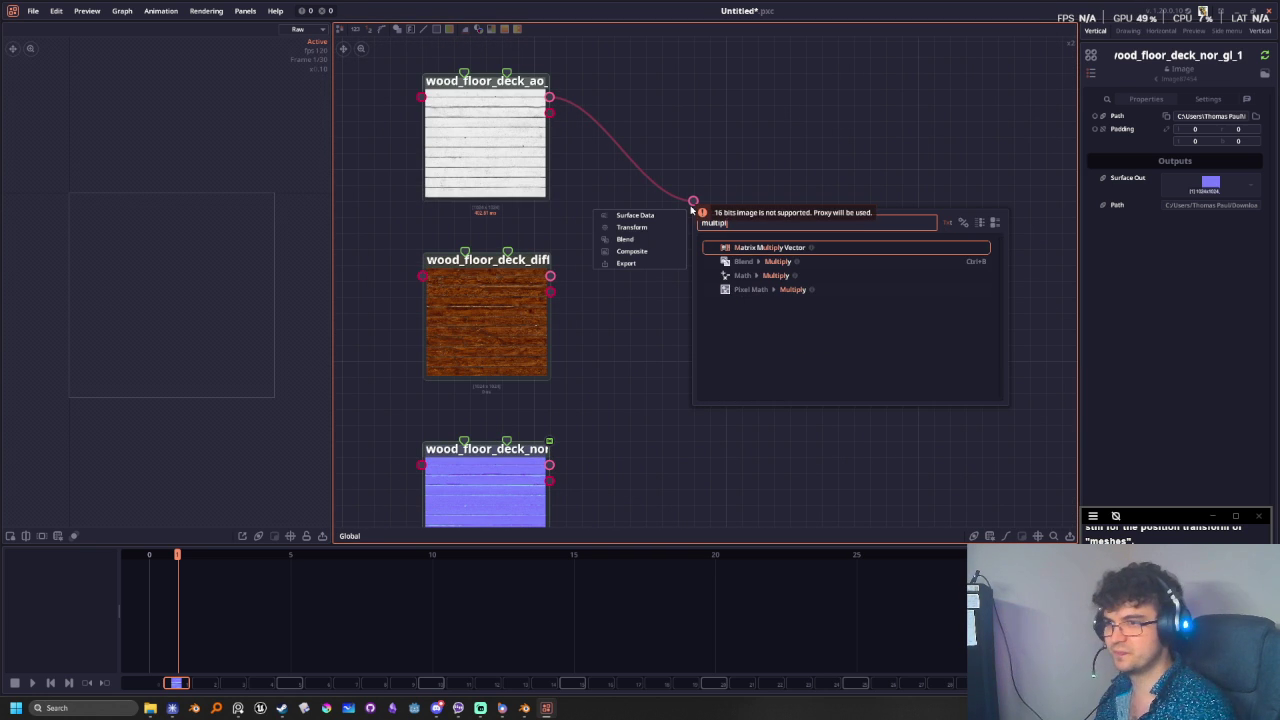
click(775, 262)
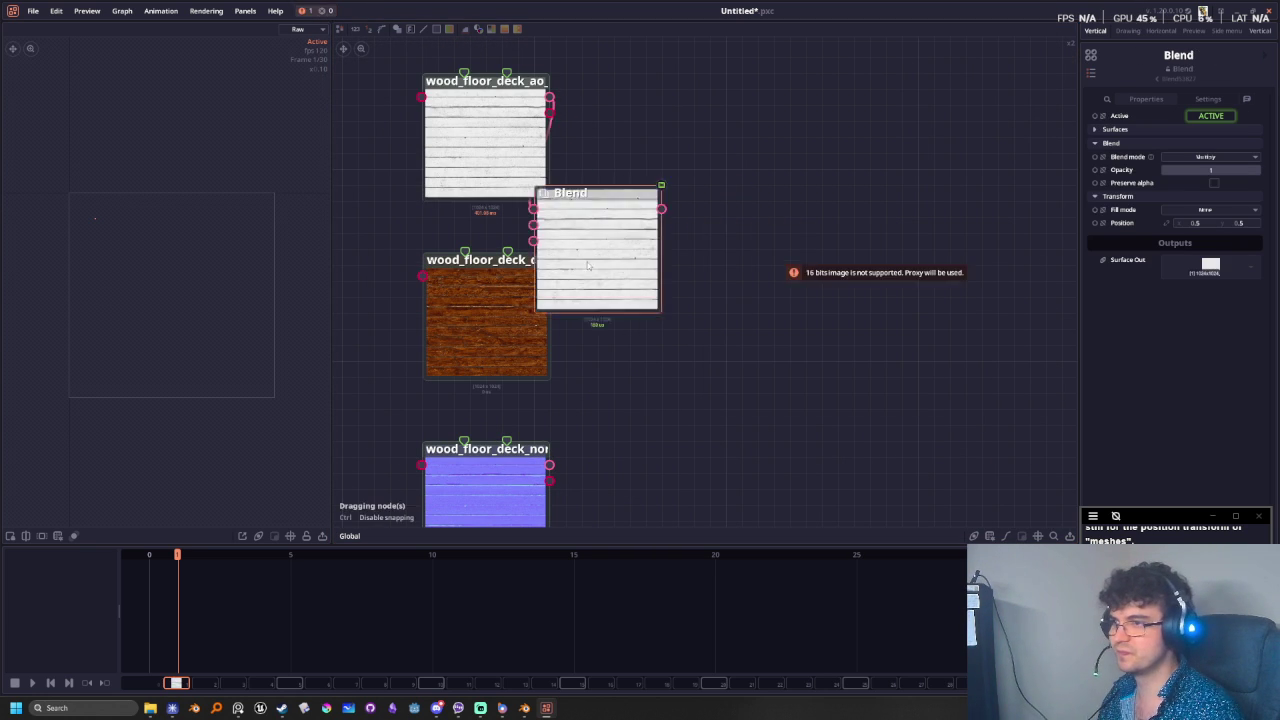
drag(550, 276, 714, 169)
drag(745, 212, 714, 220)
scroll(214, 223, down, 1)
scroll(274, 331, down, 2)
scroll(577, 426, down, 2)
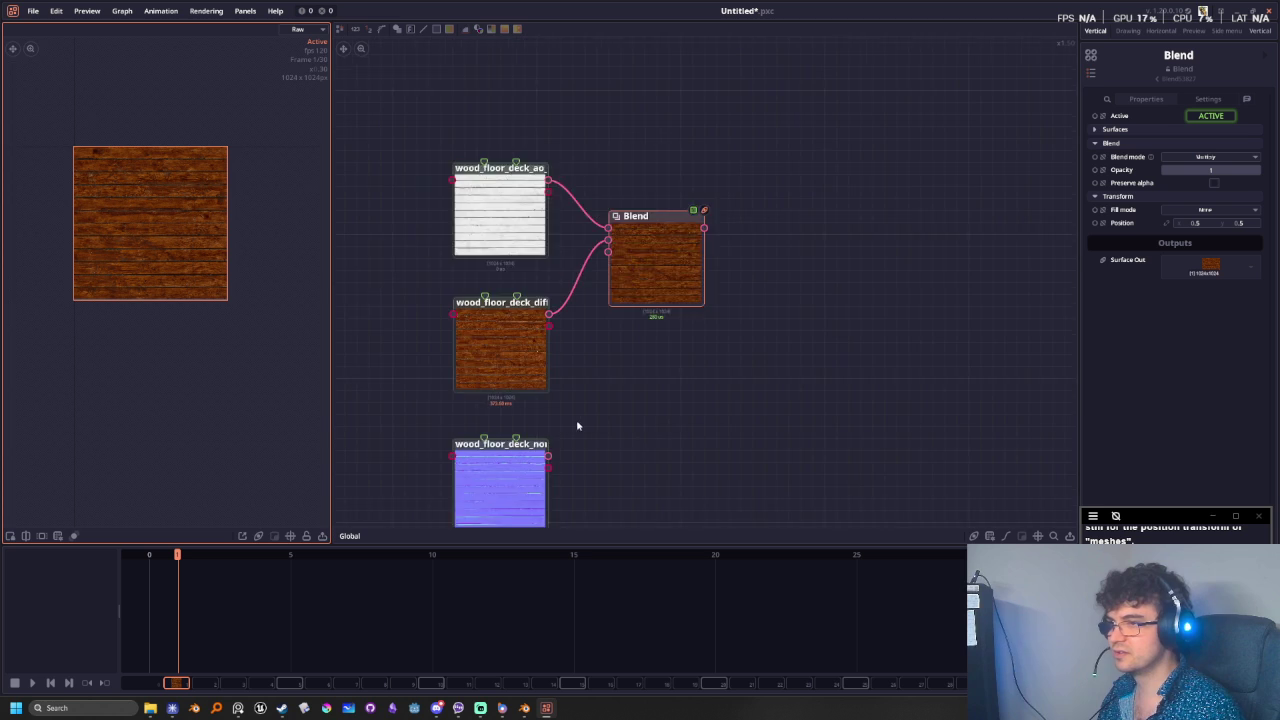
middle_drag(642, 468, 616, 408)
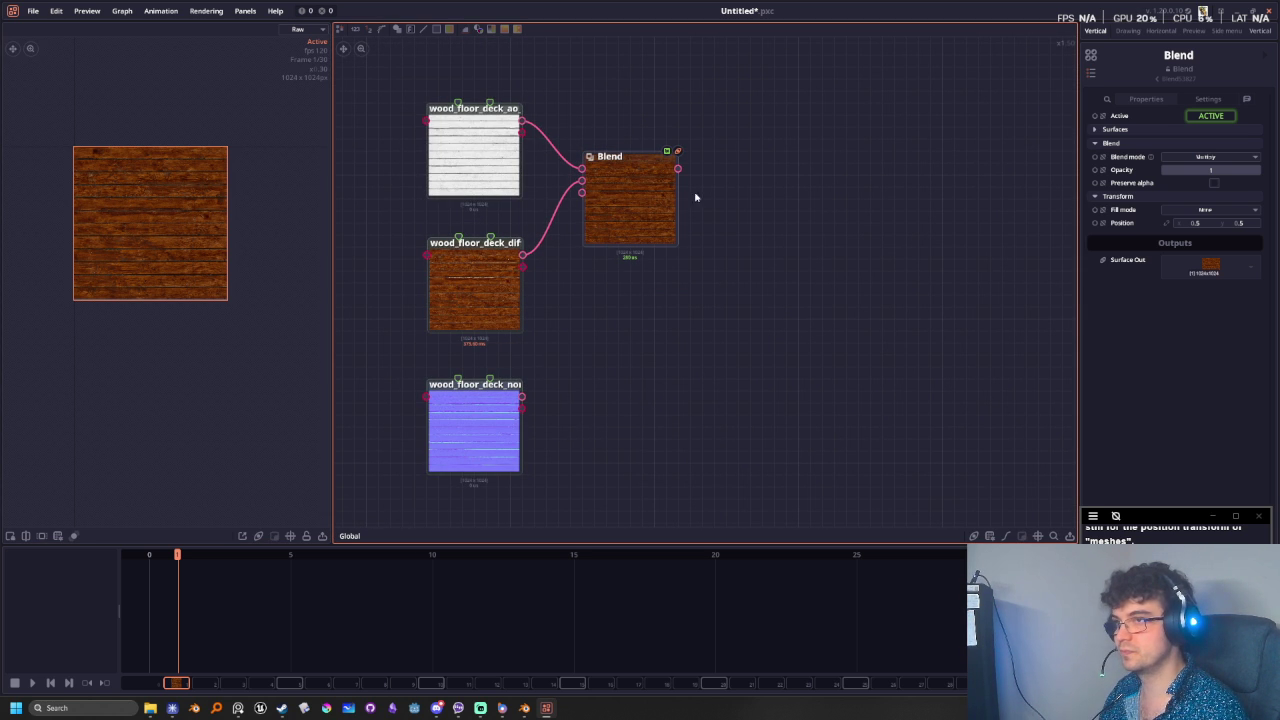
- Create an Array node from Blend's Surface Out and add the nor normal map as its second entry
drag(679, 172, 771, 293)
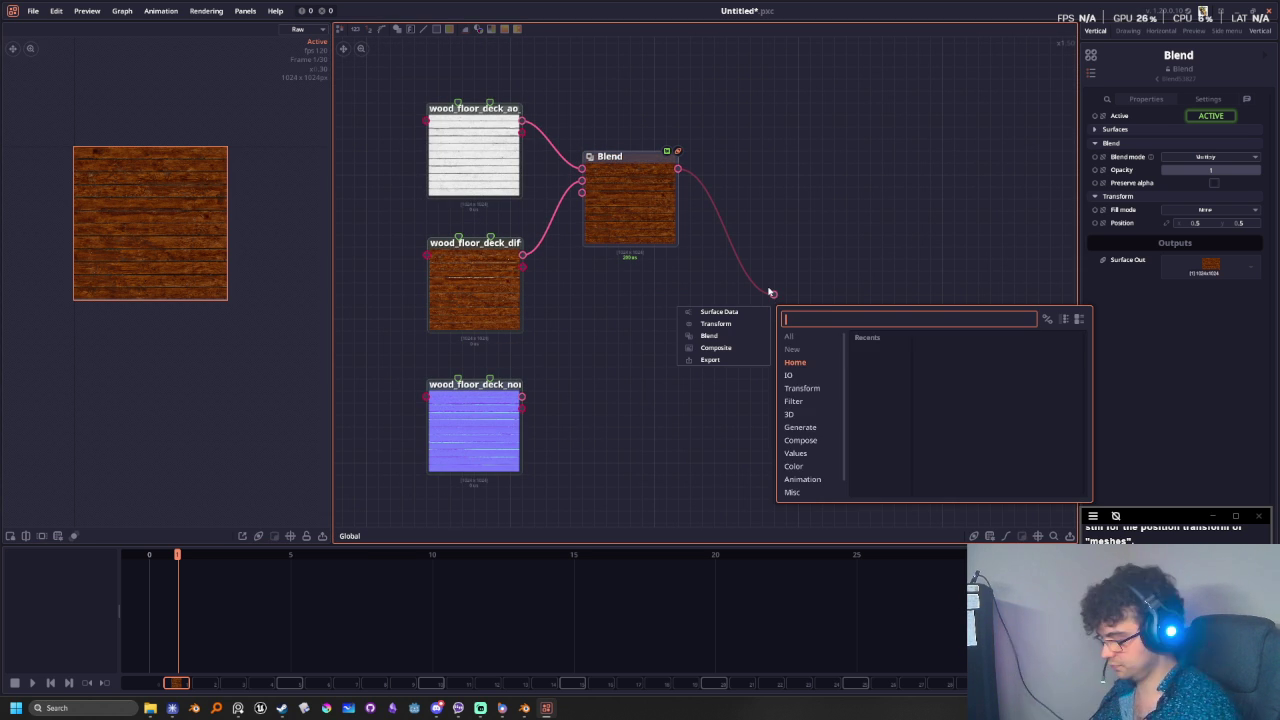
text(arraty)
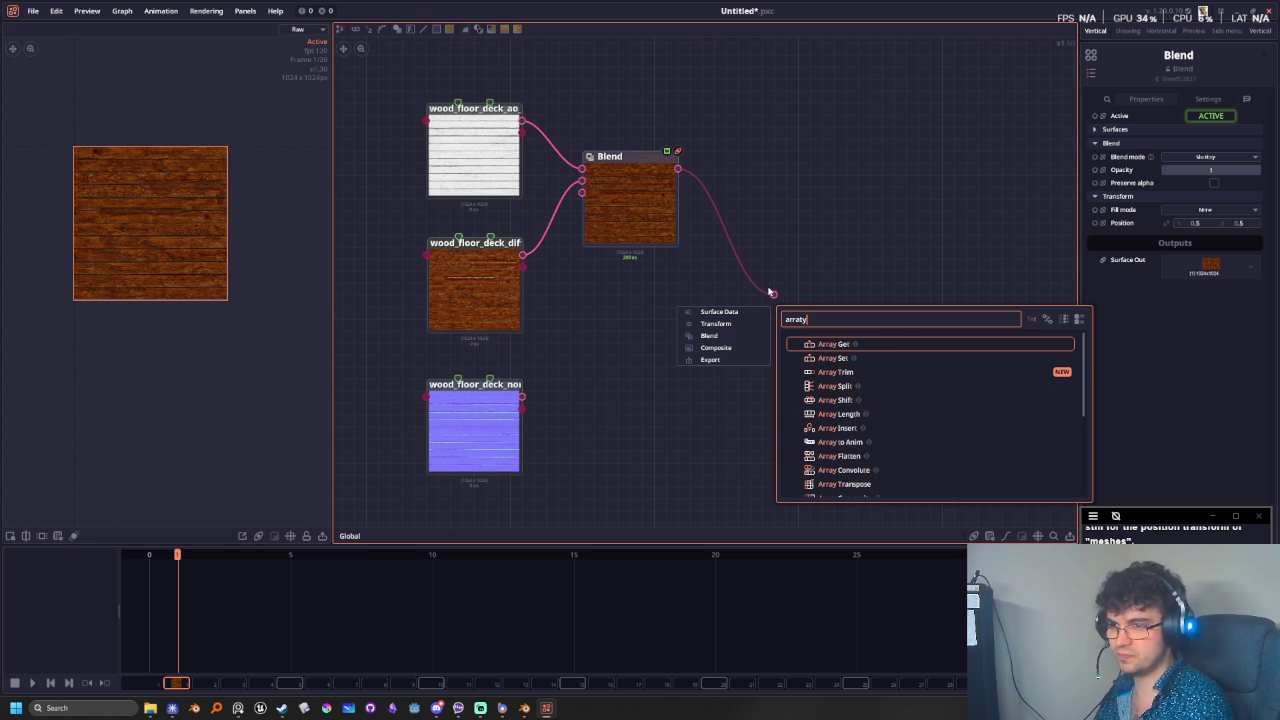
key(BackSpace)
key(BackSpace)
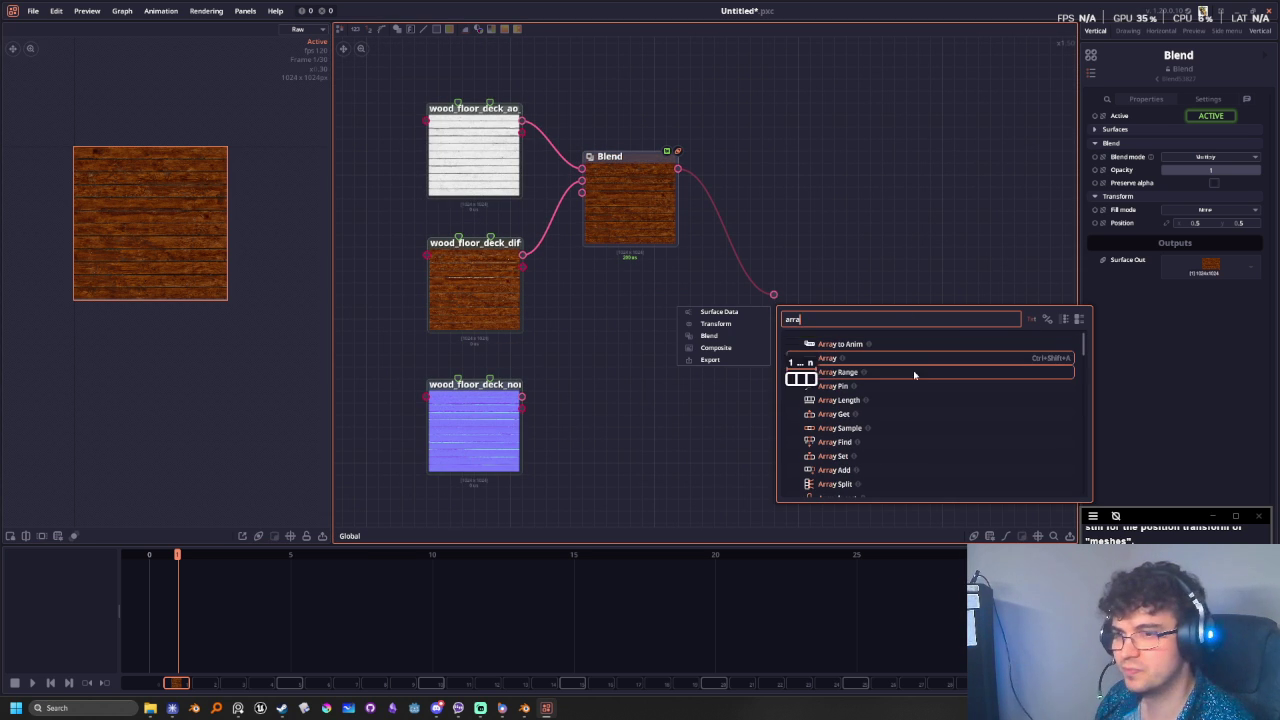
click(945, 358)
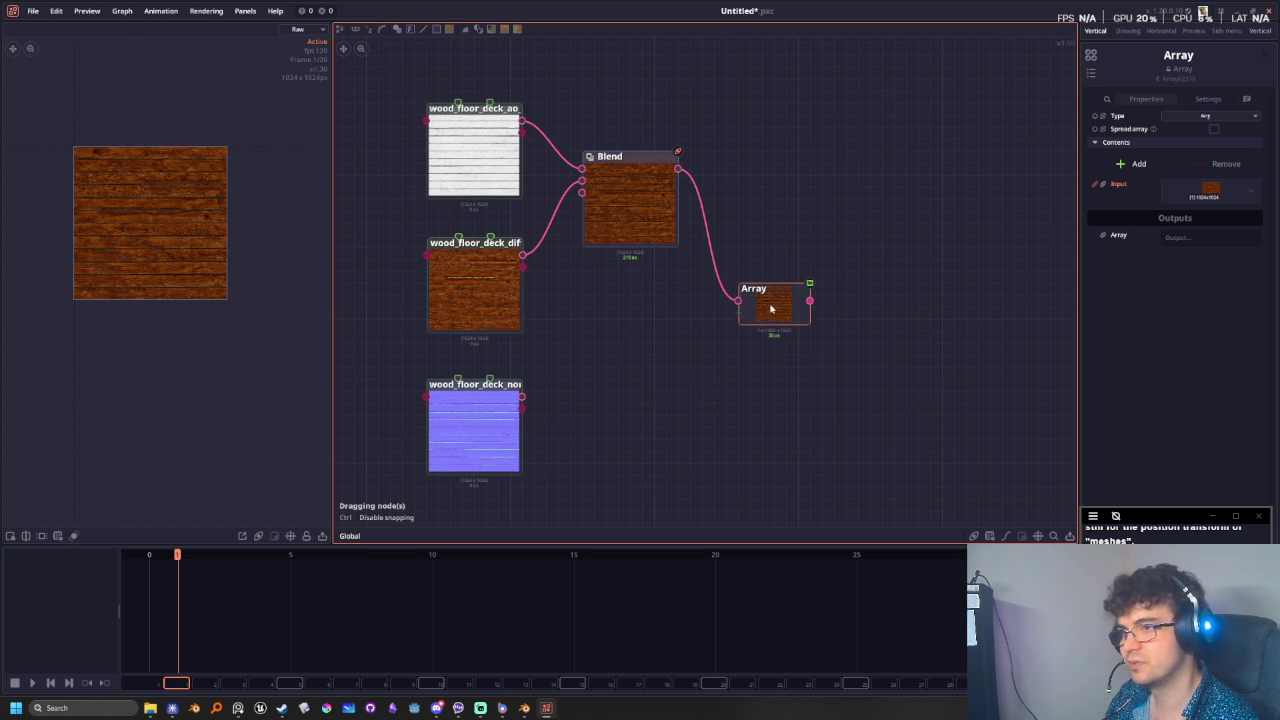
mouse_move(522, 396)
mouse_down()
mouse_move(787, 331)
mouse_move(787, 306)
mouse_move(748, 347)
mouse_move(766, 363)
mouse_move(760, 308)
mouse_up()
mouse_move(787, 326)
middle_down()
mouse_move(720, 406)
mouse_move(853, 414)
middle_up()
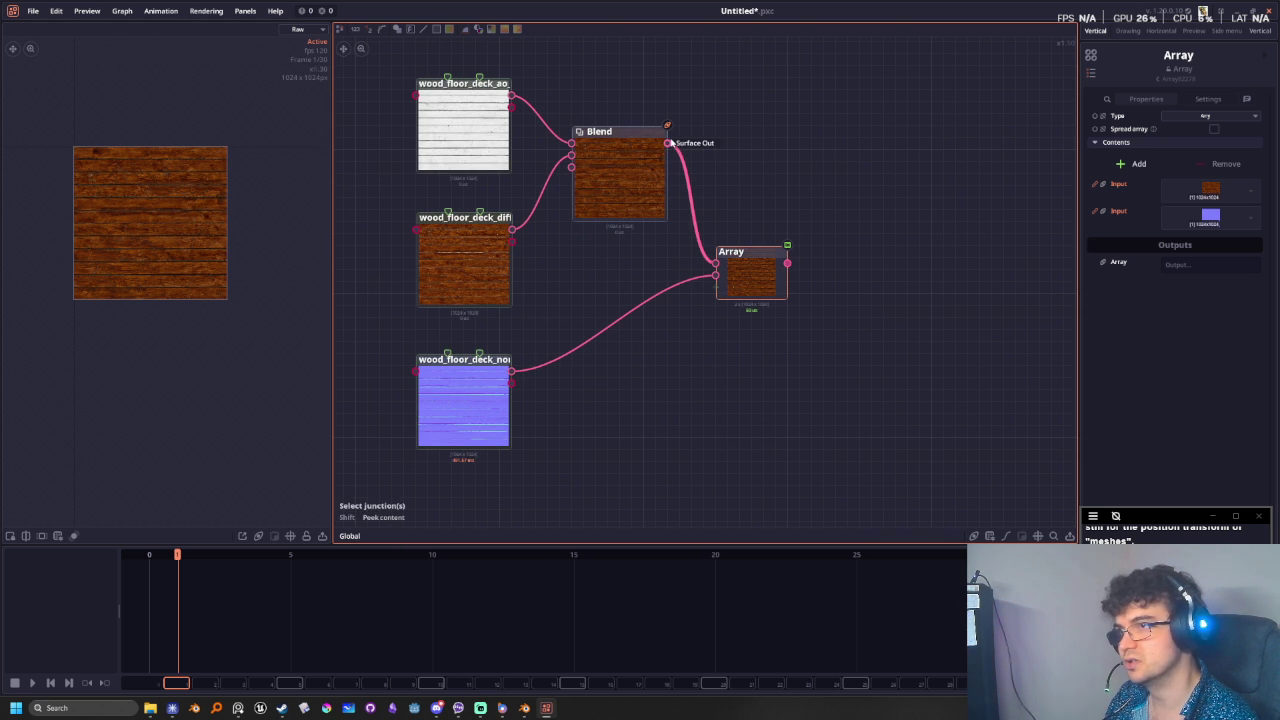
drag(788, 263, 860, 318)
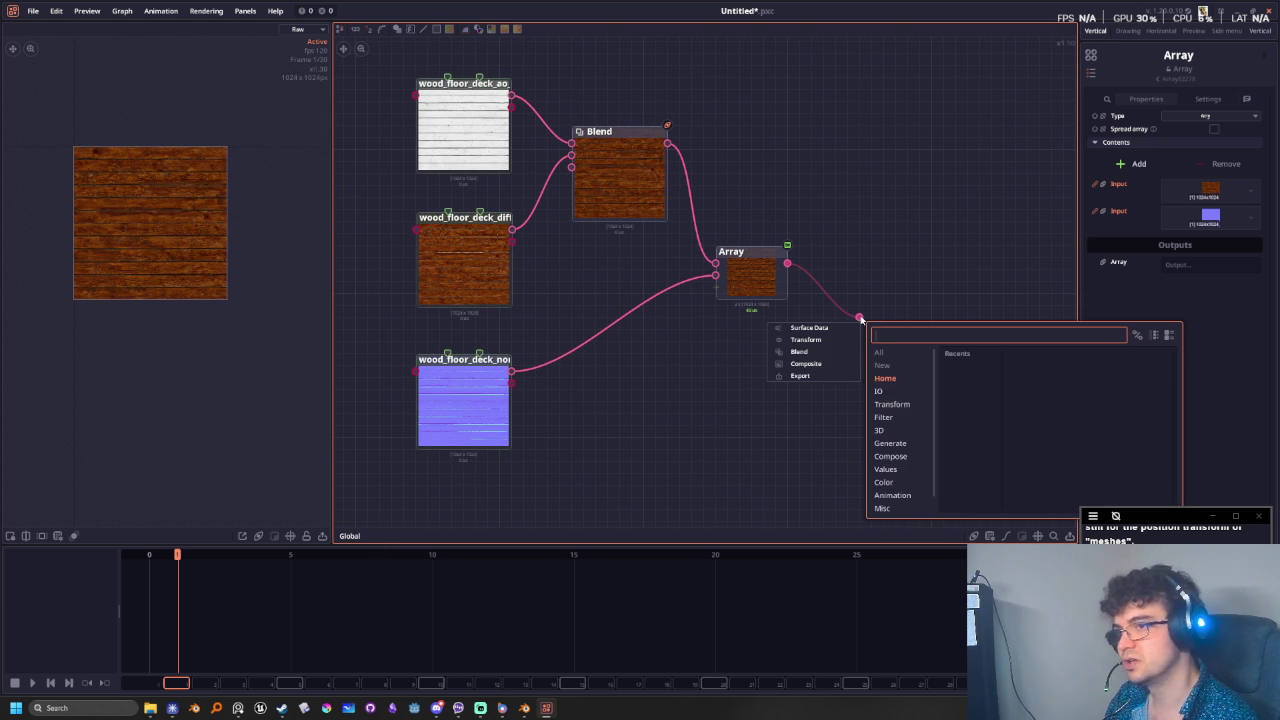
- Add a Transform node fed by the Array and place it beside the Array
text(transf)
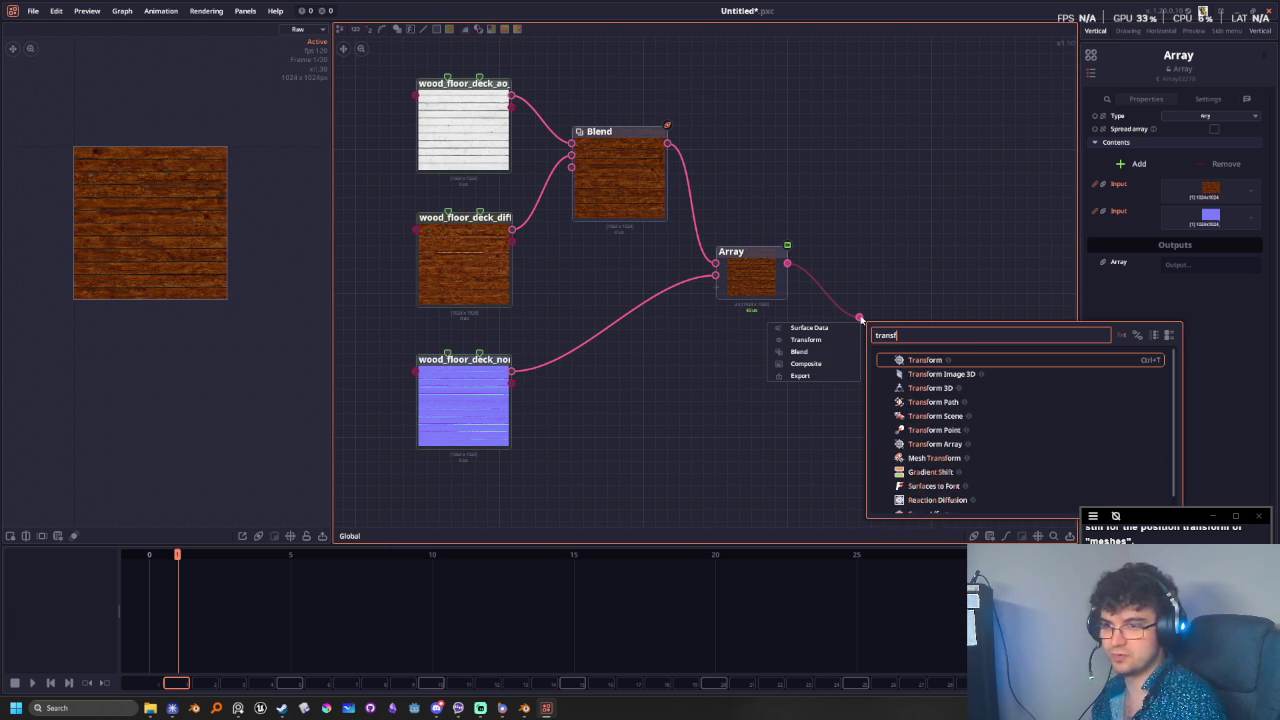
key(Return)
drag(858, 312, 867, 293)
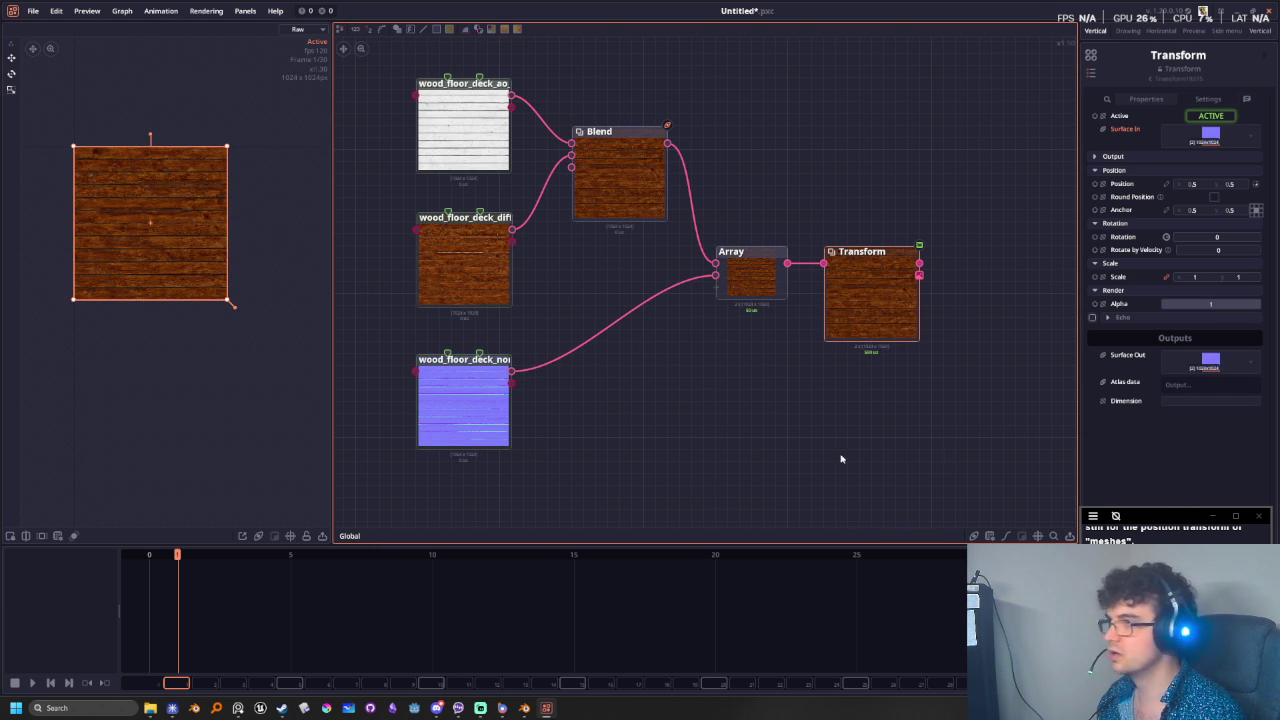
middle_drag(816, 440, 738, 465)
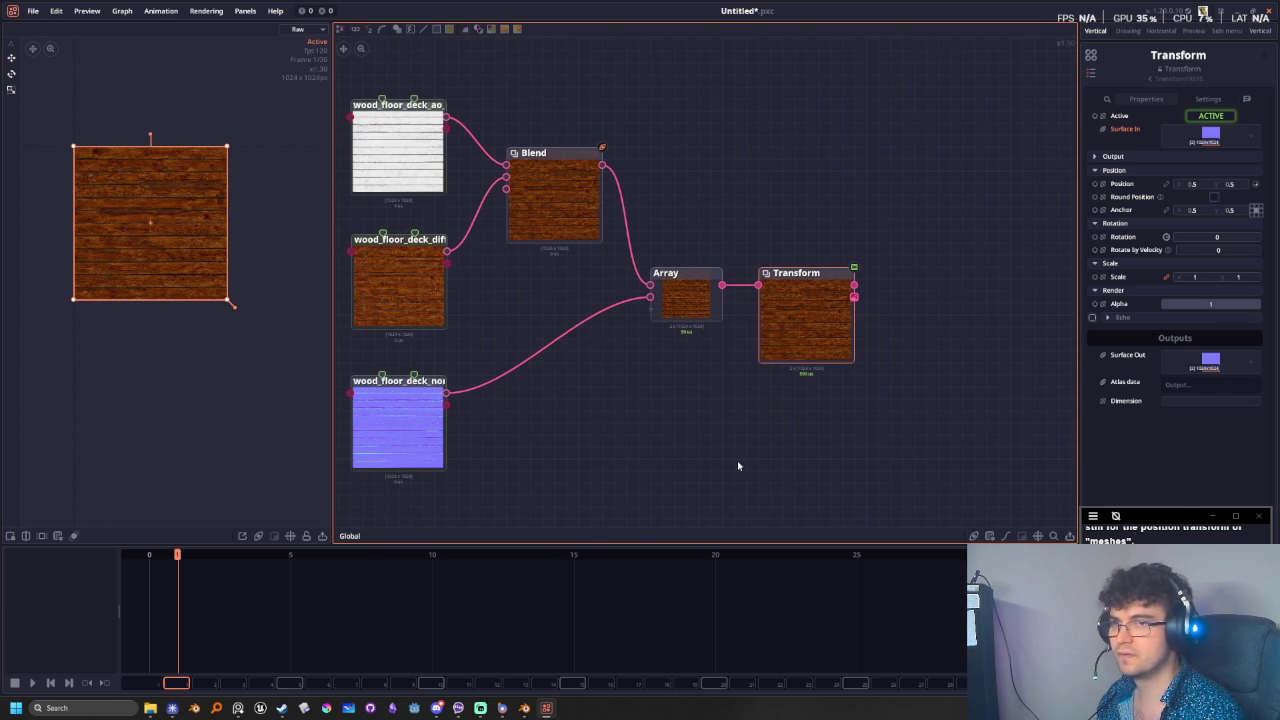
- Preview the Transform node's output and reframe the preview and graph views
click(809, 311)
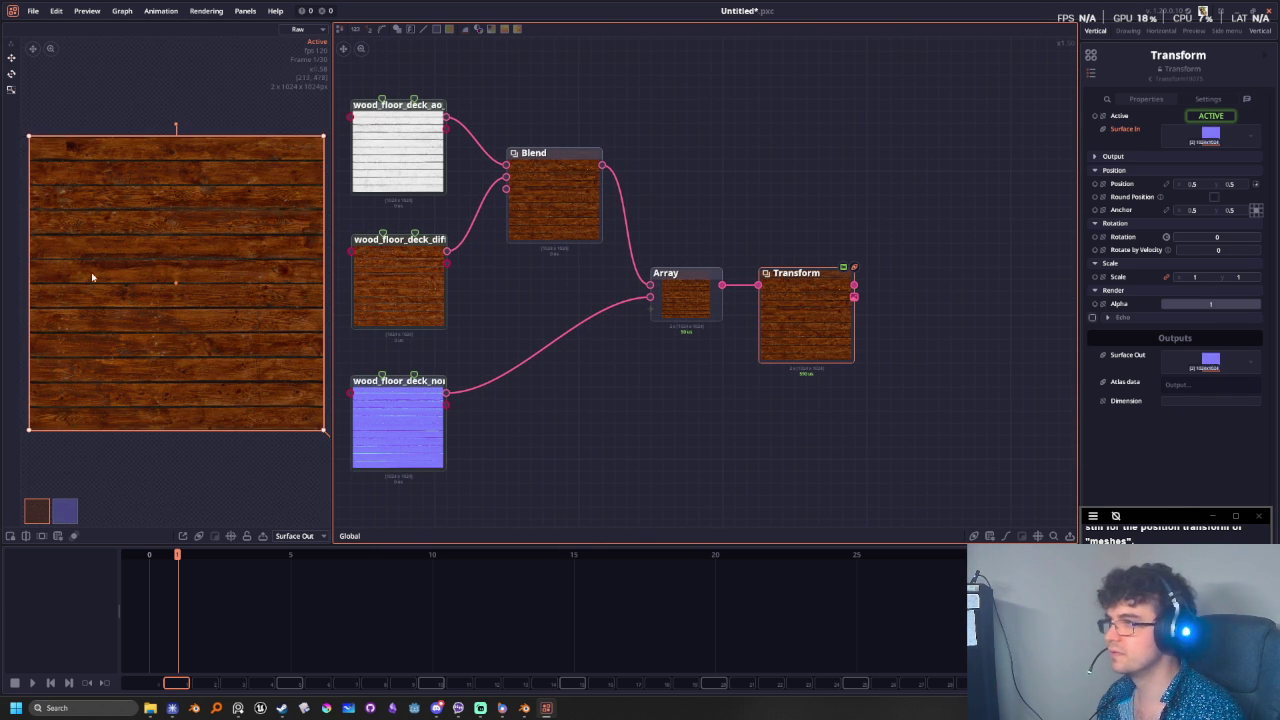
scroll(206, 285, down, 5)
middle_drag(239, 307, 232, 307)
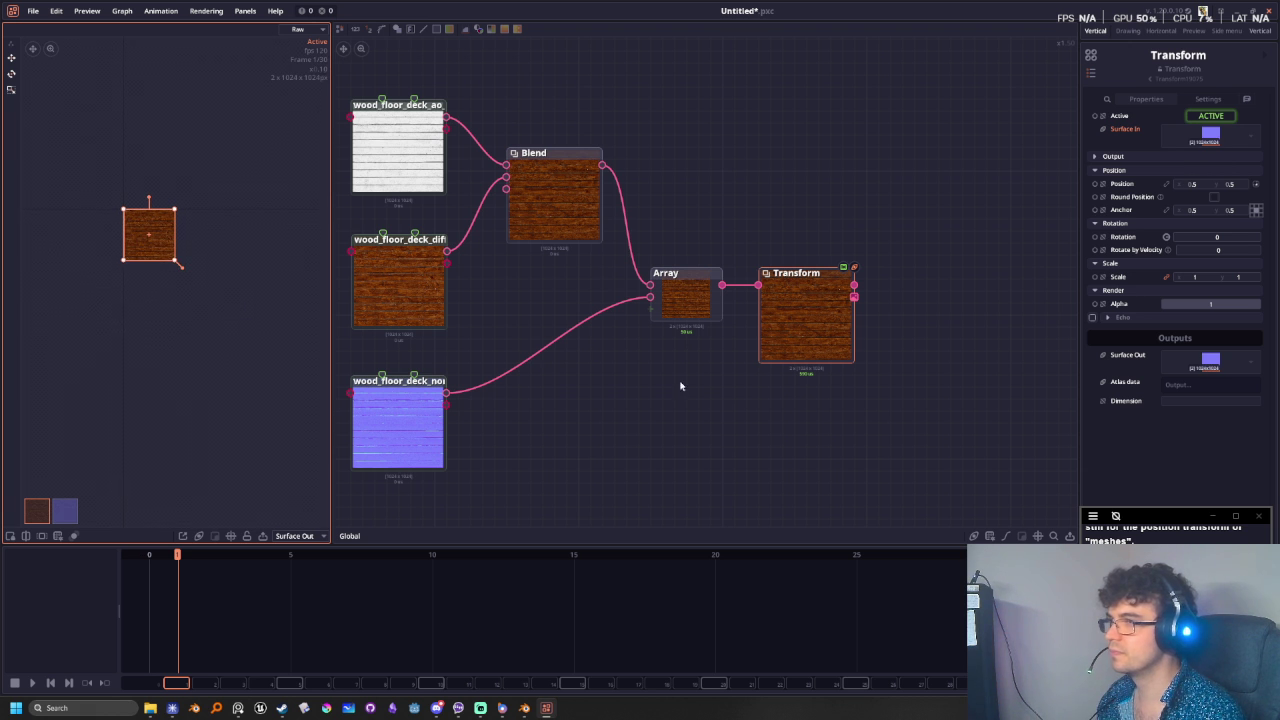
scroll(679, 428, up, 3)
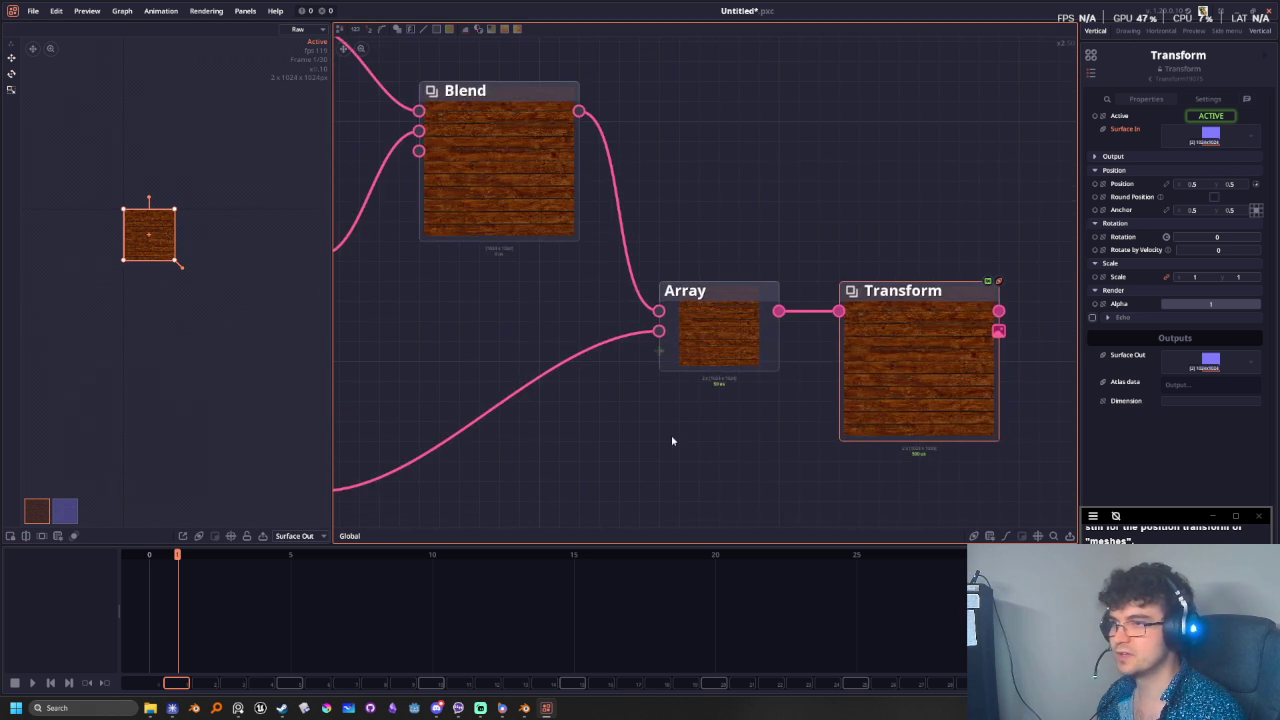
middle_drag(672, 440, 780, 520)
scroll(800, 300, down, 3)
middle_drag(900, 220, 629, 177)
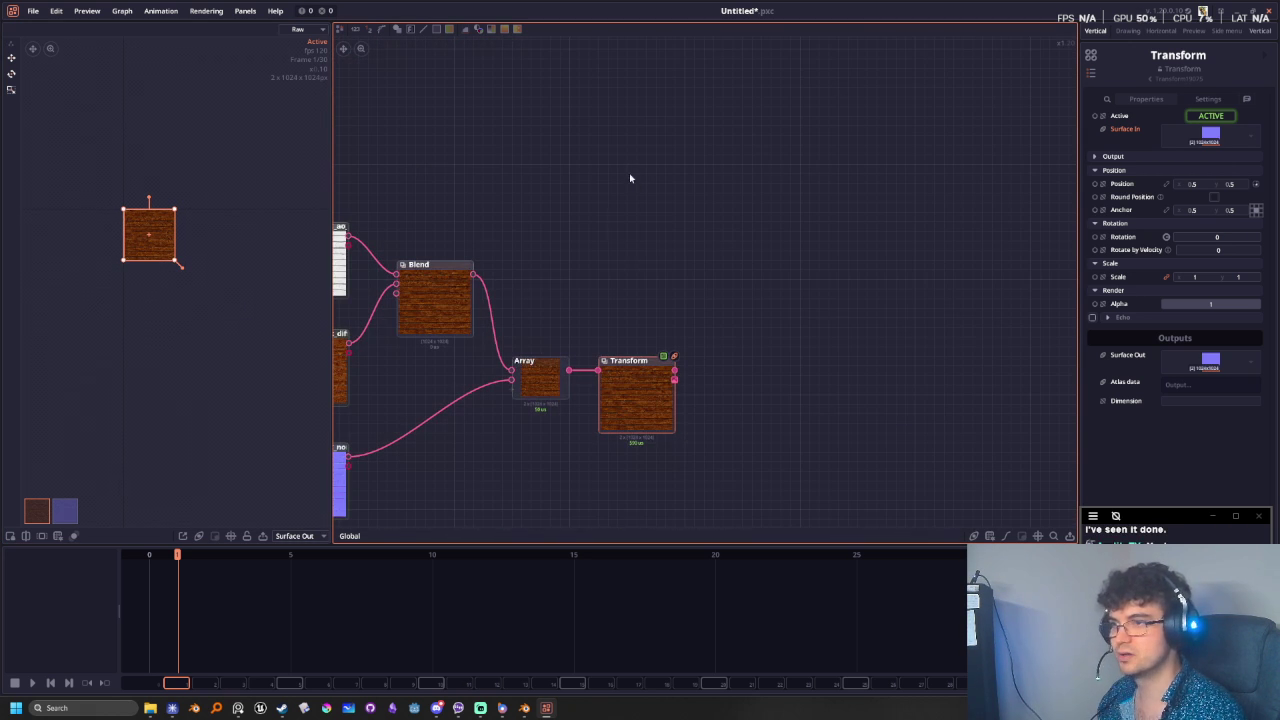
- Add a Color node from the canvas node search and position it above Transform
right_click(625, 258)
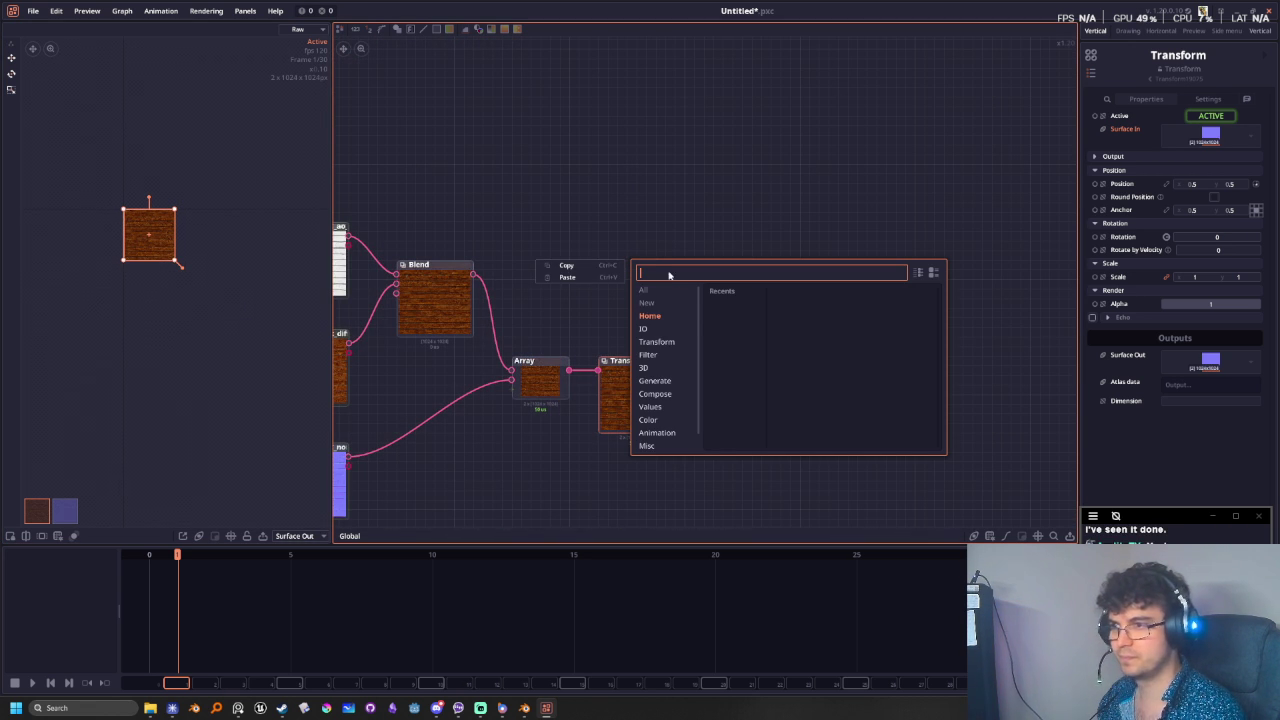
text(surface)
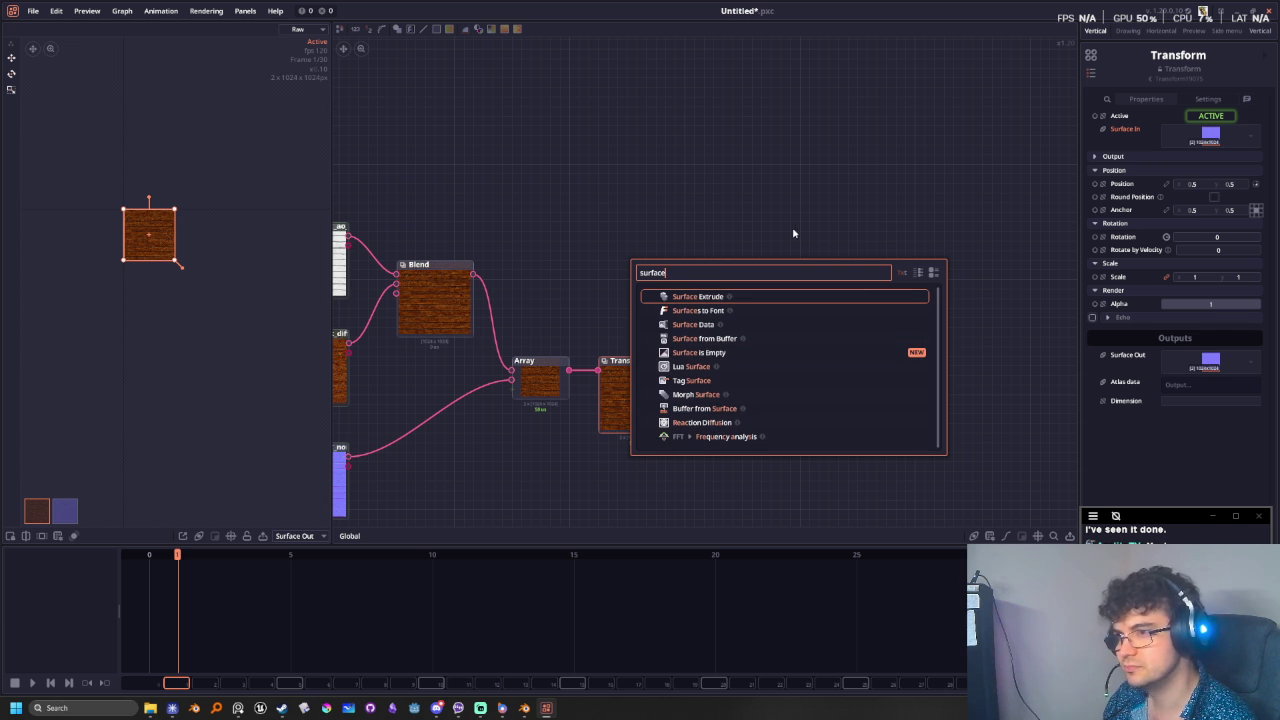
key(BackSpace)
key(BackSpace)
key(BackSpace)
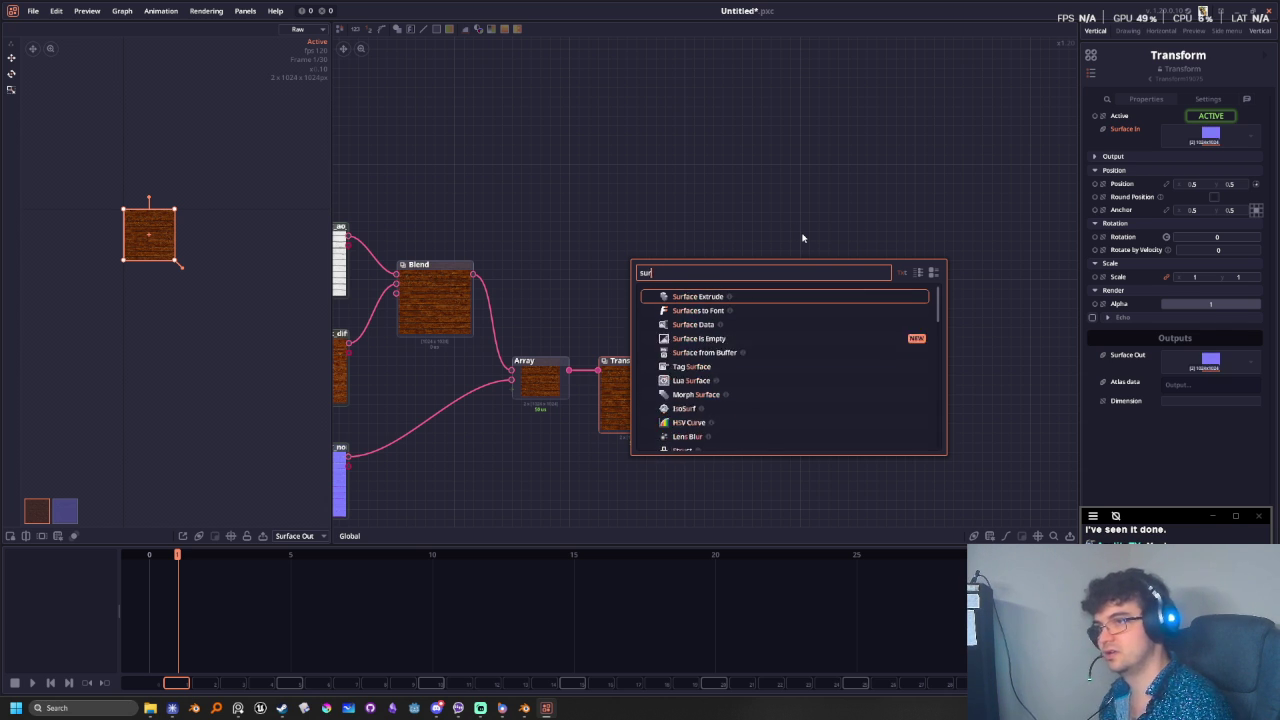
key(BackSpace)
key(BackSpace)
key(BackSpace)
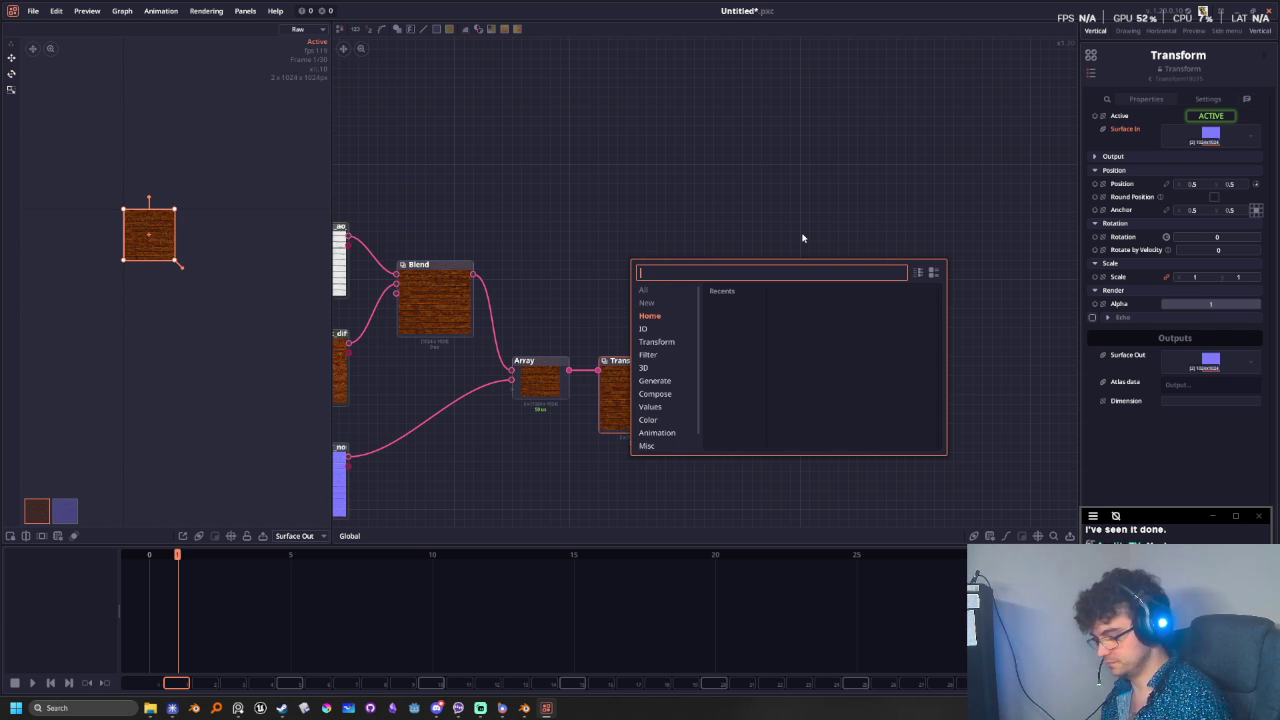
text(colo)
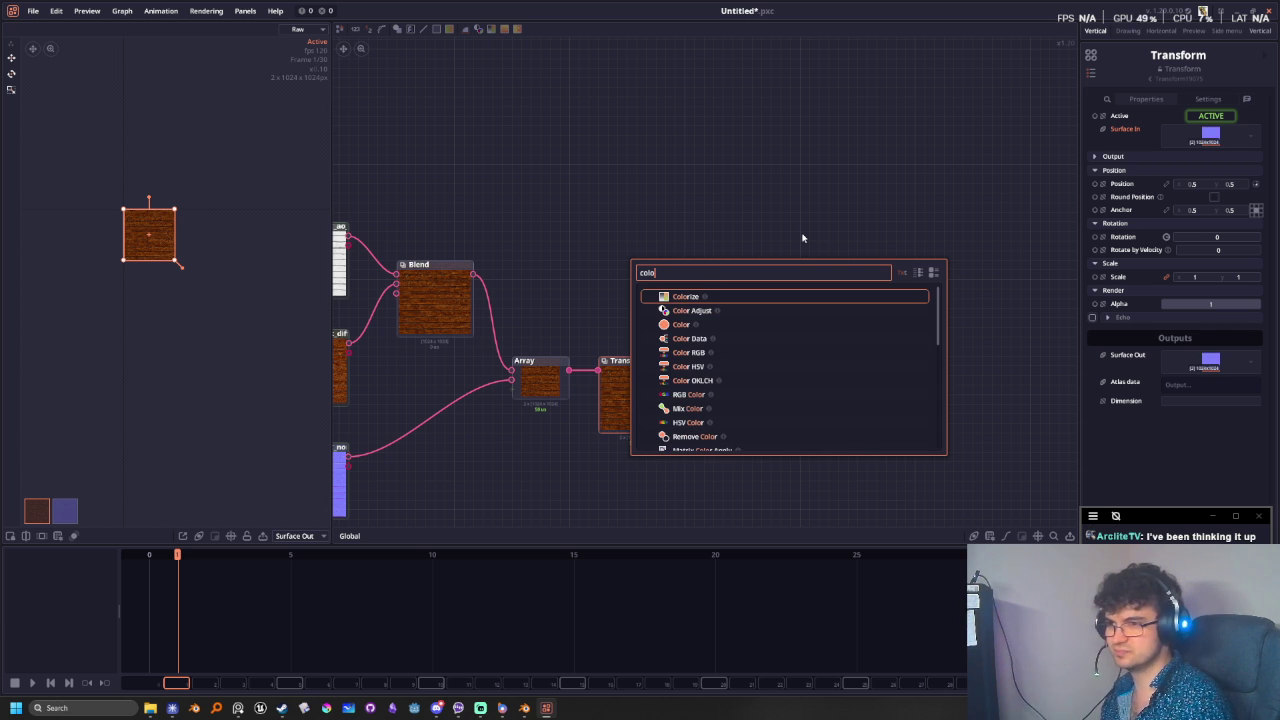
key(Down)
key(Down)
key(Return)
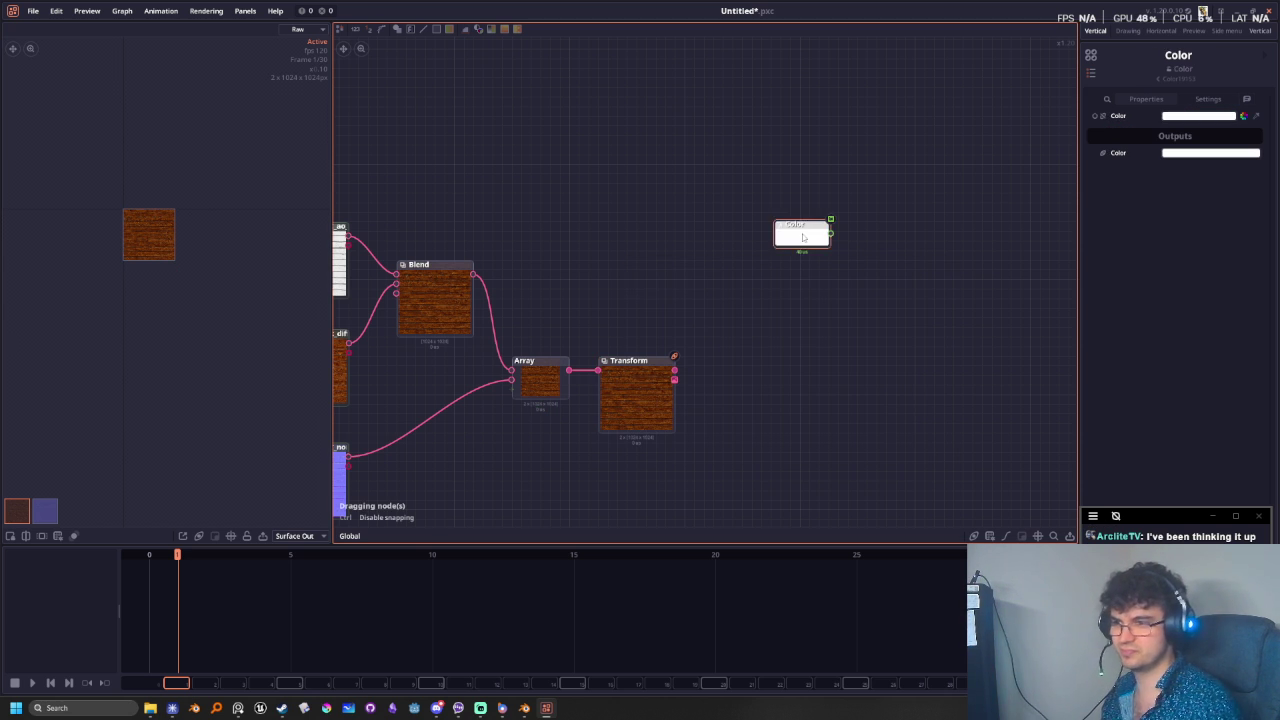
mouse_move(802, 237)
mouse_down()
mouse_move(606, 300)
mouse_move(634, 281)
mouse_up()
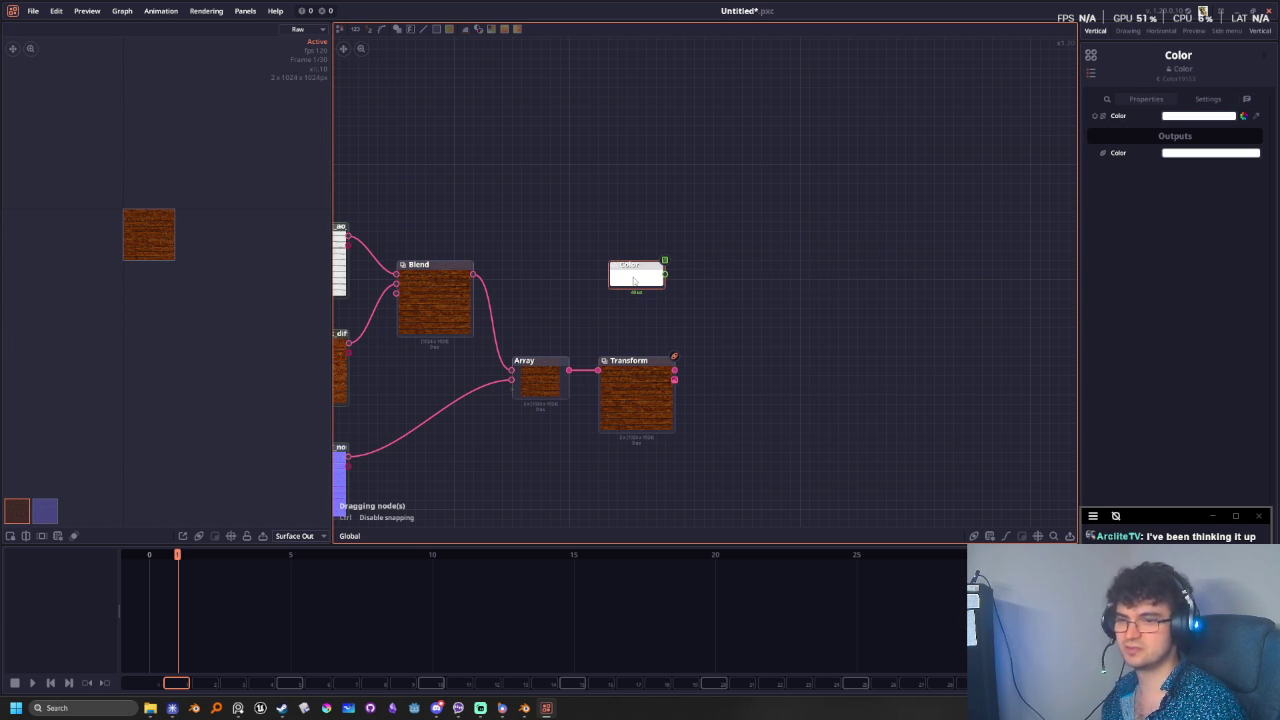
- Search the canvas node list for 'surface' and 'fill' nodes, then dismiss the search
right_click(846, 291)
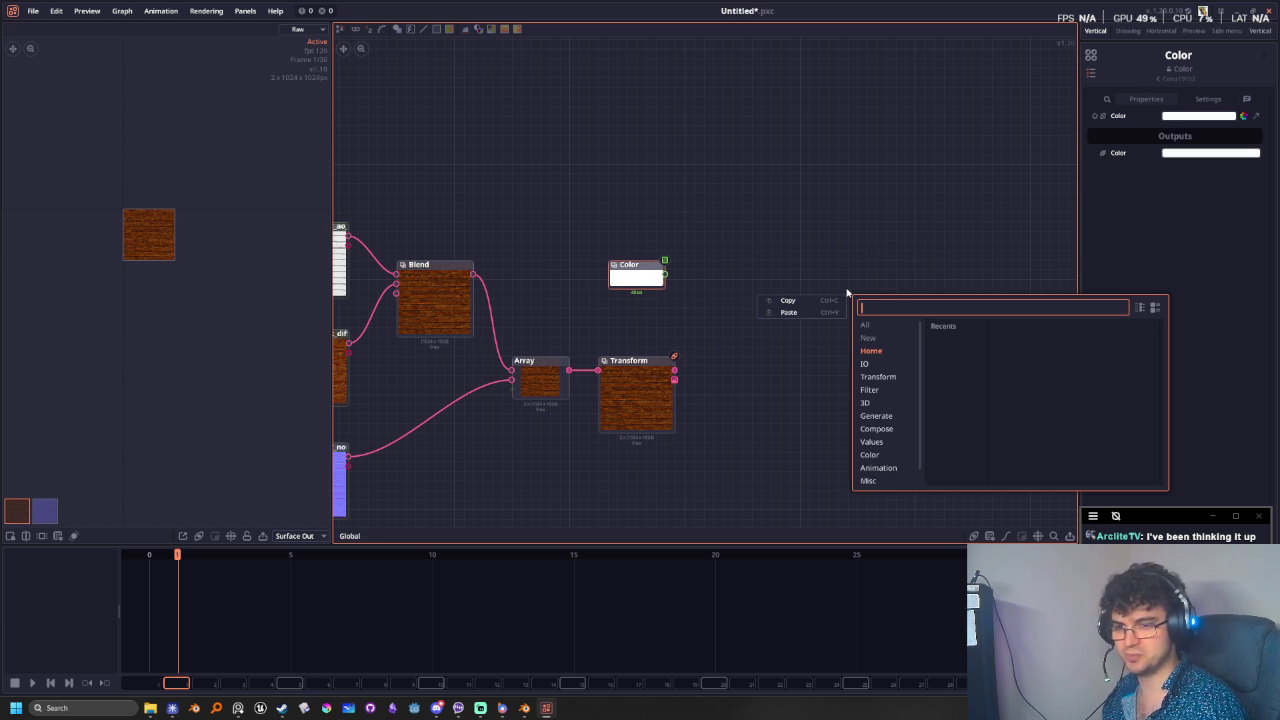
click(880, 310)
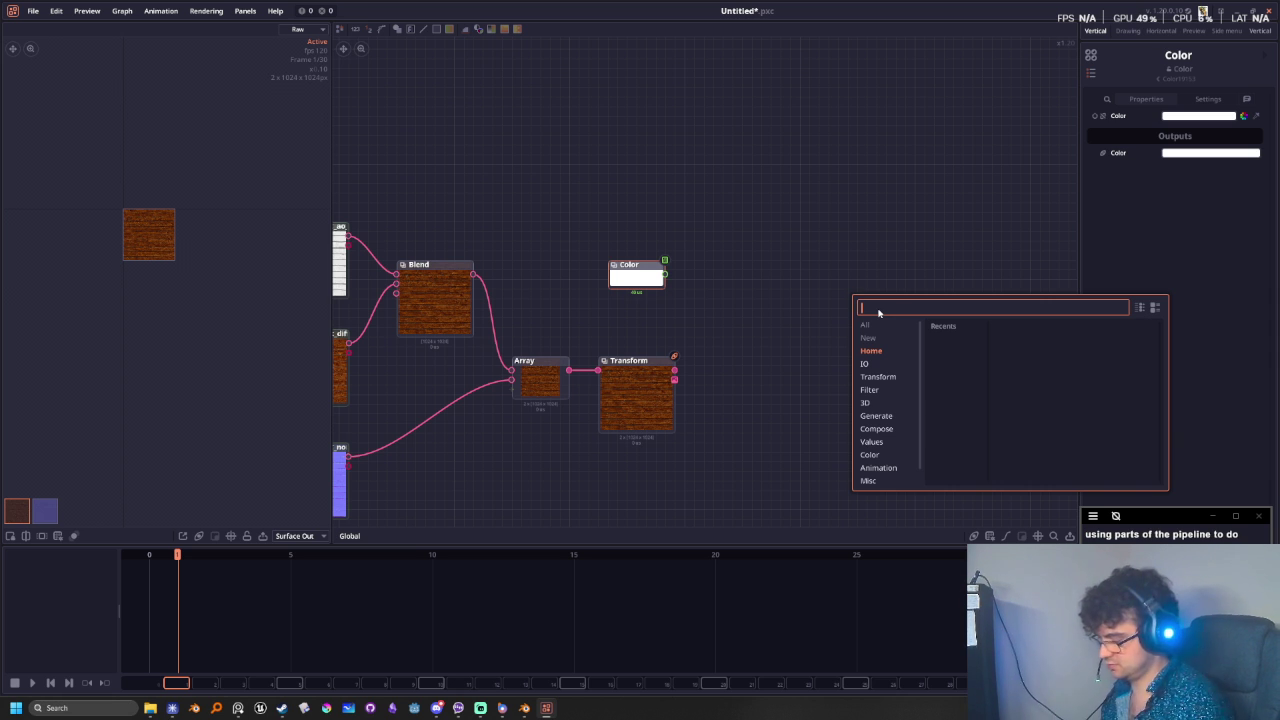
text(surface)
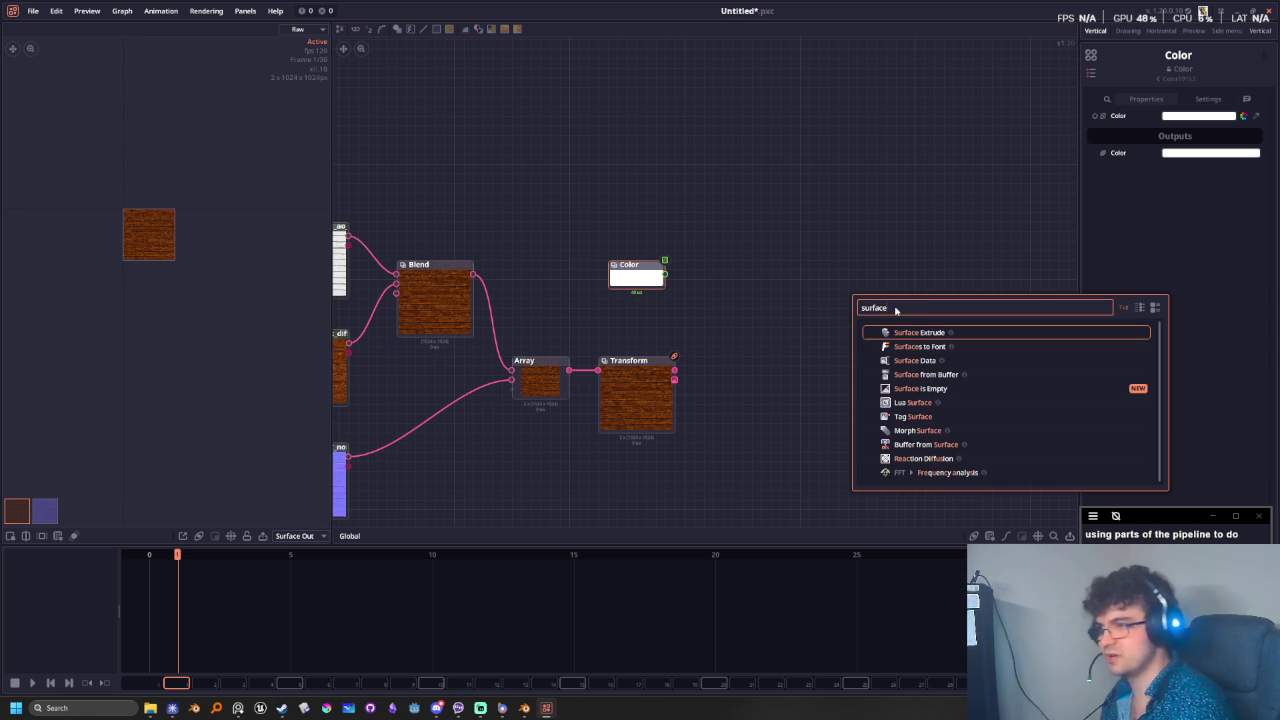
click(770, 275)
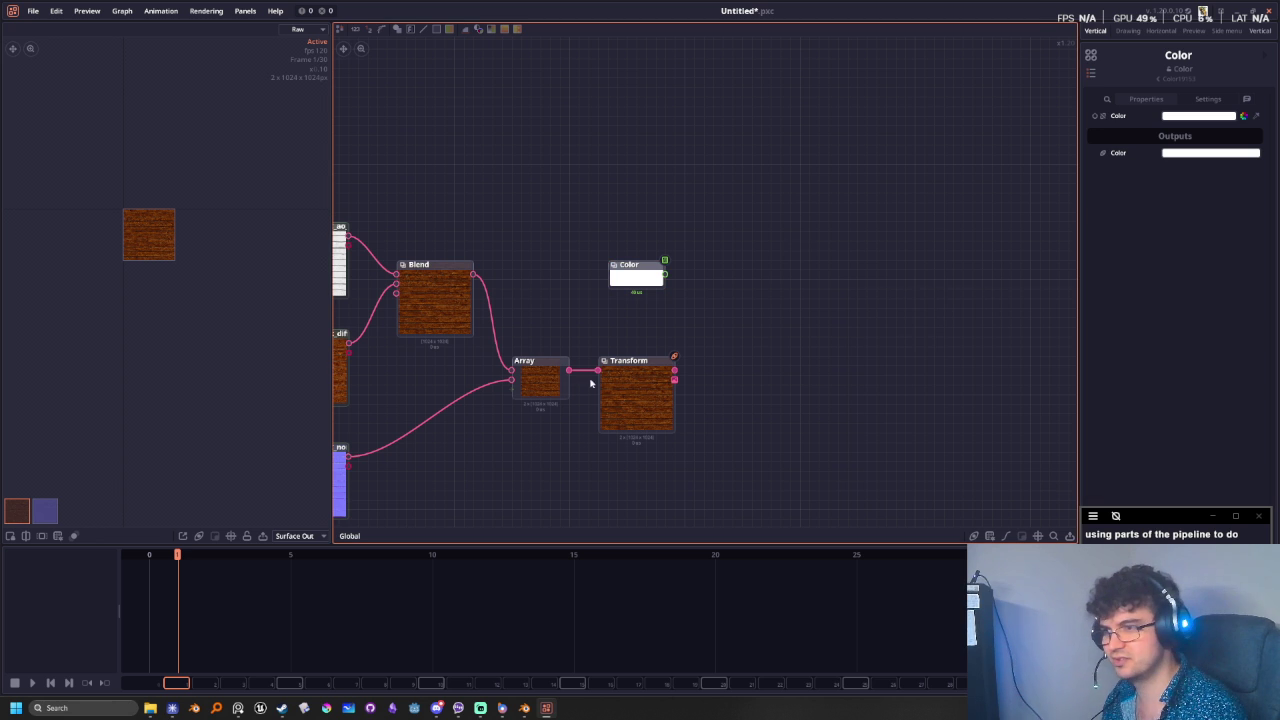
right_click(775, 282)
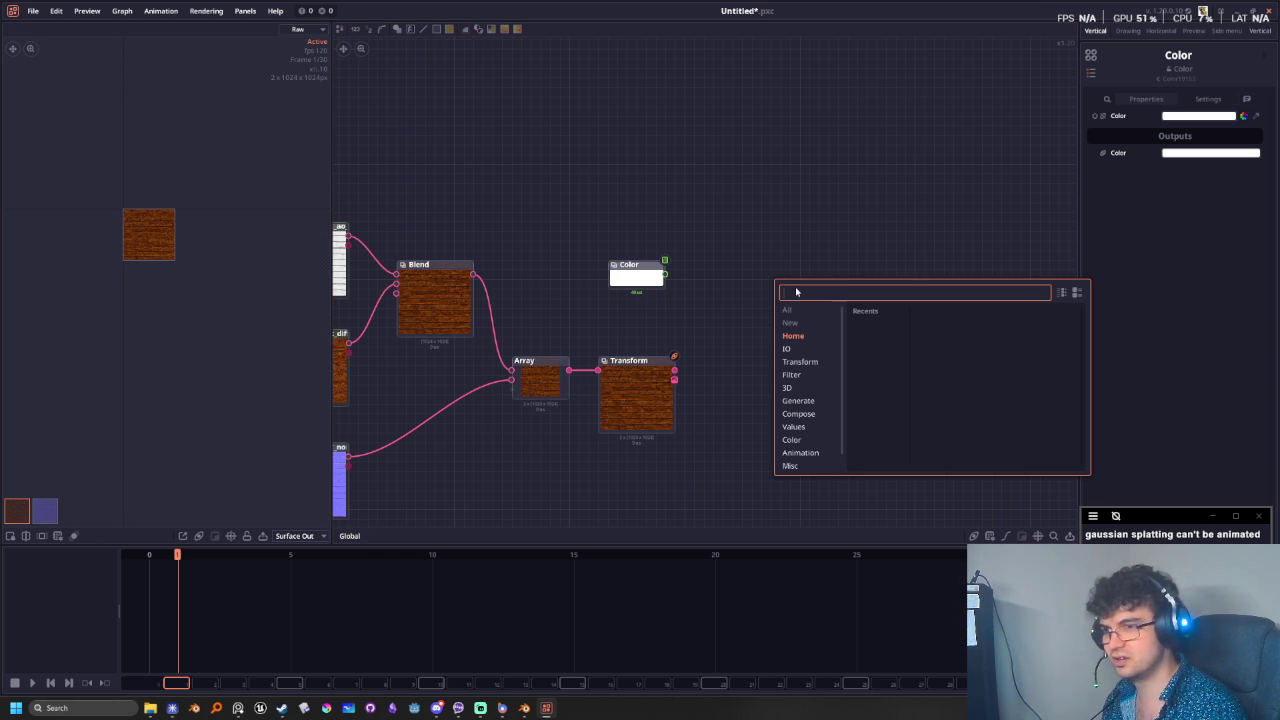
text(fill)
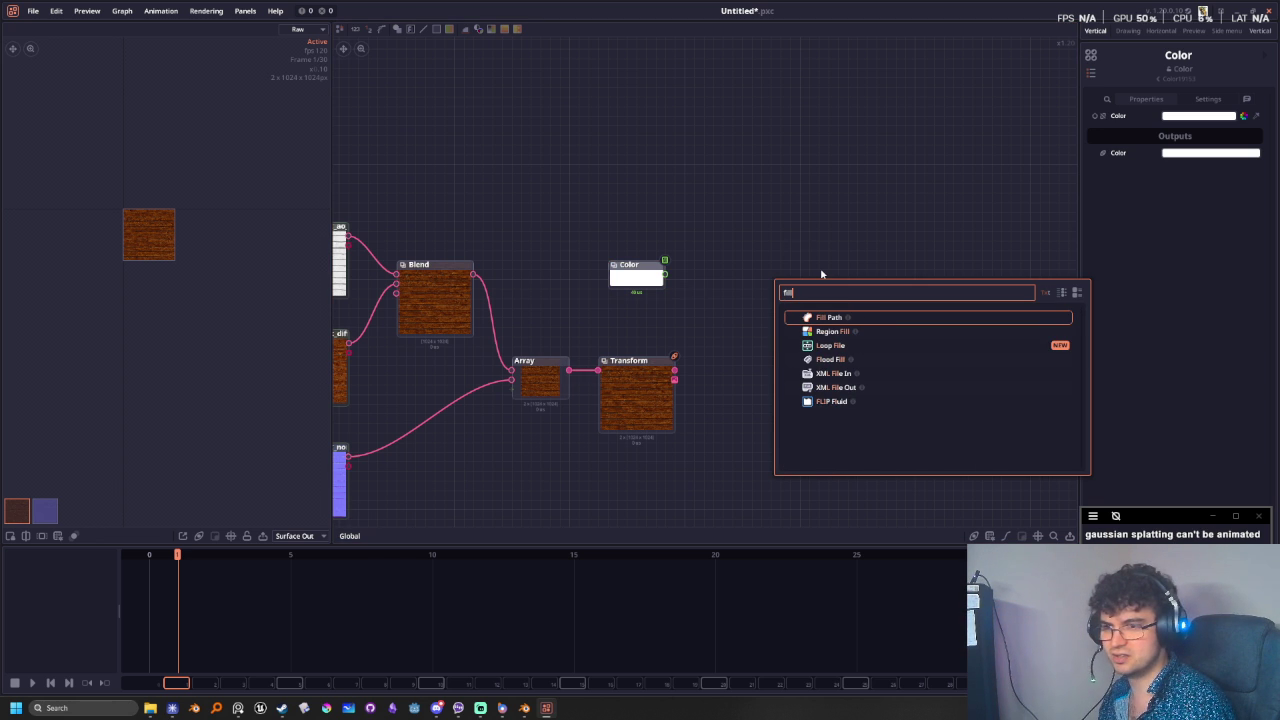
key(BackSpace)
key(BackSpace)
key(BackSpace)
key(BackSpace)
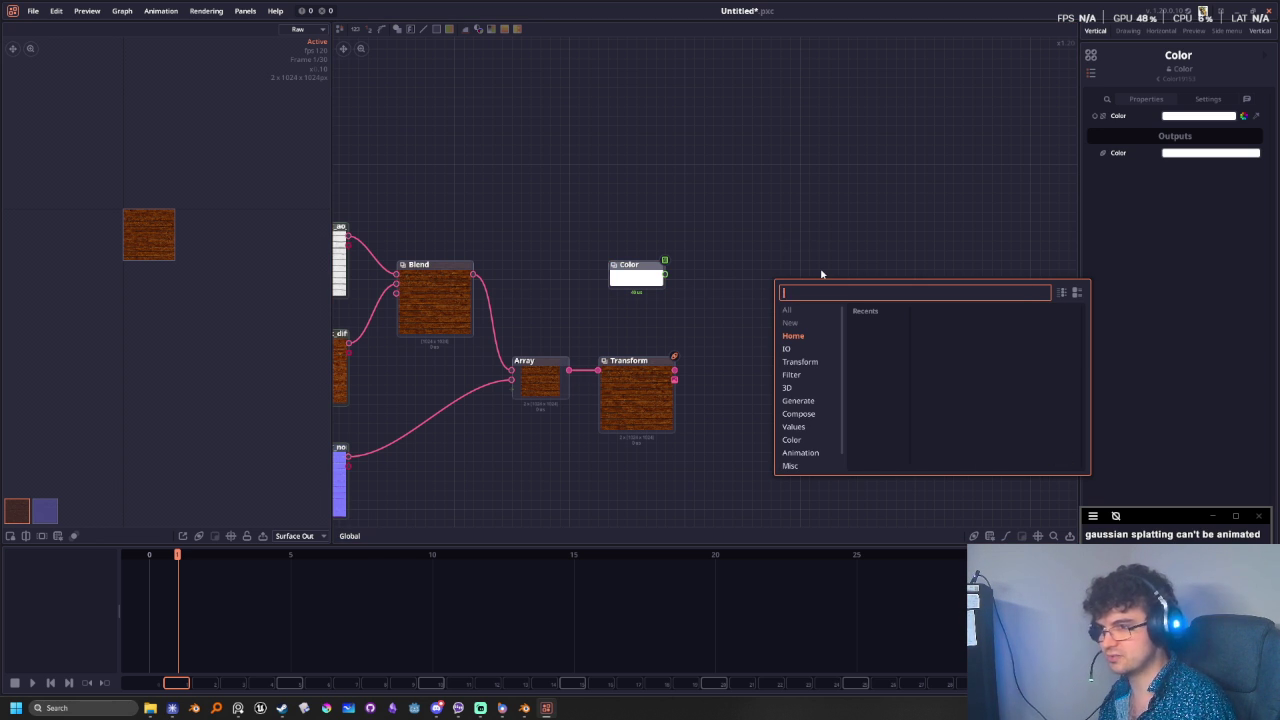
click(821, 273)
- Drag a wire from the Color output and search for a 'to surface' node
drag(664, 273, 767, 266)
text(tosur)
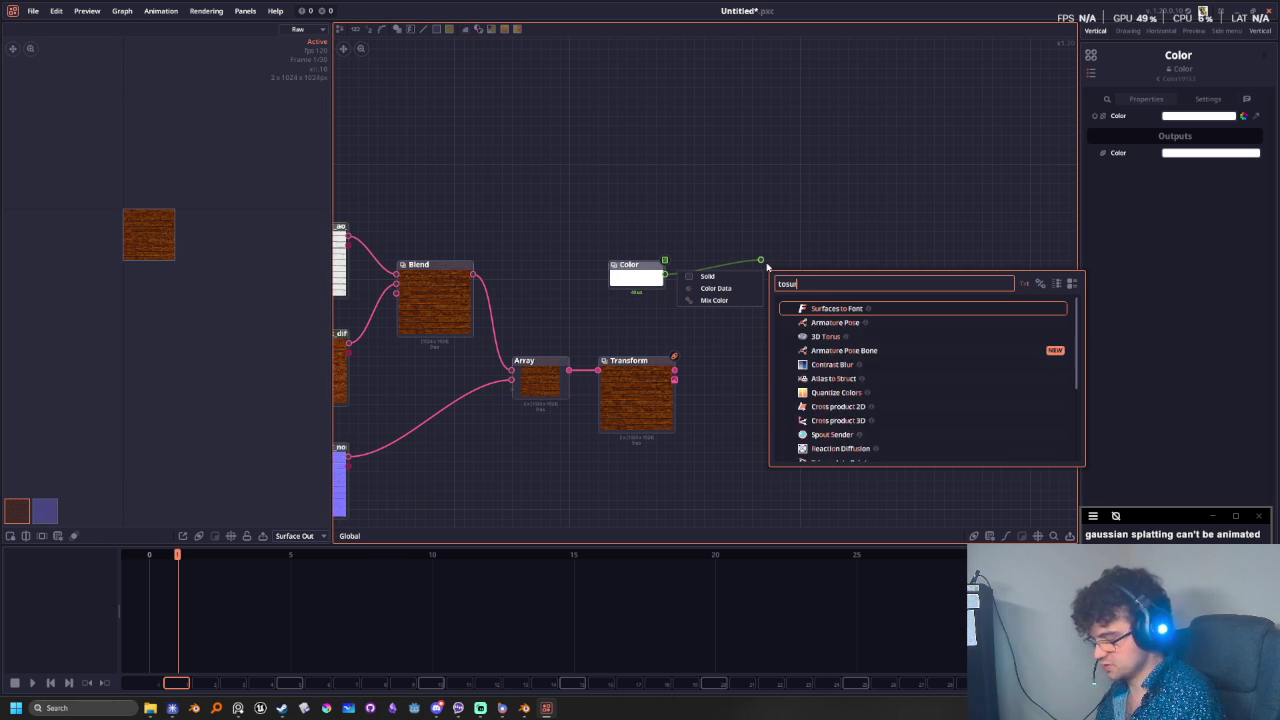
text(fa)
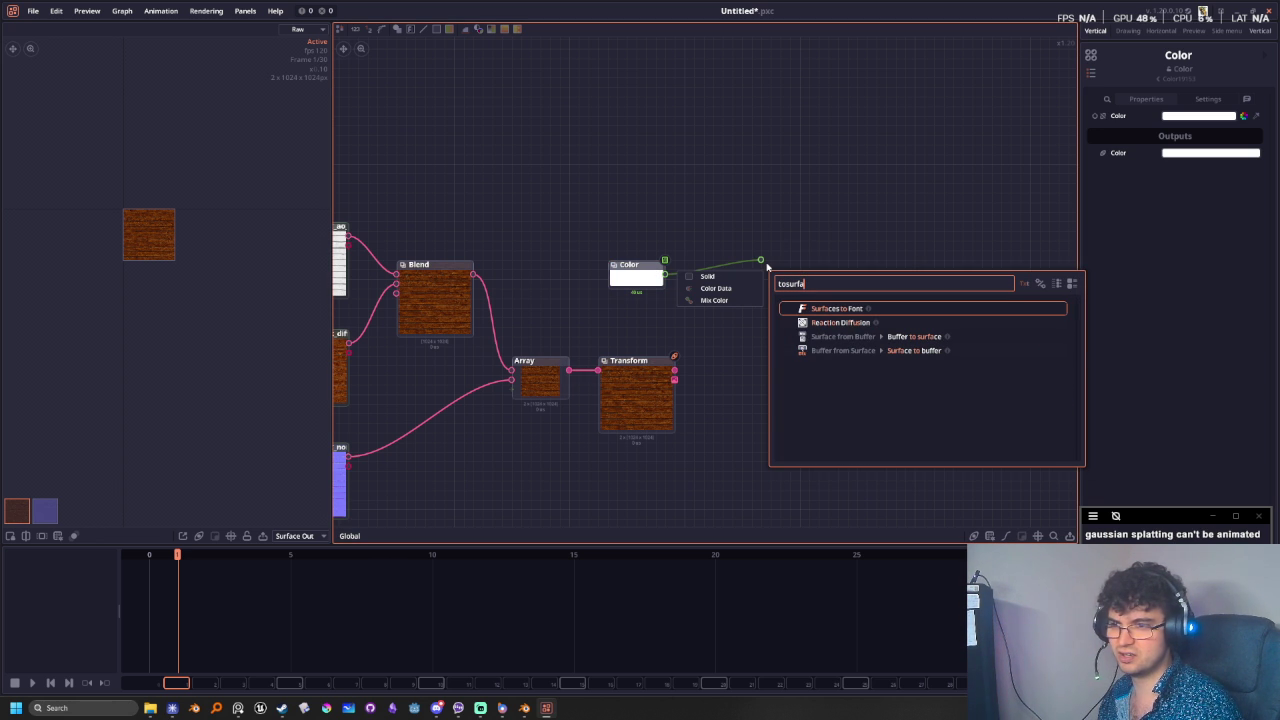
key(BackSpace)
key(BackSpace)
key(BackSpace)
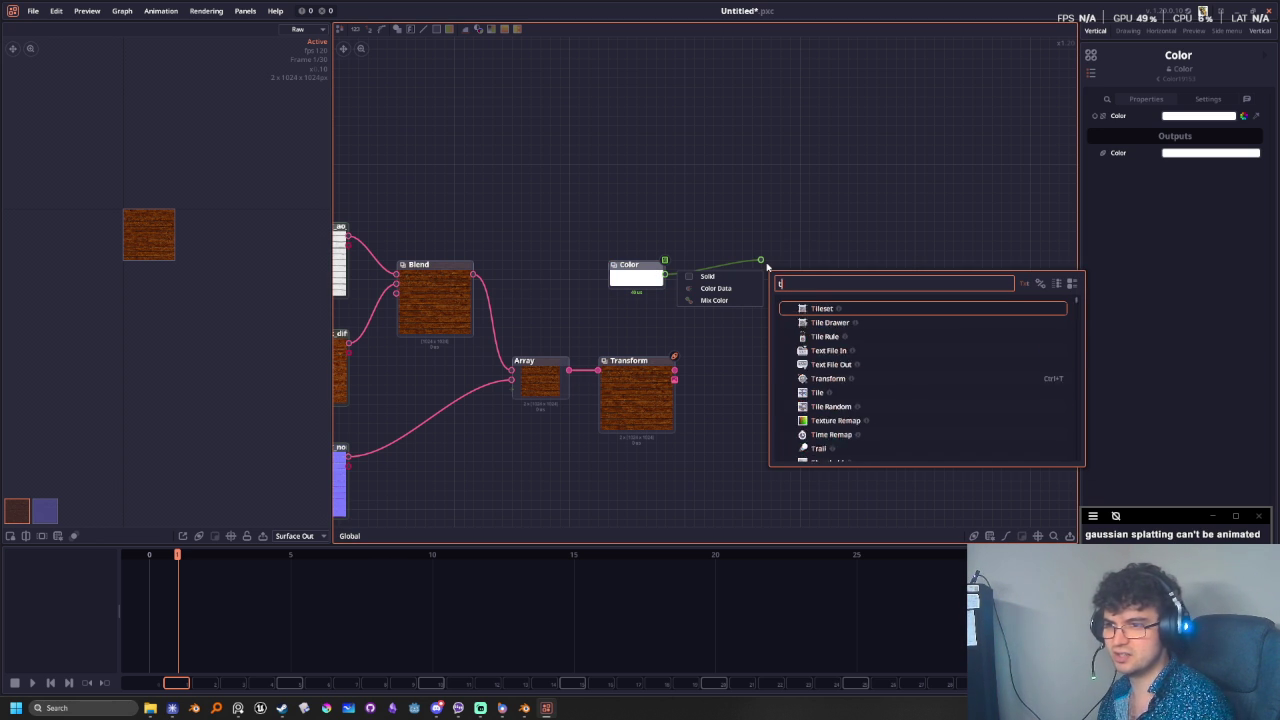
text(o )
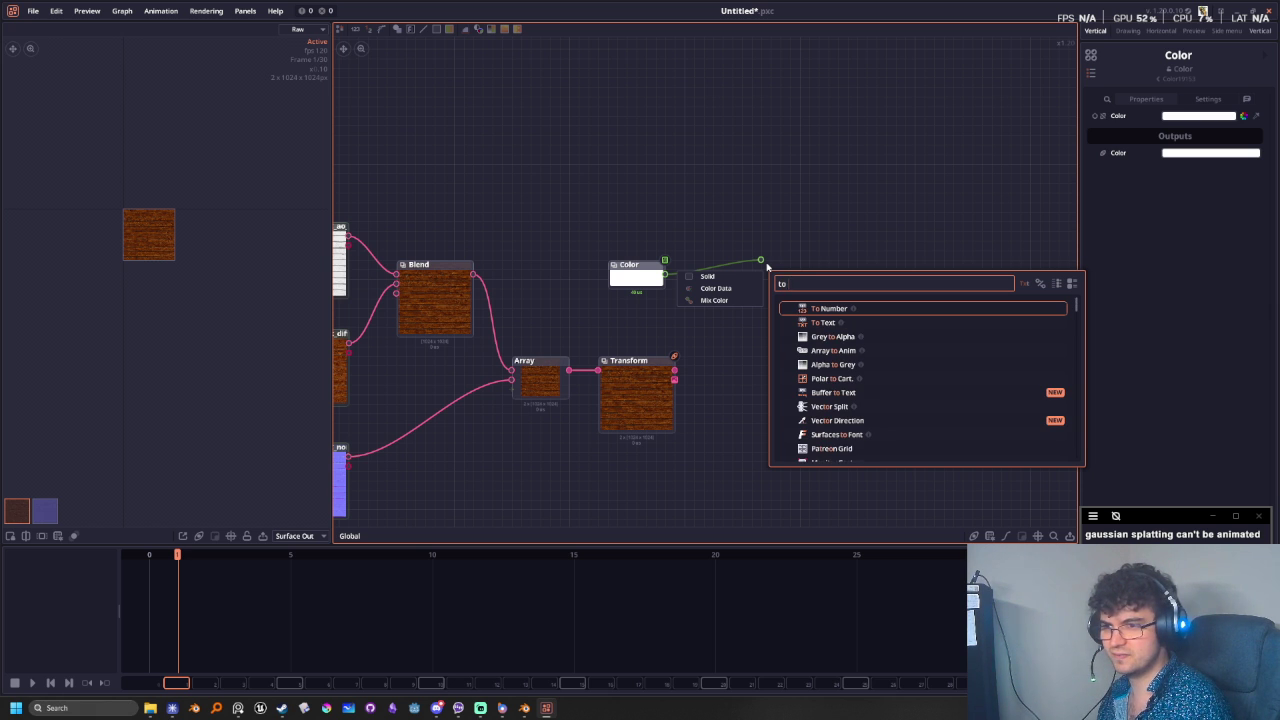
text(surfa)
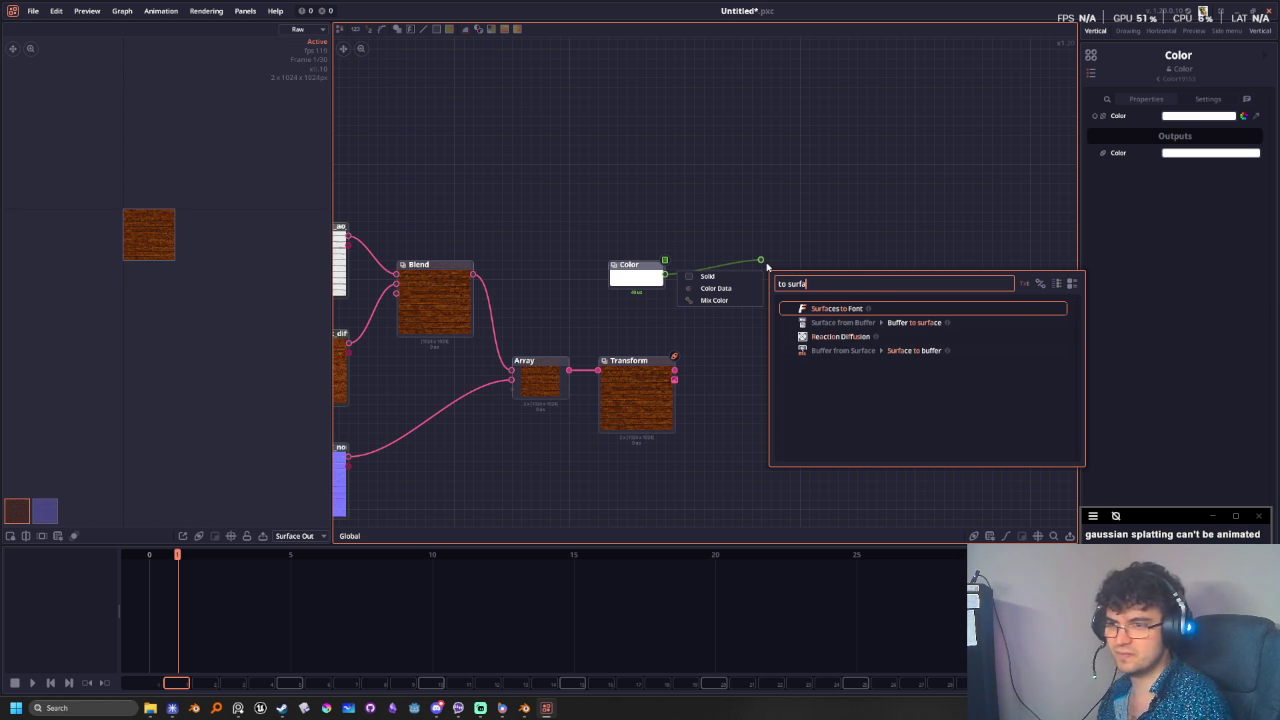
key(Escape)
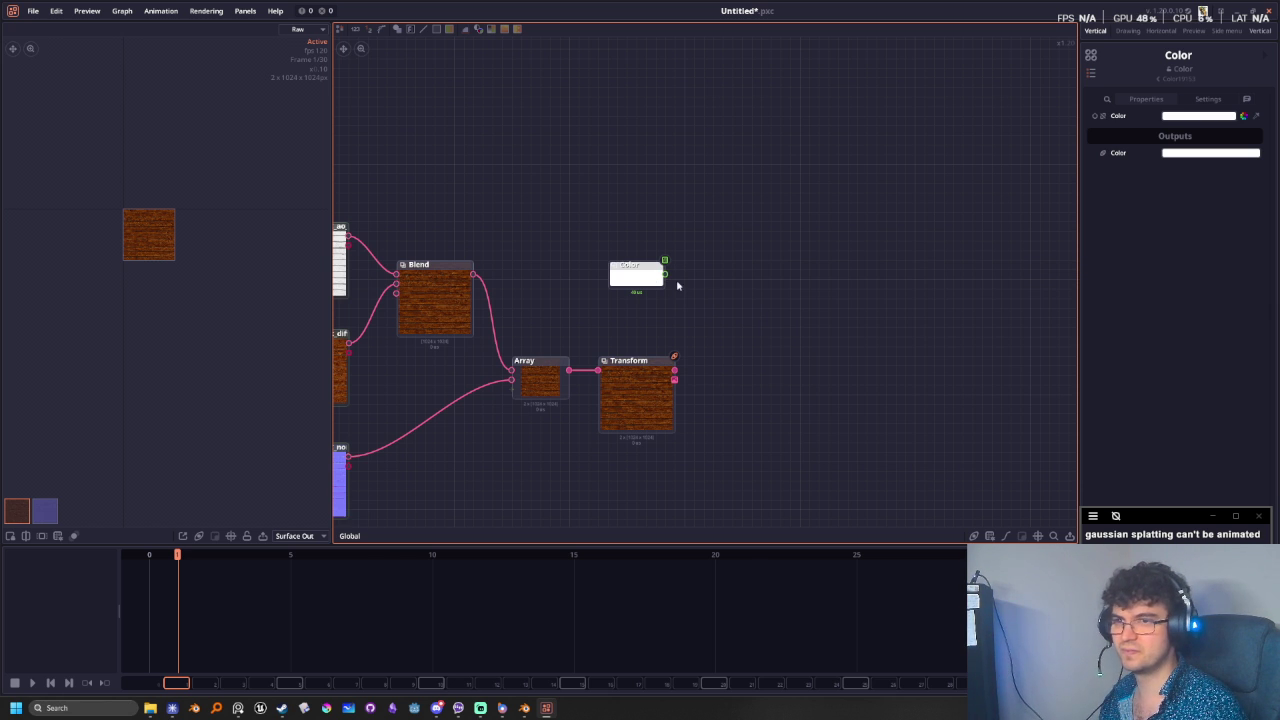
drag(666, 274, 707, 271)
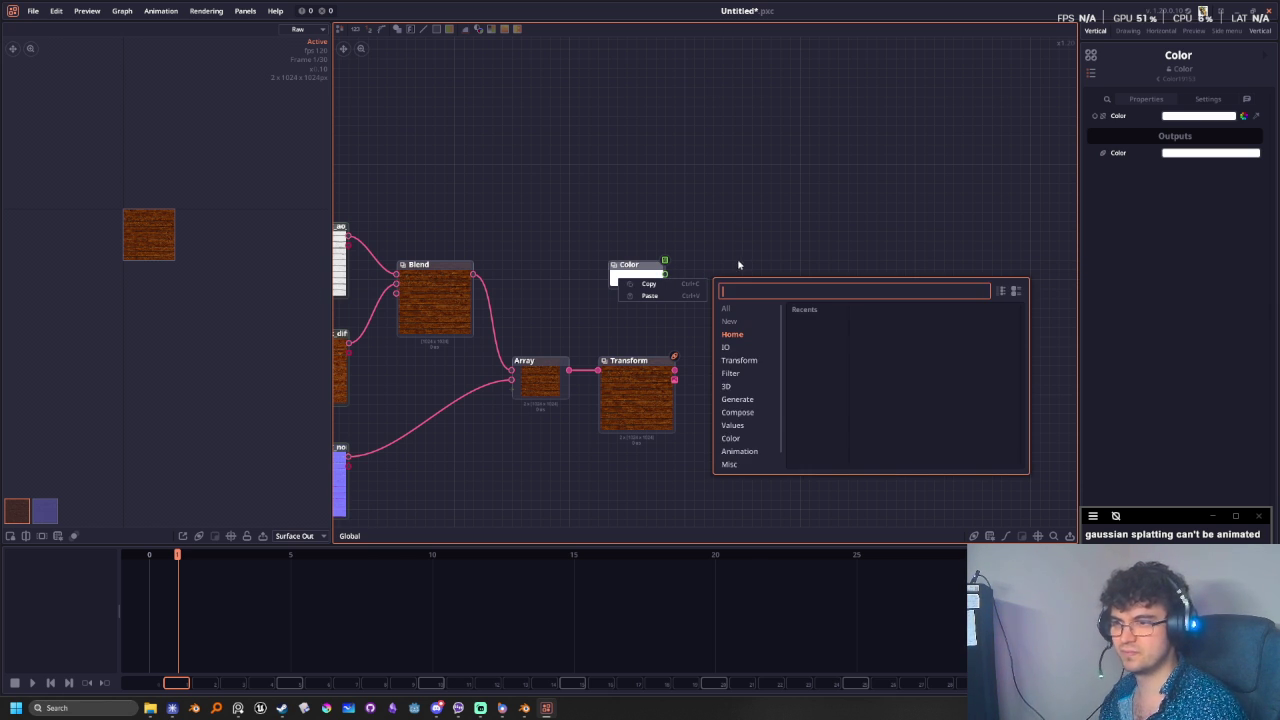
text(to surfa)
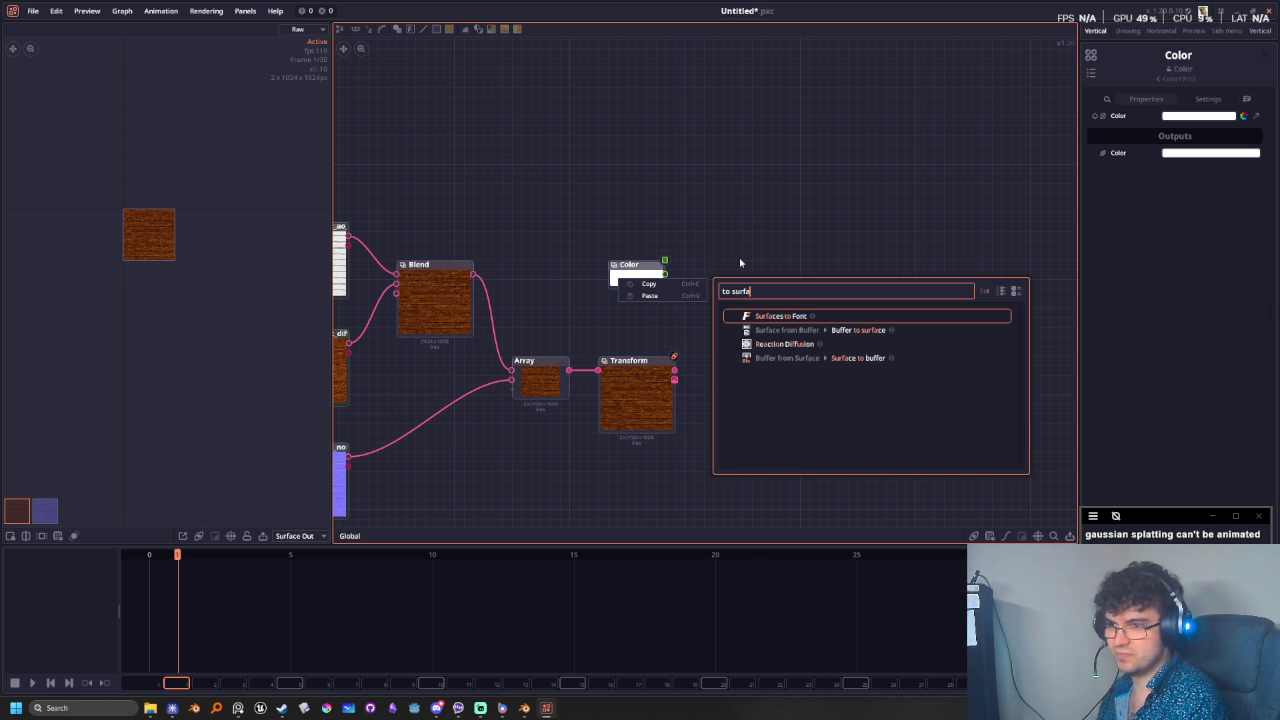
key(BackSpace)
key(BackSpace)
key(BackSpace)
key(BackSpace)
key(BackSpace)
key(BackSpace)
key(BackSpace)
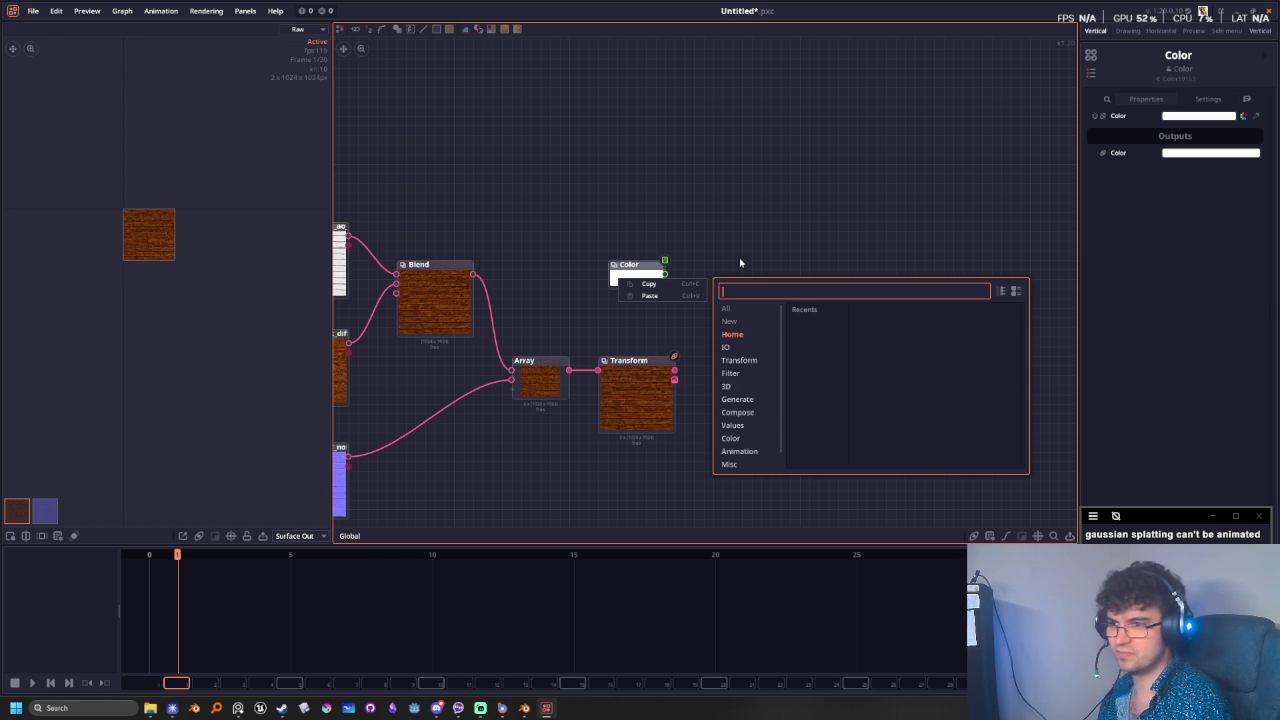
scroll(751, 382, down, 1)
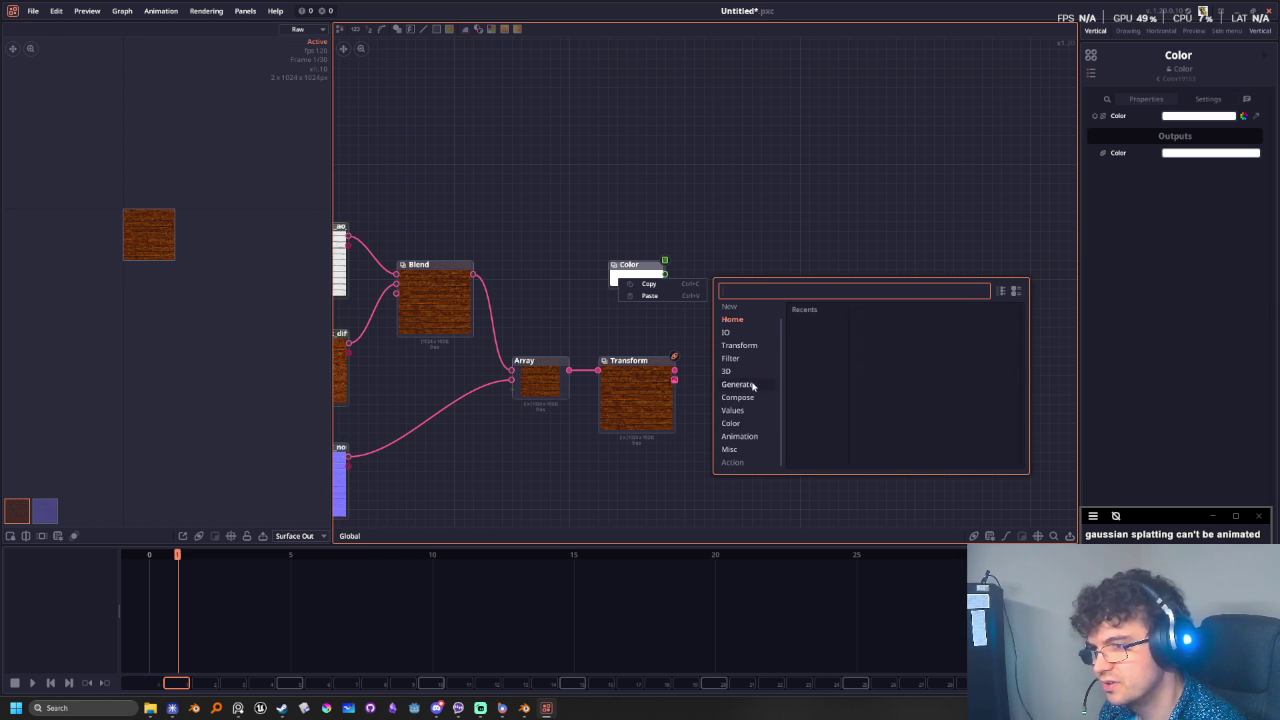
- Replace the Color node with a black Solid node placed above Transform
click(753, 385)
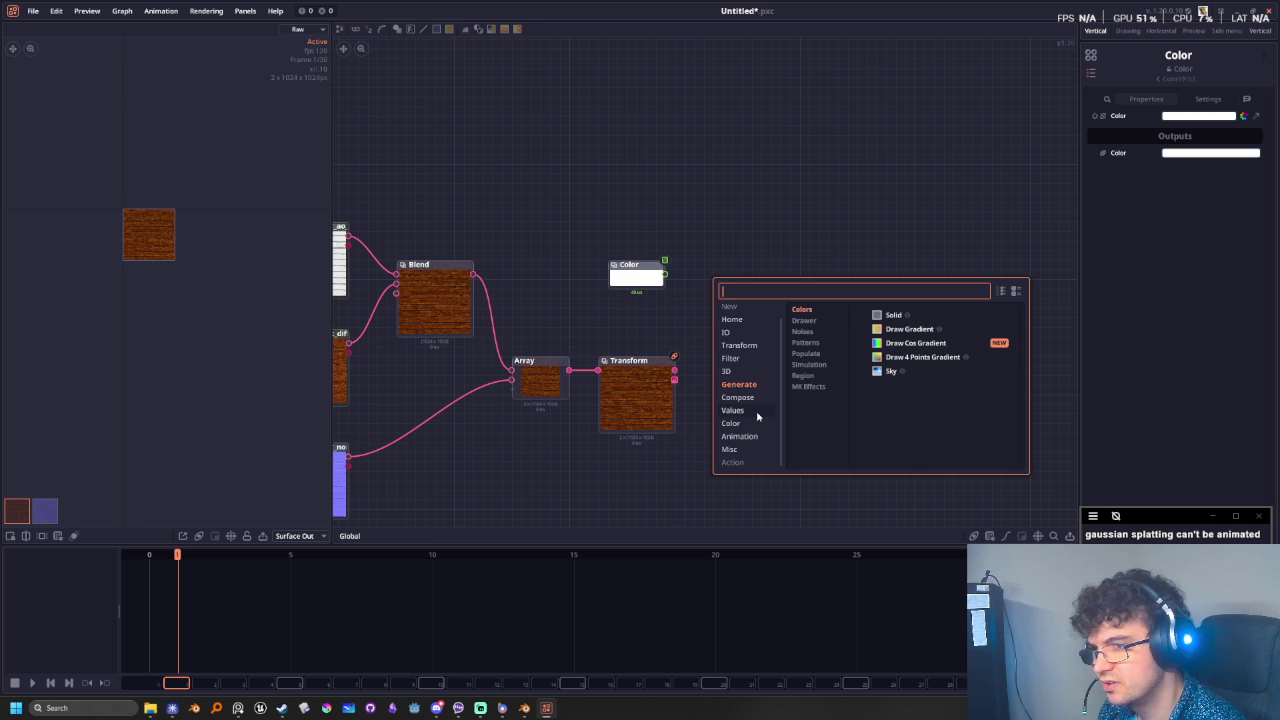
click(890, 315)
click(652, 279)
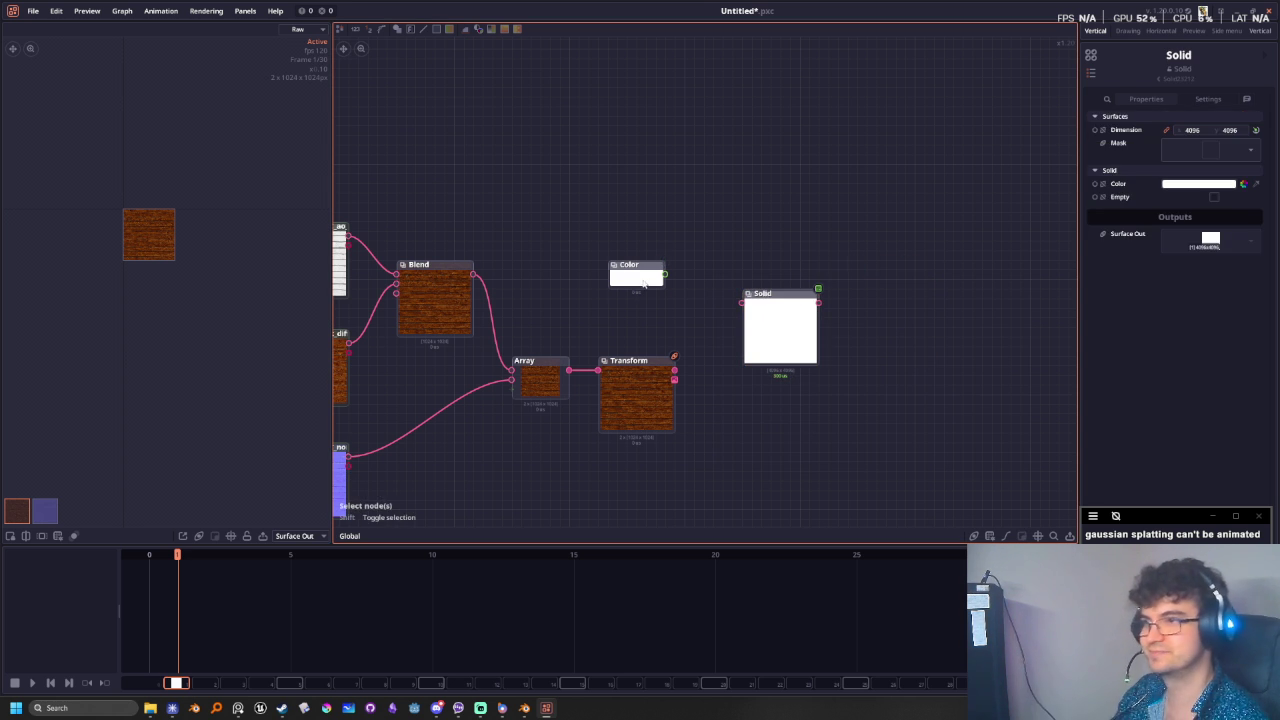
key(Delete)
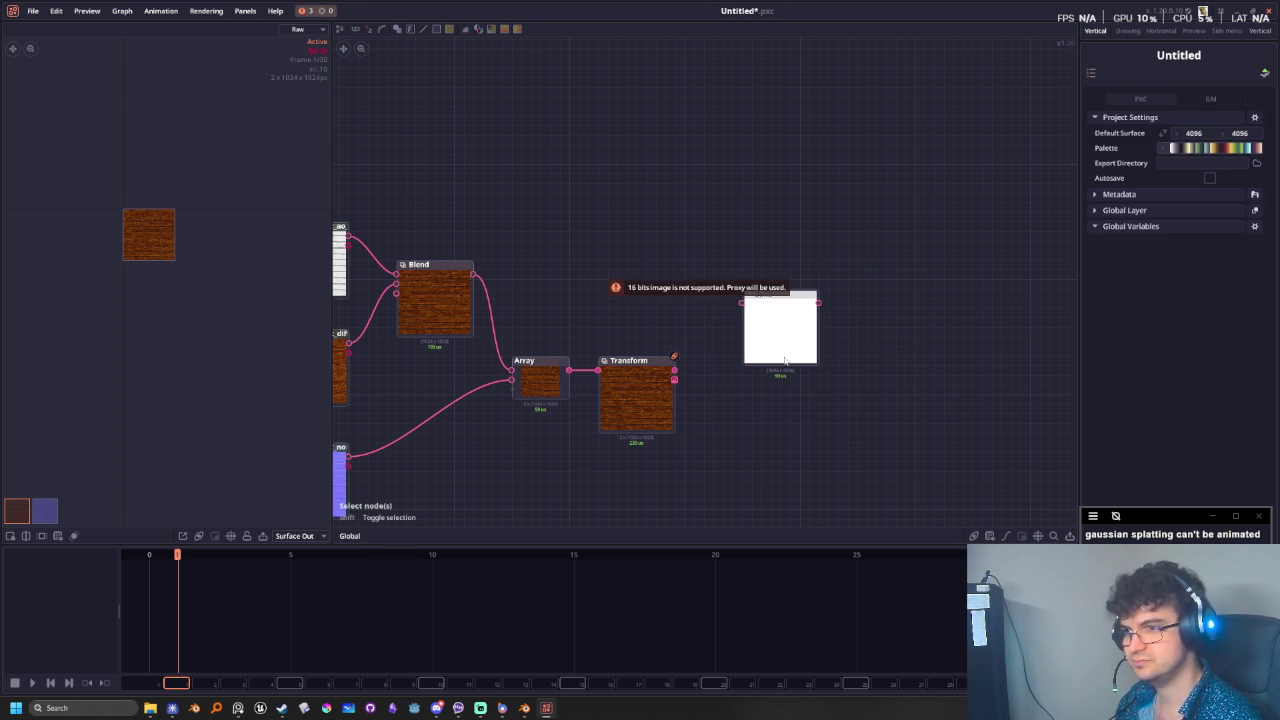
drag(785, 344, 622, 278)
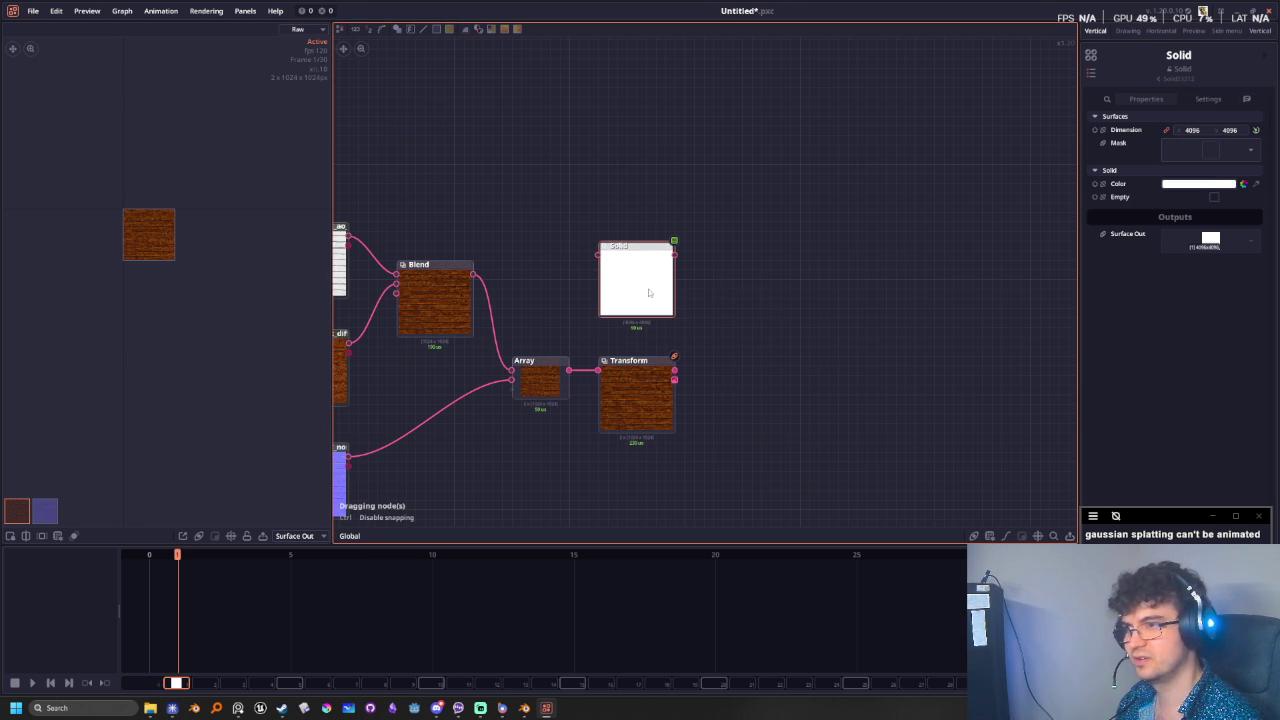
click(1198, 185)
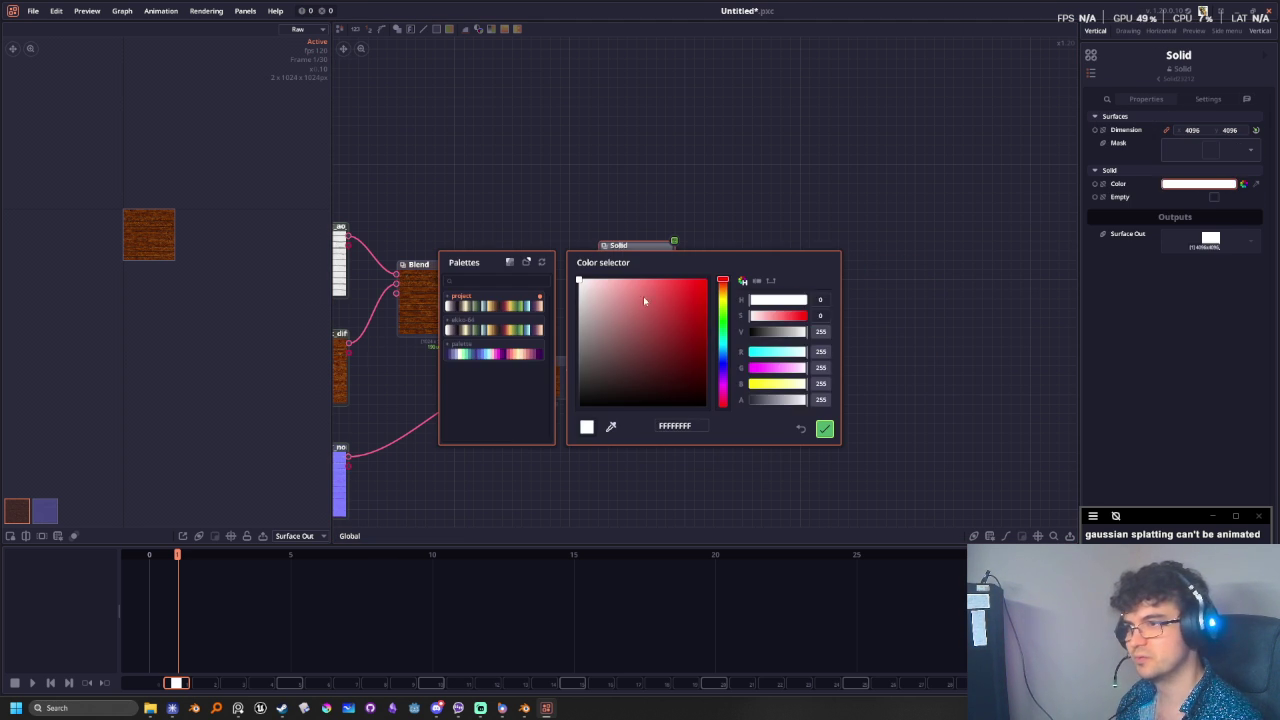
drag(643, 296, 405, 527)
click(825, 431)
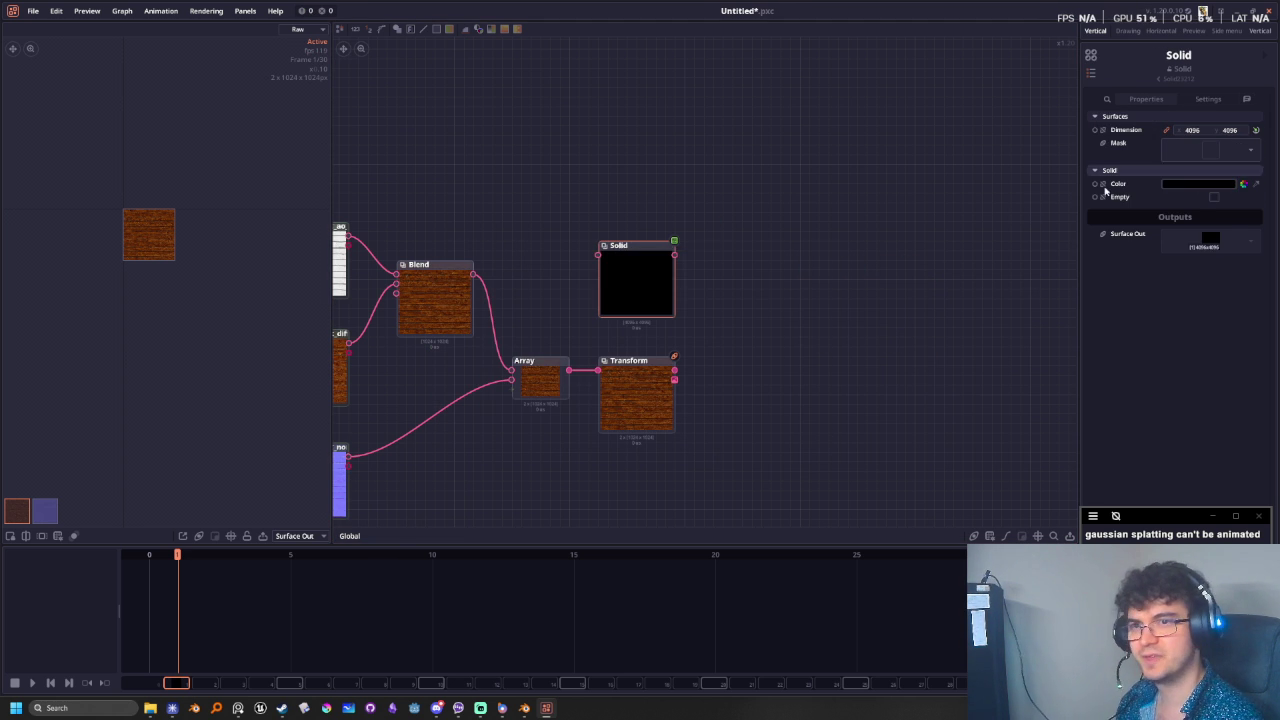
- Blend the Transform output over the black Solid in a new Blend node and preview it
mouse_move(676, 255)
mouse_down()
mouse_move(750, 330)
mouse_move(766, 303)
mouse_up()
text(blend)
key(Return)
drag(676, 373, 733, 300)
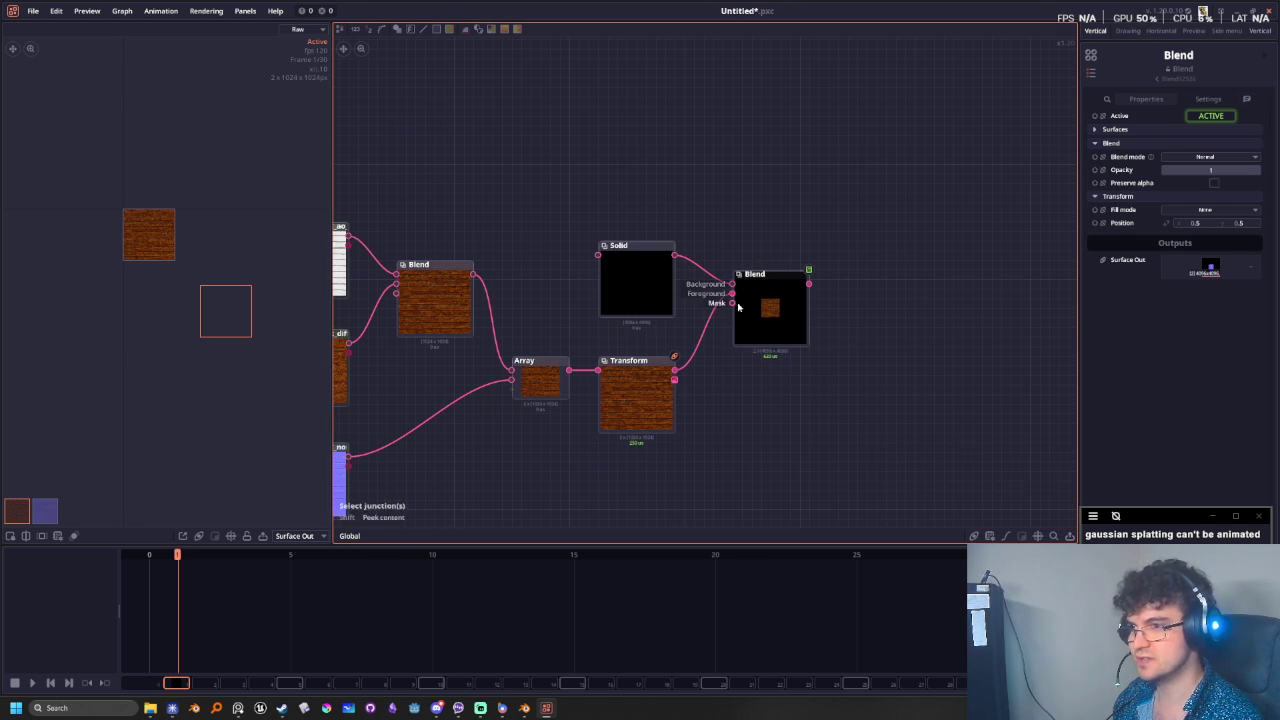
click(770, 328)
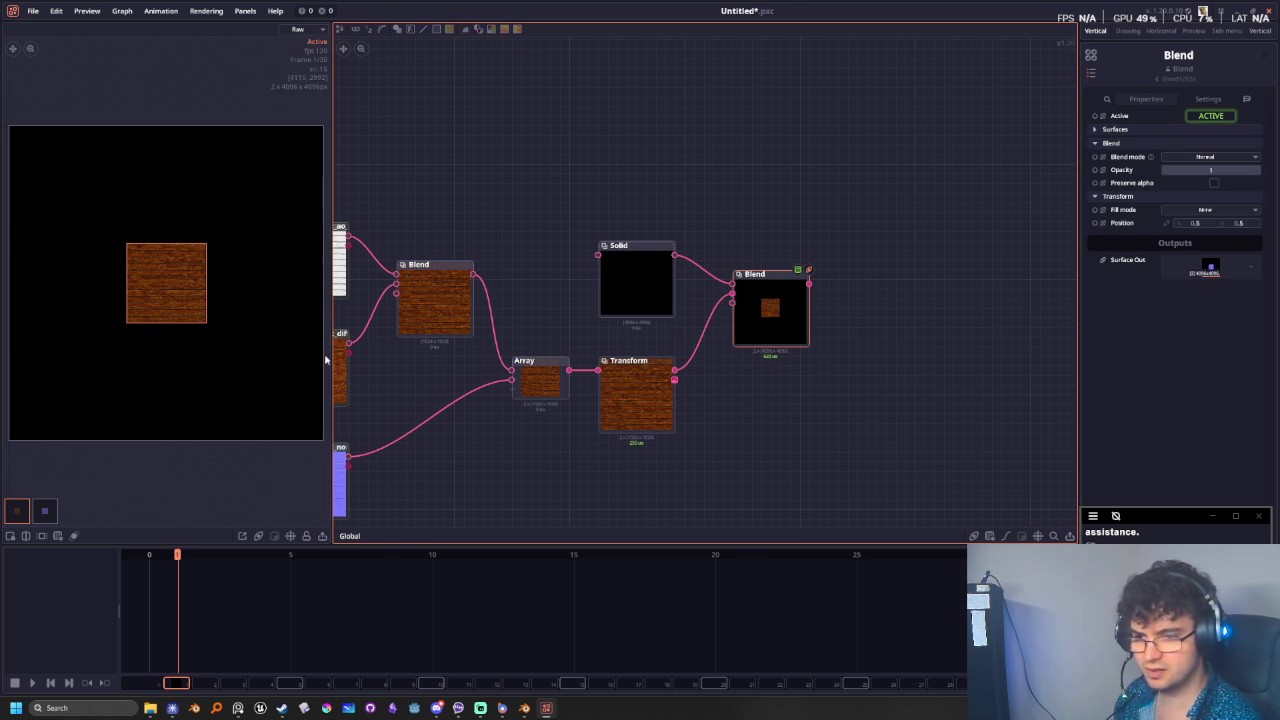
- Move the new Blend node down and right so the whole network is visible
mouse_move(727, 522)
middle_down()
mouse_move(713, 530)
mouse_move(760, 480)
mouse_move(727, 456)
middle_up()
scroll(713, 530, down, 1)
scroll(683, 520, down, 2)
drag(782, 342, 814, 394)
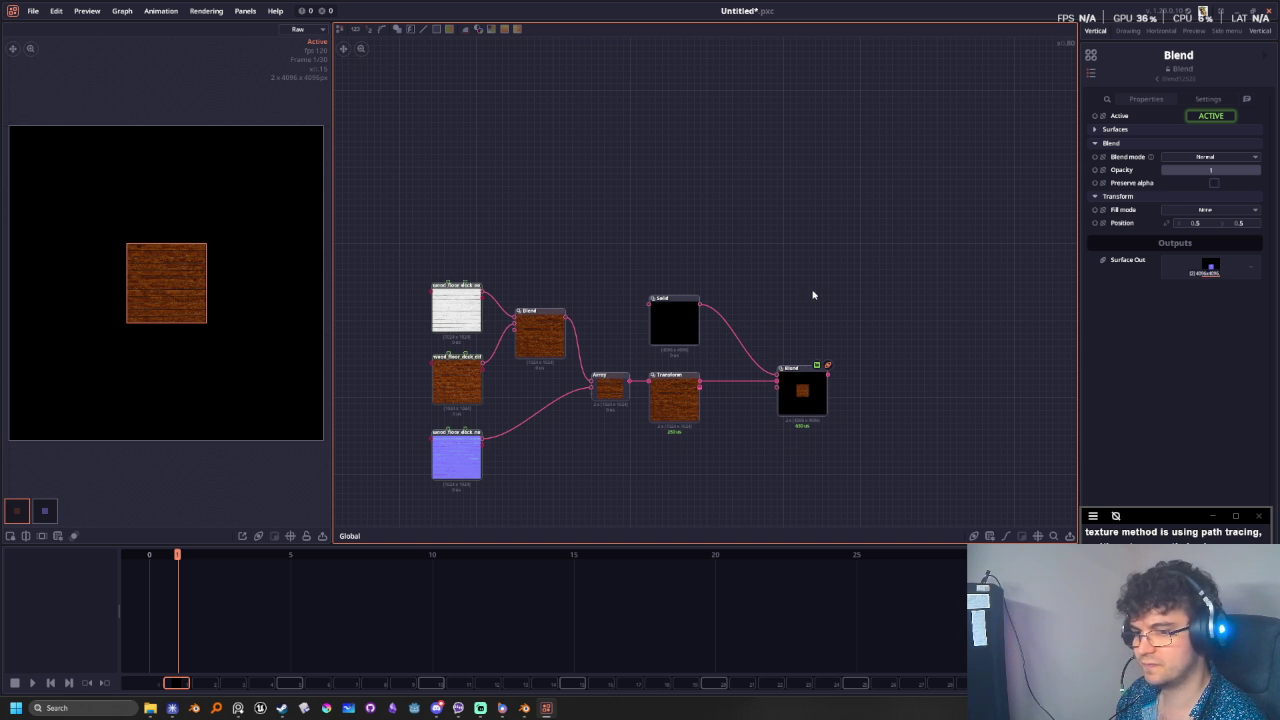
scroll(813, 293, up, 1)
scroll(790, 330, up, 1)
middle_drag(729, 395, 749, 363)
scroll(730, 372, up, 2)
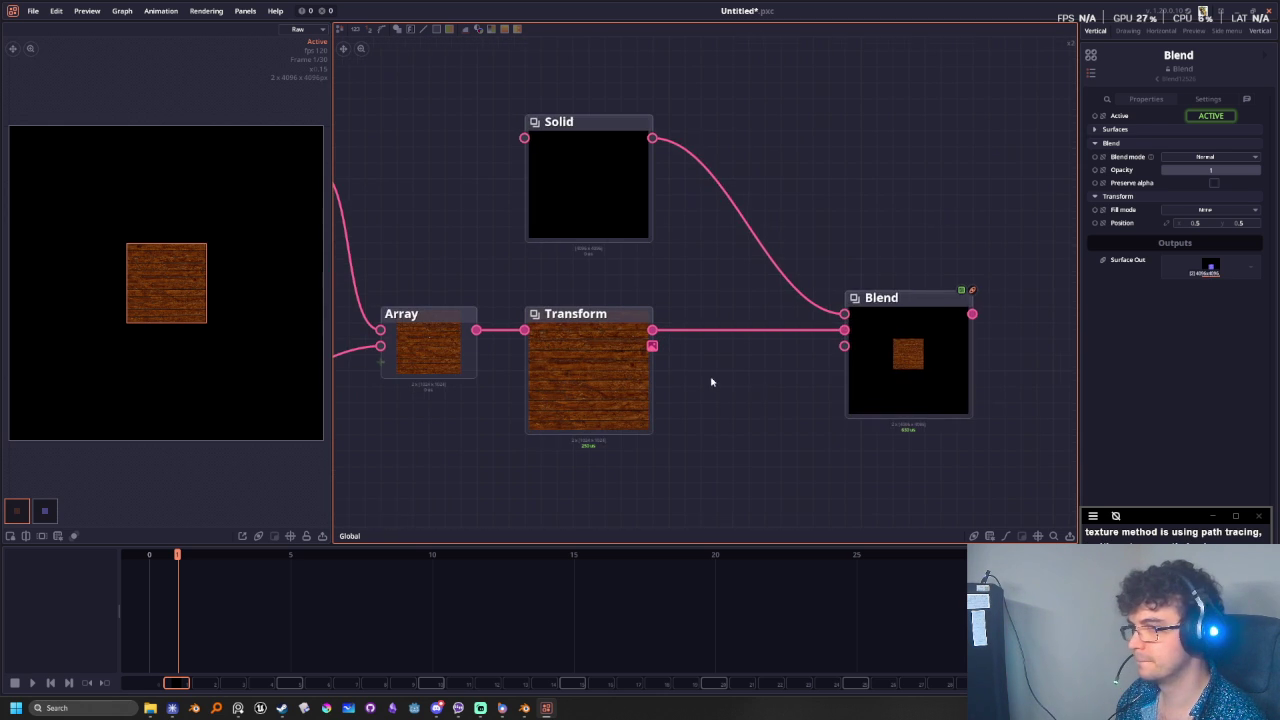
drag(862, 384, 974, 392)
scroll(760, 460, down, 2)
scroll(700, 460, down, 1)
middle_drag(651, 443, 734, 437)
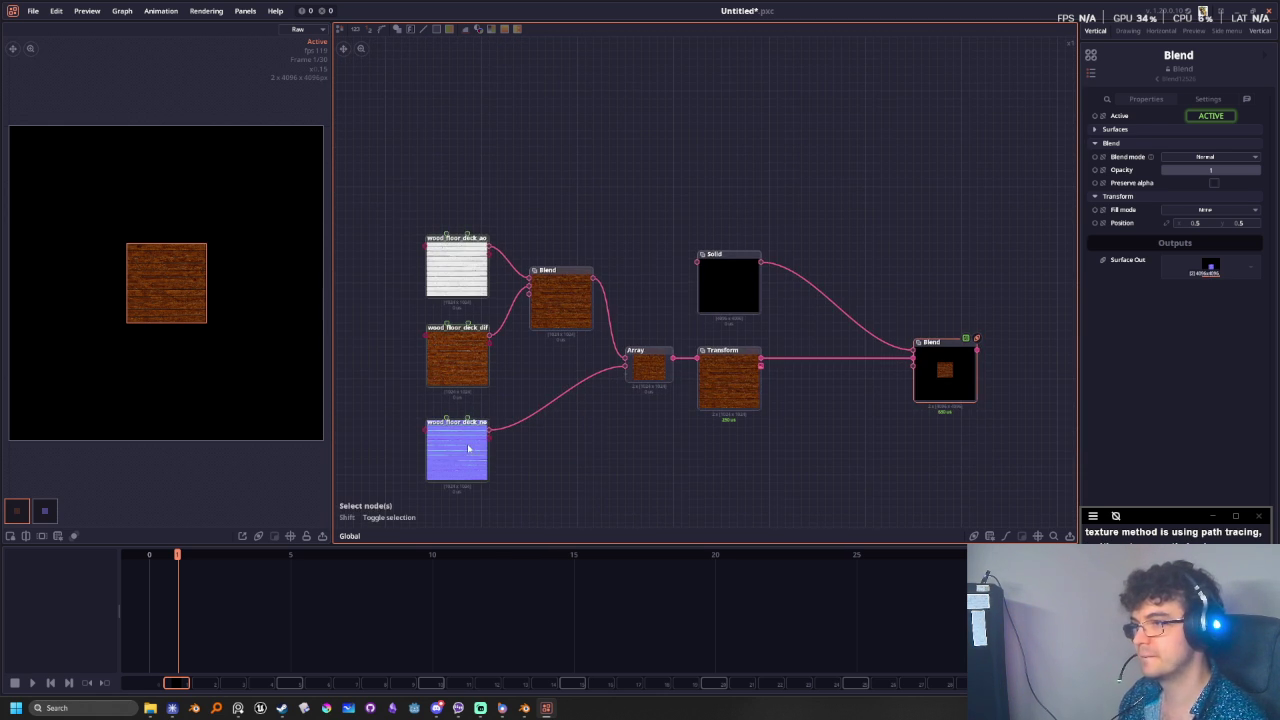
- Shift the Blend and Solid nodes right, then select Transform and move the wood upper-left
middle_drag(748, 481, 571, 463)
drag(766, 346, 840, 344)
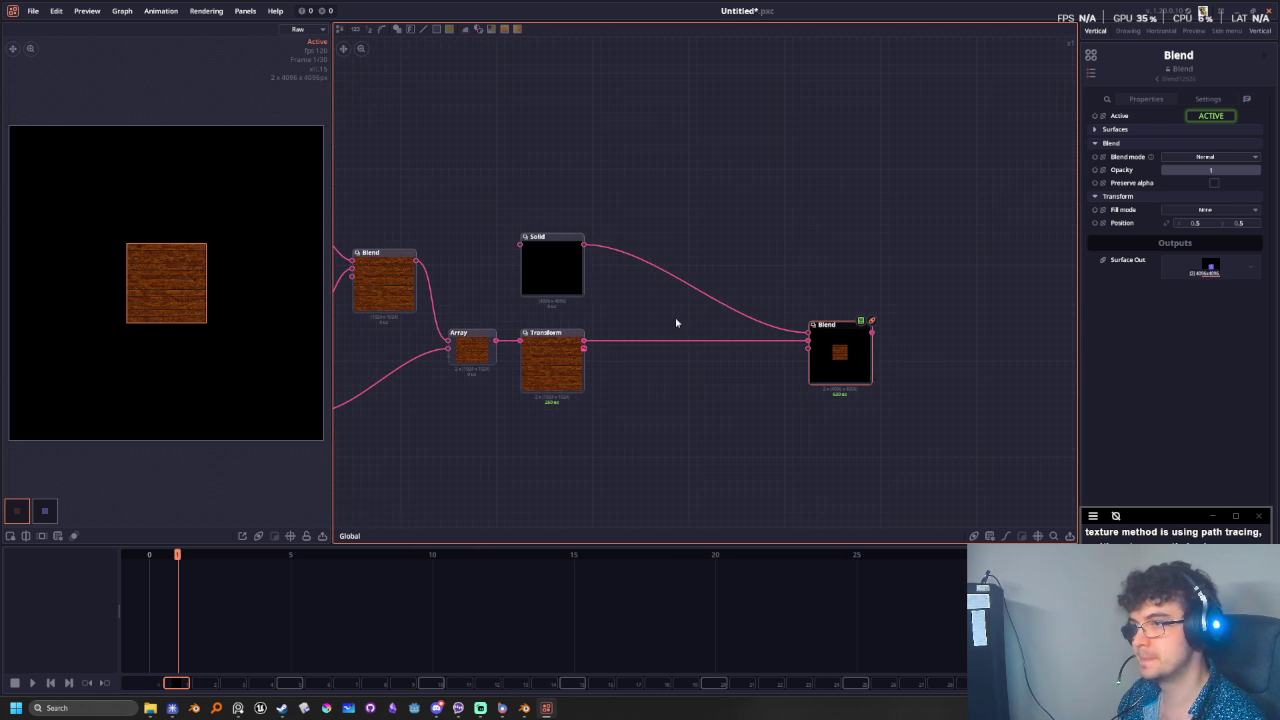
drag(551, 262, 728, 262)
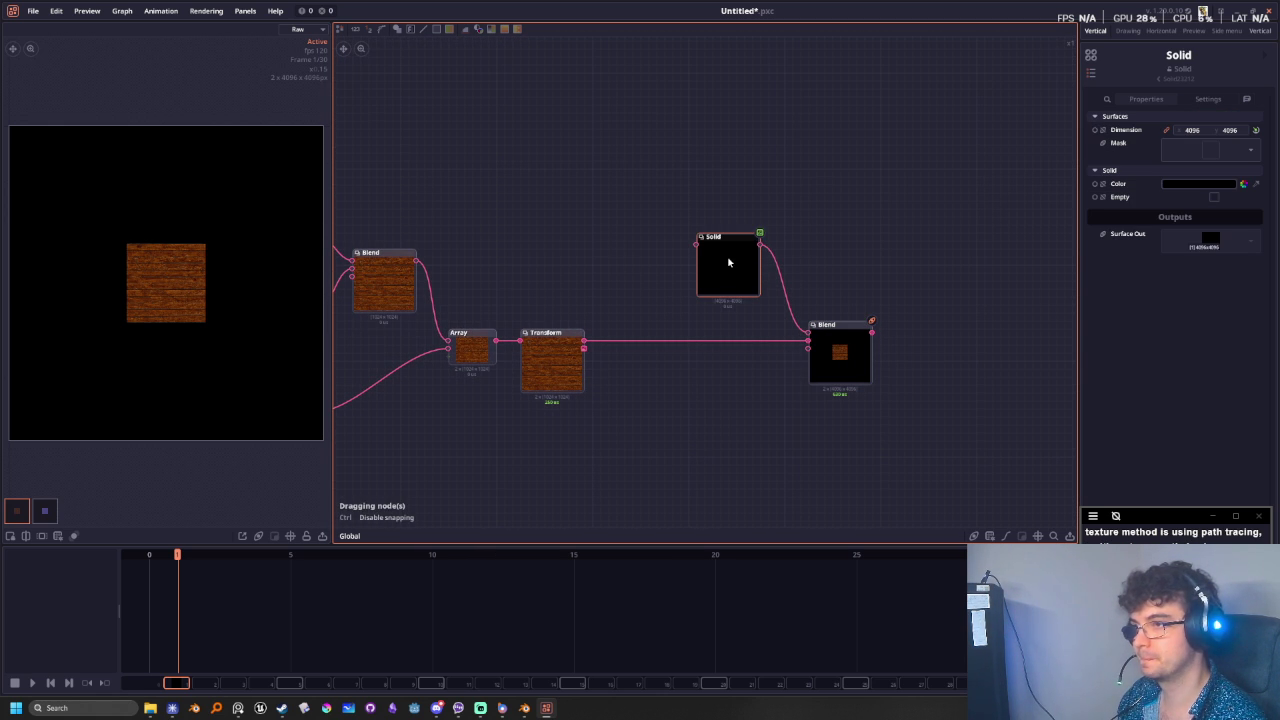
scroll(630, 469, up, 2)
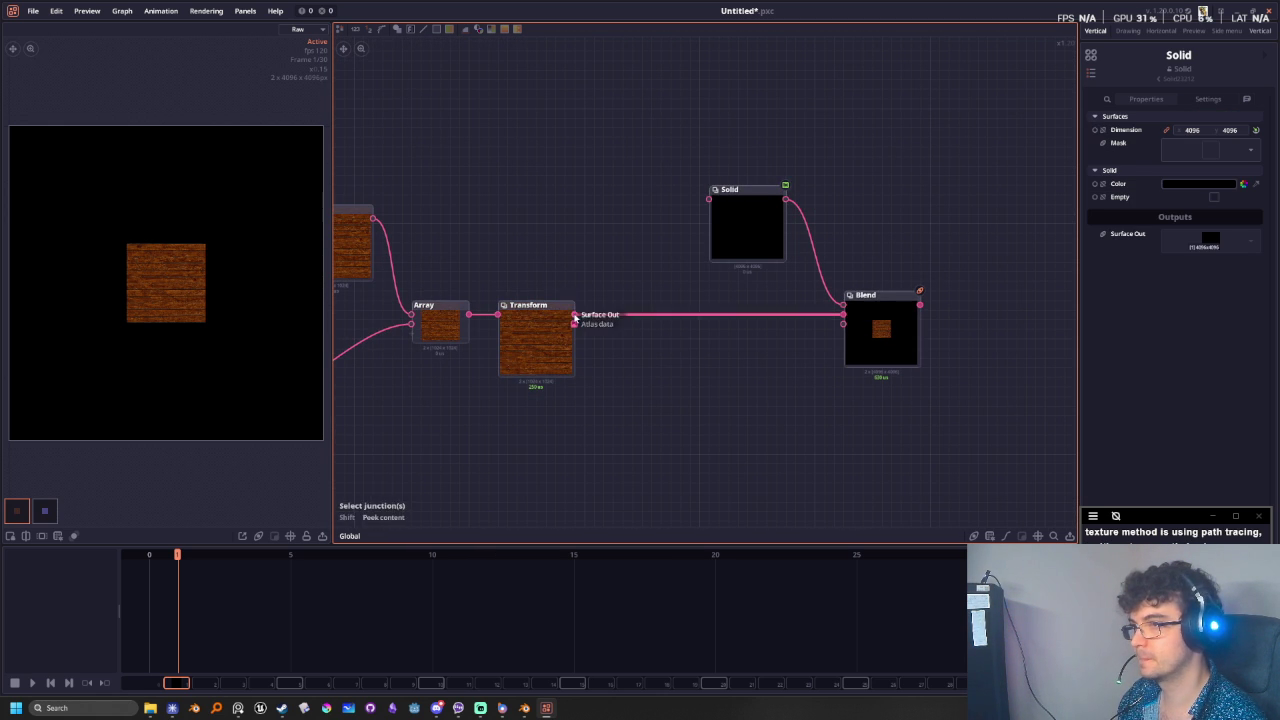
click(540, 330)
middle_drag(113, 212, 166, 223)
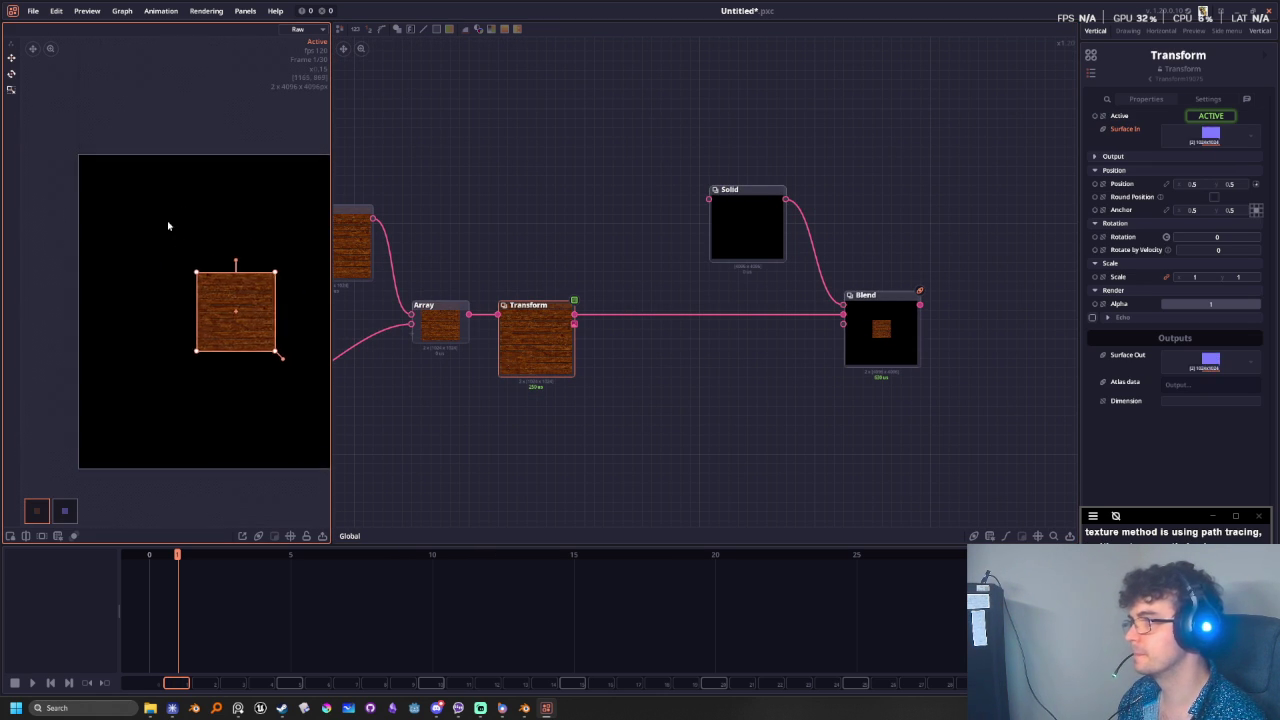
mouse_move(249, 313)
mouse_down()
mouse_move(137, 203)
mouse_move(210, 256)
mouse_move(281, 342)
mouse_up()
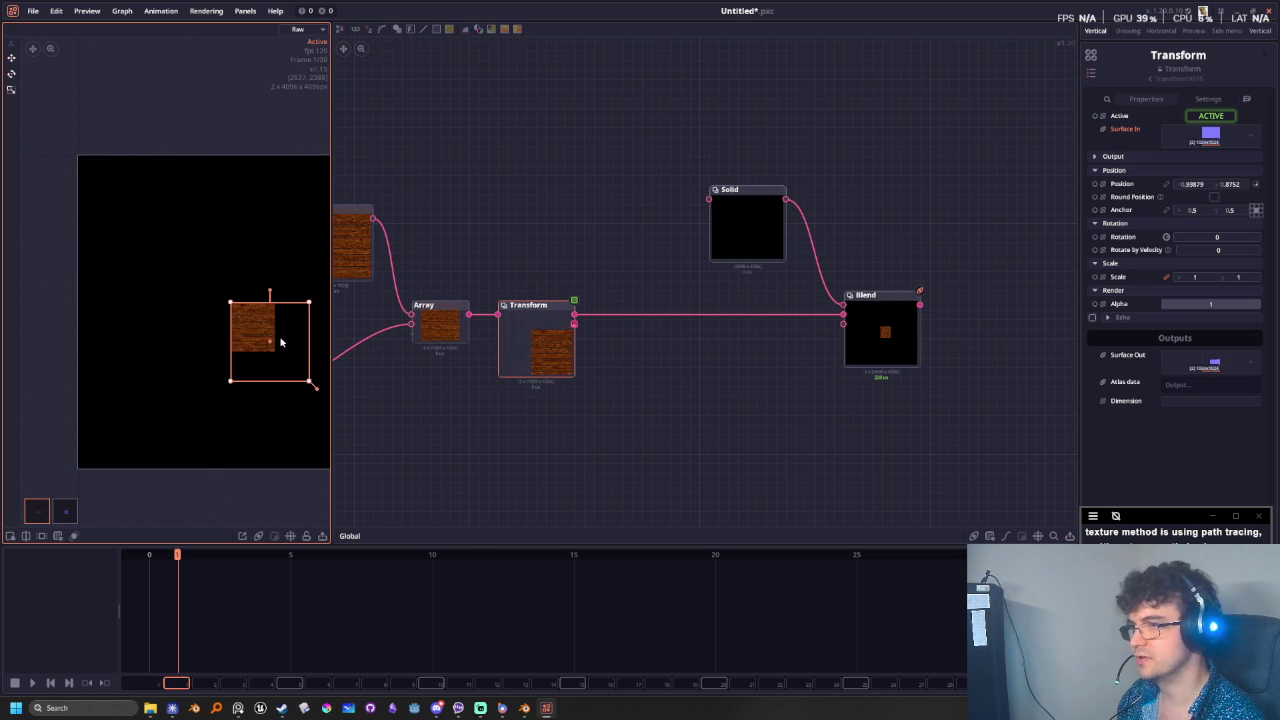
key(ctrl+z)
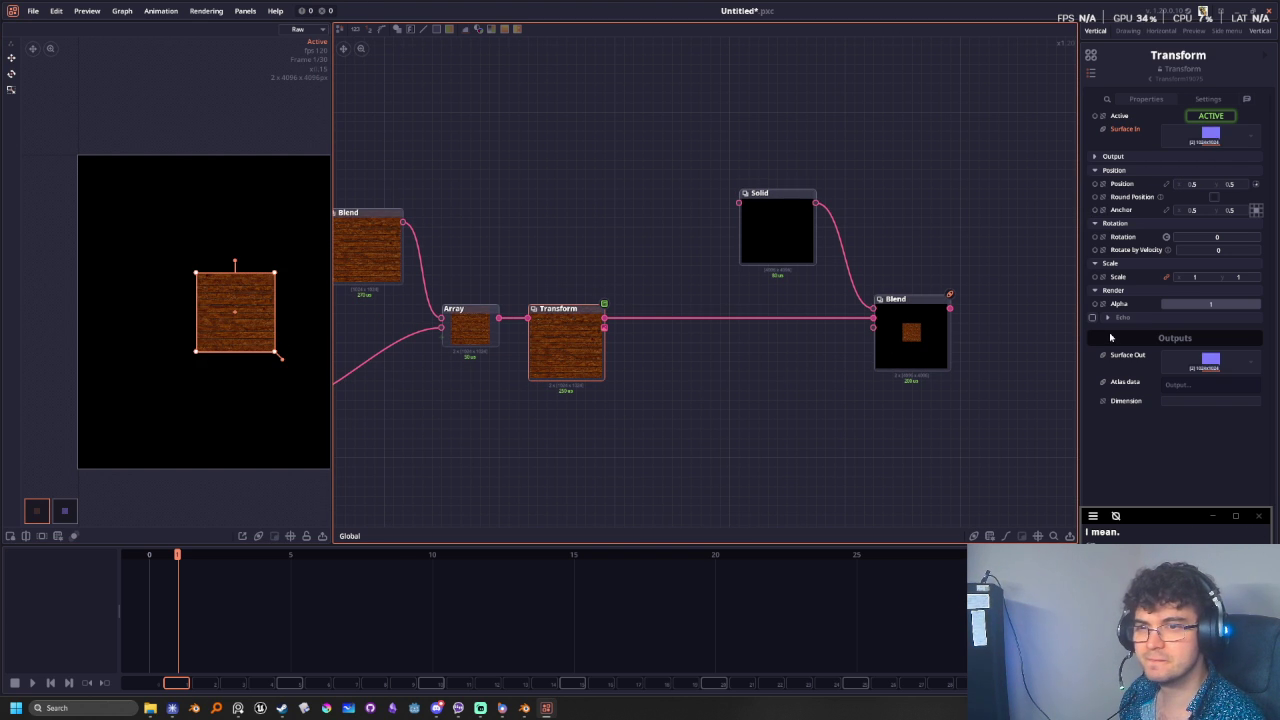
- Set the Transform output dimension to Constant 4096×4096 with Normal render mode
click(1100, 157)
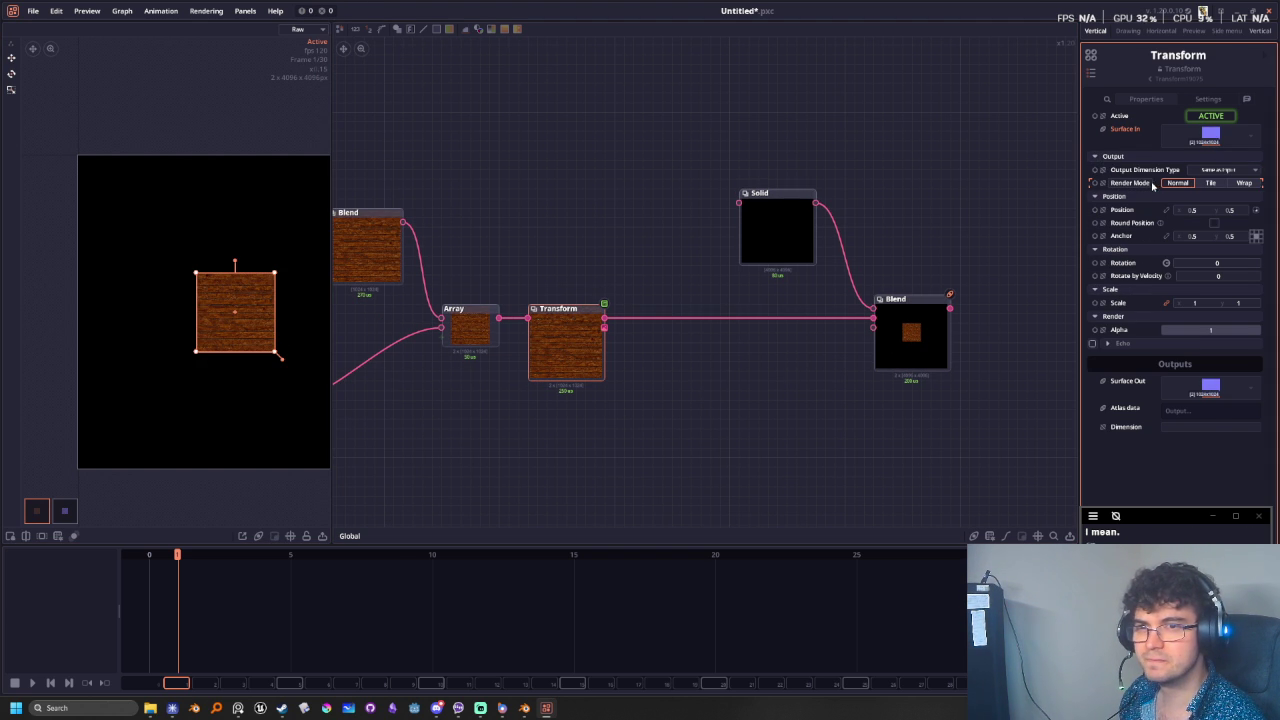
click(1218, 175)
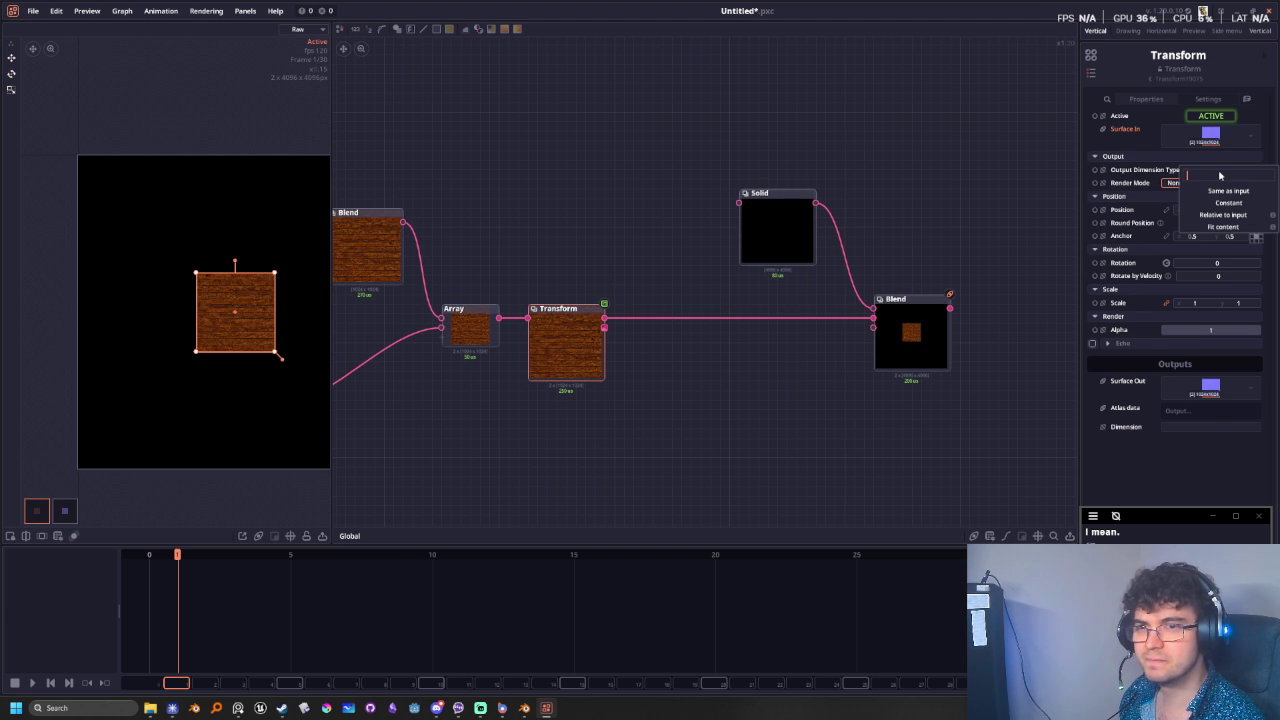
click(1225, 228)
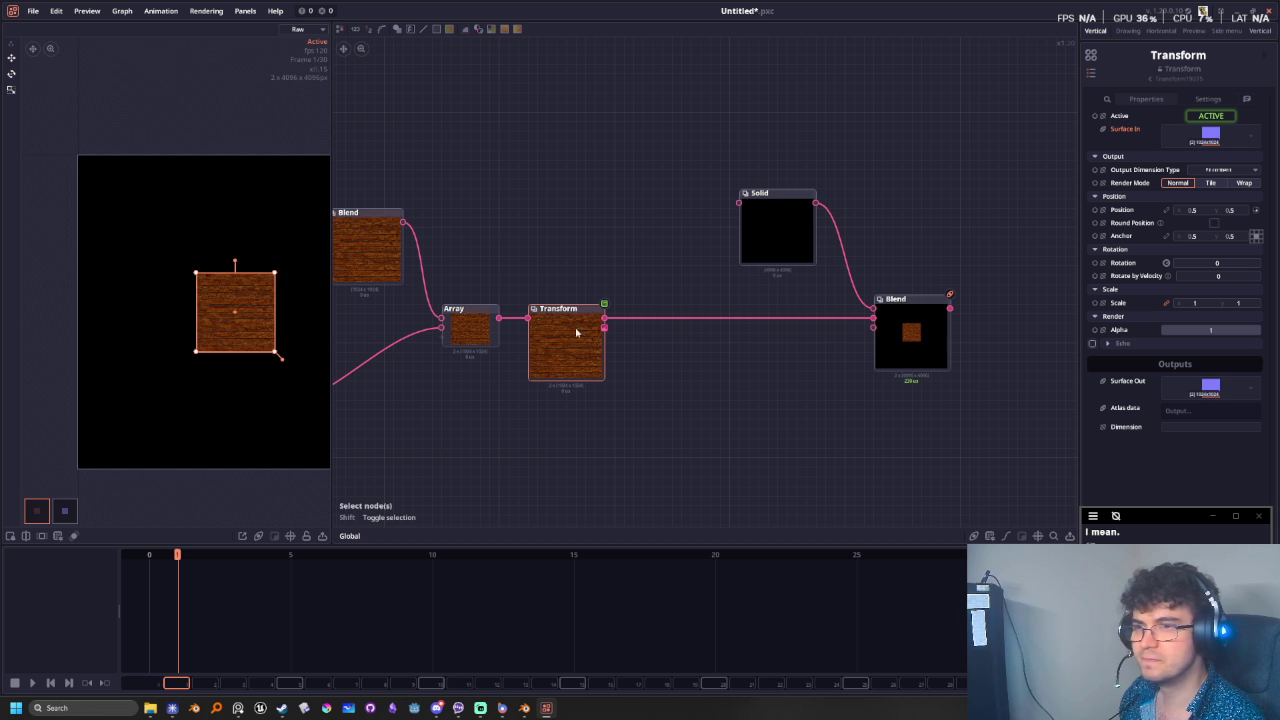
drag(257, 304, 229, 287)
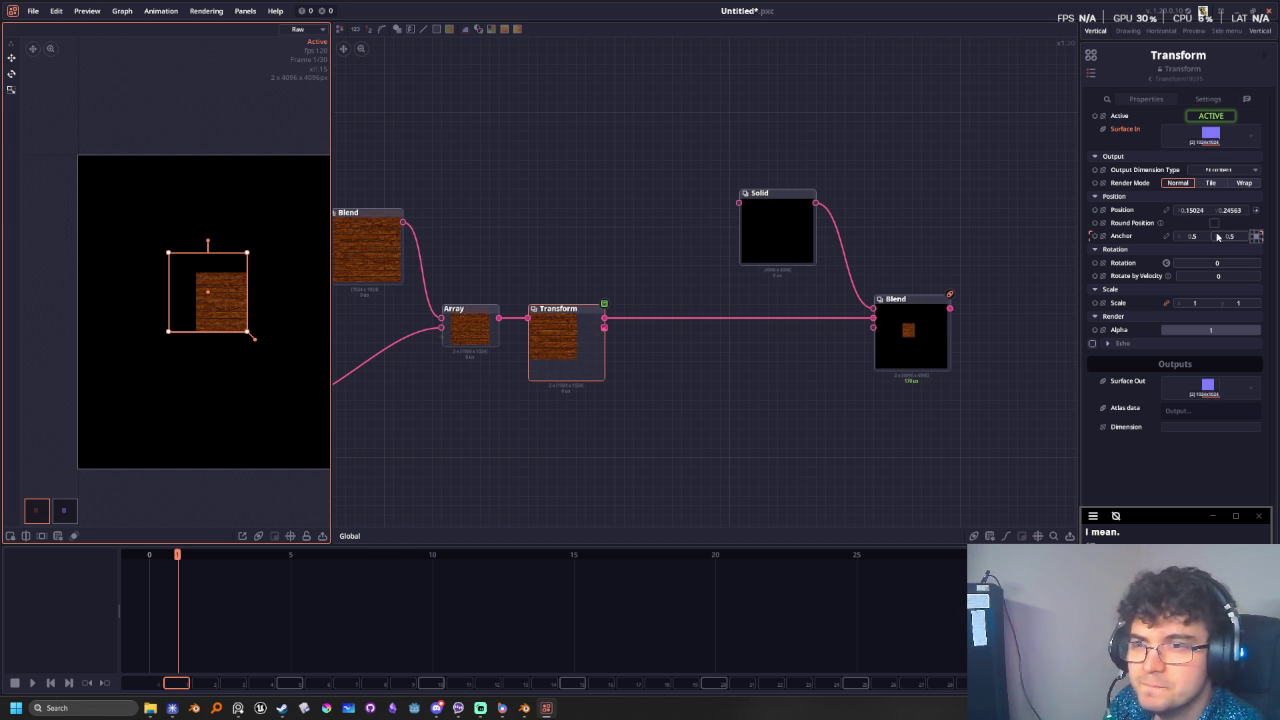
click(1212, 185)
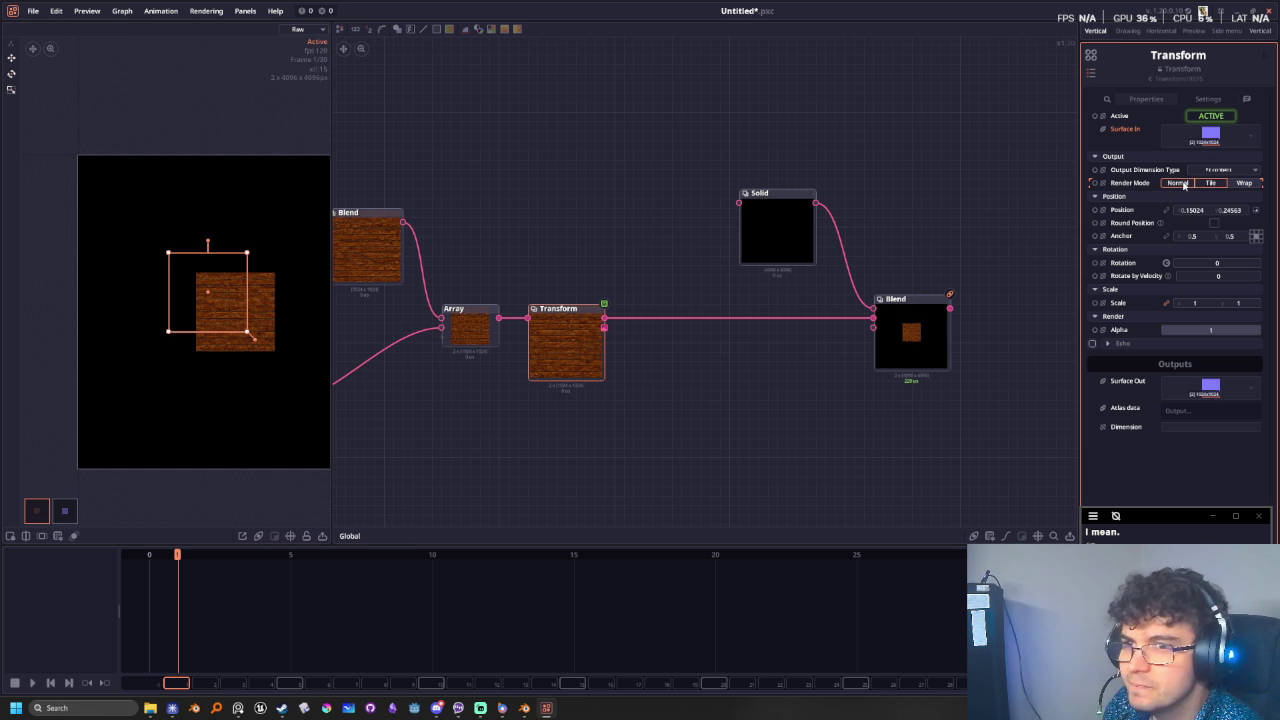
click(1180, 183)
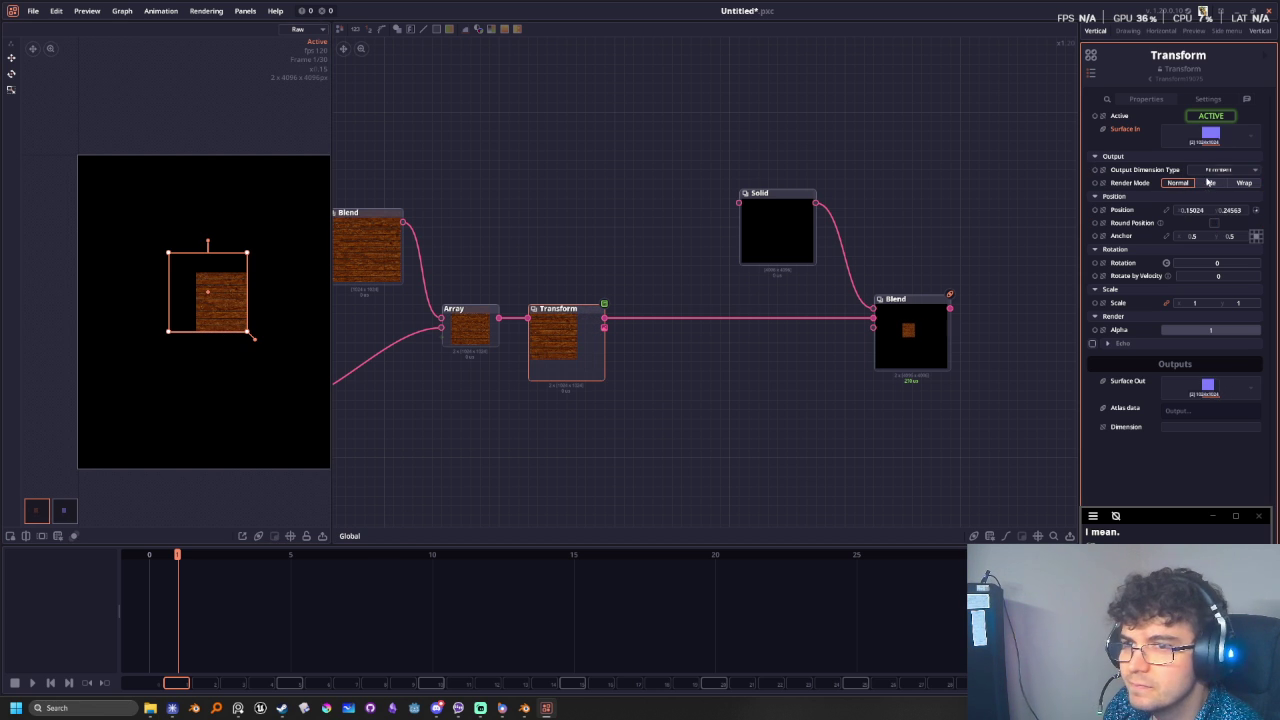
click(1216, 171)
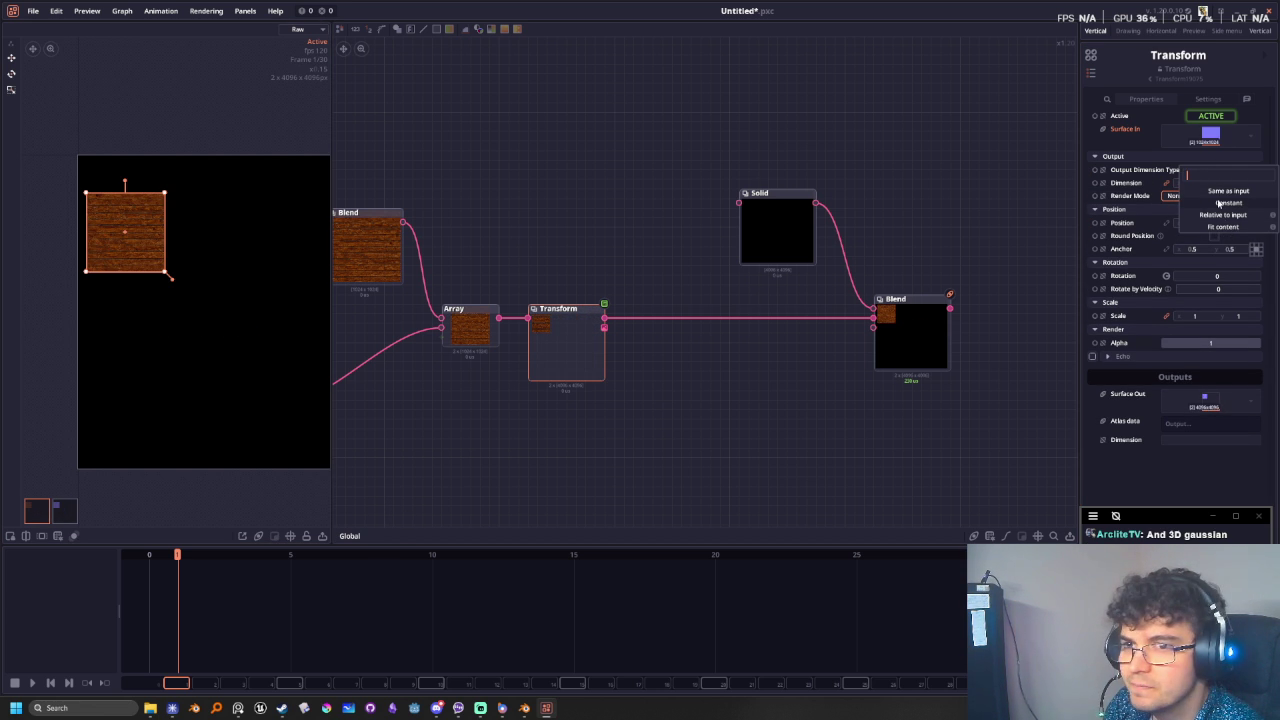
click(1220, 203)
- Nudge the wood texture within the canvas and set its position to 0, 0
mouse_move(102, 220)
mouse_down()
mouse_move(168, 196)
mouse_move(158, 237)
mouse_move(100, 181)
mouse_up()
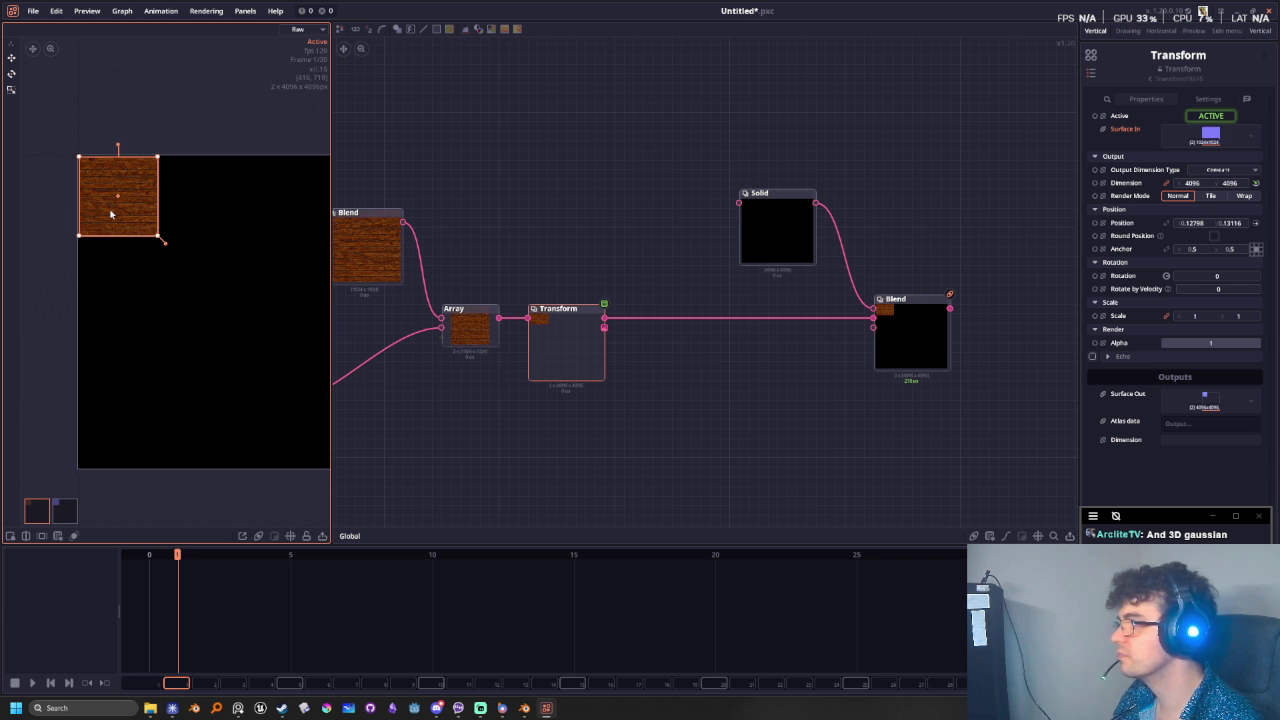
scroll(111, 214, up, 2)
scroll(157, 245, up, 1)
scroll(157, 245, up, 2)
mouse_move(157, 245)
mouse_down()
mouse_move(166, 231)
mouse_move(130, 195)
mouse_up()
mouse_move(135, 208)
mouse_down()
mouse_move(183, 280)
mouse_move(171, 273)
mouse_up()
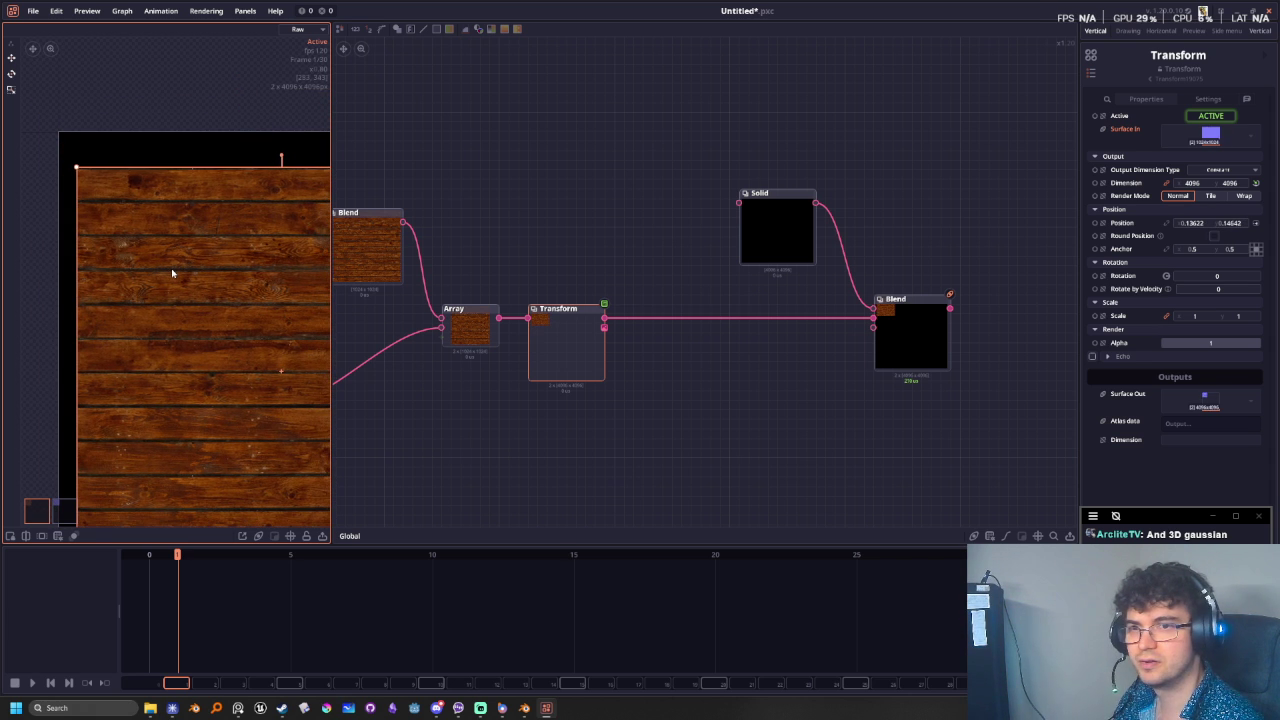
click(1192, 223)
text(0)
key(Tab)
text(0)
key(Return)
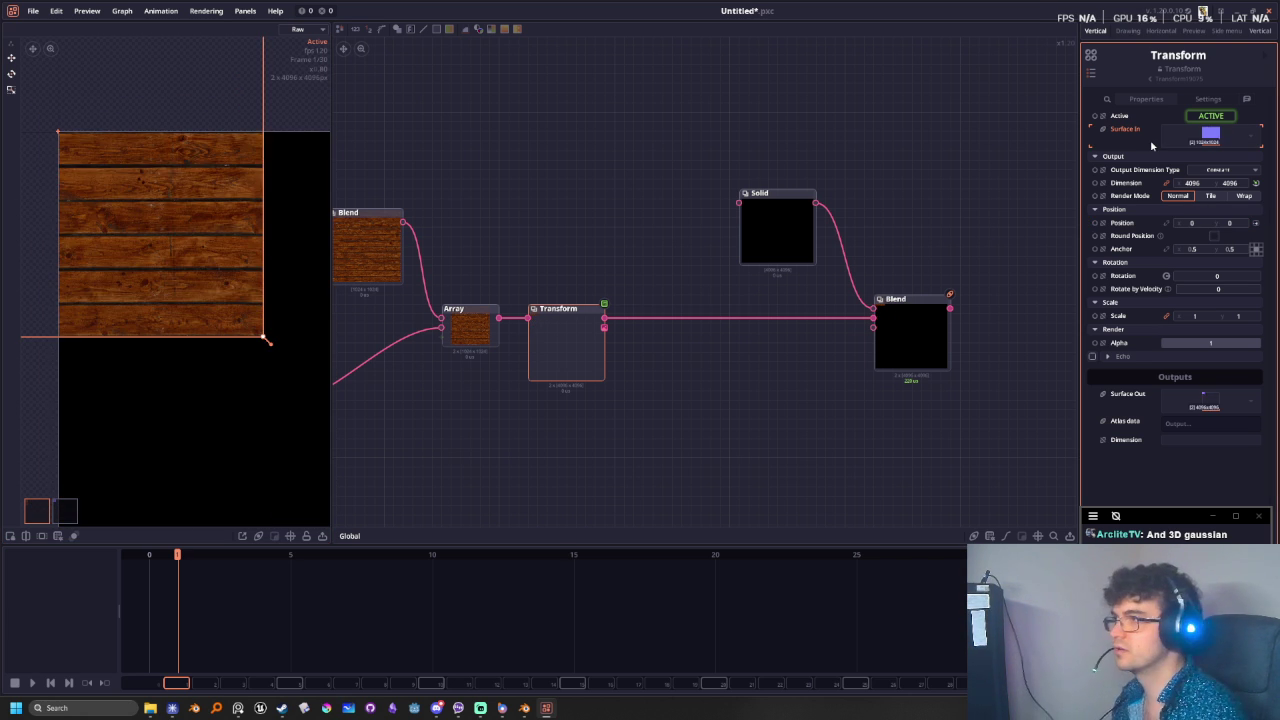
- Drag the wood texture around the 4096 canvas and set the anchor to 0, 0
scroll(251, 283, down, 3)
scroll(237, 400, down, 2)
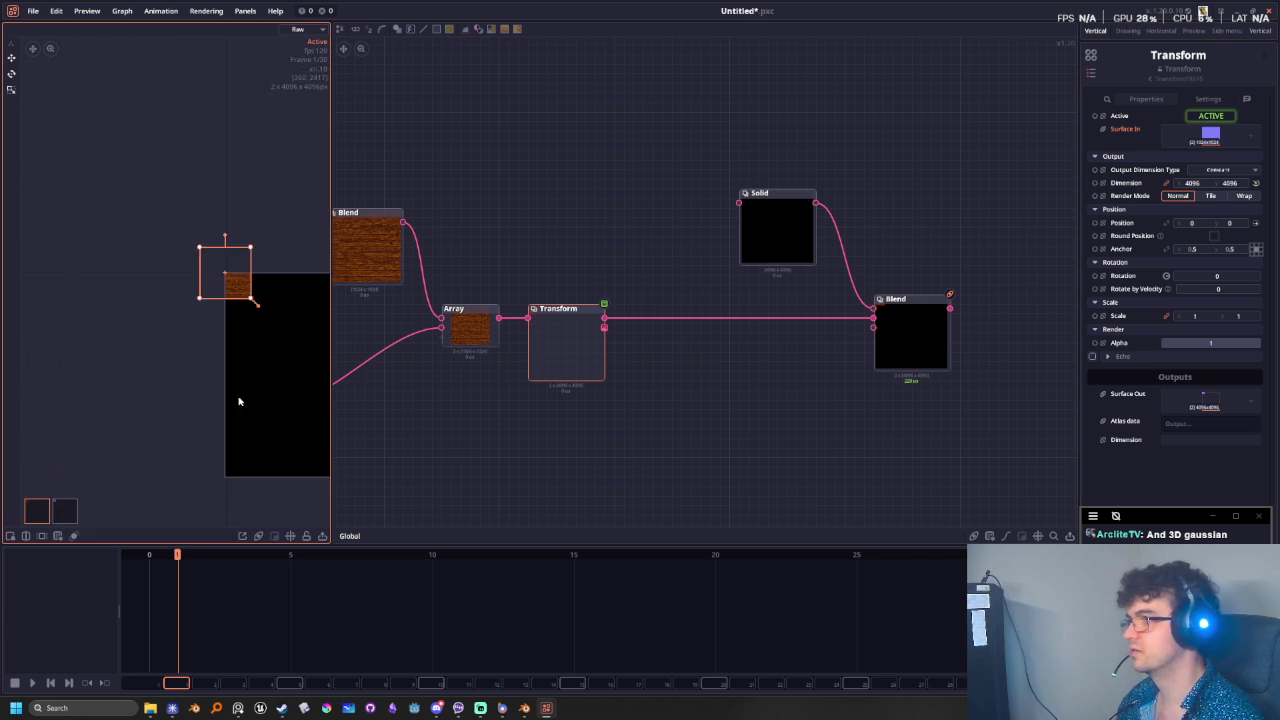
scroll(172, 375, down, 1)
middle_drag(143, 263, 122, 415)
drag(129, 312, 190, 366)
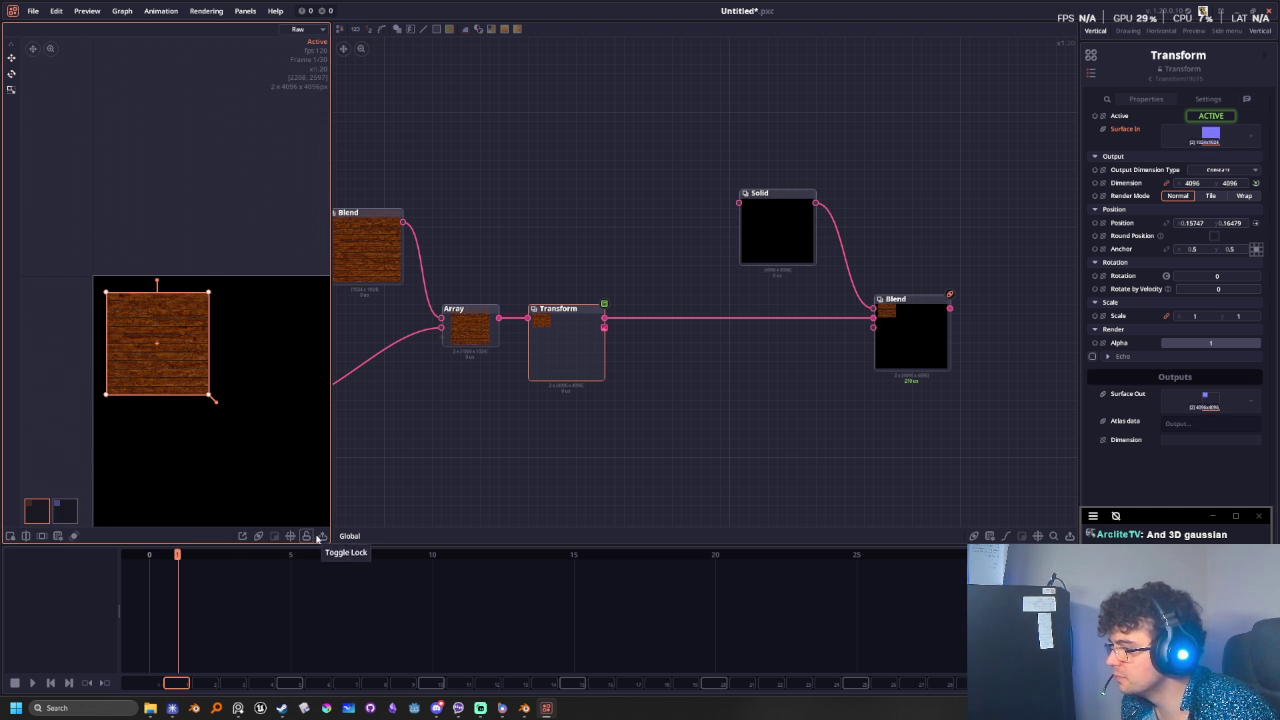
mouse_move(147, 356)
mouse_down()
mouse_move(135, 341)
mouse_move(177, 390)
mouse_up()
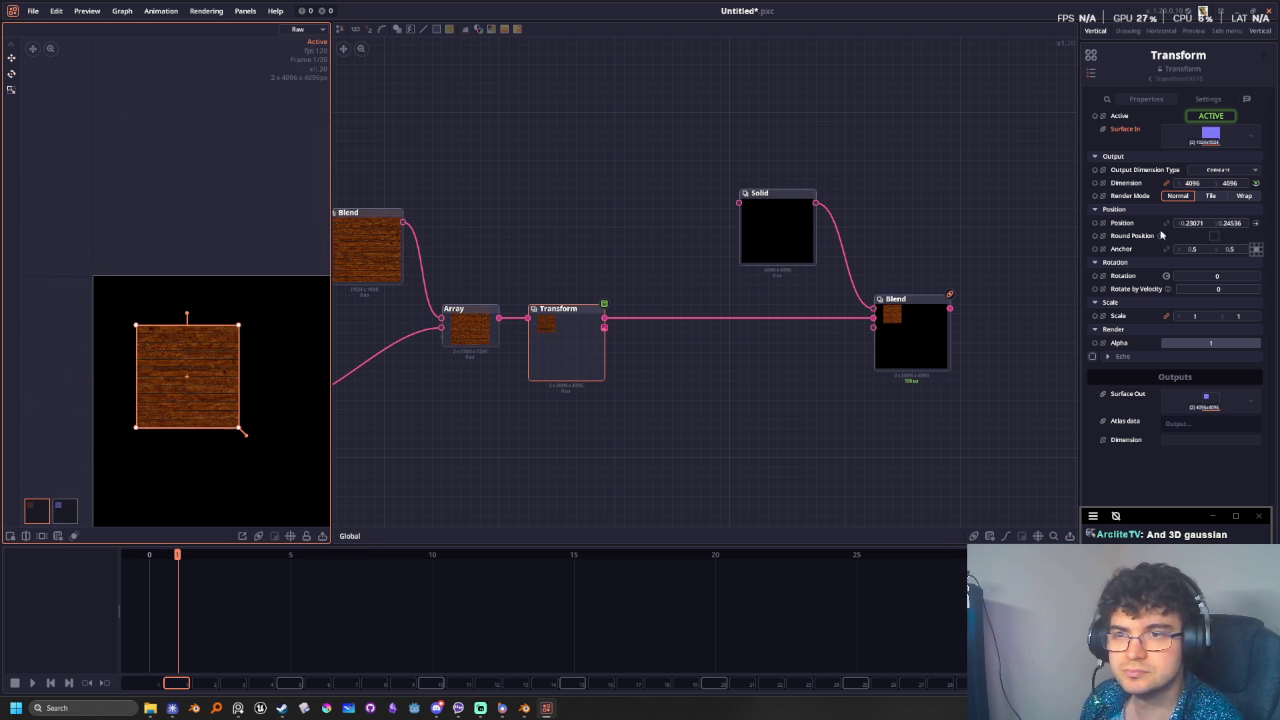
click(1253, 248)
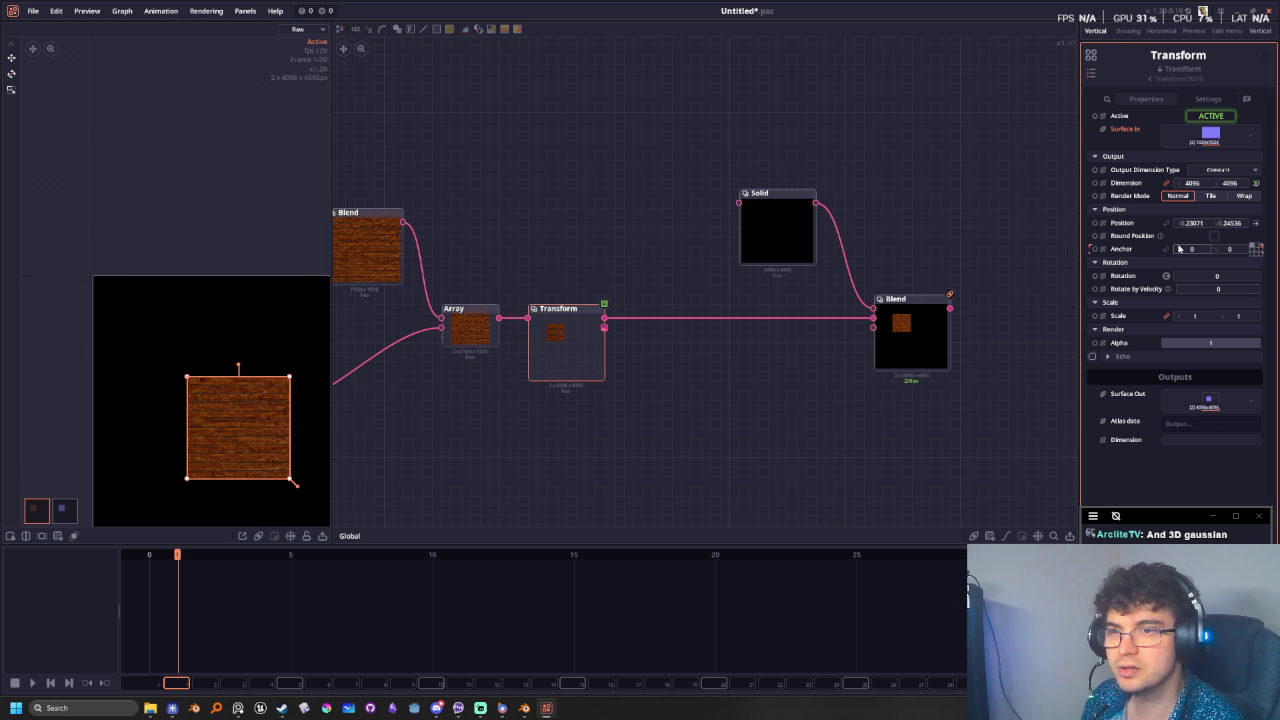
- Set the Transform position to 0, 0, pinning the wood to the top-left corner
text(0)
key(Tab)
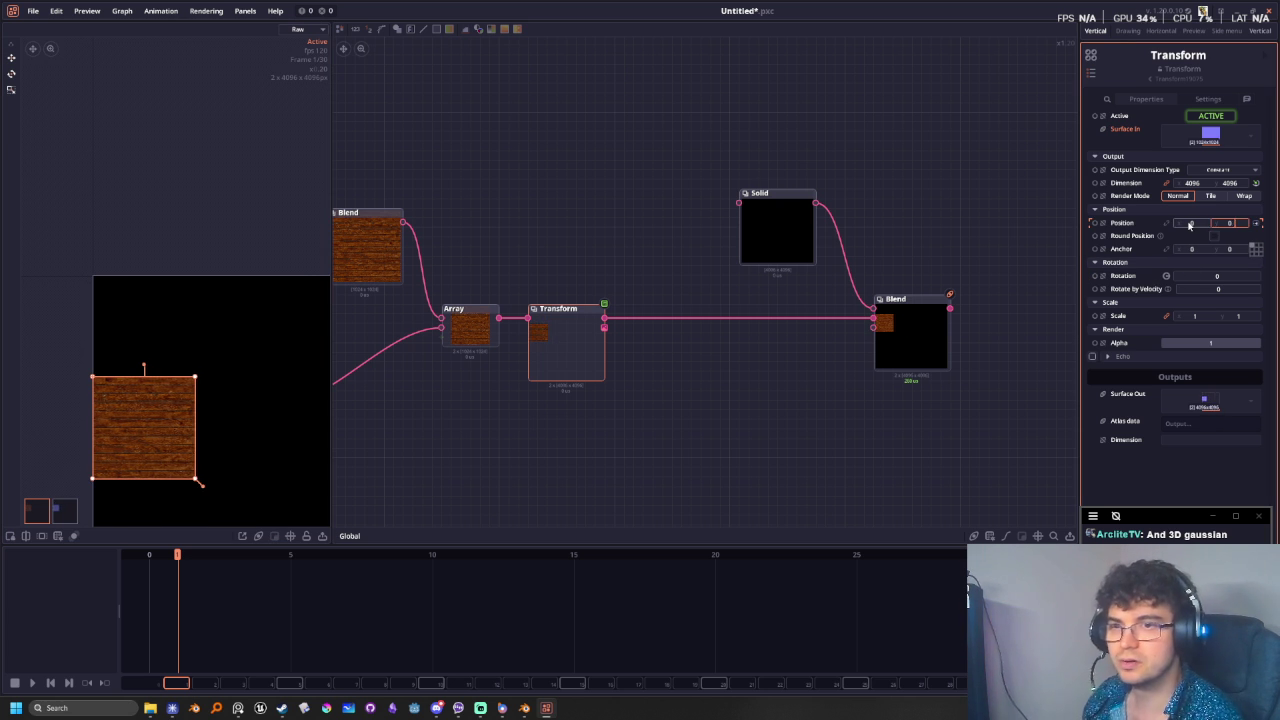
text(0)
key(Return)
scroll(129, 306, up, 2)
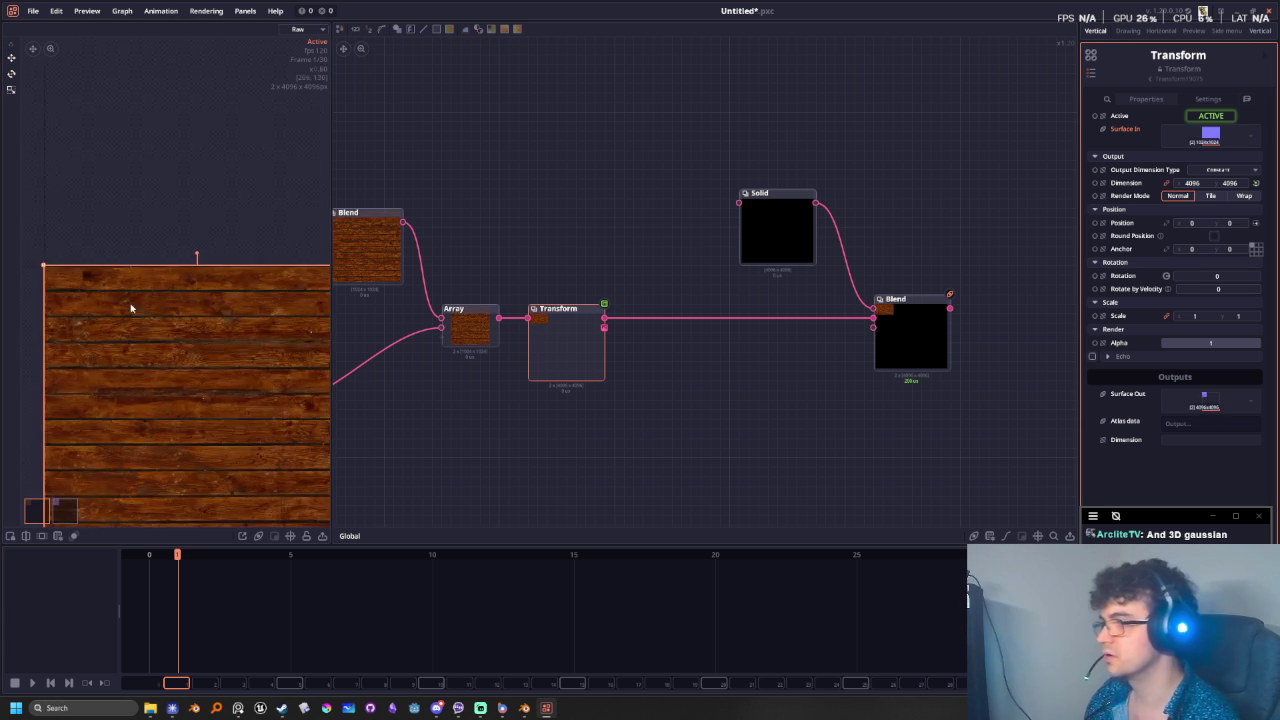
scroll(171, 403, down, 1)
- Shrink the wood texture to about 0.158 scale with the corner handle
mouse_move(251, 429)
mouse_down()
mouse_move(184, 306)
mouse_move(121, 295)
mouse_up()
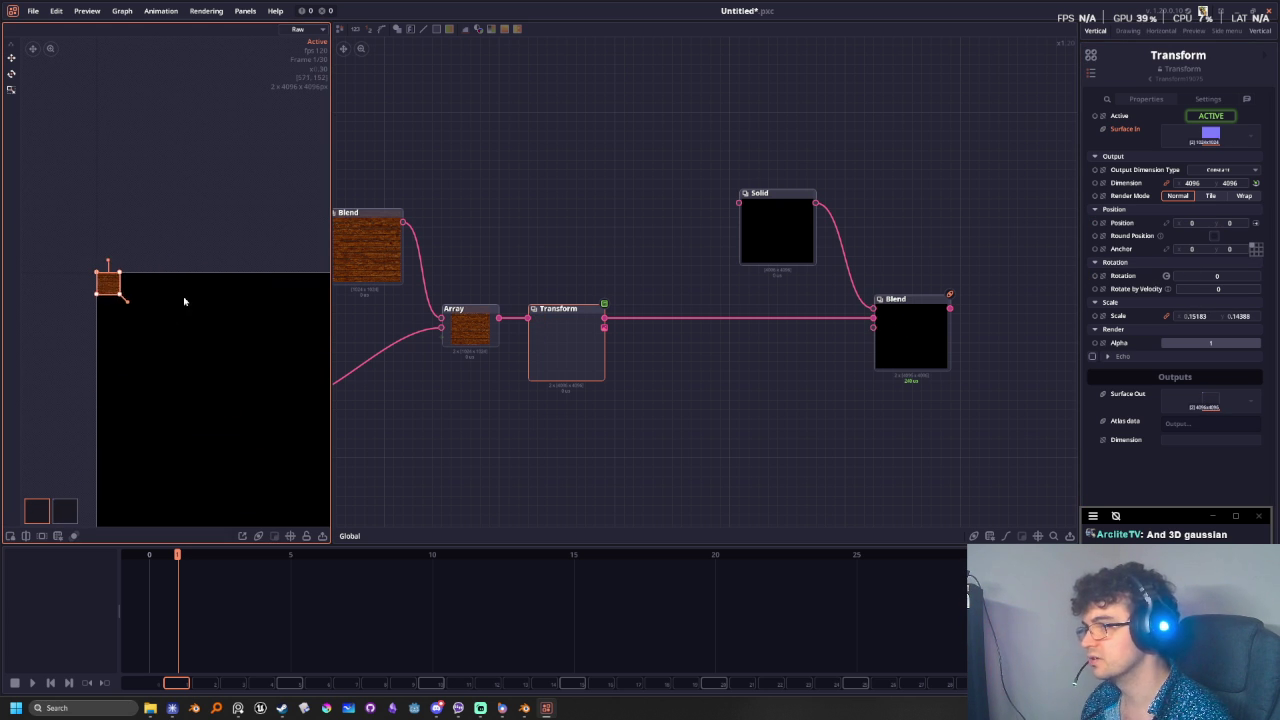
scroll(121, 300, up, 3)
scroll(290, 430, up, 2)
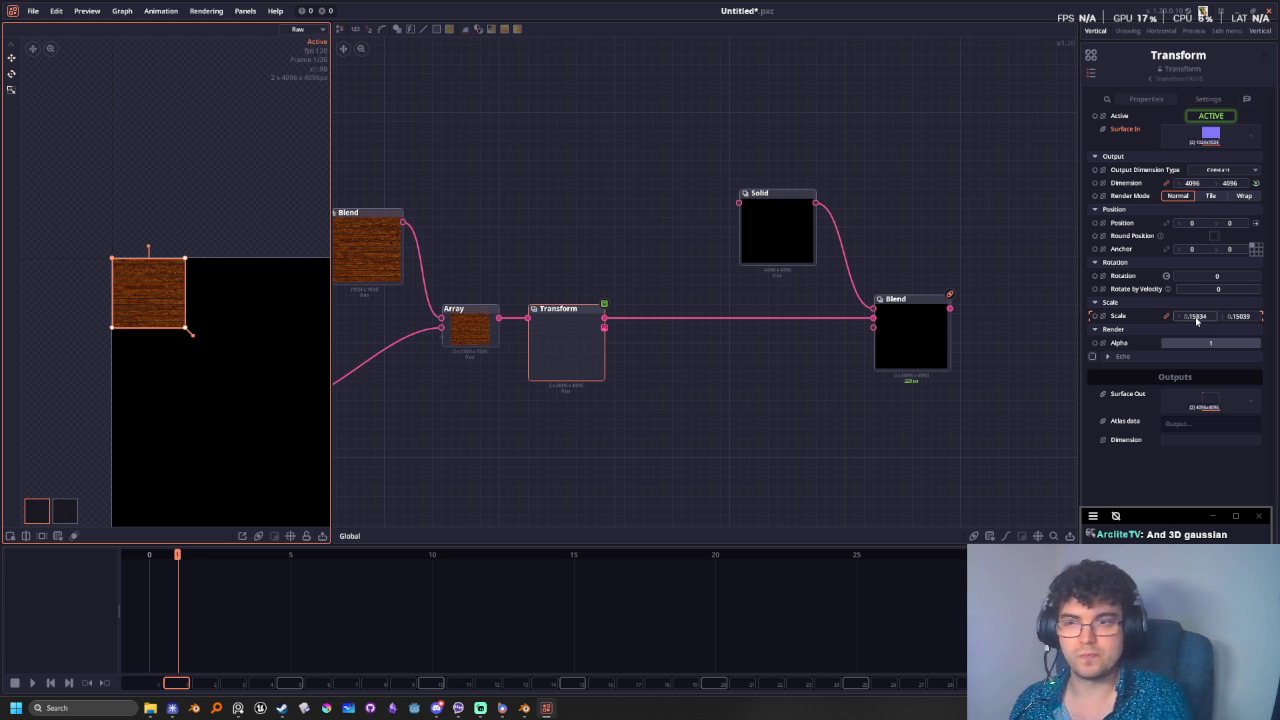
click(1197, 317)
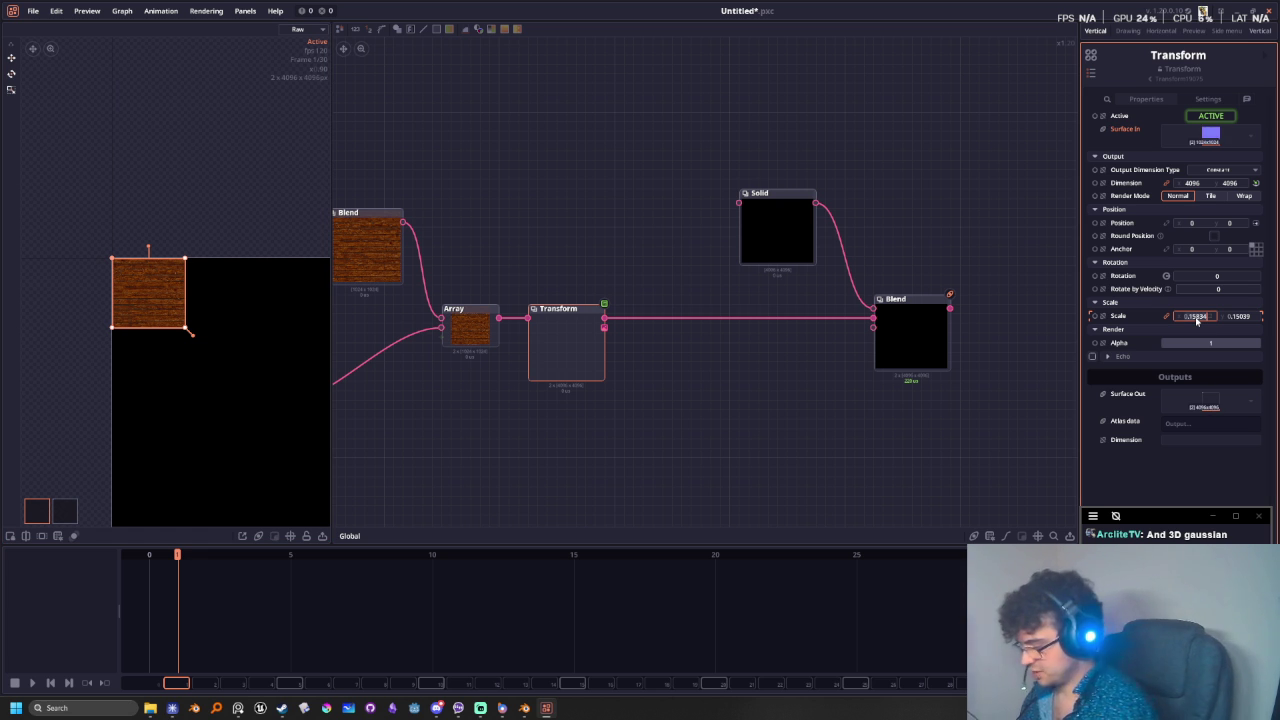
text(1024)
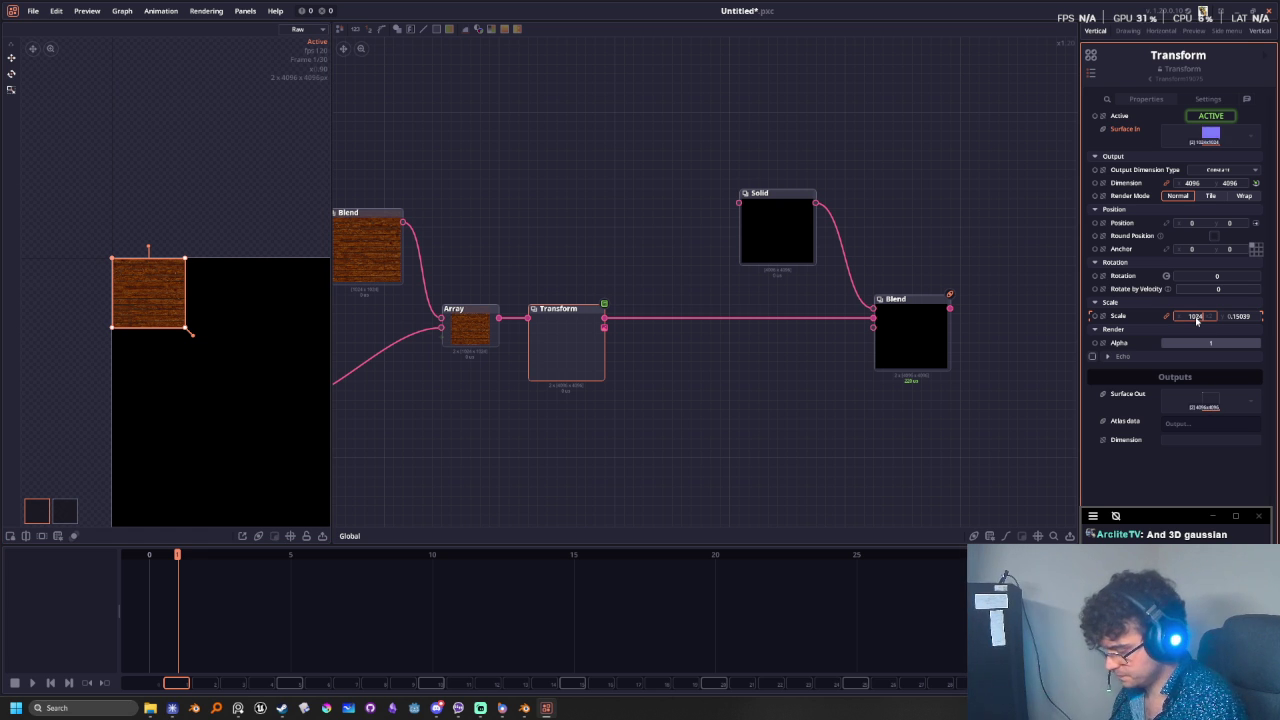
key(BackSpace)
key(BackSpace)
key(BackSpace)
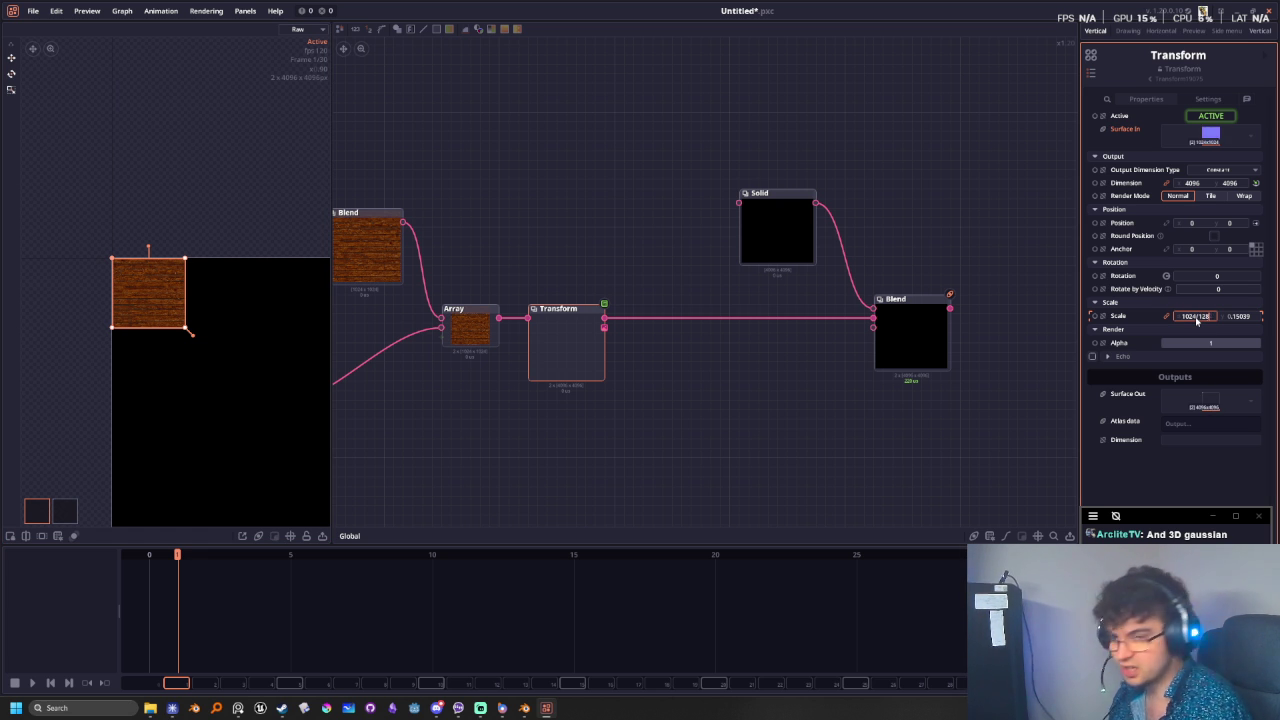
key(BackSpace)
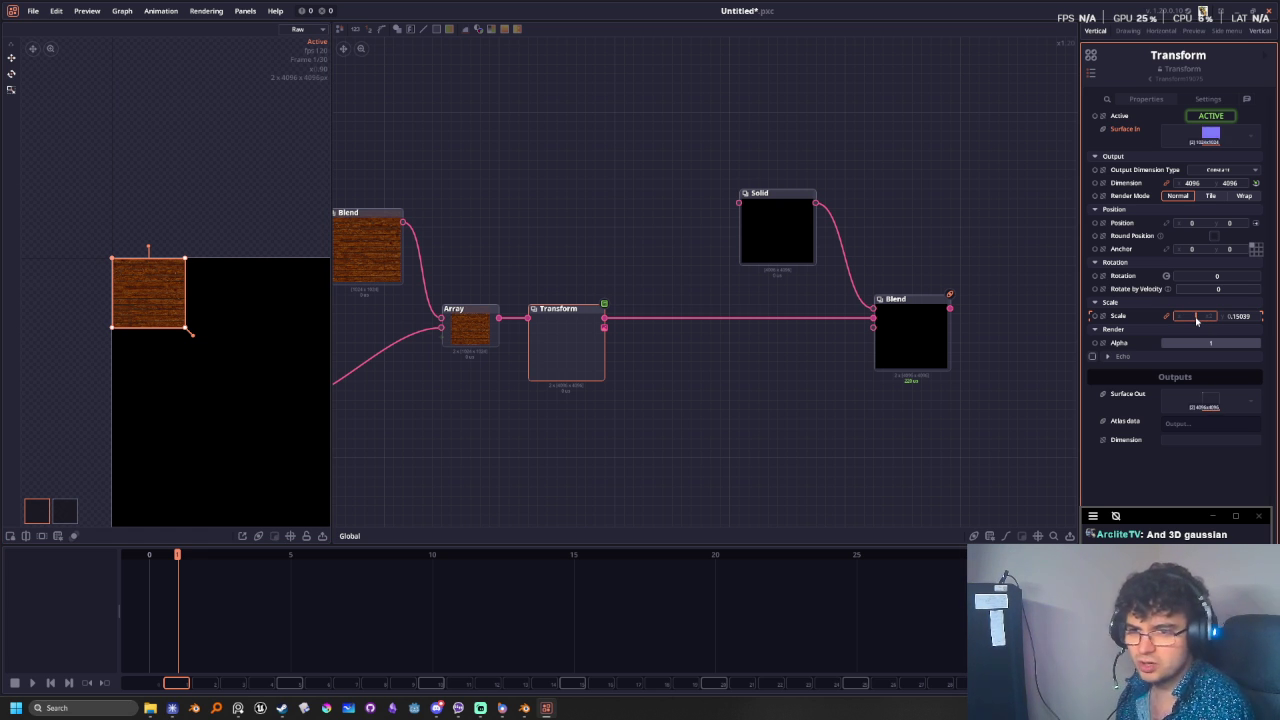
text(128/)
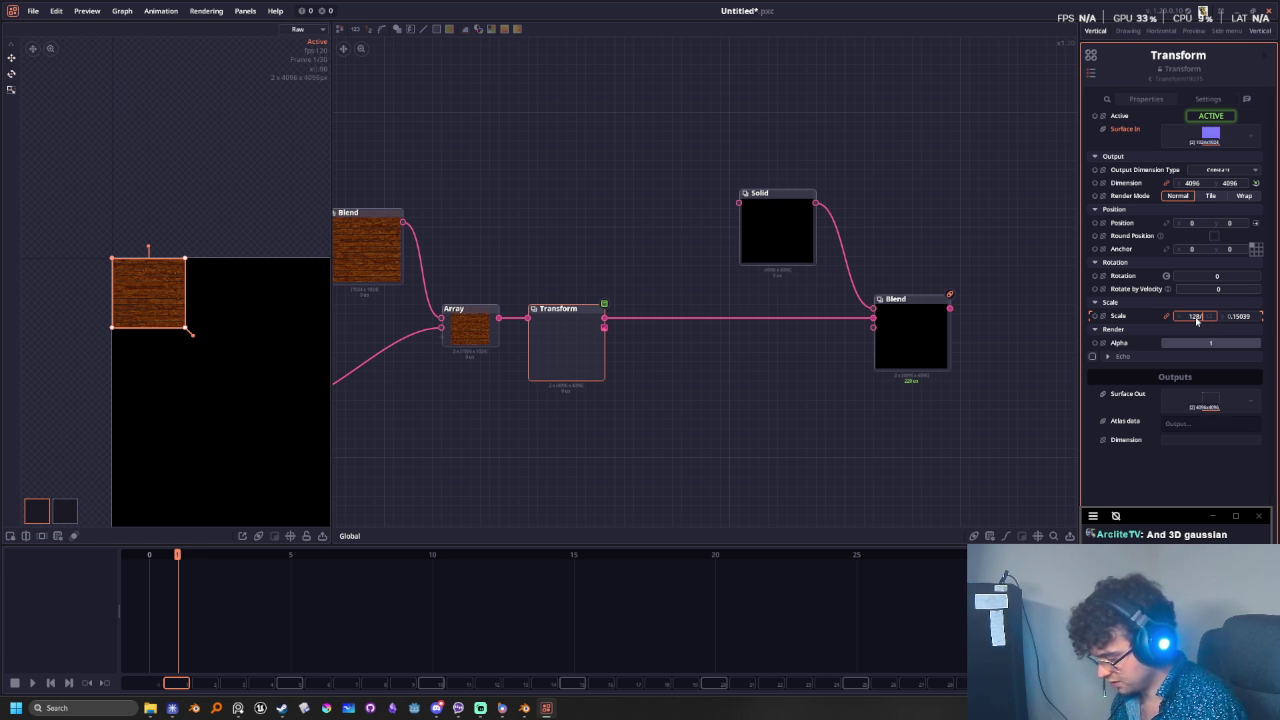
text(4)
key(Return)
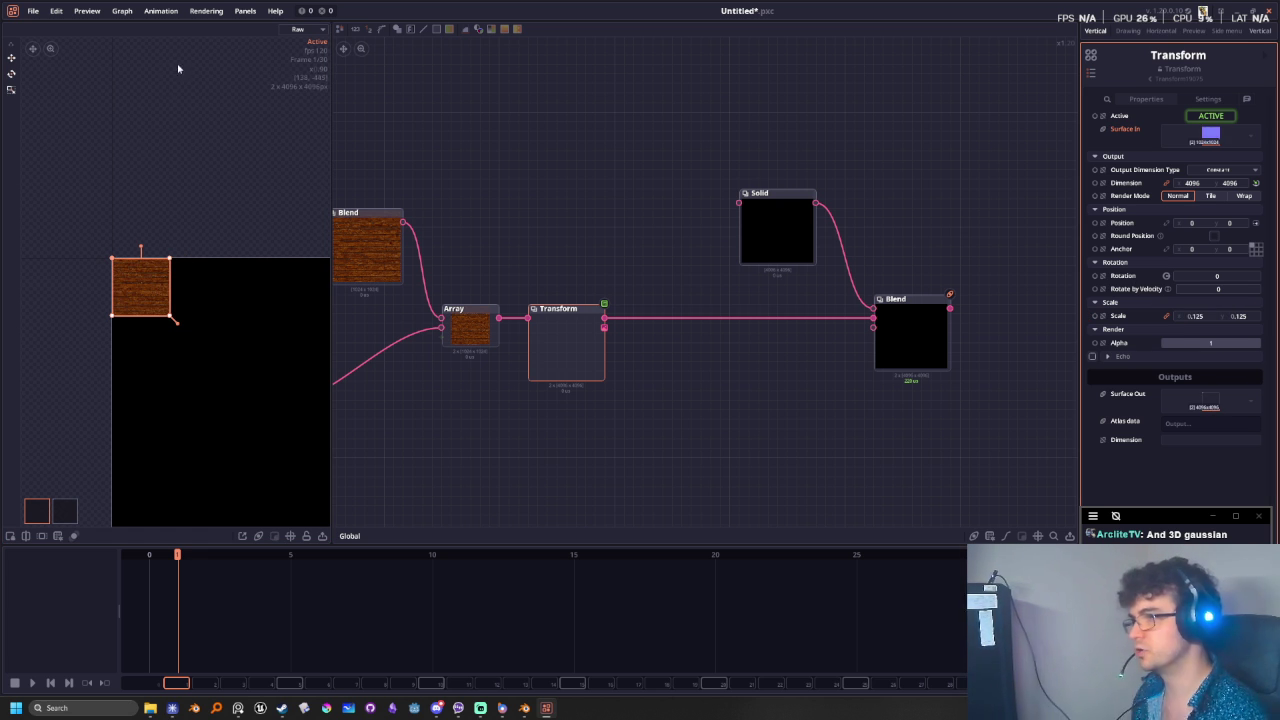
scroll(116, 288, up, 1)
scroll(139, 304, up, 2)
scroll(193, 210, up, 1)
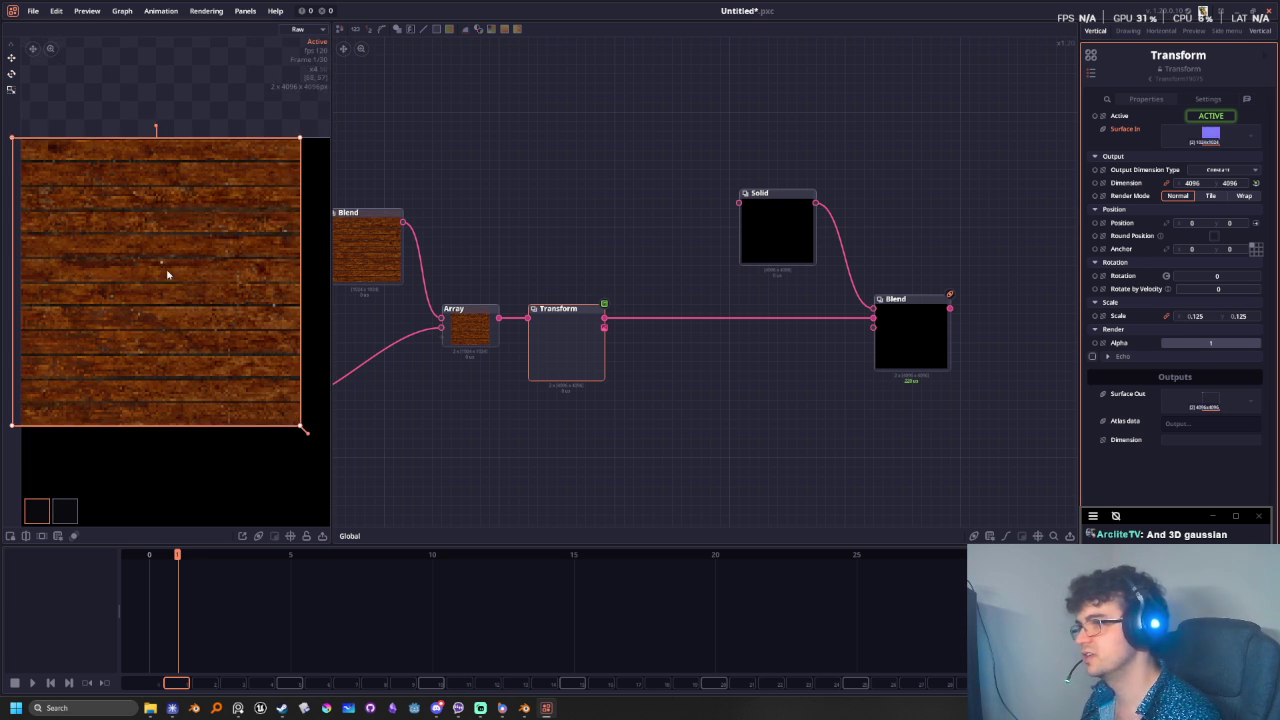
middle_drag(167, 274, 165, 302)
middle_drag(502, 435, 767, 420)
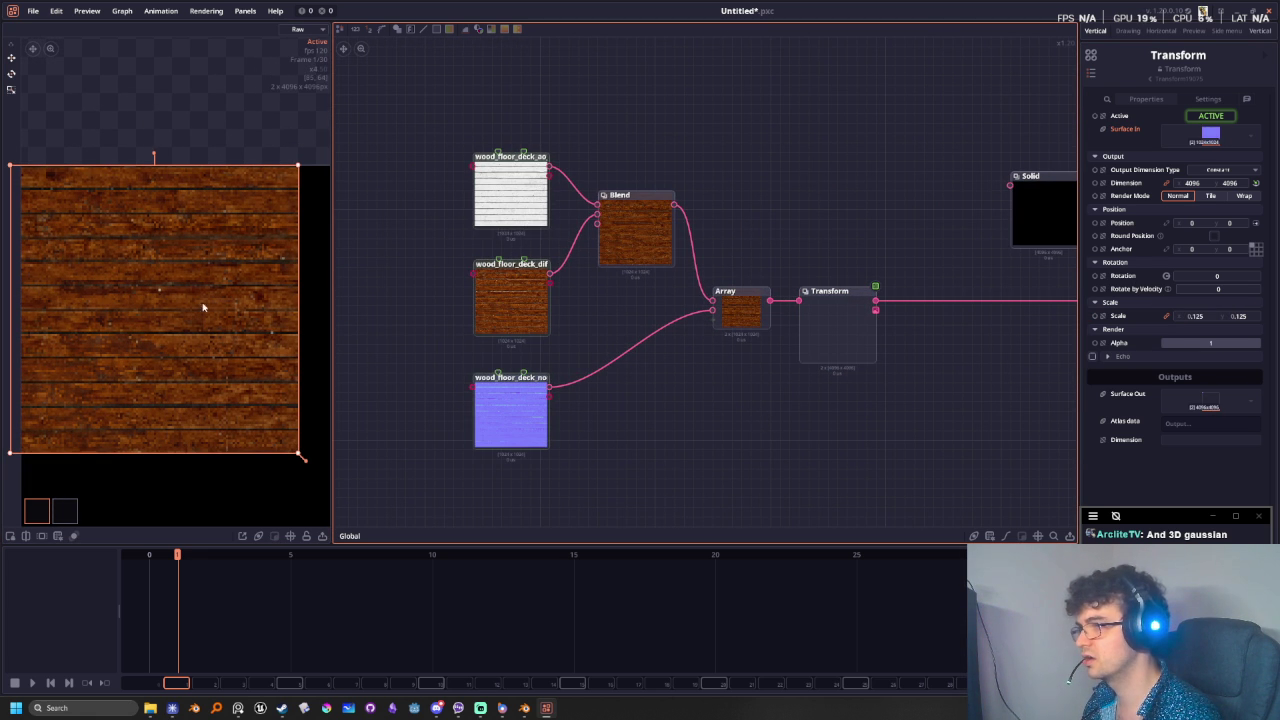
scroll(183, 131, down, 1)
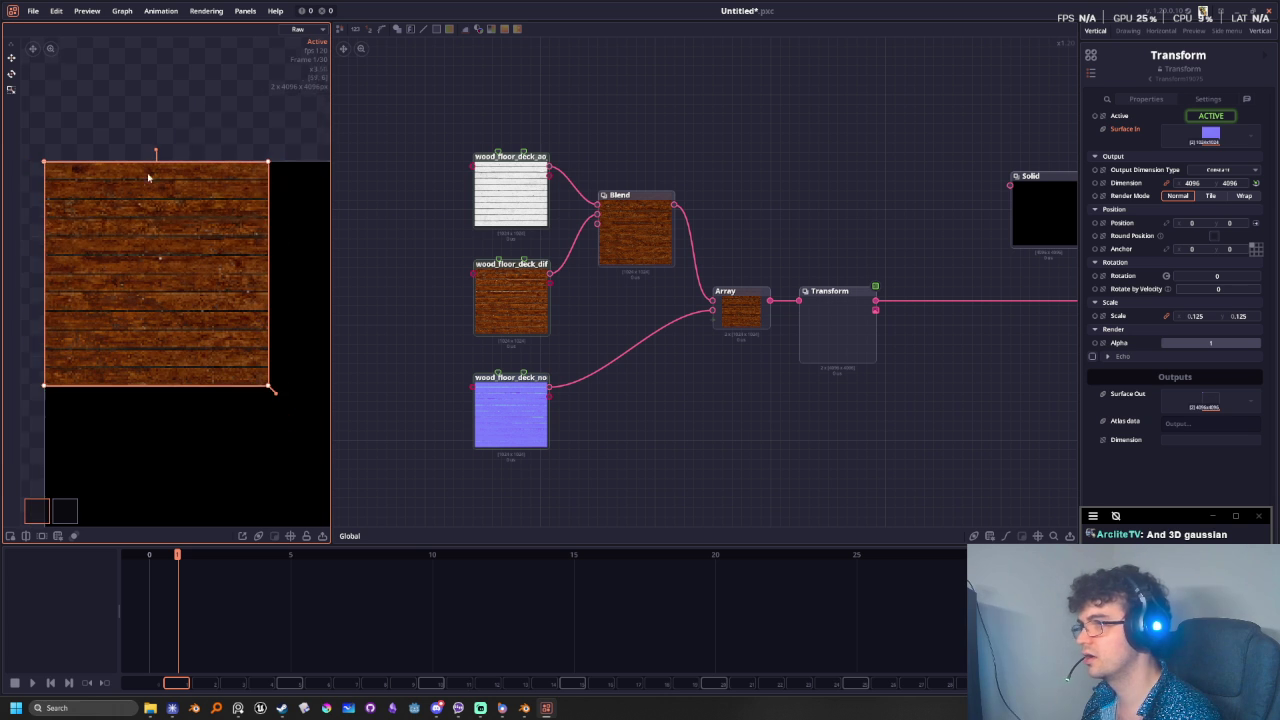
middle_drag(148, 178, 180, 164)
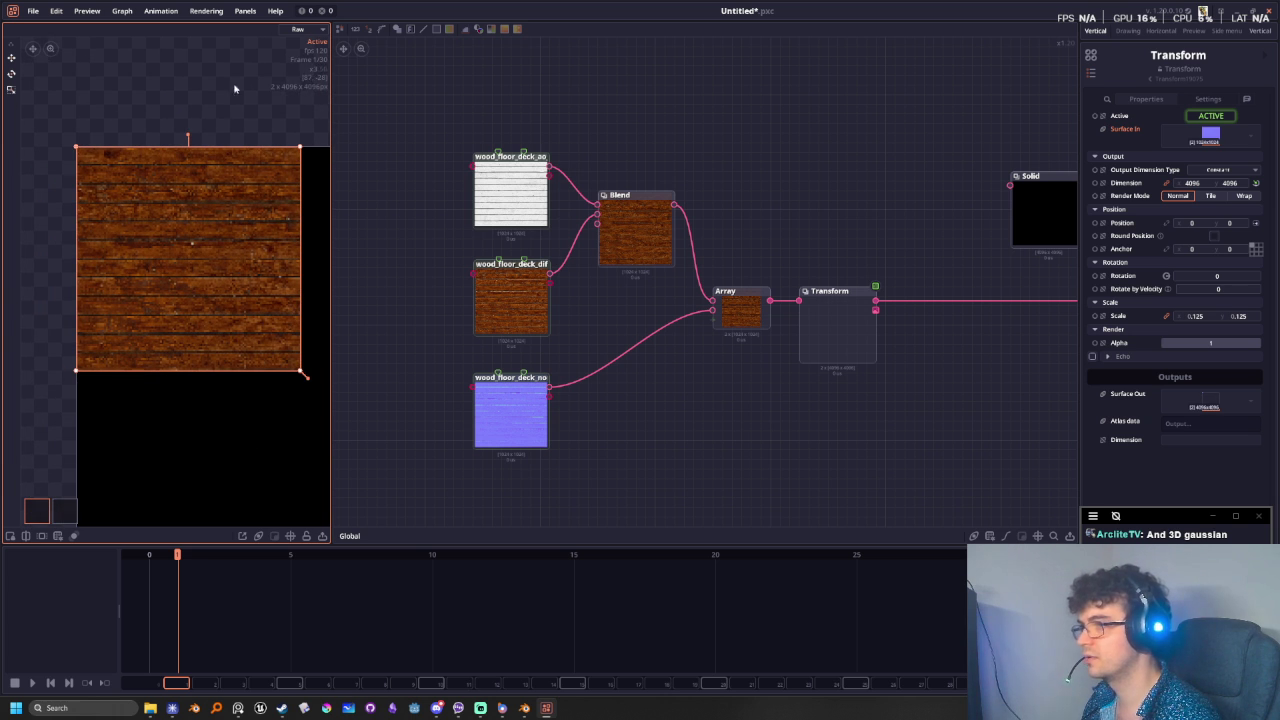
middle_drag(803, 334, 524, 356)
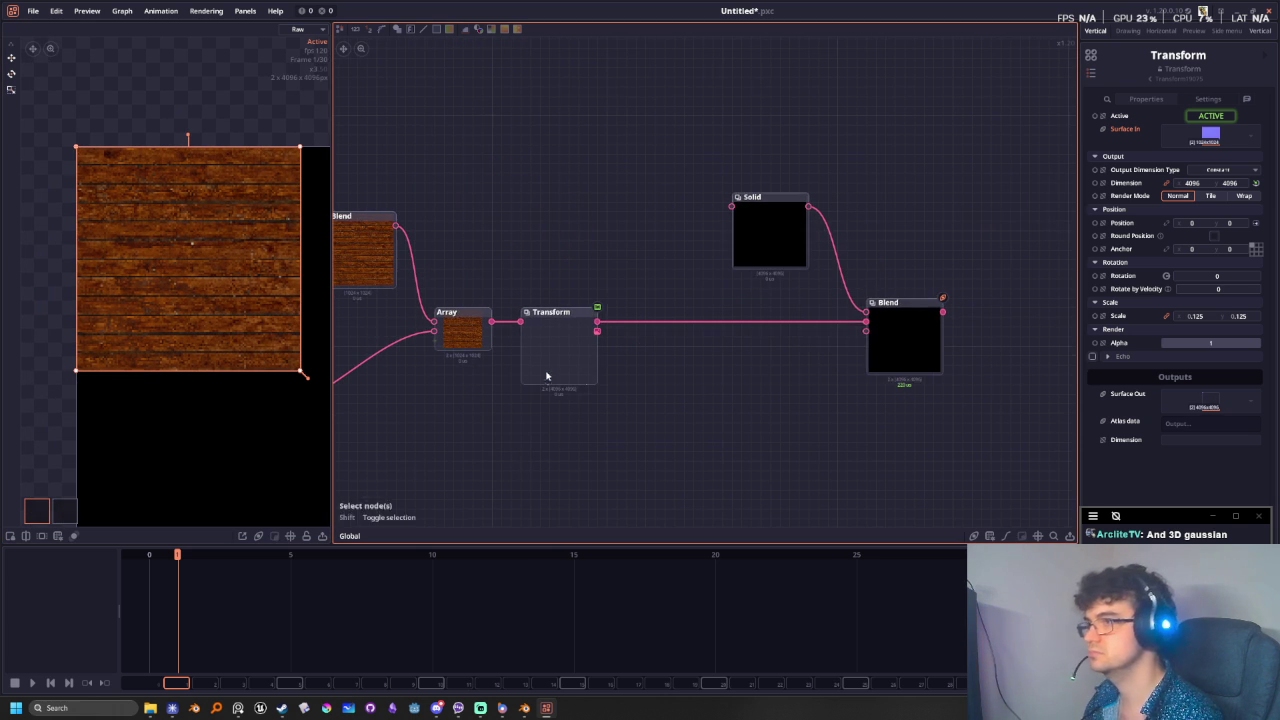
- Select the final Blend node and fit its black 4096 output in the preview
click(911, 339)
scroll(216, 362, down, 3)
middle_drag(263, 466, 123, 289)
scroll(123, 289, down, 2)
mouse_move(246, 451)
middle_down()
mouse_move(165, 315)
mouse_move(280, 400)
mouse_move(137, 269)
middle_up()
key(f)
scroll(166, 319, up, 3)
scroll(131, 294, down, 3)
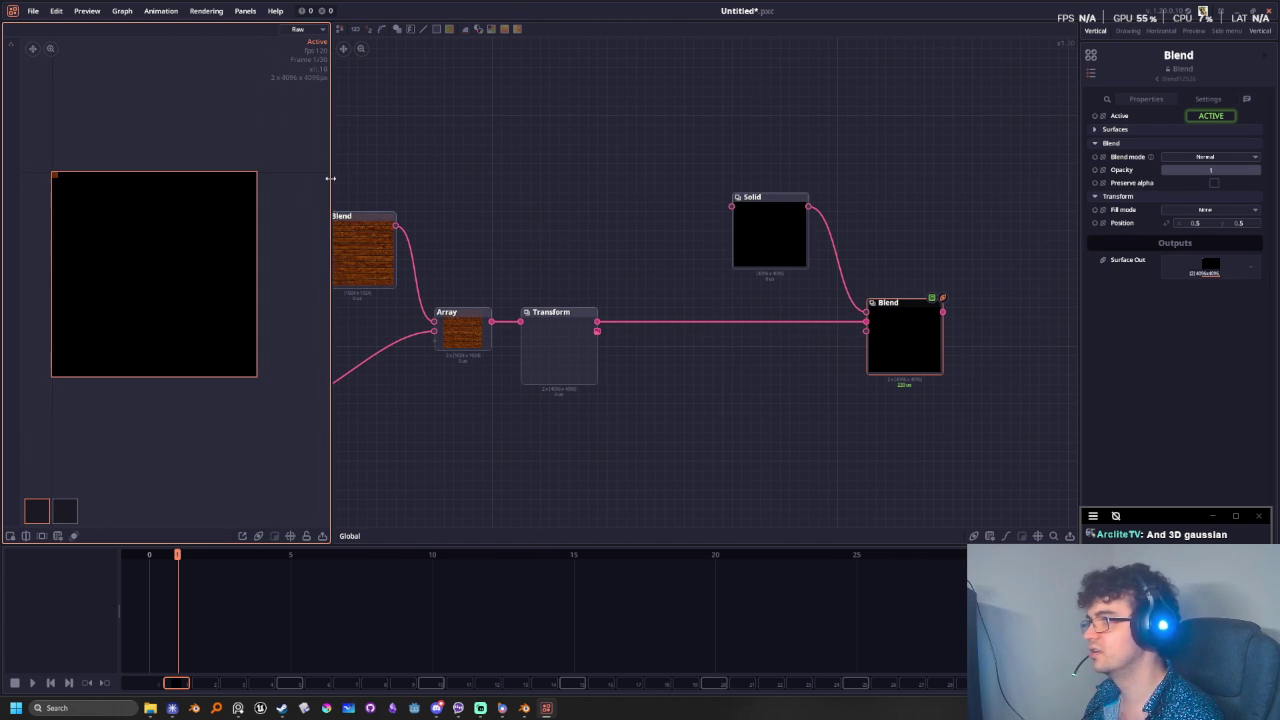
- Widen the preview panel to give the output more room beside the graph
drag(330, 183, 534, 177)
scroll(213, 287, up, 3)
scroll(205, 260, down, 2)
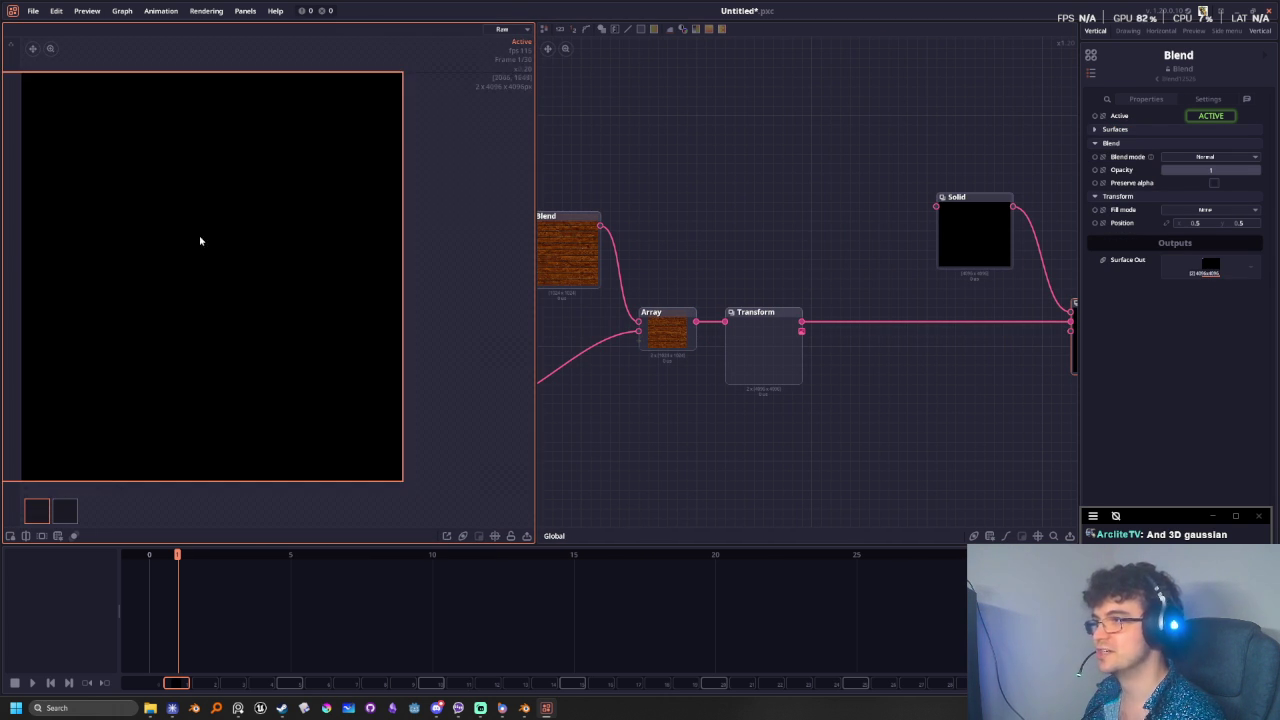
scroll(230, 260, down, 2)
scroll(152, 222, up, 2)
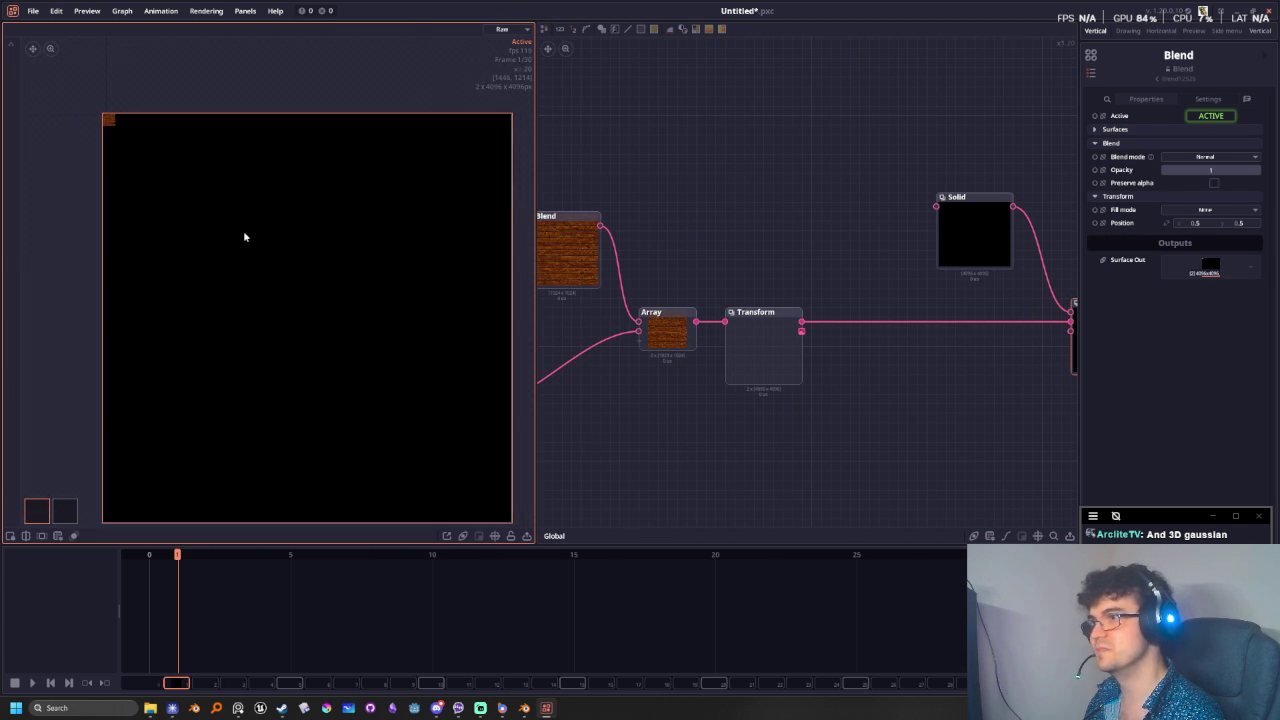
scroll(246, 234, down, 1)
scroll(156, 100, up, 1)
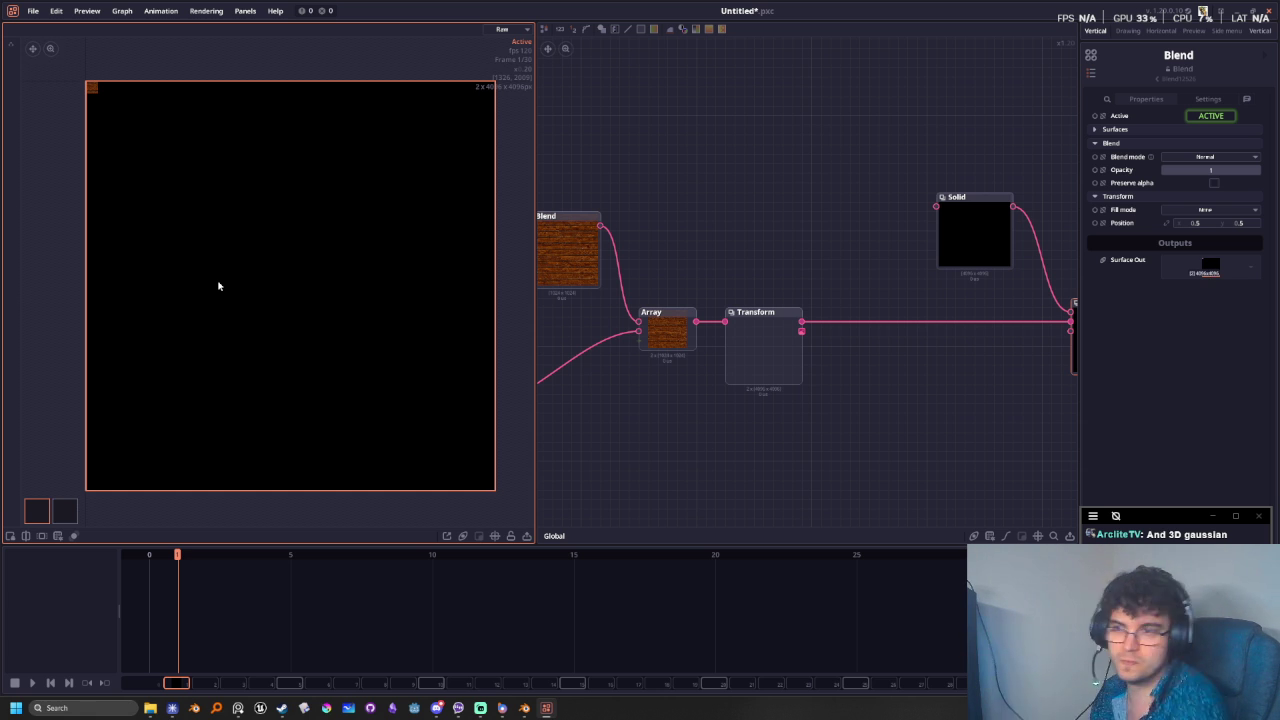
- Connect the Array node's output to the Transform node's Surface In input
middle_drag(991, 443, 890, 428)
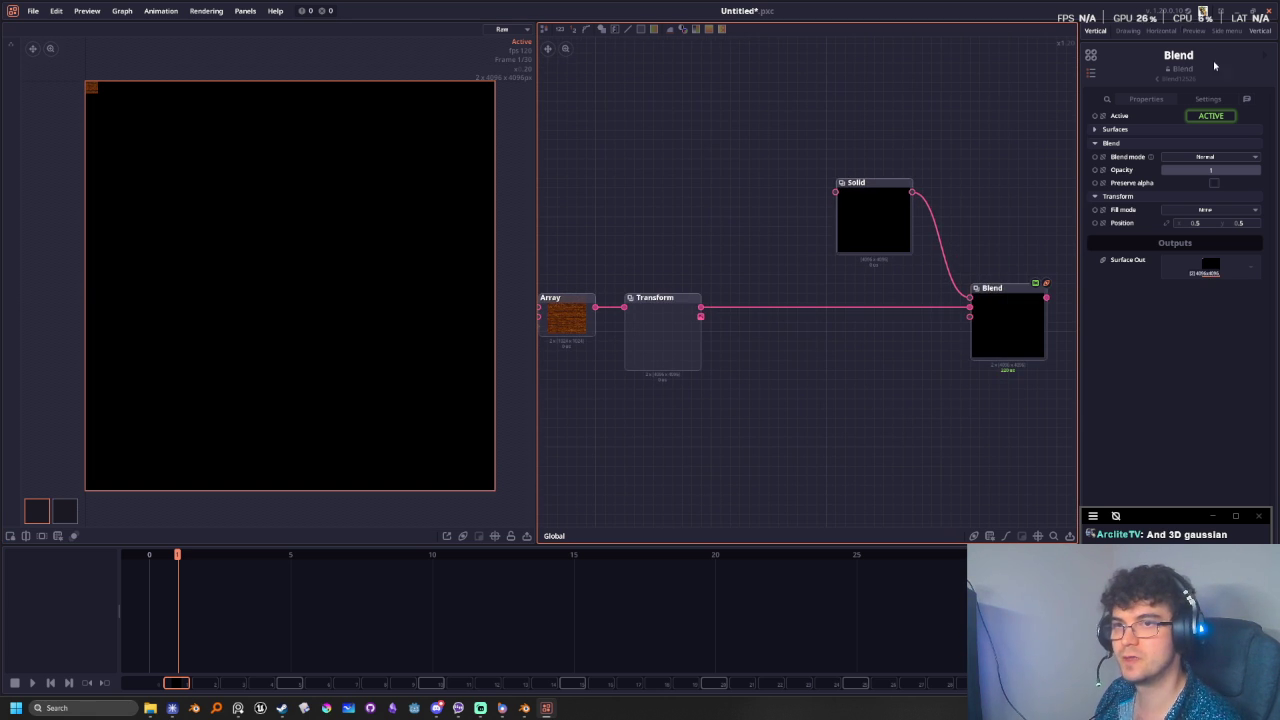
middle_drag(822, 298, 617, 300)
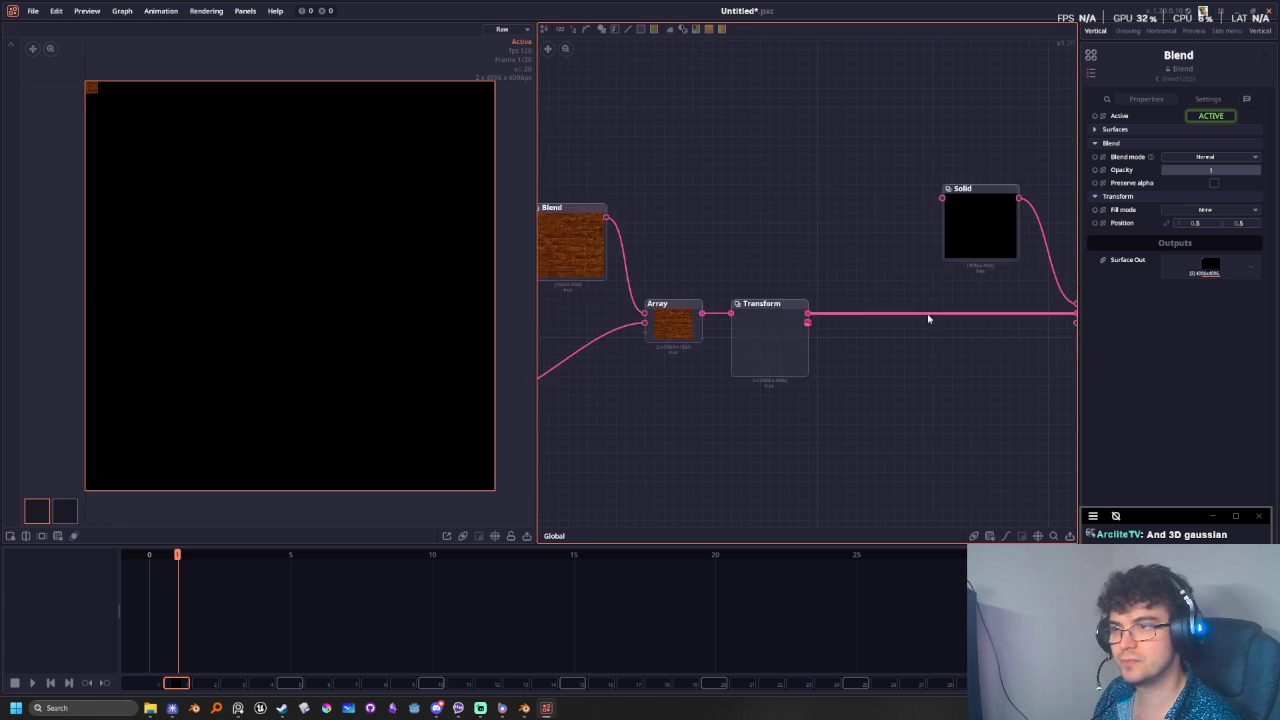
mouse_move(701, 375)
middle_down()
mouse_move(811, 377)
mouse_move(676, 383)
middle_up()
scroll(880, 349, down, 3)
scroll(817, 366, up, 2)
scroll(815, 358, up, 2)
scroll(815, 358, down, 1)
scroll(676, 383, up, 1)
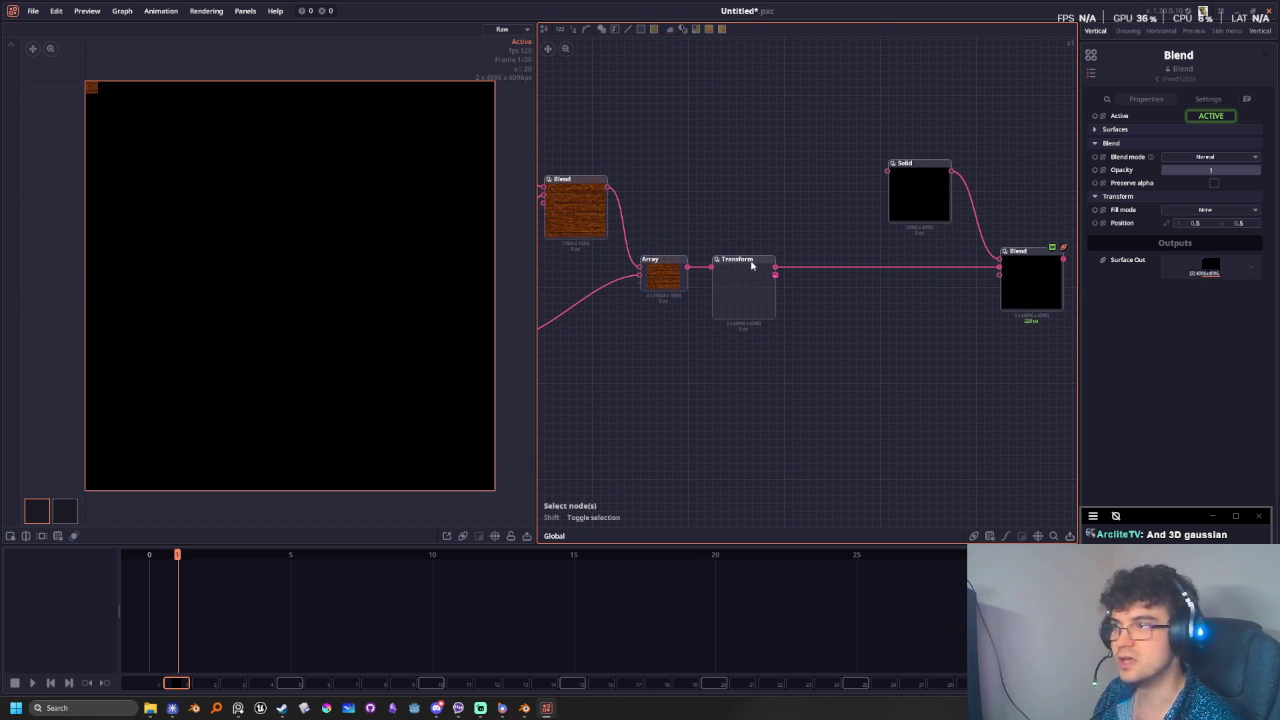
middle_drag(1050, 267, 989, 288)
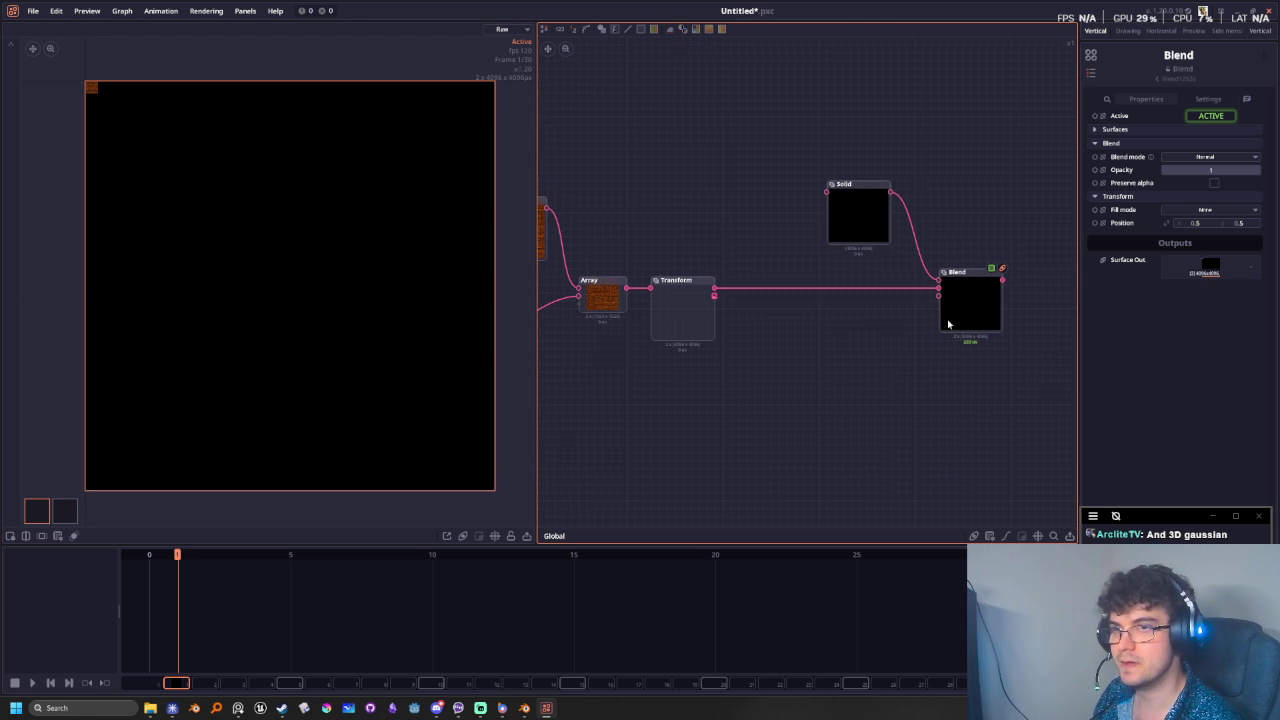
middle_drag(660, 300, 830, 321)
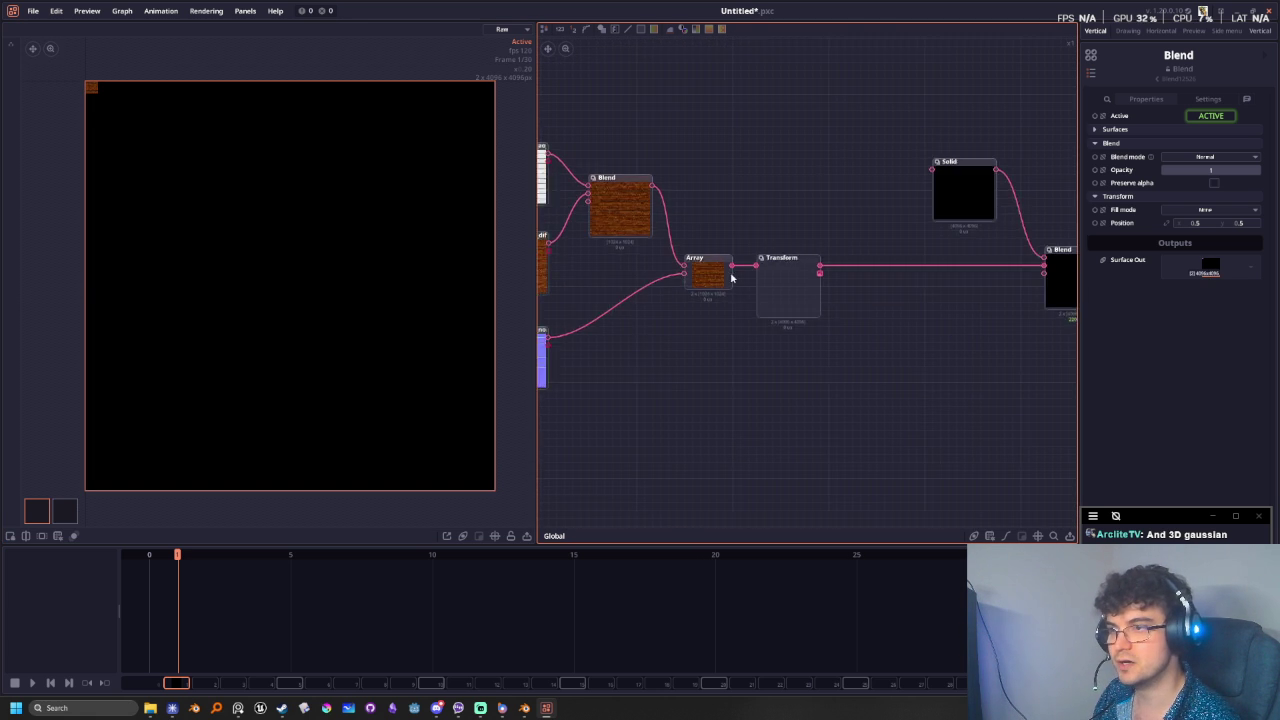
drag(830, 321, 829, 322)
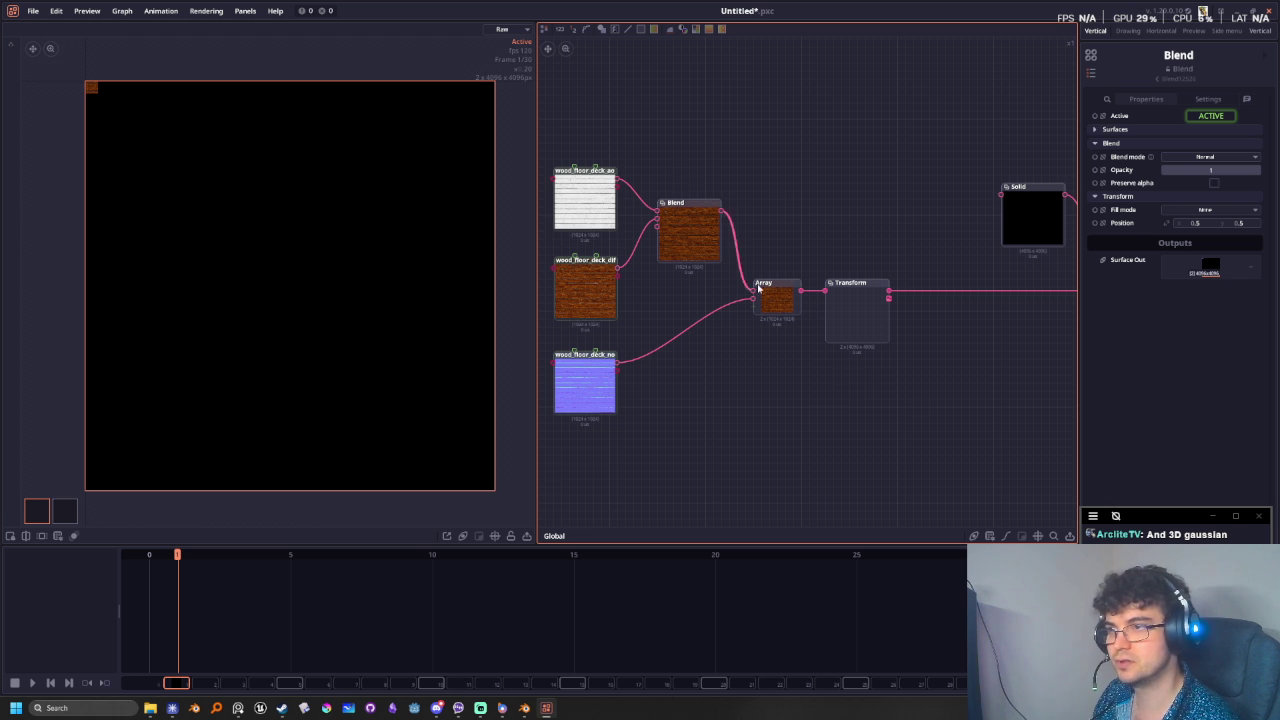
- Review the final Blend node's general and blending settings, then deselect it
middle_drag(1018, 360, 876, 367)
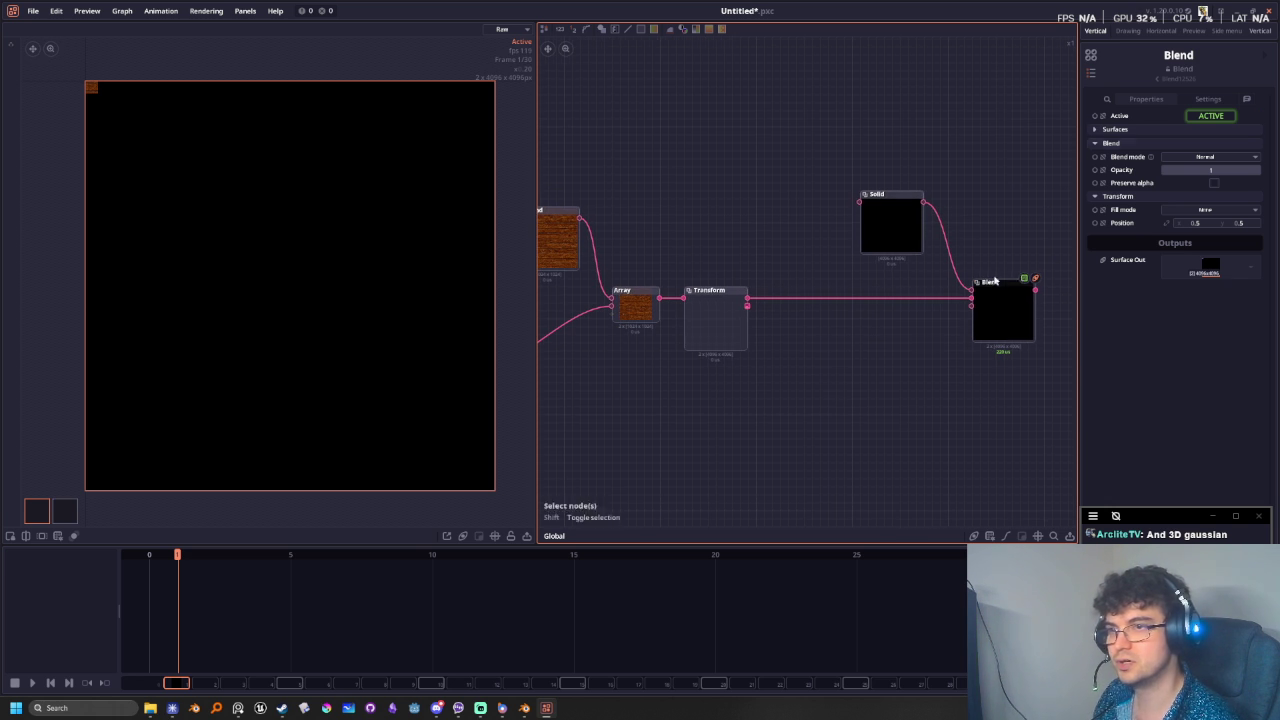
click(1196, 99)
click(1145, 100)
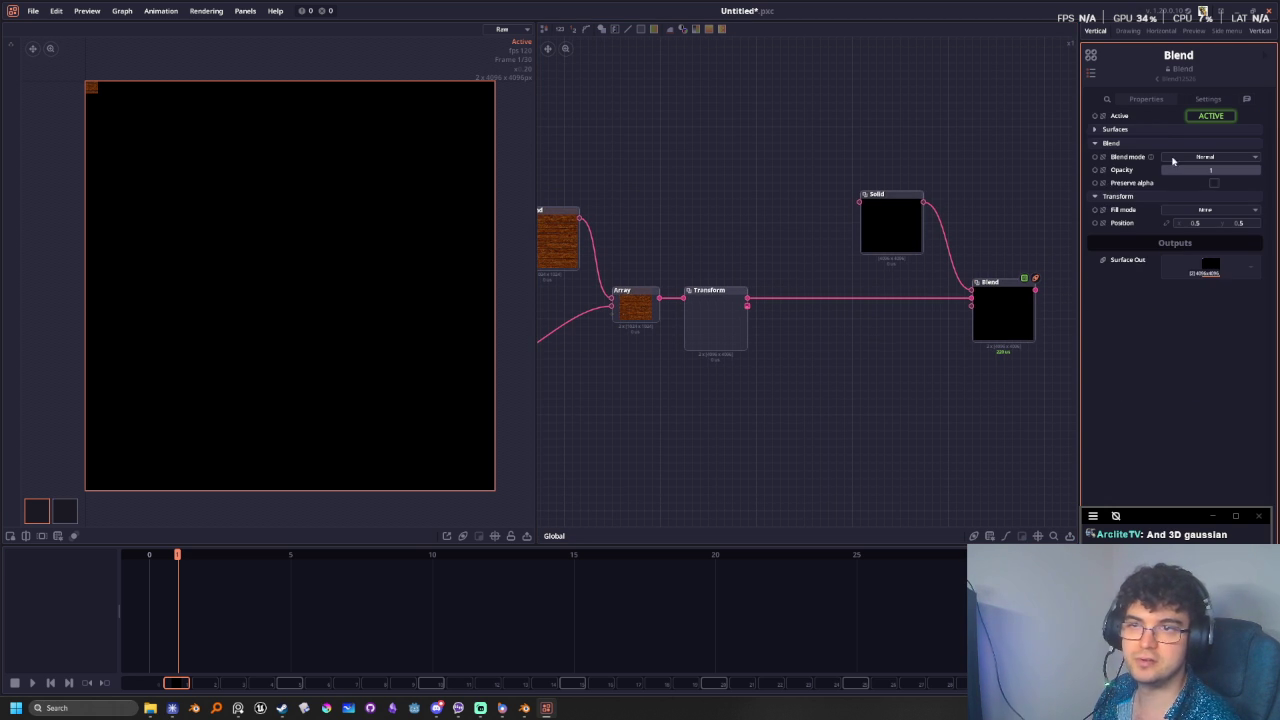
click(1207, 100)
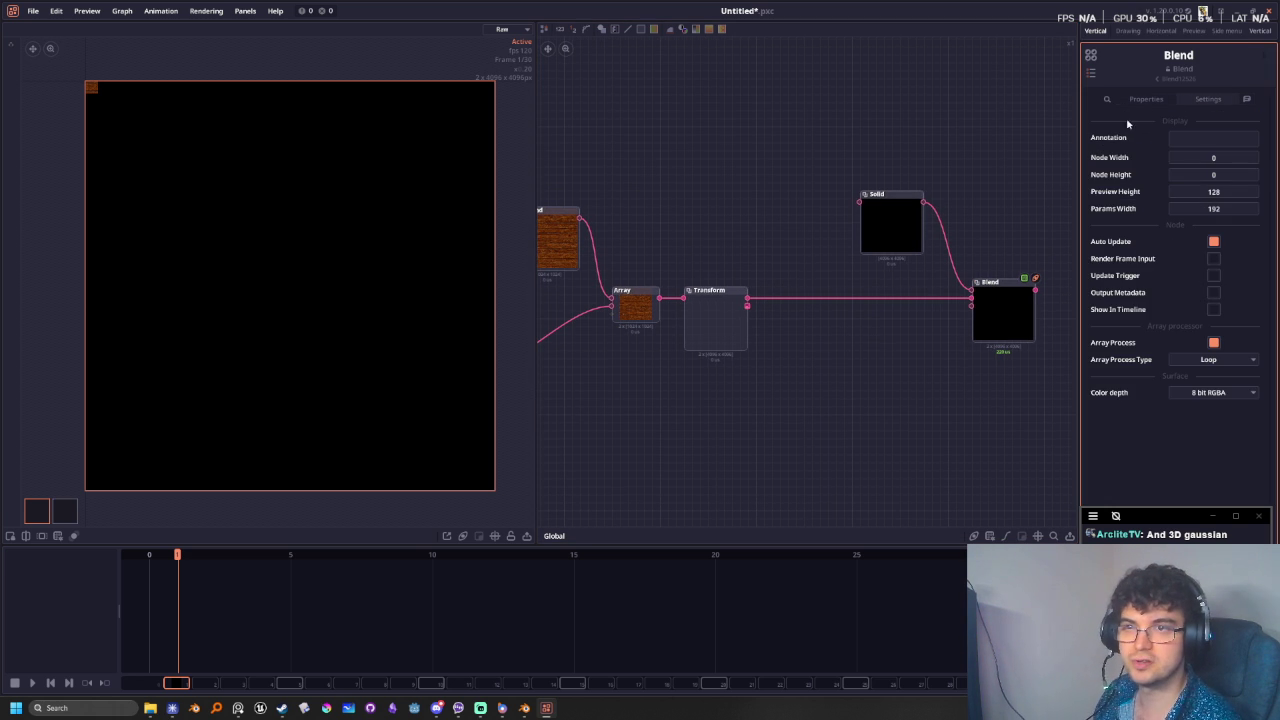
click(872, 379)
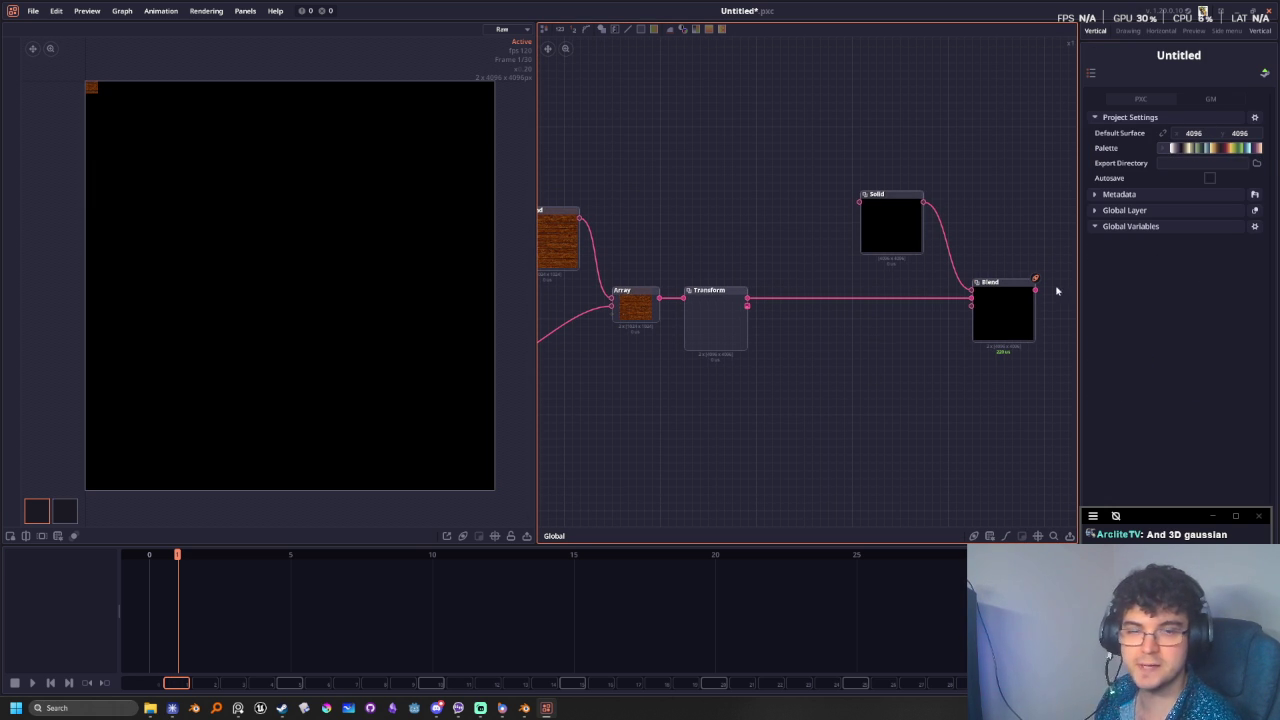
middle_drag(1056, 291, 879, 294)
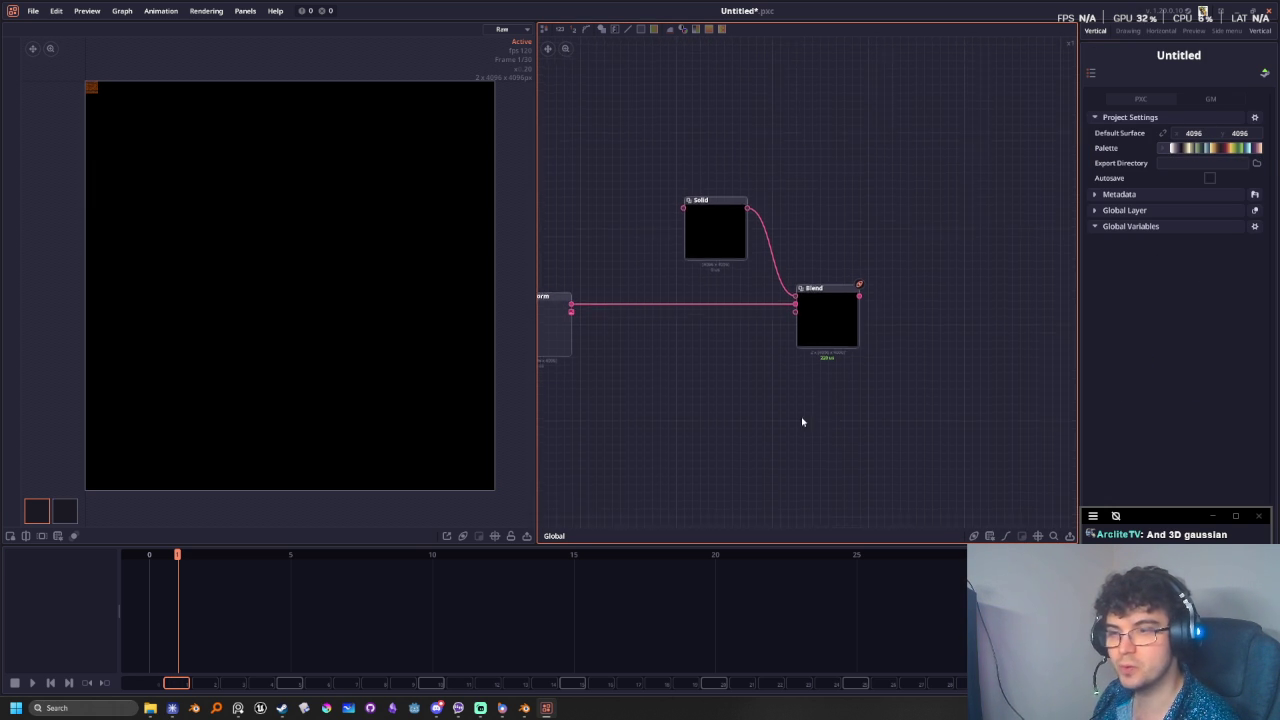
drag(881, 301, 936, 372)
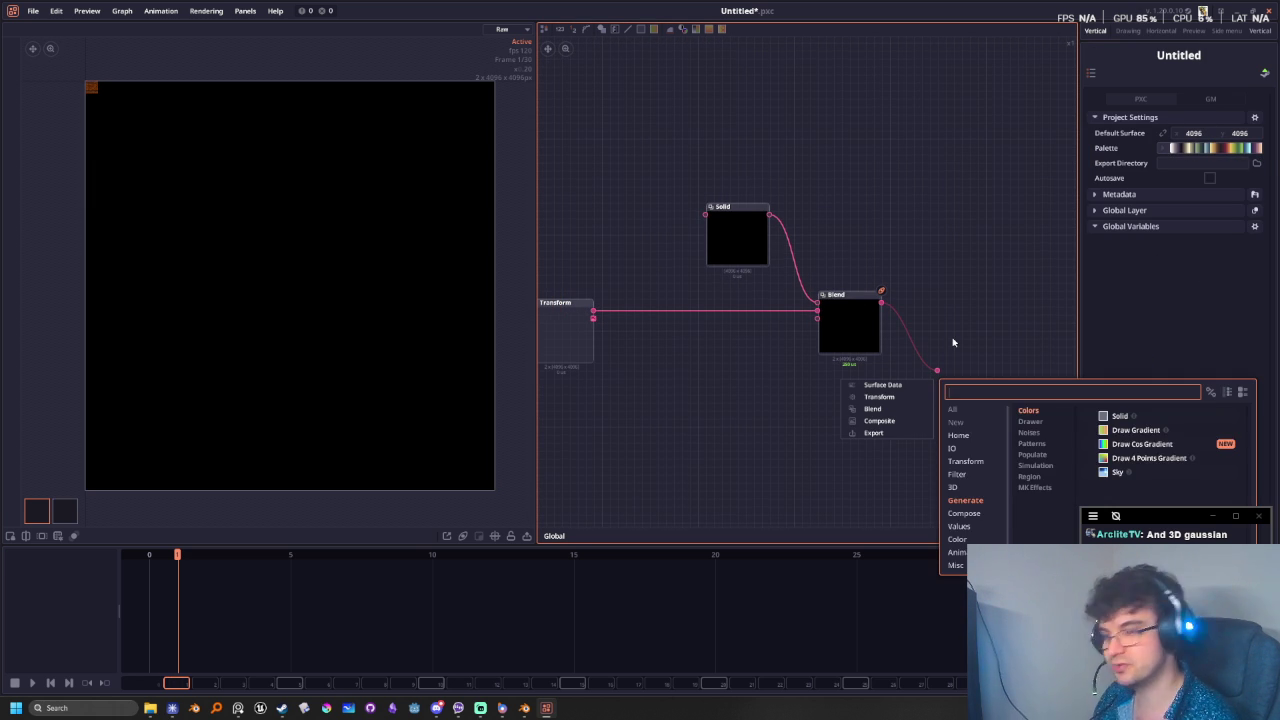
- Add a Posterize node wired after the final Blend and preview it
text(poster)
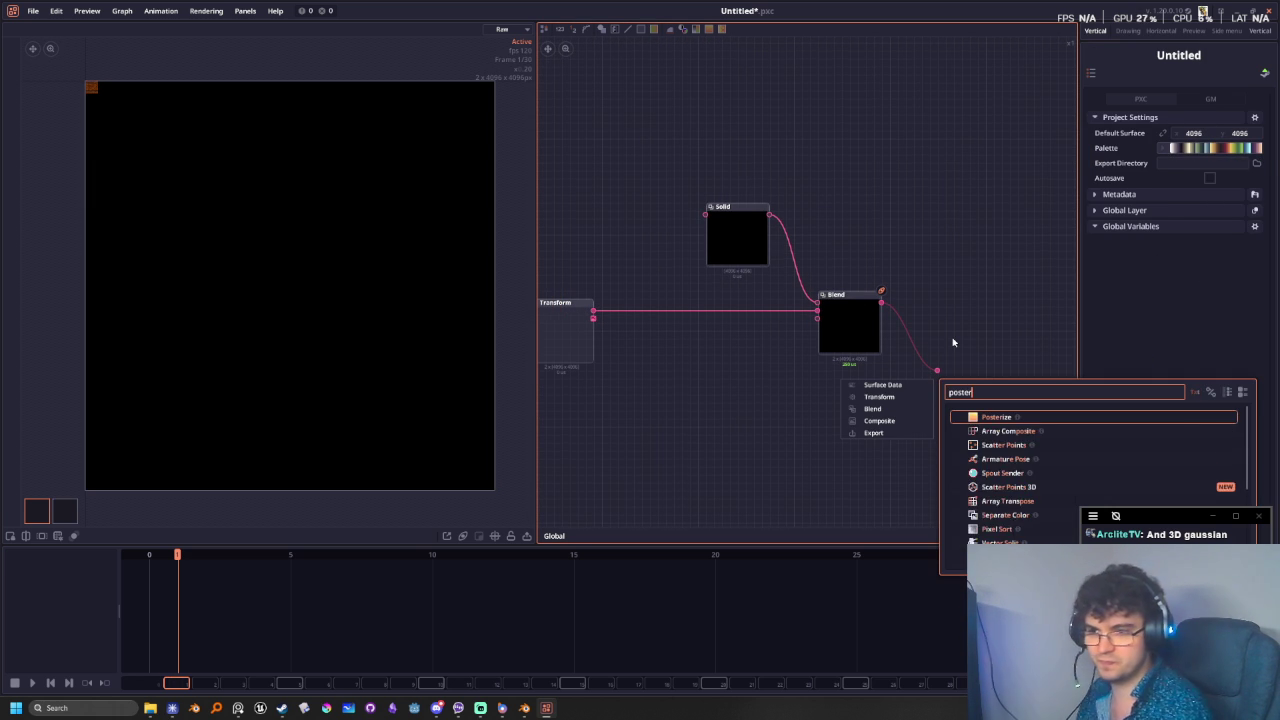
key(Return)
click(931, 323)
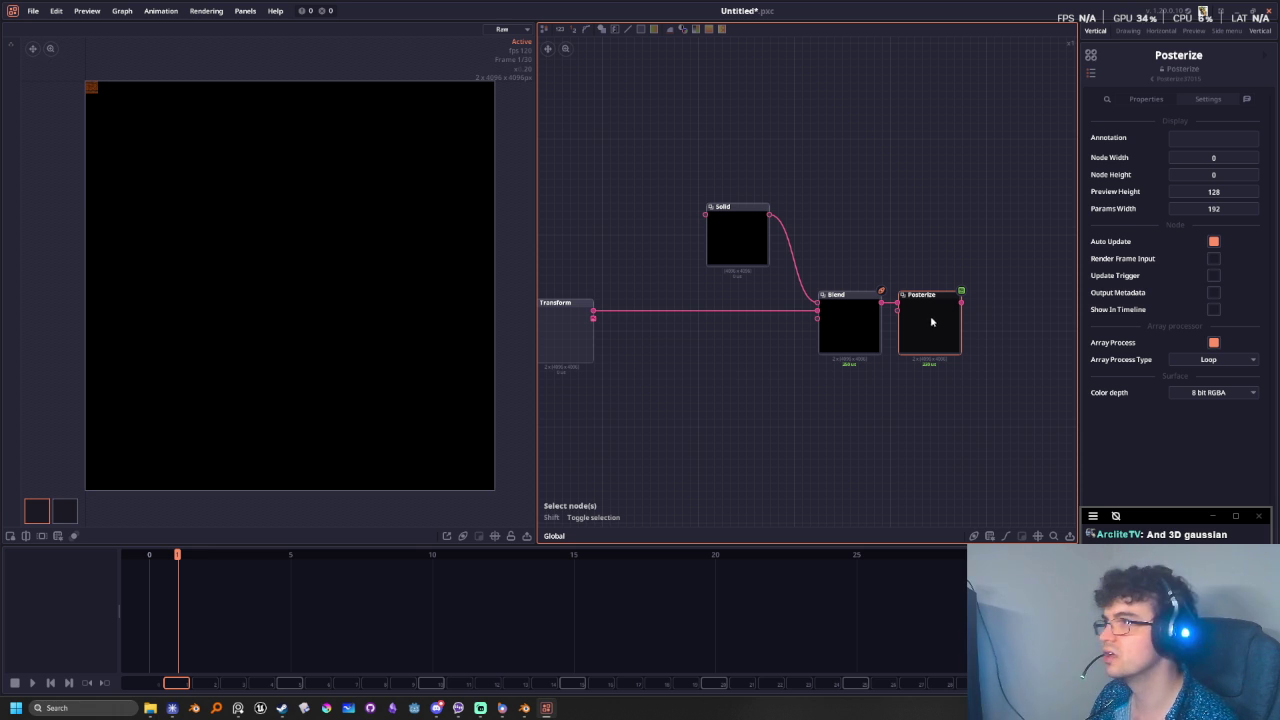
click(951, 290)
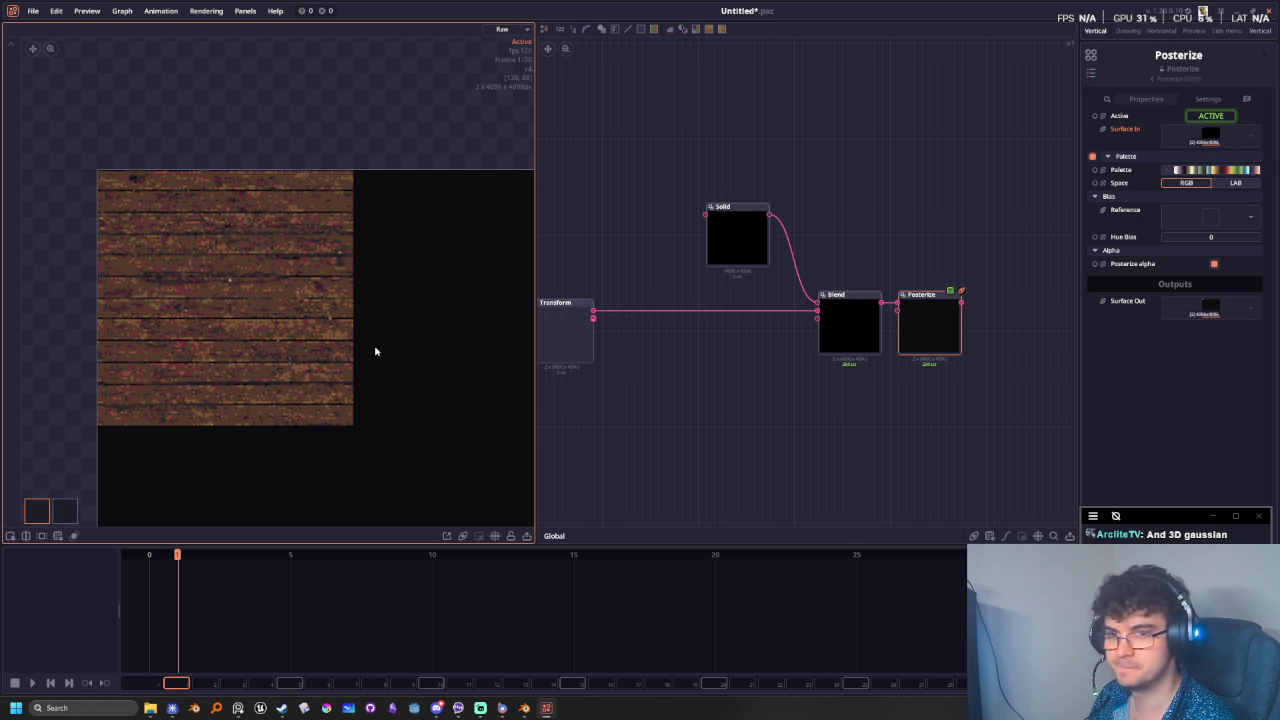
- Zoom and reposition the preview to inspect the posterized wood output
scroll(375, 351, down, 3)
middle_drag(460, 380, 226, 286)
scroll(226, 286, down, 2)
middle_drag(477, 511, 227, 350)
scroll(230, 350, down, 2)
middle_drag(366, 411, 243, 277)
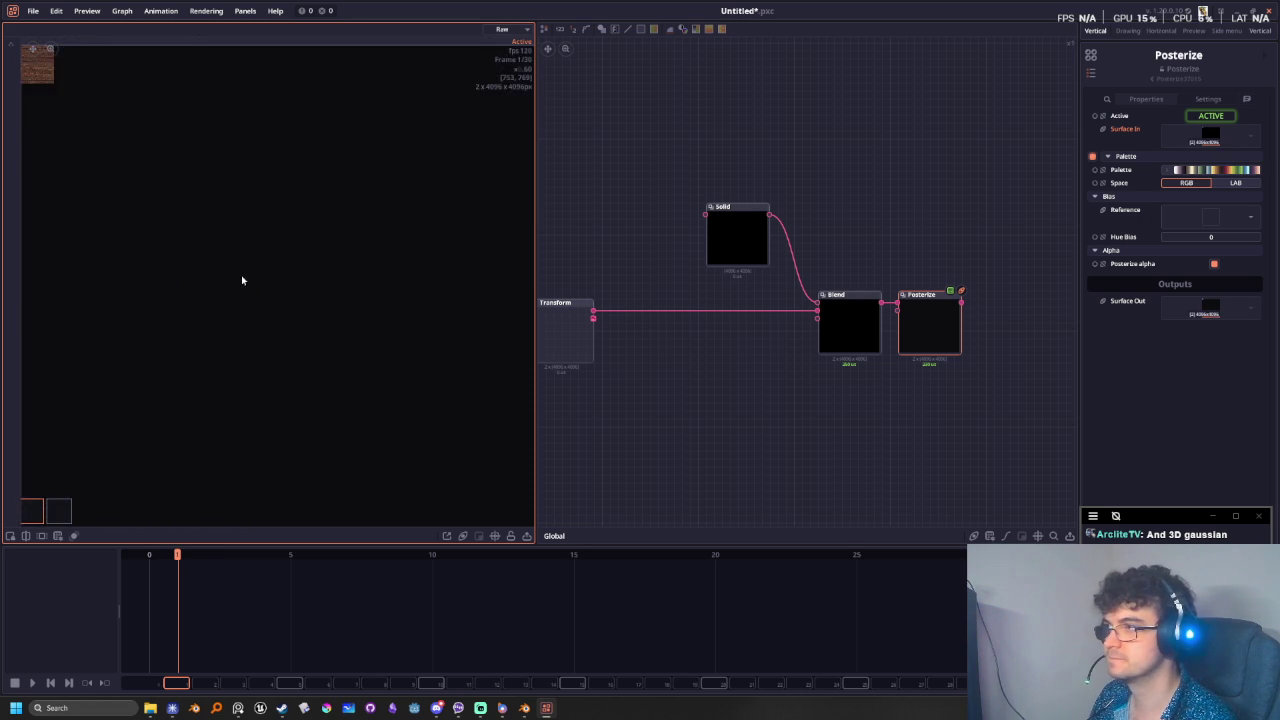
scroll(278, 368, down, 4)
scroll(278, 368, up, 2)
middle_drag(334, 420, 300, 245)
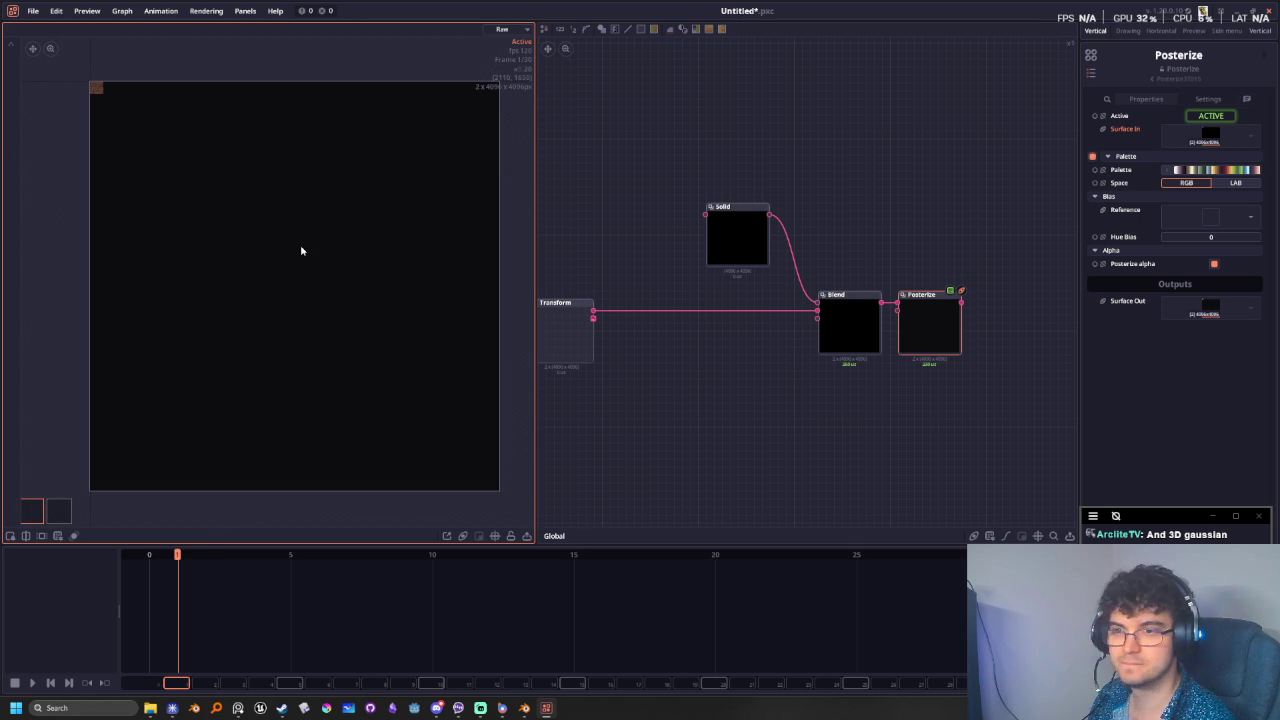
middle_drag(900, 384, 800, 412)
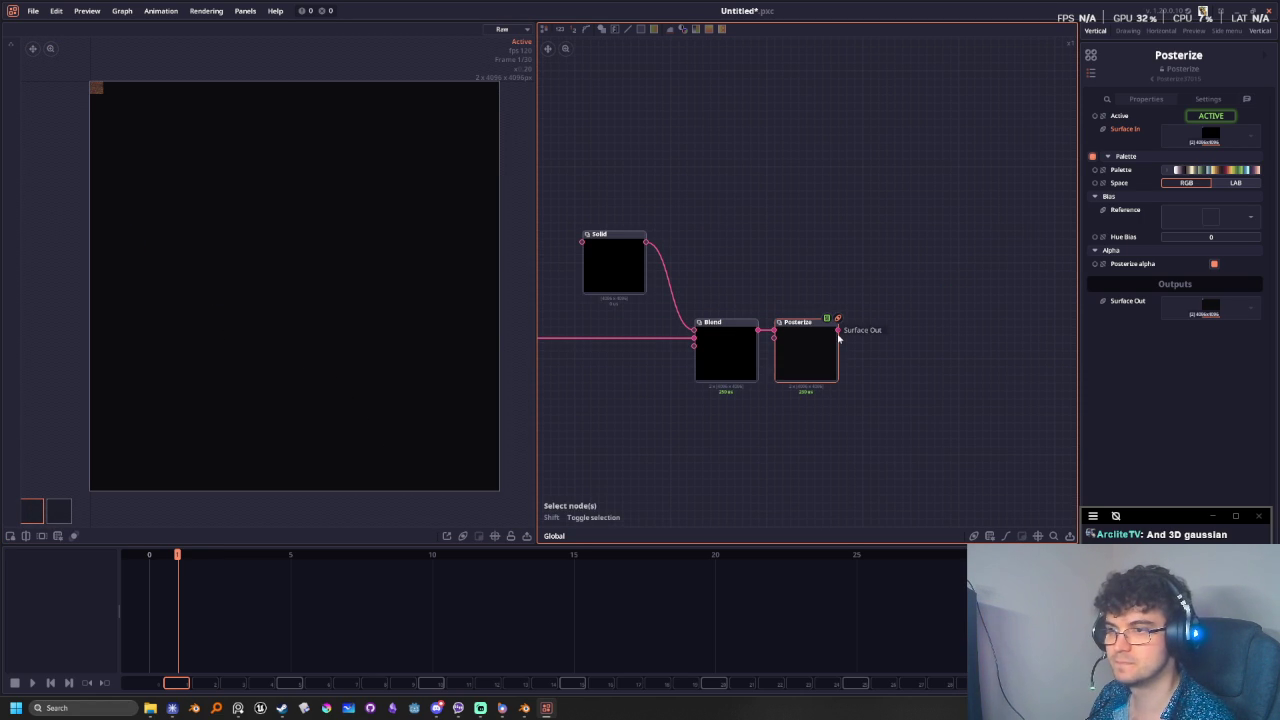
drag(838, 331, 886, 375)
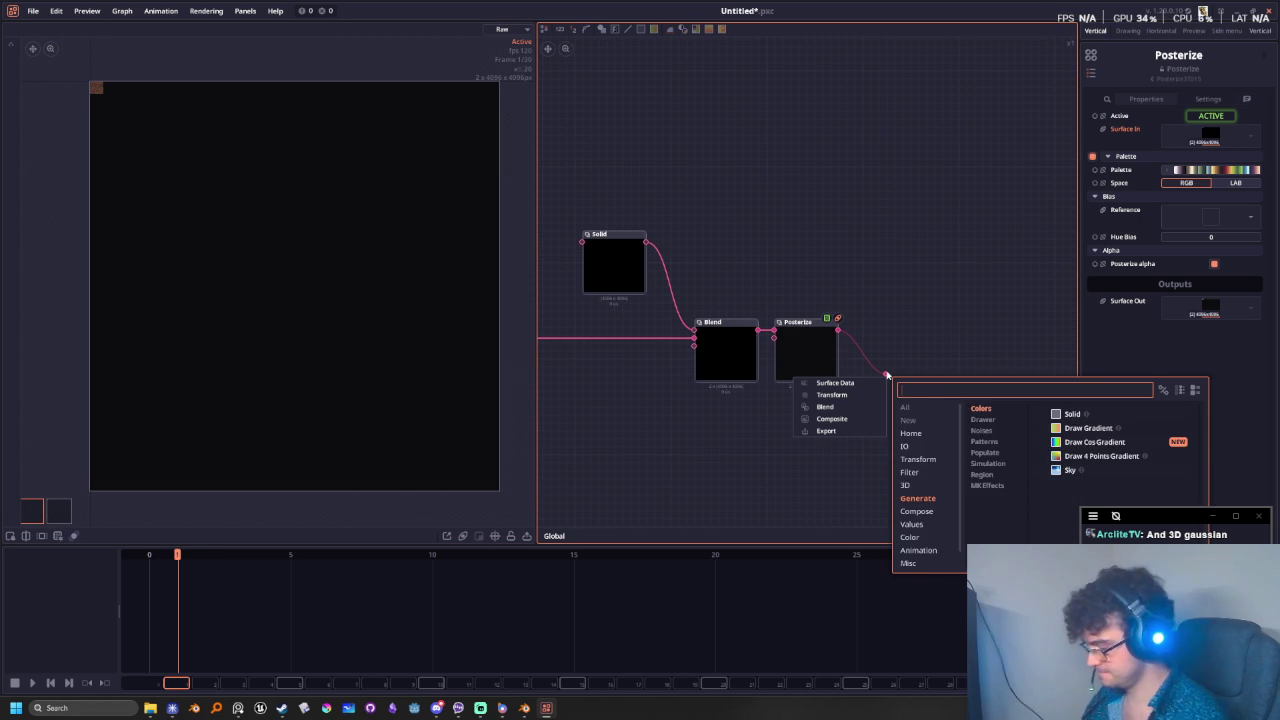
- Add an Export node and browse its save dialog to the assets folder
text(export)
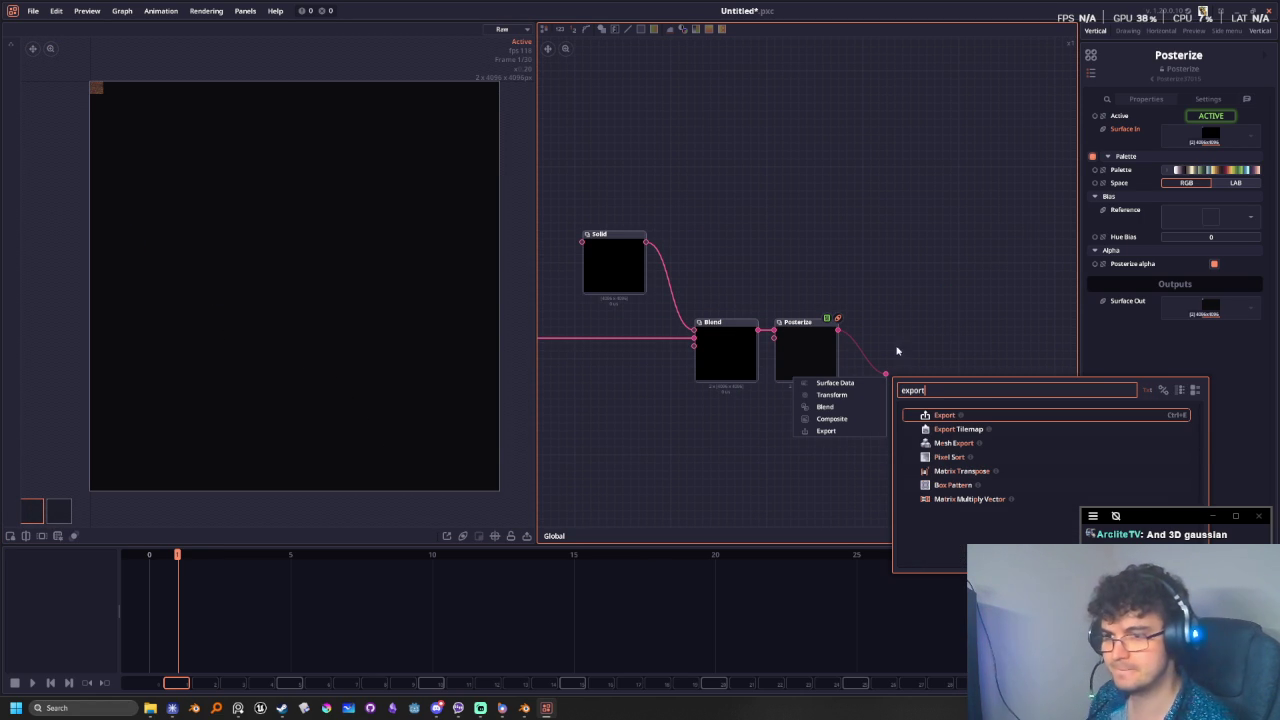
click(1003, 420)
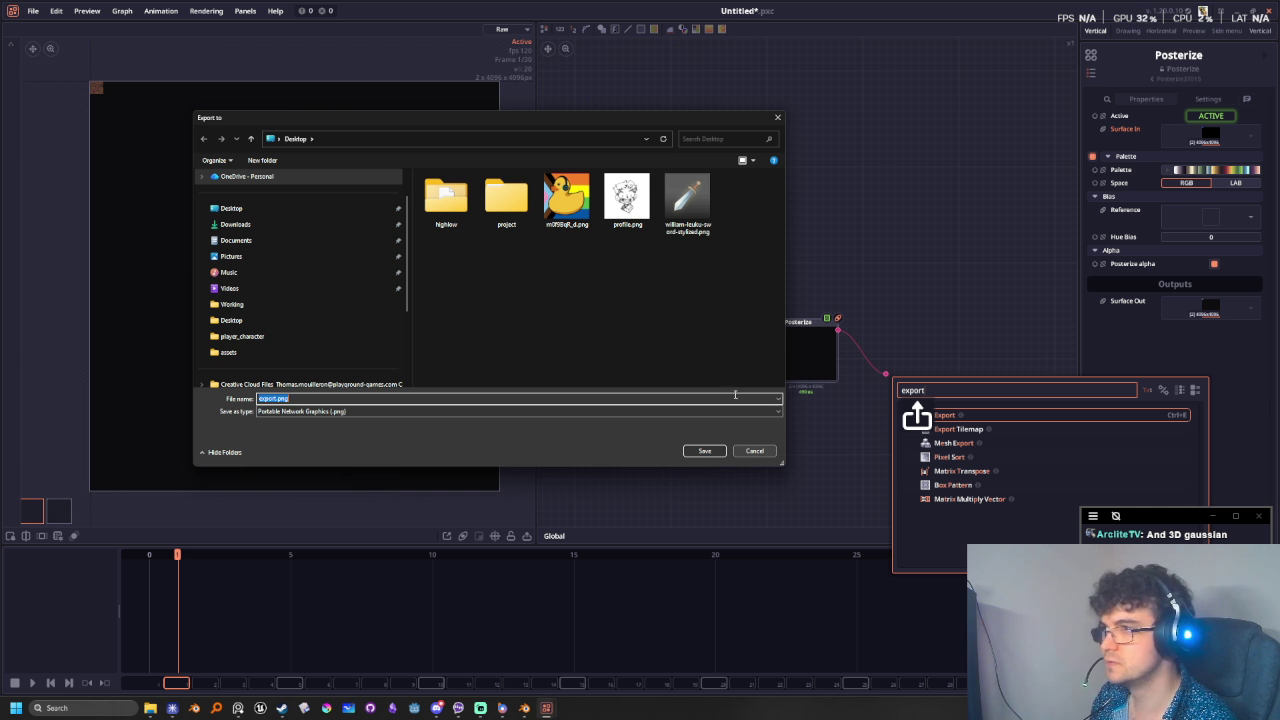
scroll(292, 286, down, 2)
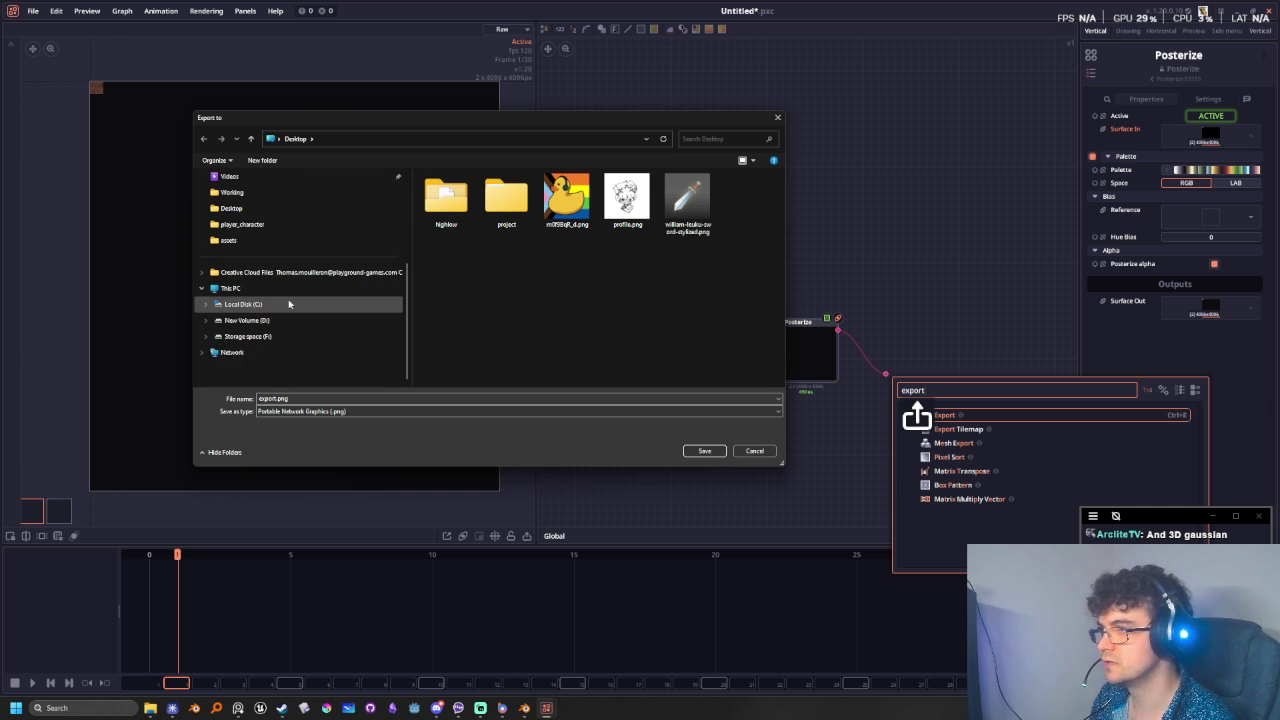
scroll(290, 303, up, 1)
click(300, 272)
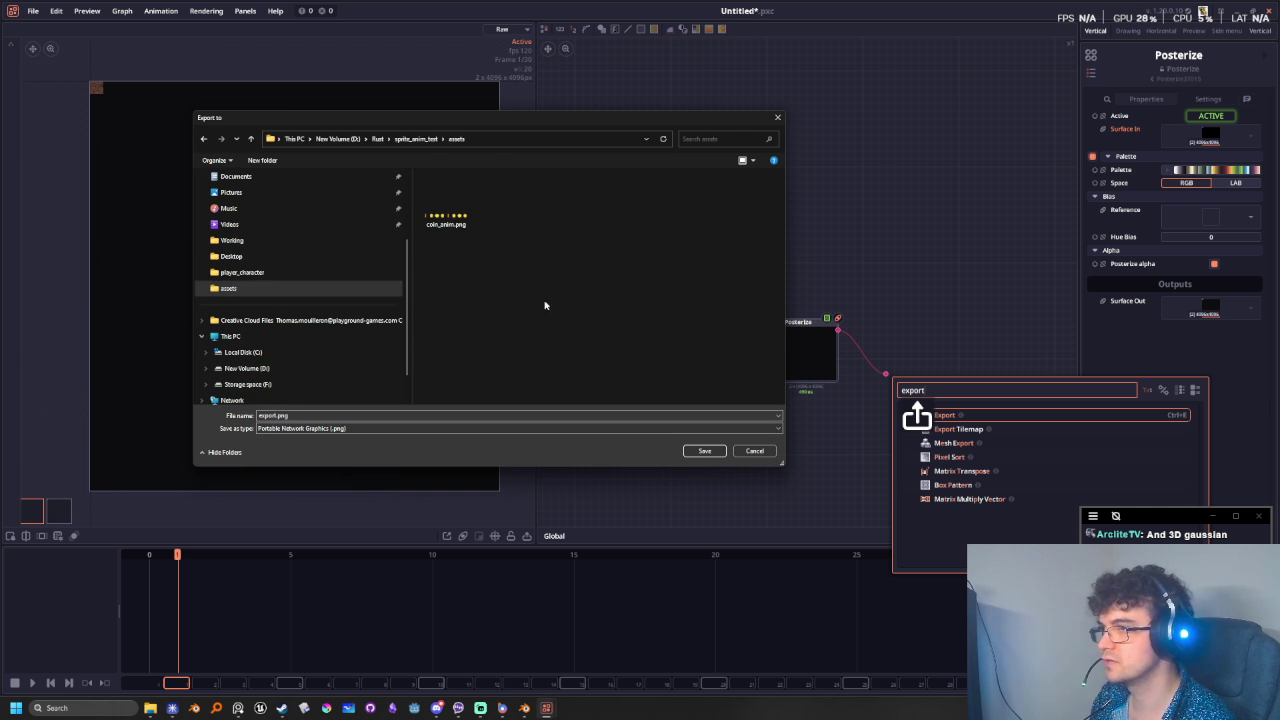
click(255, 272)
click(508, 139)
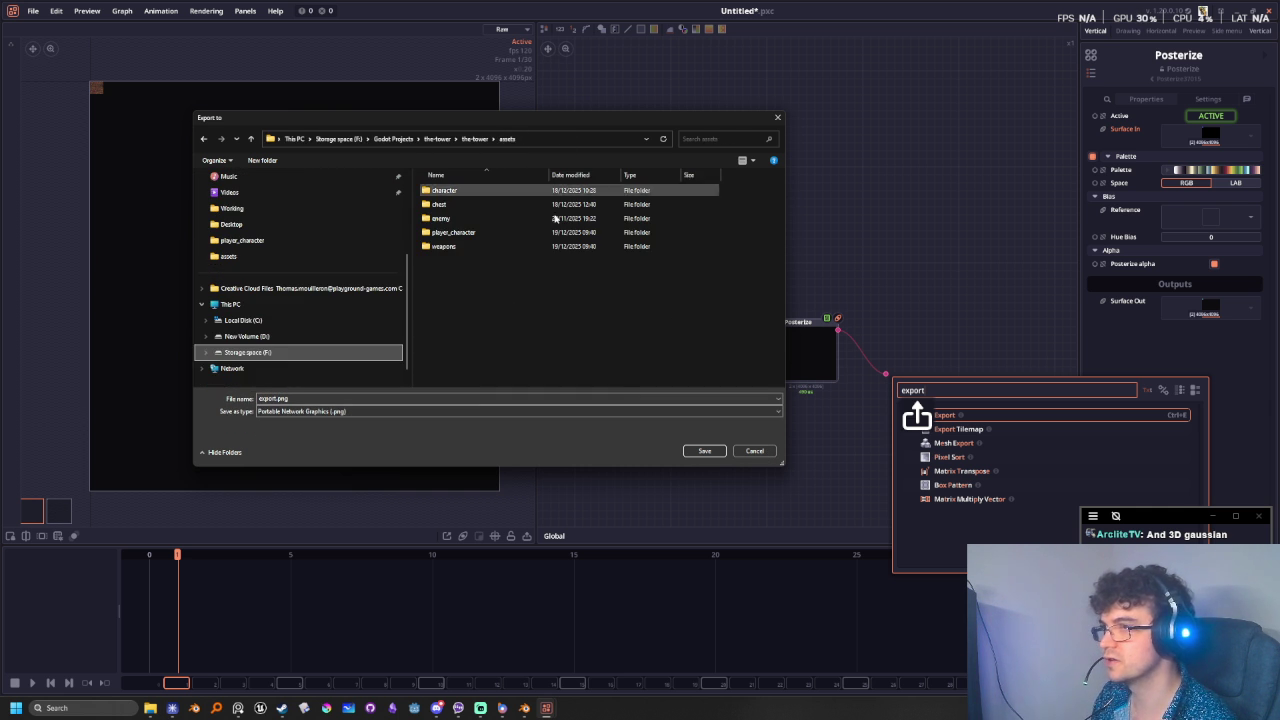
- Create a texture_atlas folder inside assets and save the export there as atlas
right_click(477, 301)
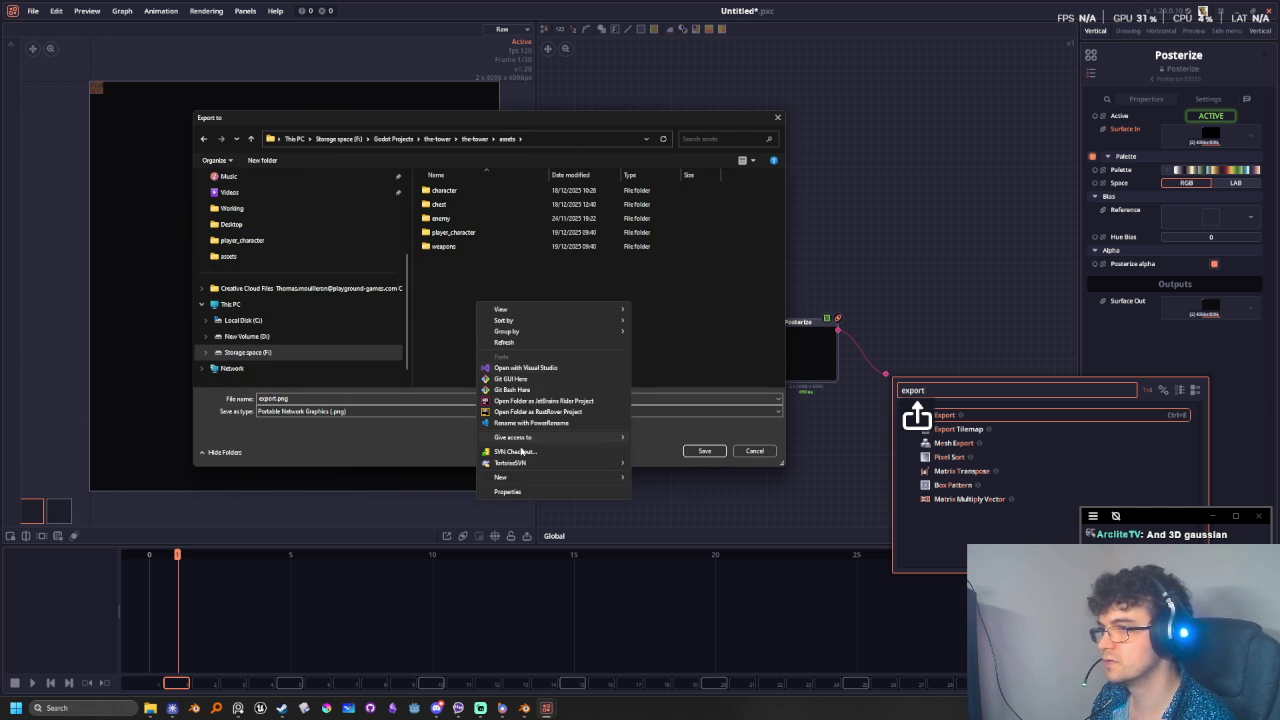
mouse_move(530, 477)
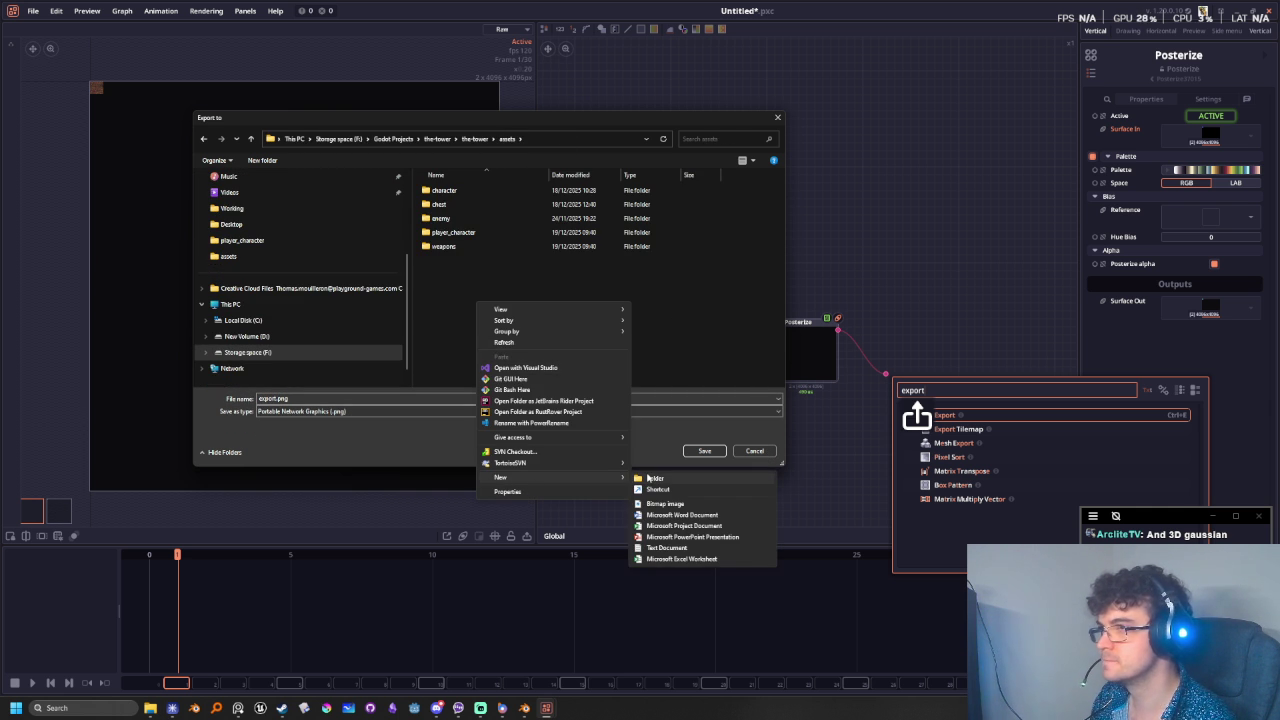
click(652, 478)
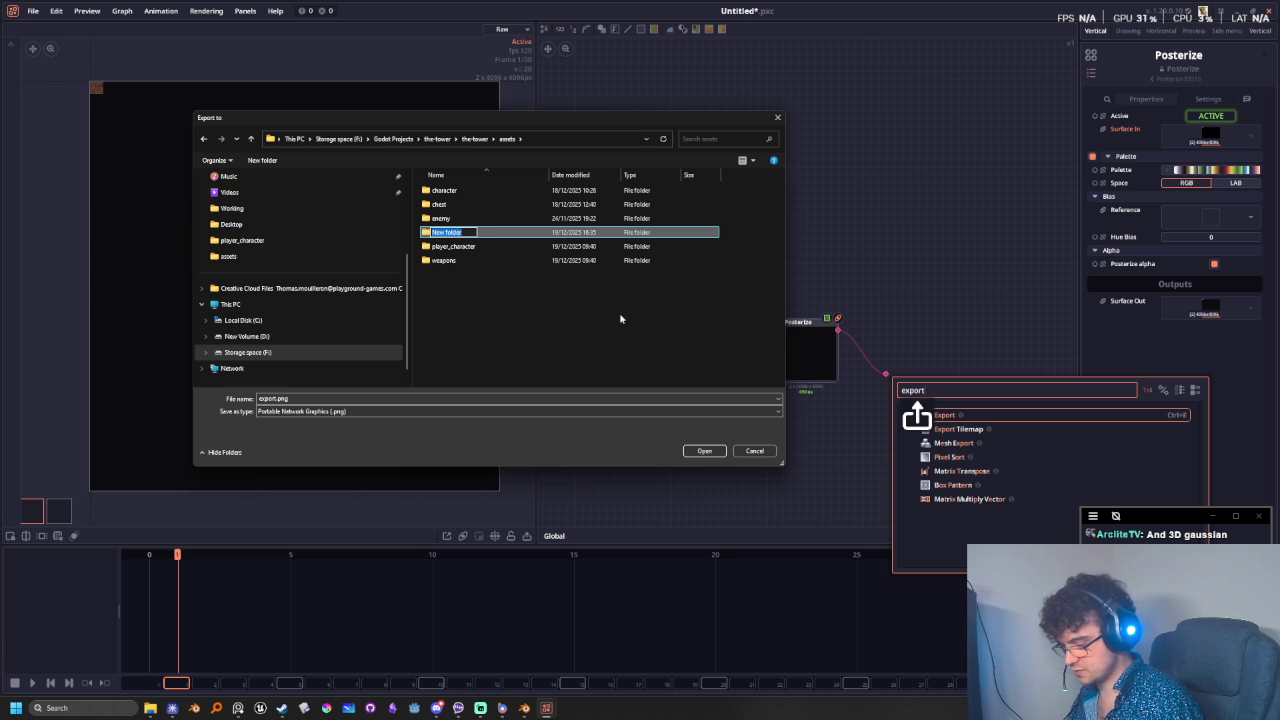
text(atlas)
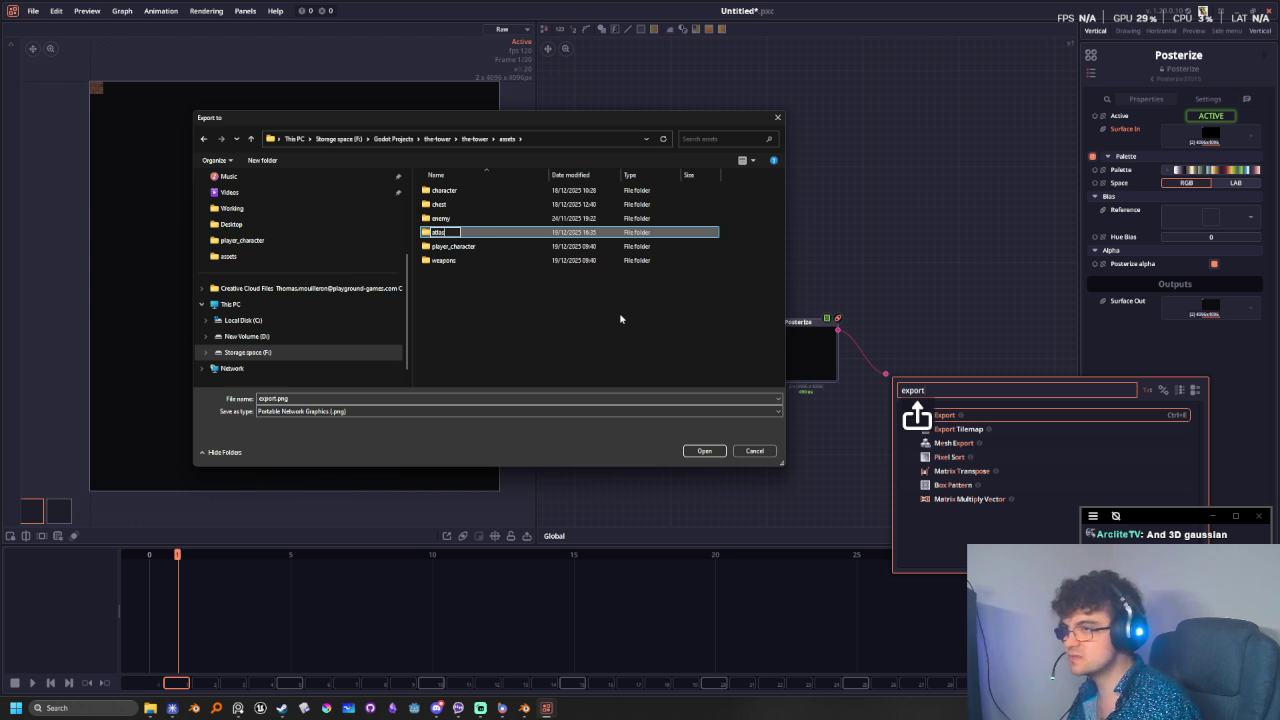
text(texture_atlas)
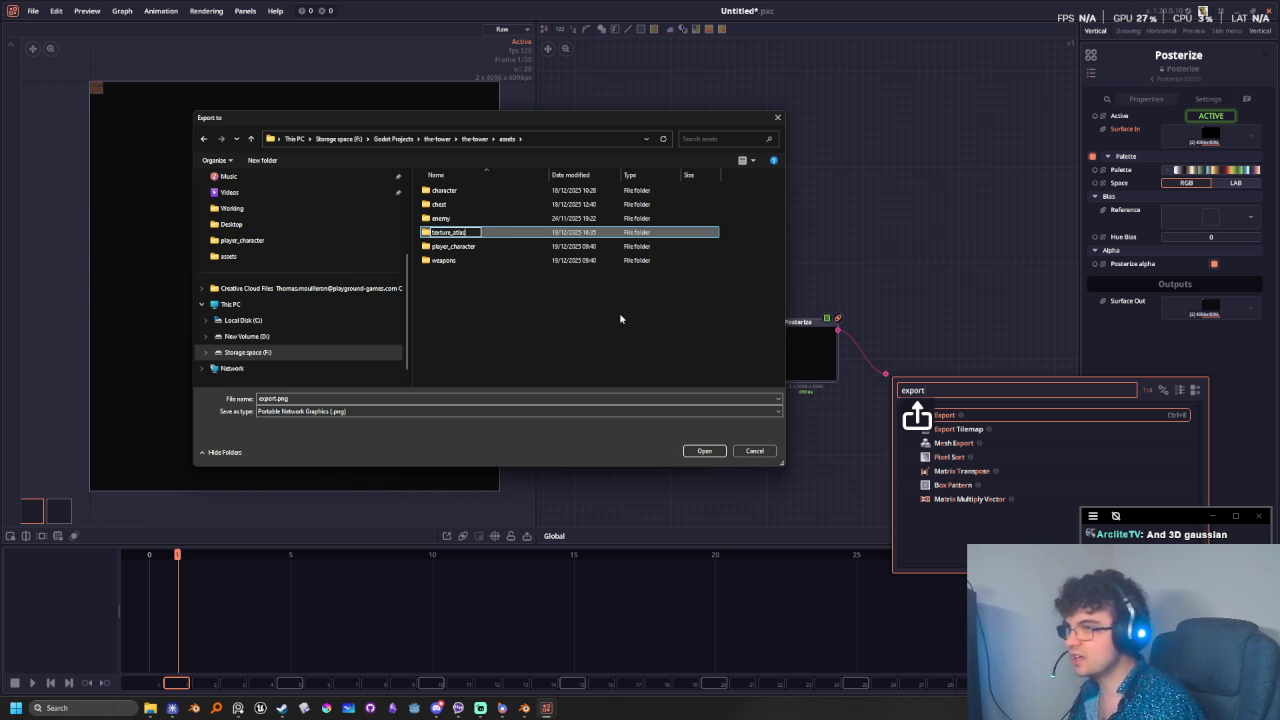
key(Return)
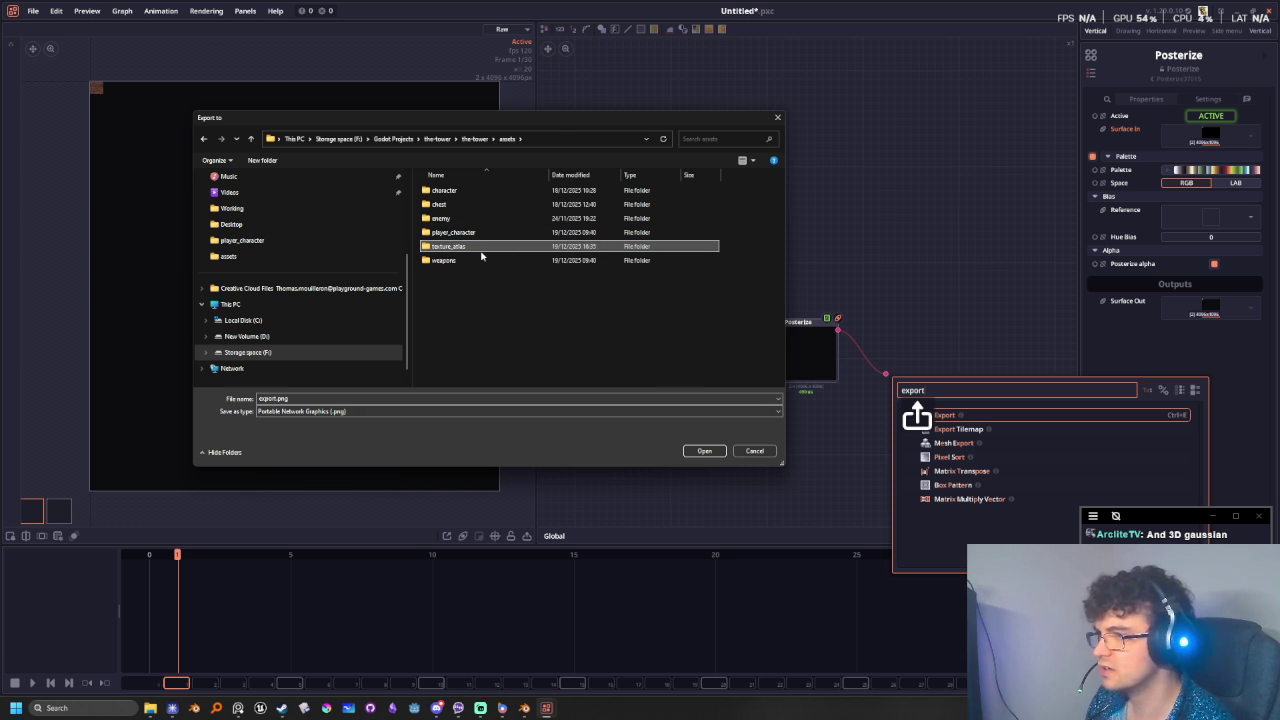
key(Return)
click(400, 414)
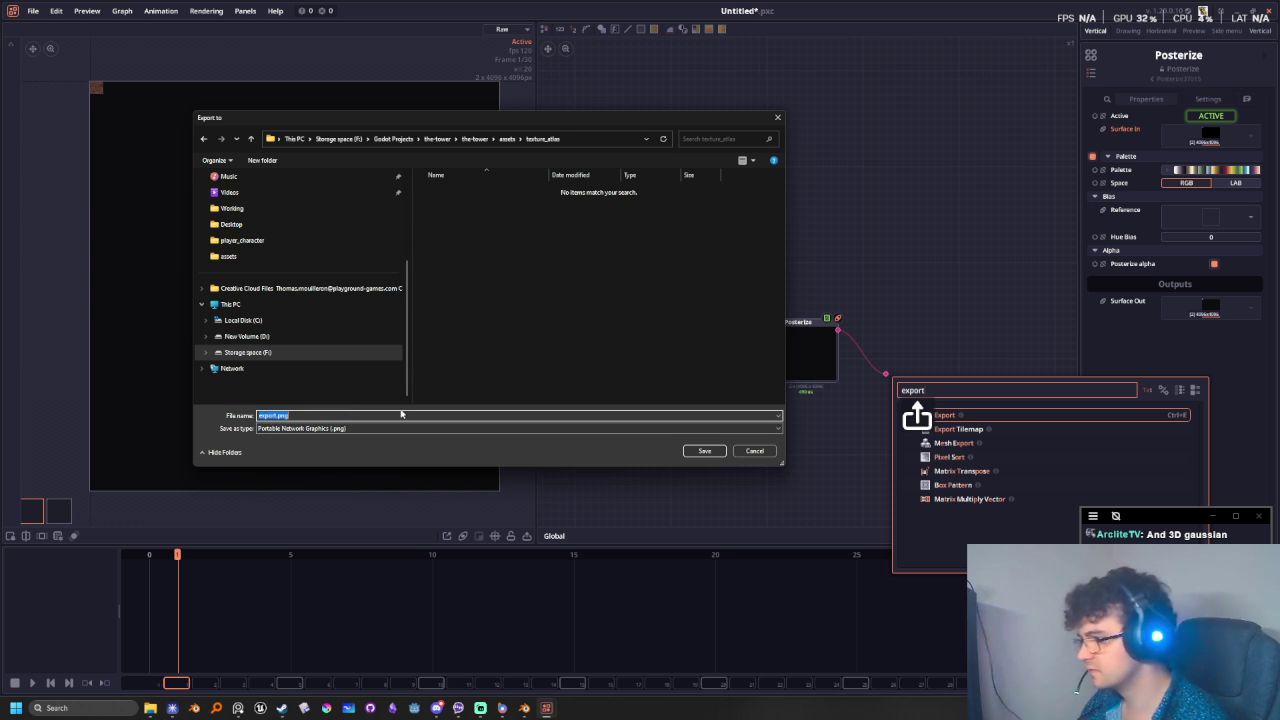
text(atlas)
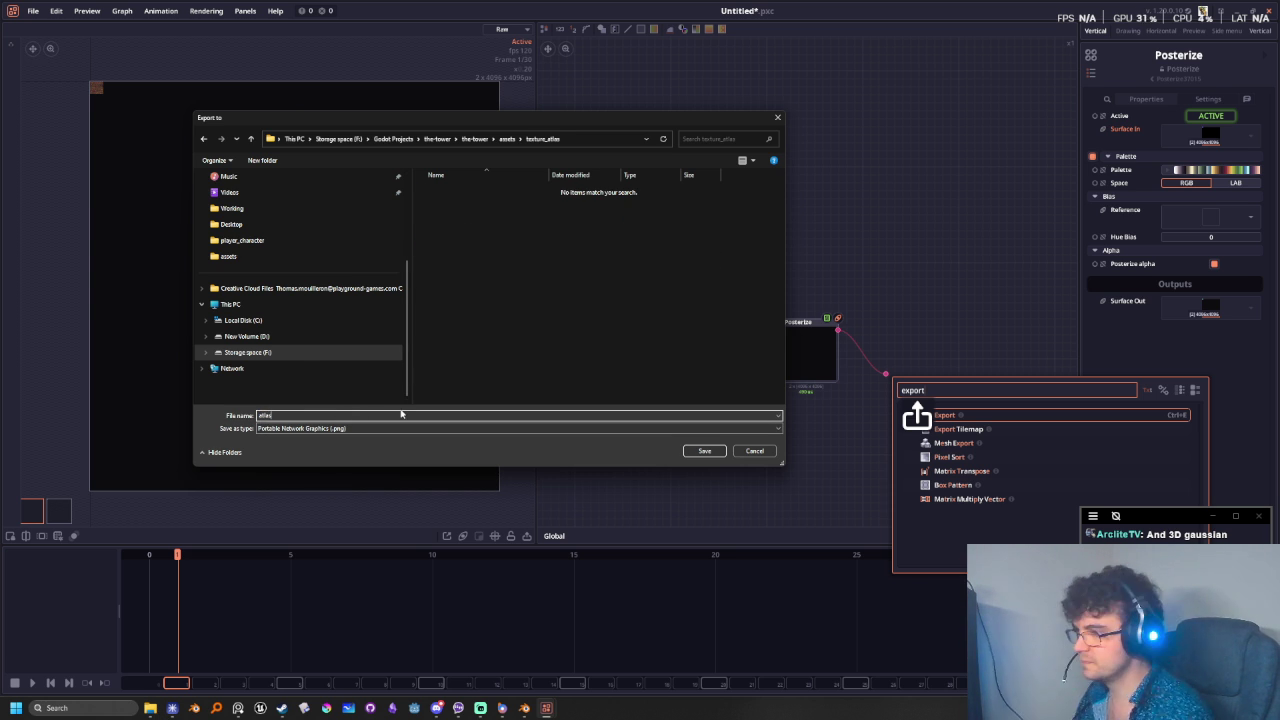
click(705, 451)
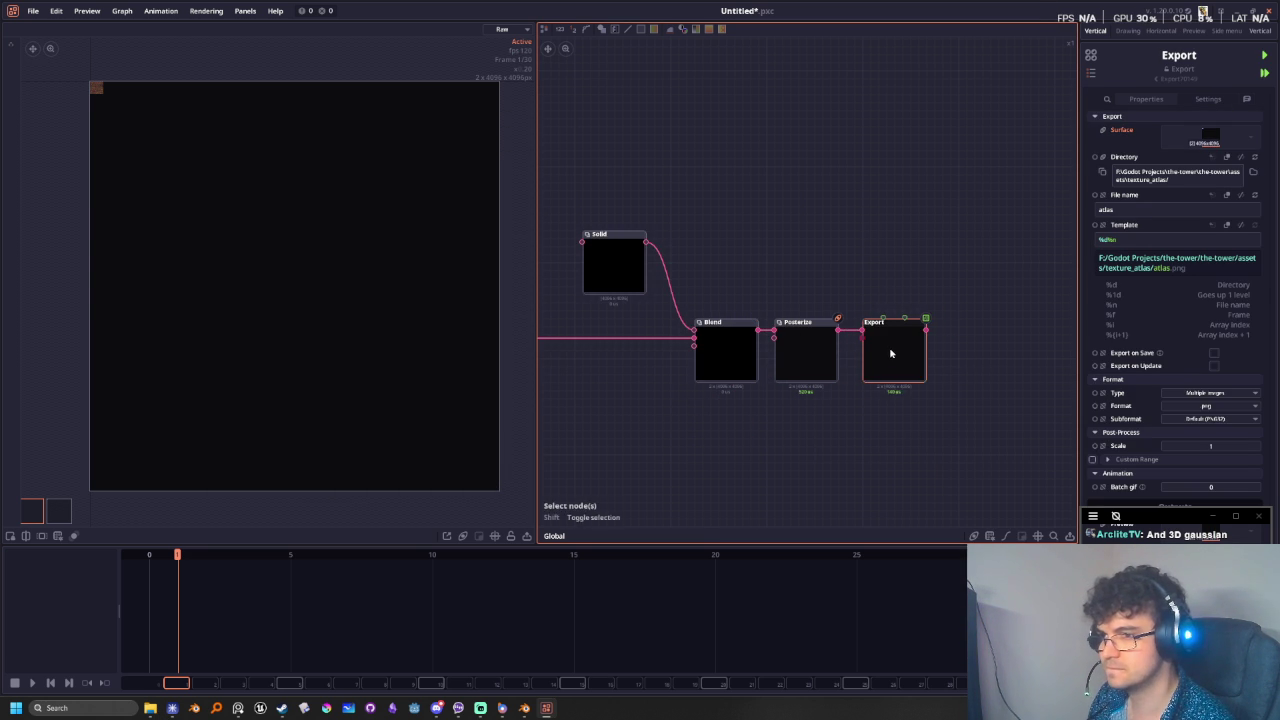
- Place the Export node beside Posterize and recentre the graph on the node chain
click(890, 353)
middle_drag(890, 353, 851, 411)
scroll(666, 423, up, 2)
scroll(686, 434, up, 1)
middle_drag(686, 434, 709, 428)
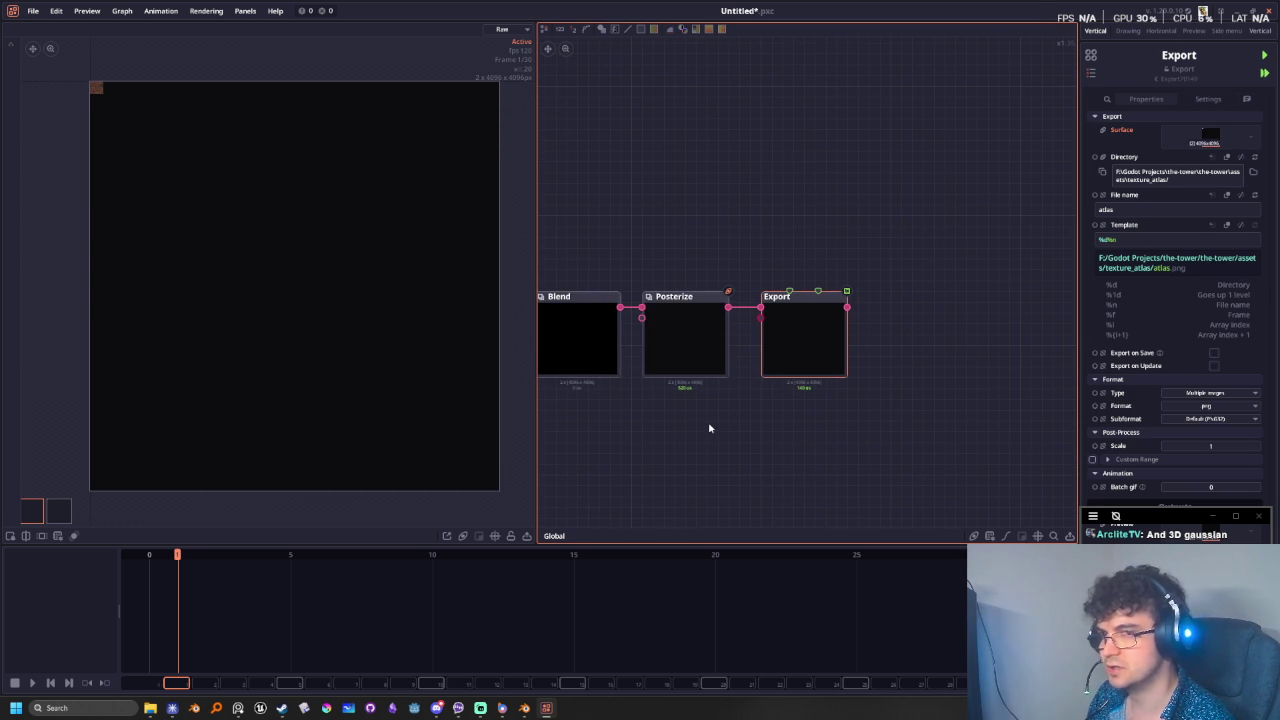
scroll(704, 405, up, 1)
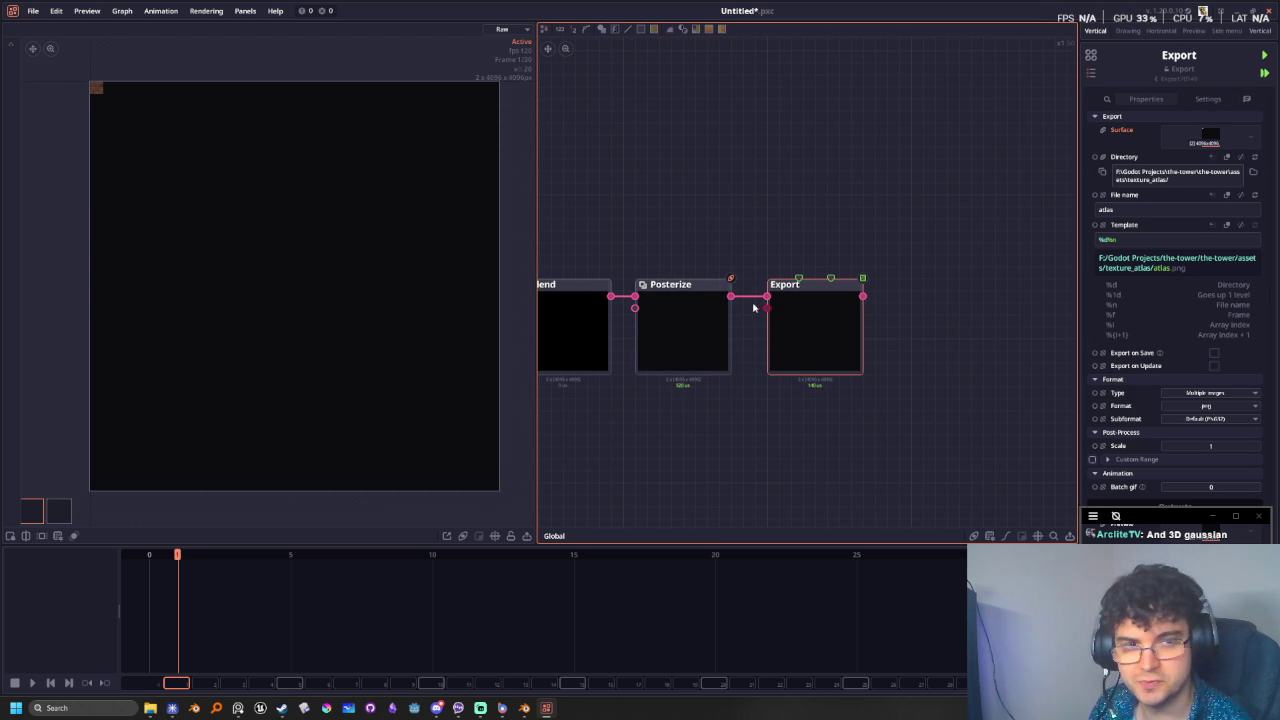
middle_drag(757, 434, 852, 430)
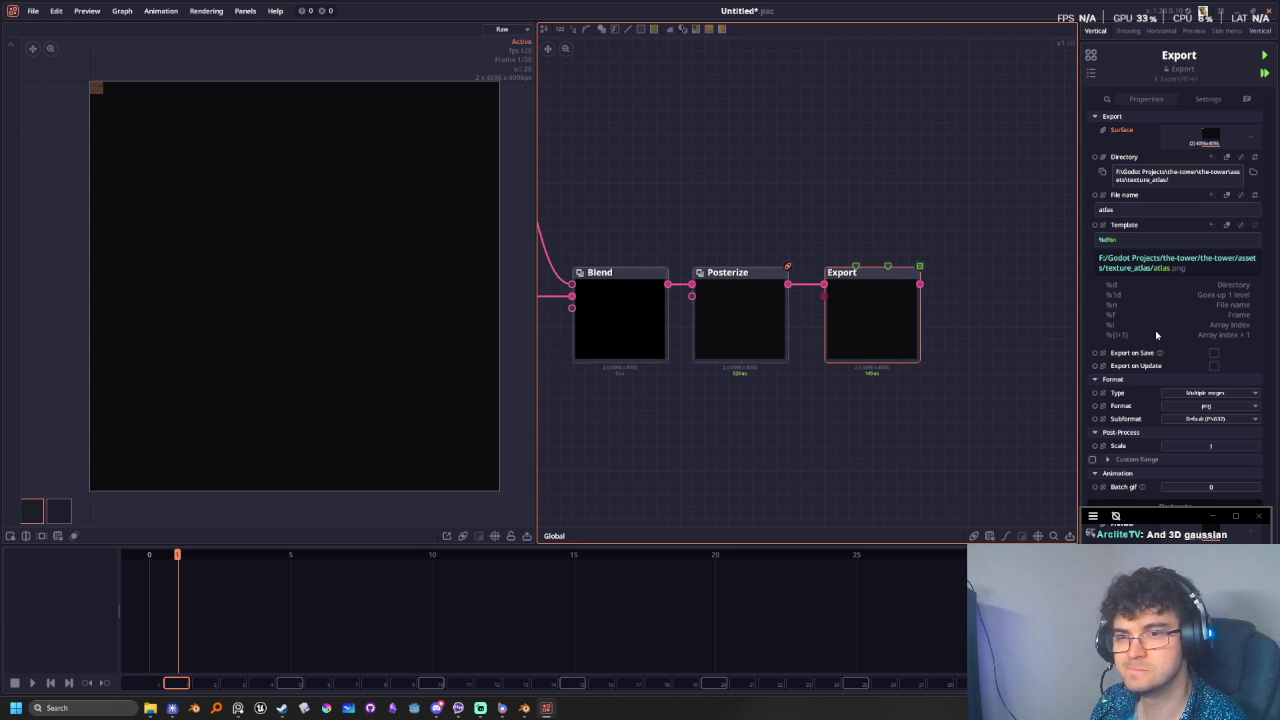
middle_drag(809, 458, 886, 434)
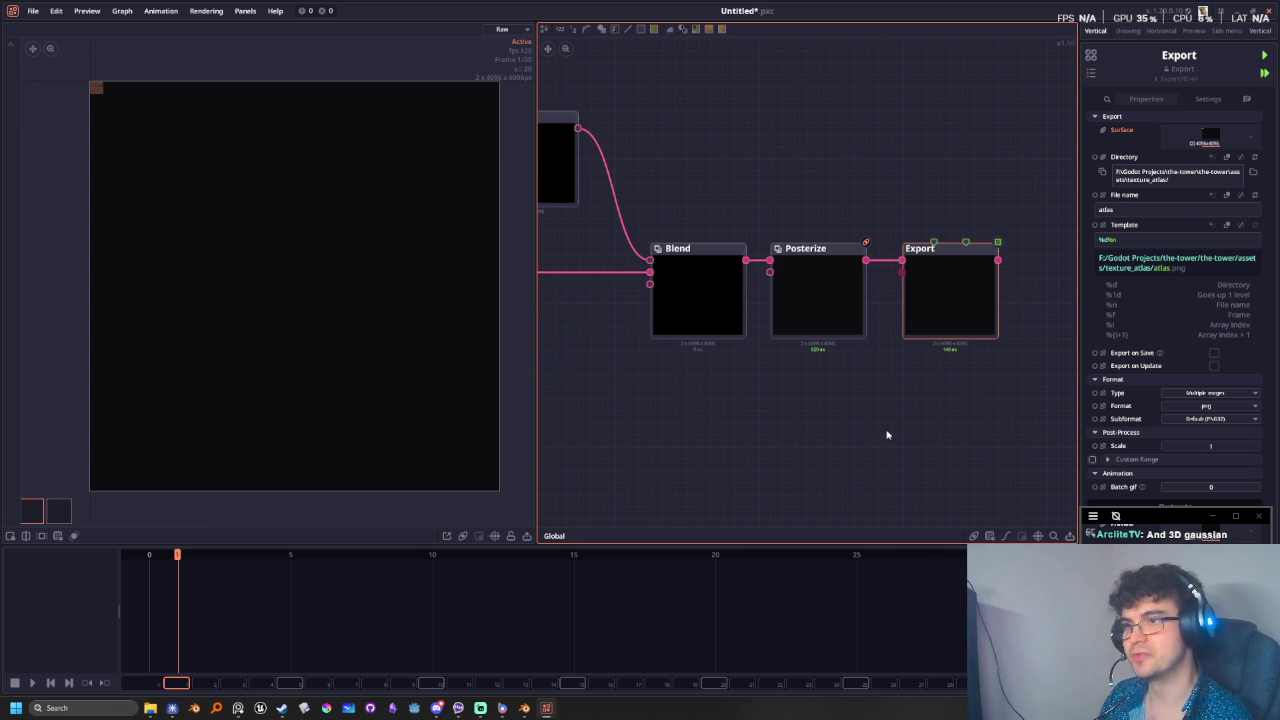
- Switch the preview to the second output surface, centred on the teal tile
scroll(149, 157, up, 3)
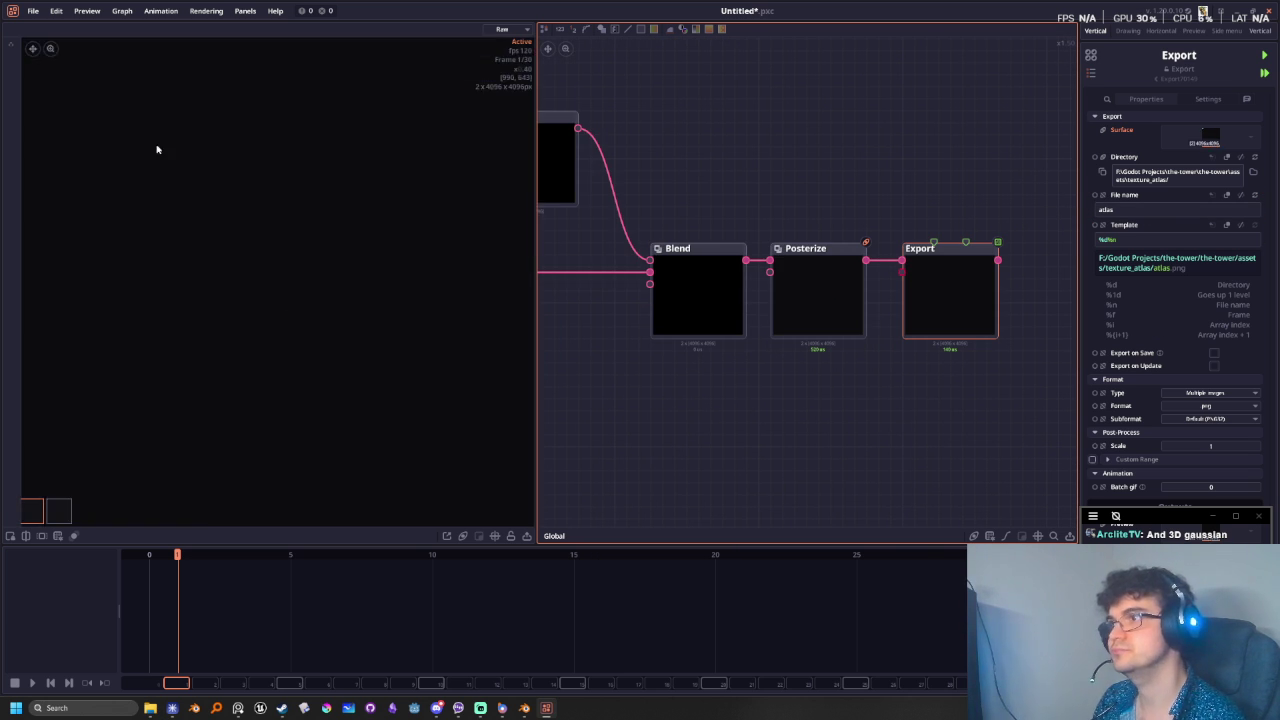
middle_drag(149, 157, 434, 449)
scroll(195, 384, up, 2)
middle_drag(195, 384, 279, 467)
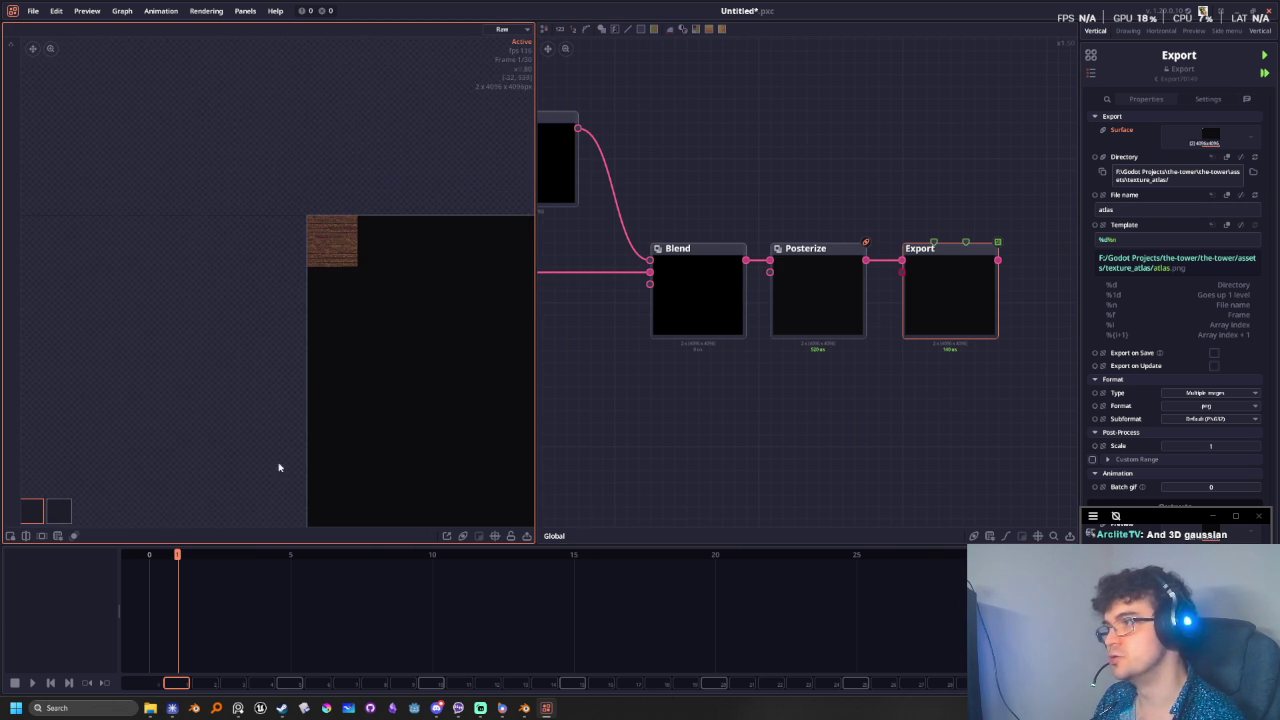
click(55, 511)
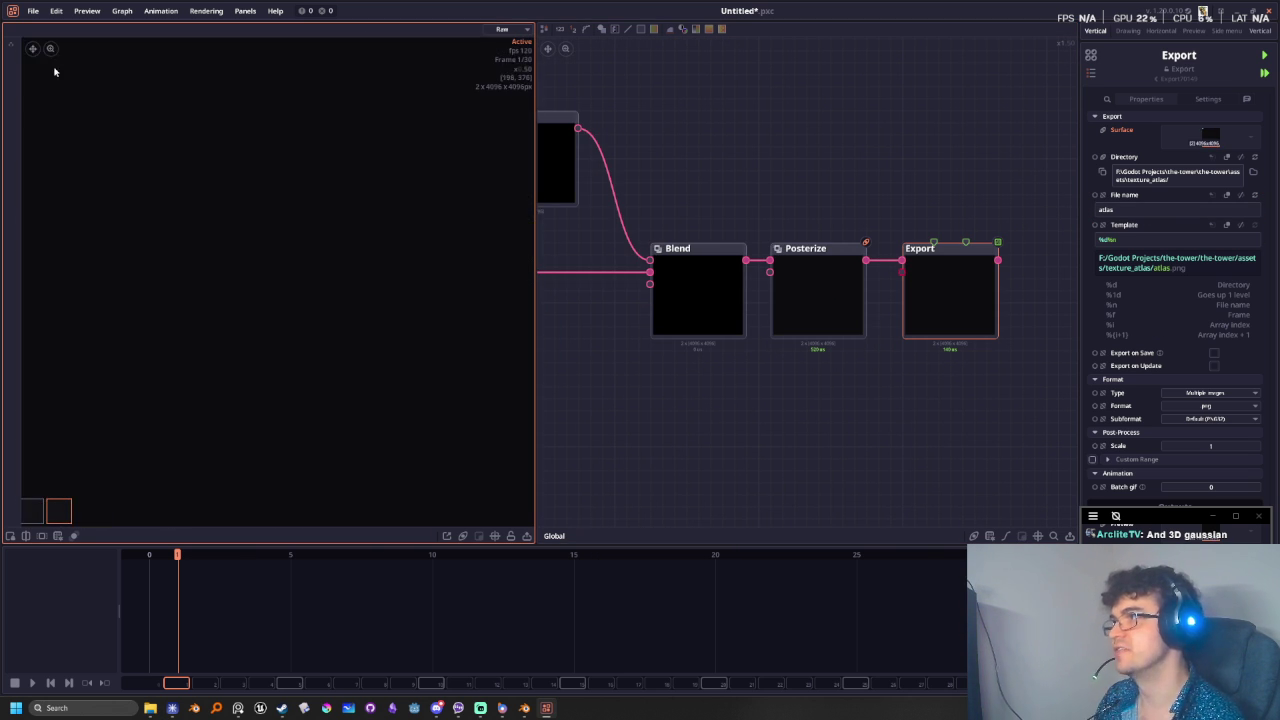
middle_drag(51, 43, 323, 408)
scroll(331, 297, up, 2)
scroll(198, 279, down, 1)
scroll(271, 313, up, 2)
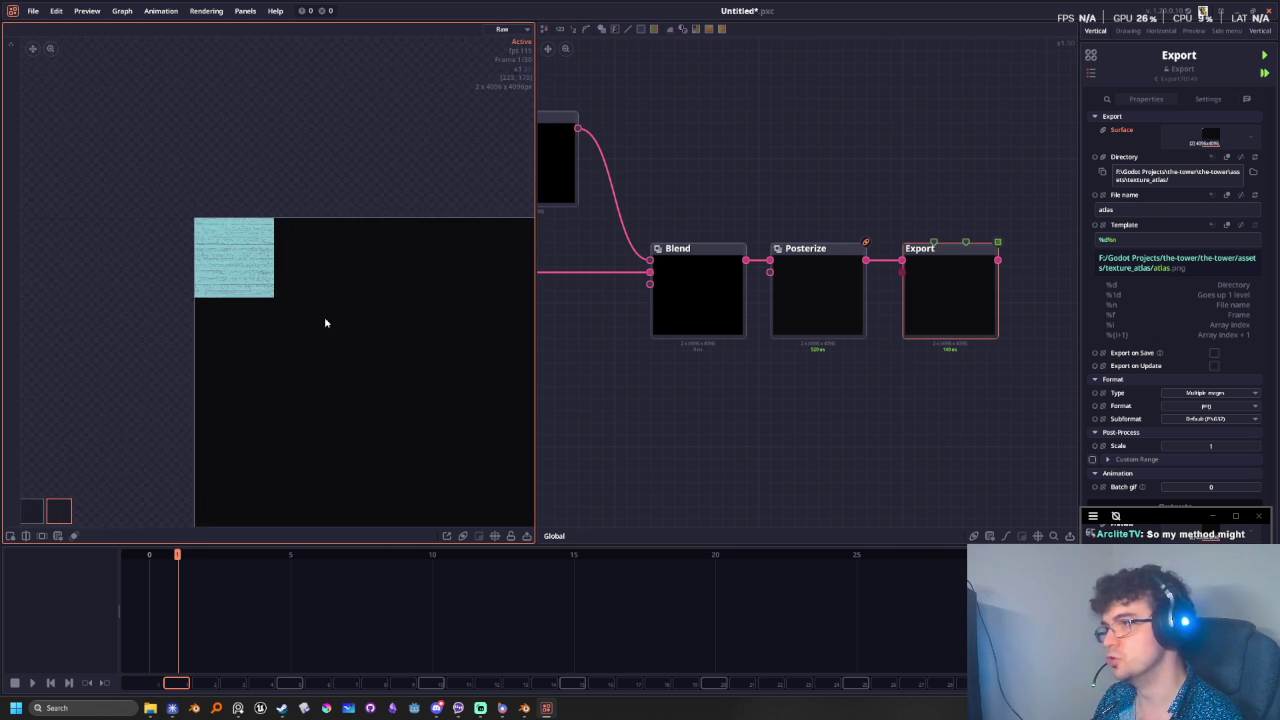
scroll(166, 240, up, 1)
scroll(242, 264, up, 1)
scroll(330, 293, up, 1)
scroll(240, 325, up, 2)
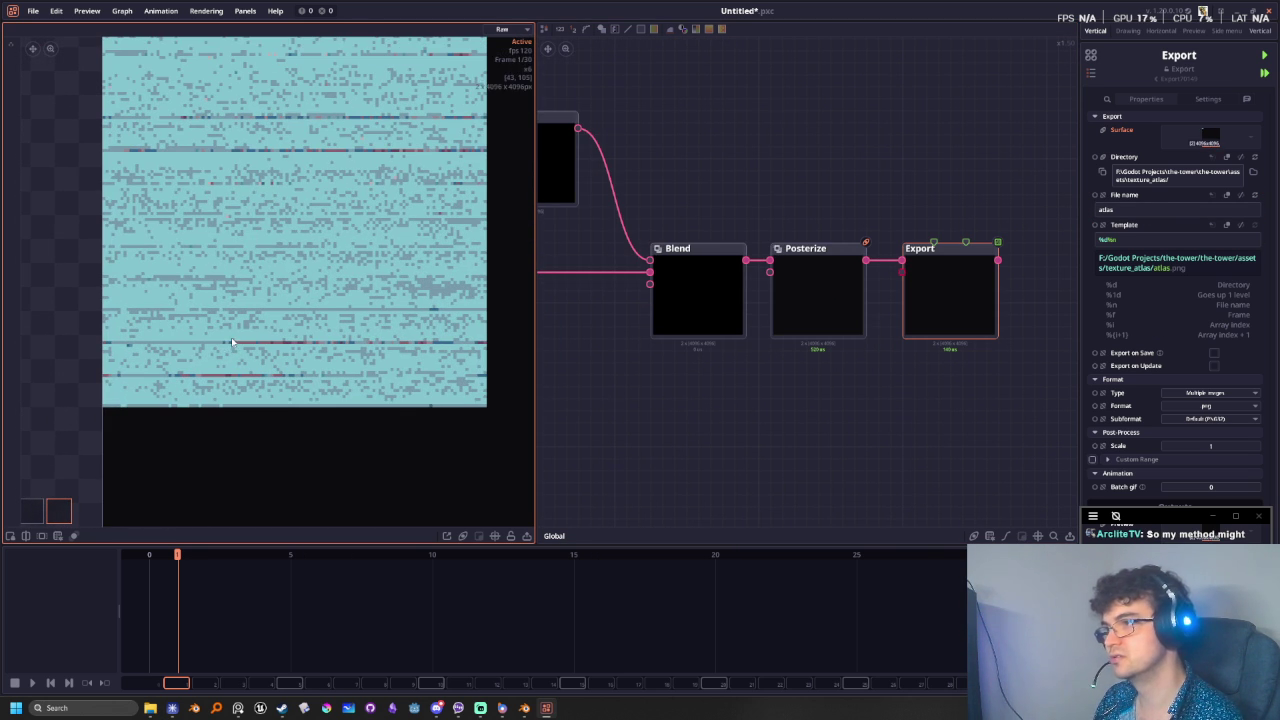
- Connect Blend's Surface Out into Posterize and select Posterize to inspect it
middle_drag(790, 405, 729, 520)
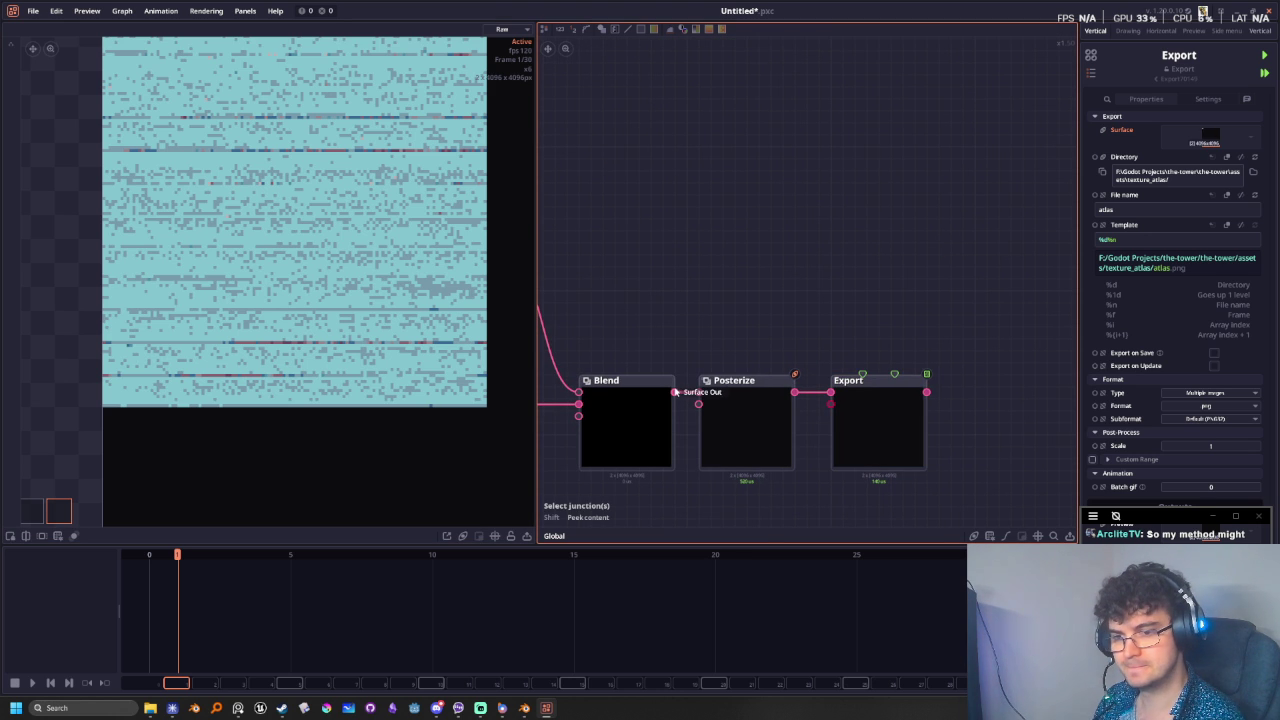
drag(675, 392, 698, 392)
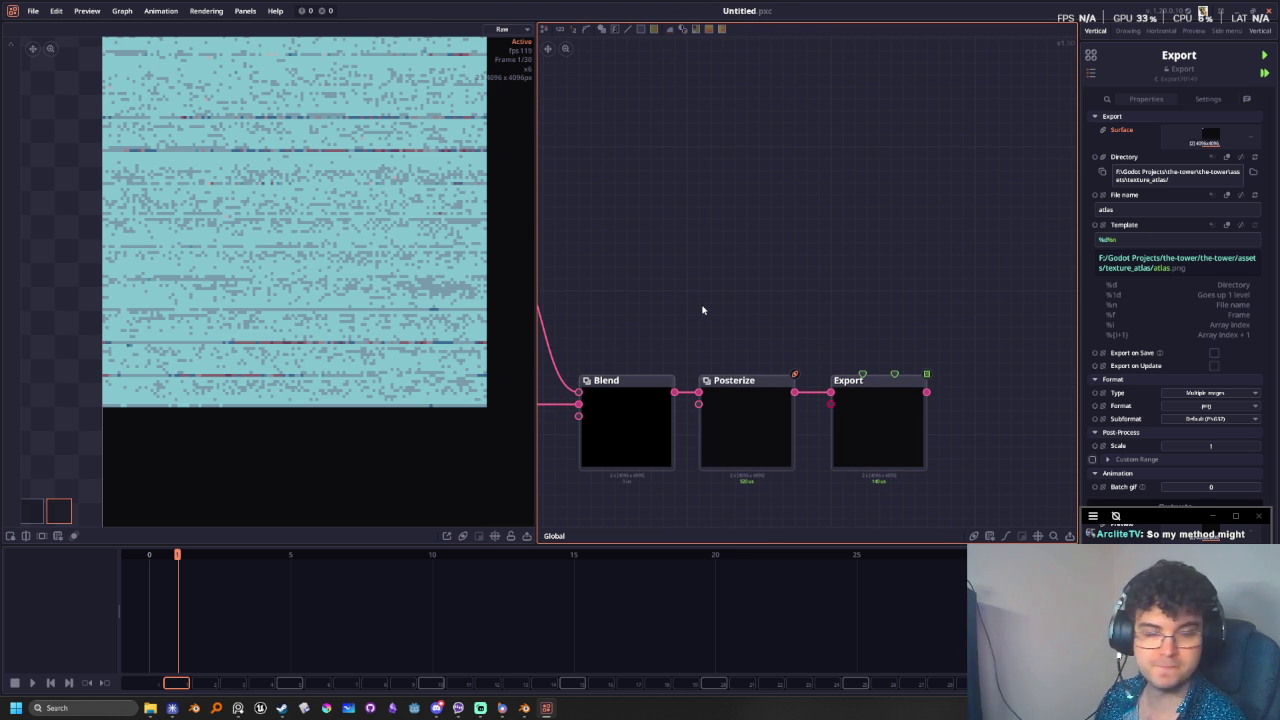
middle_drag(702, 310, 811, 279)
scroll(811, 279, down, 1)
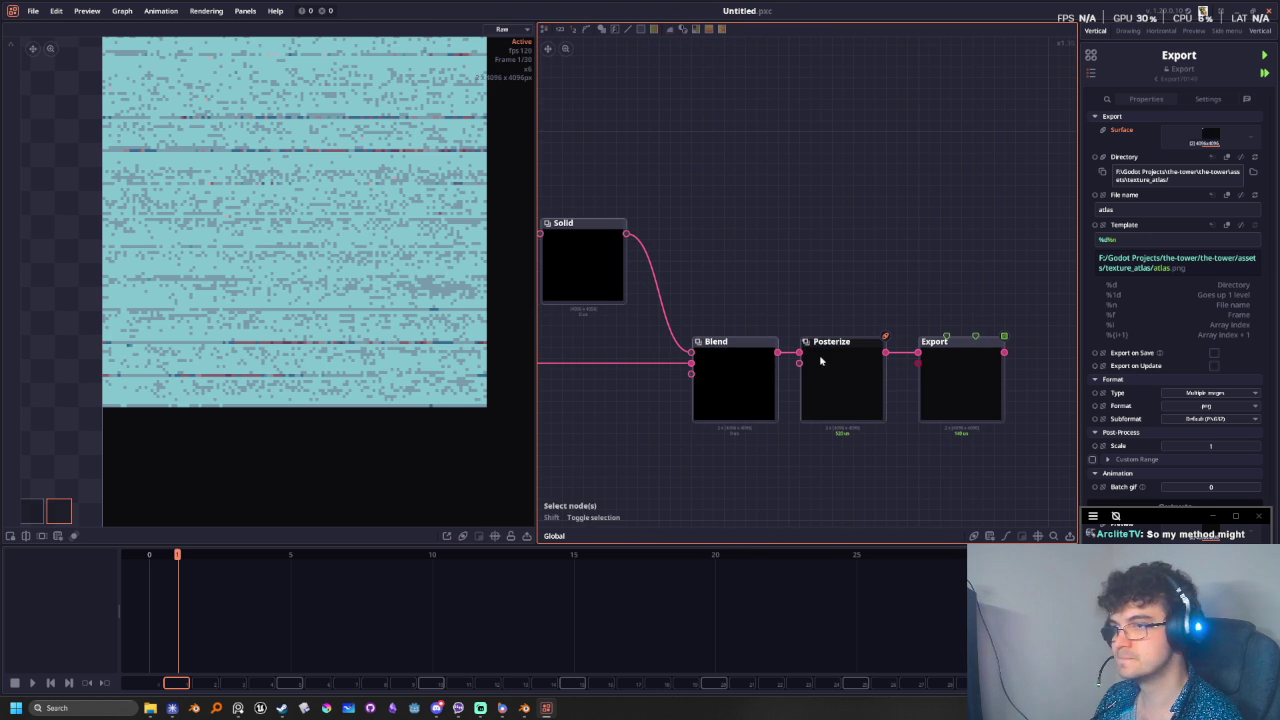
click(805, 352)
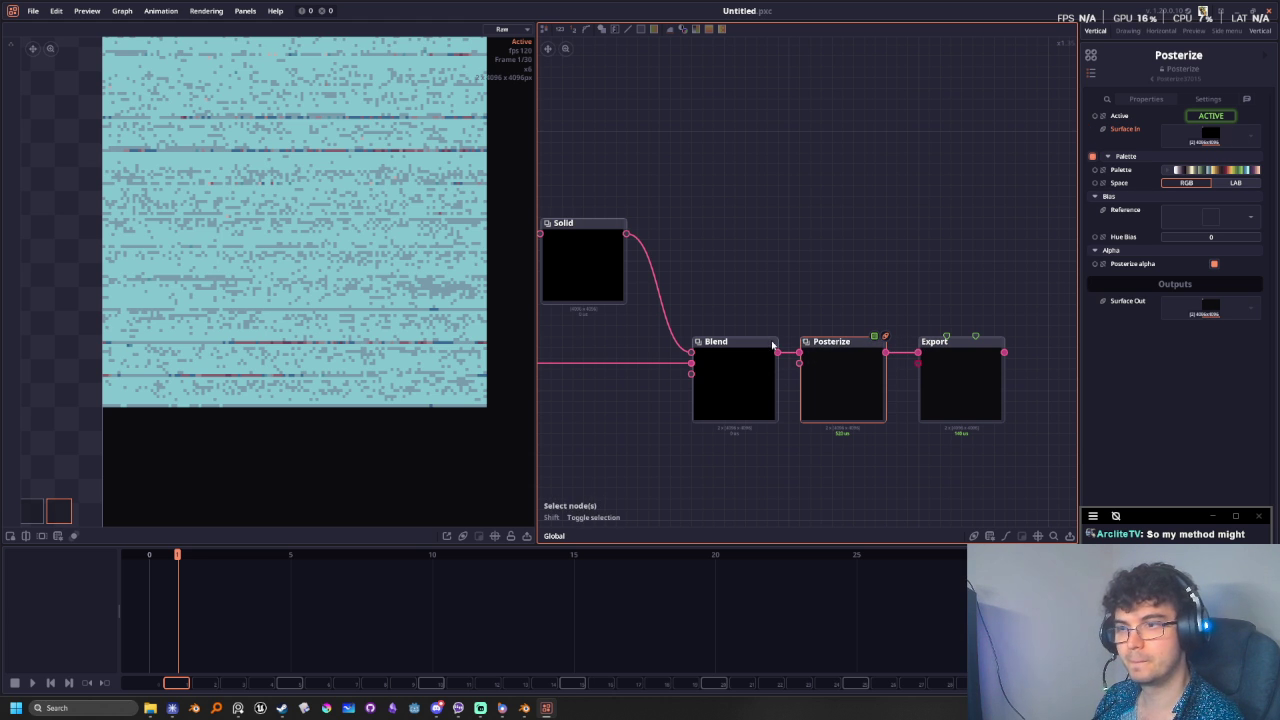
- Add an Array Get node branching from Blend's output
drag(776, 351, 809, 240)
text(get)
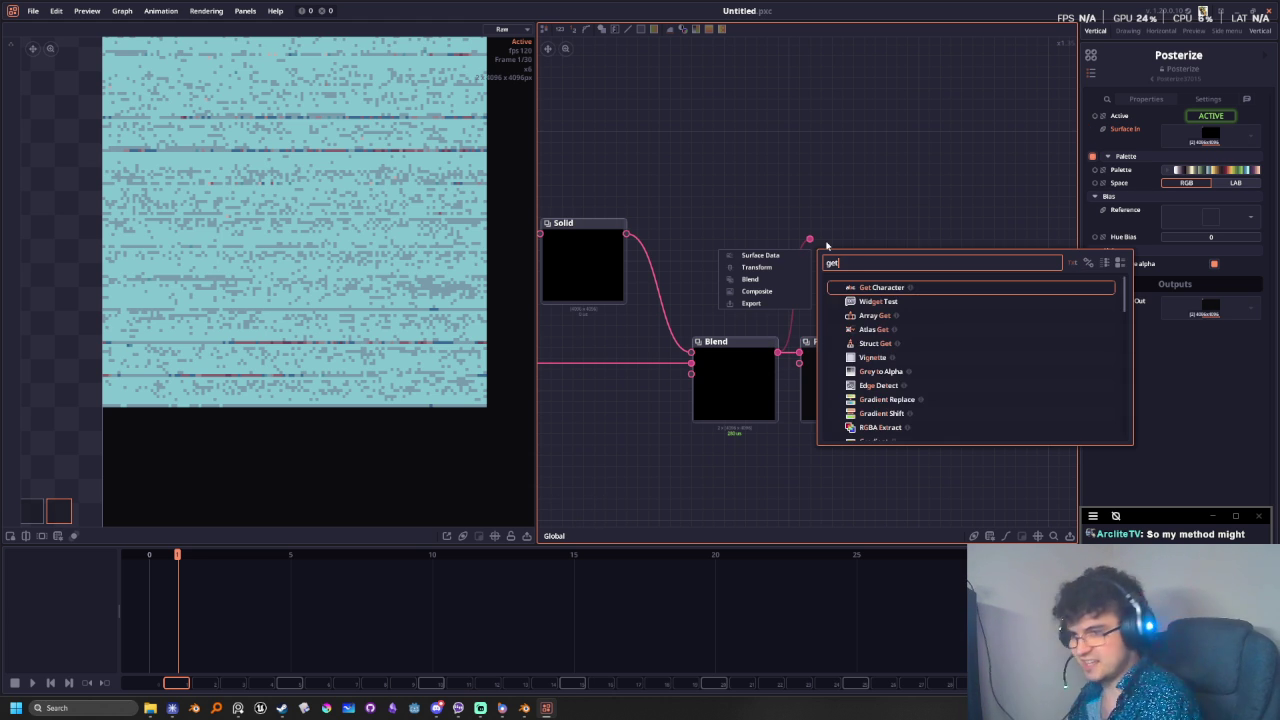
scroll(930, 308, down, 1)
scroll(940, 340, down, 2)
scroll(965, 395, down, 2)
scroll(967, 393, down, 2)
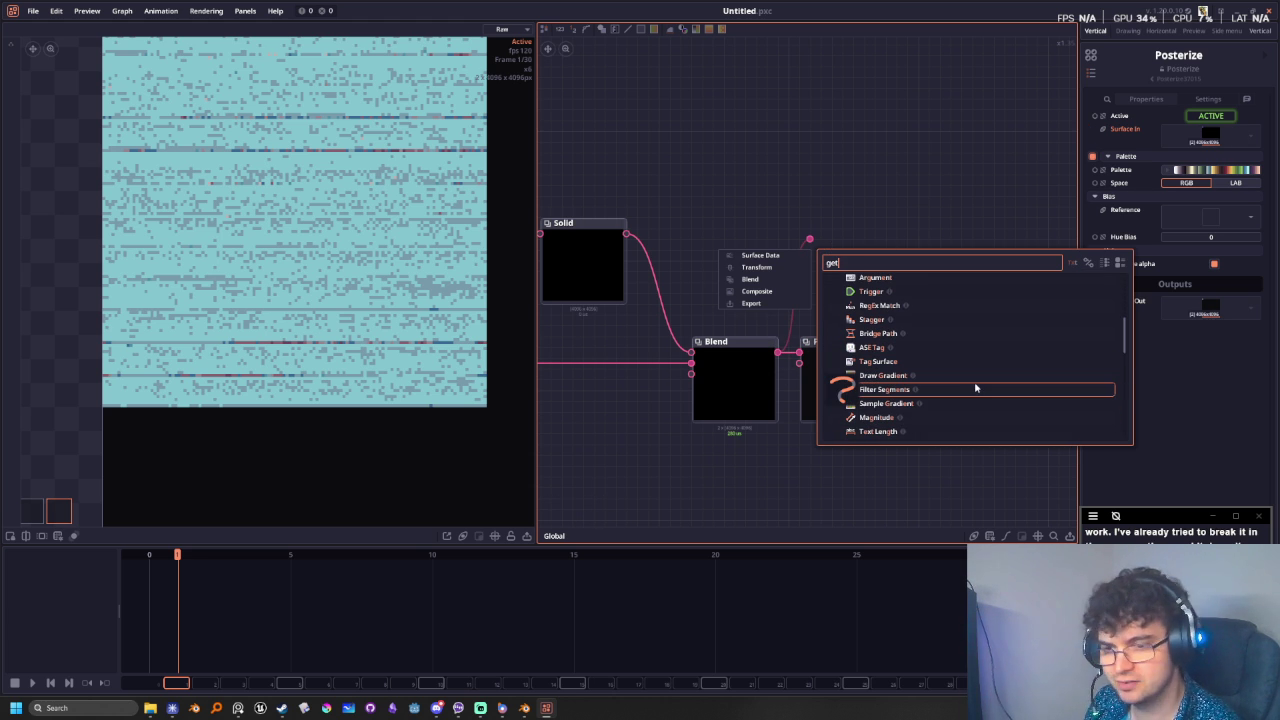
key(BackSpace)
key(BackSpace)
key(BackSpace)
text(array get)
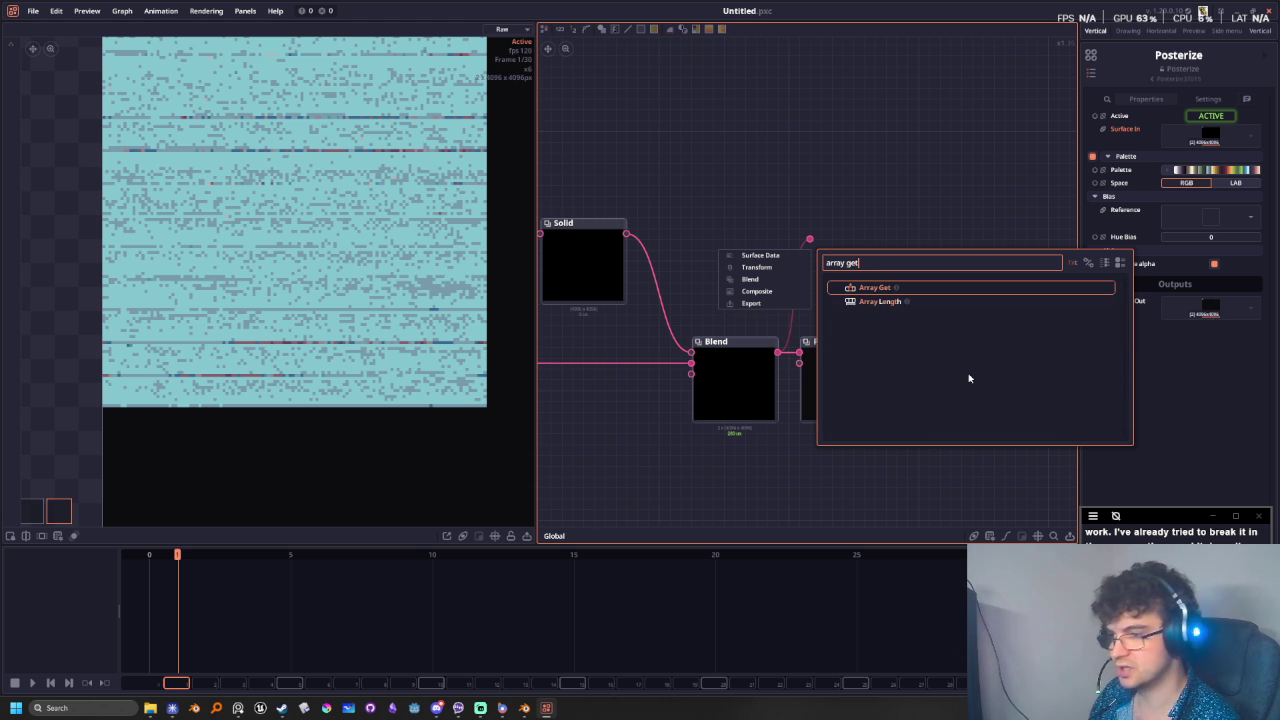
click(870, 288)
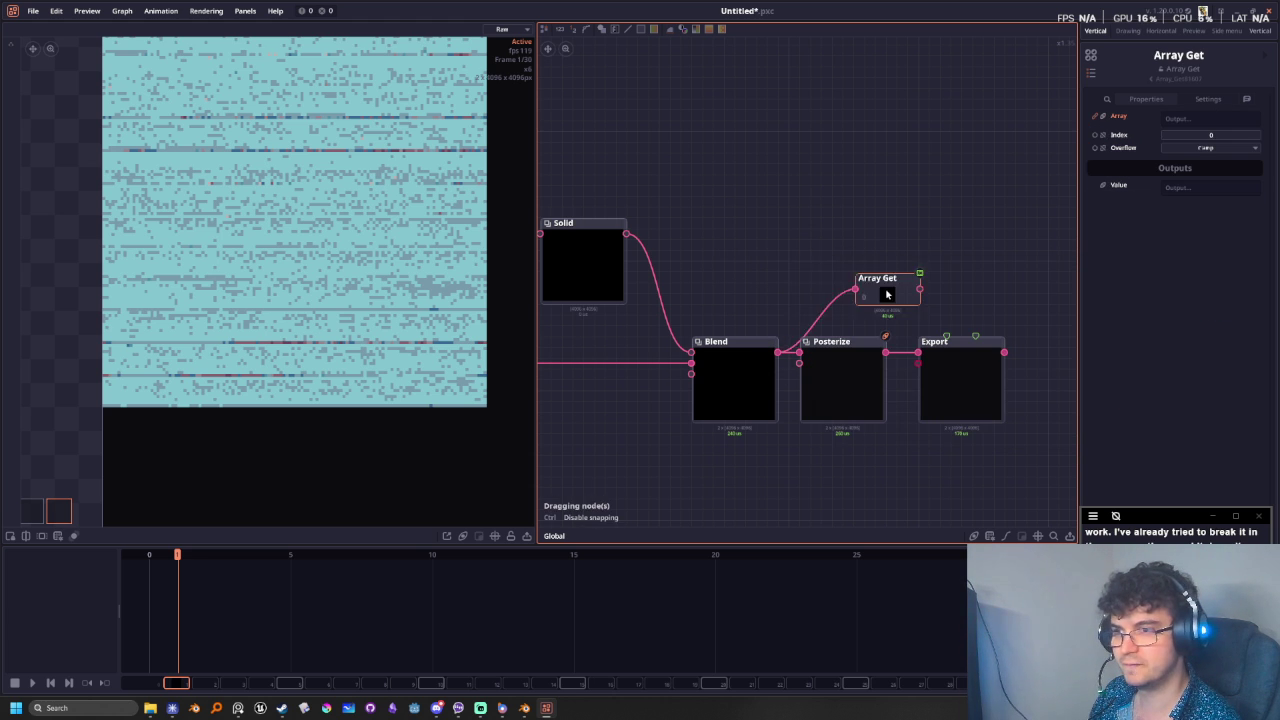
- Wire Array Get into Posterize and place Export to the right of Posterize
mouse_move(829, 265)
mouse_down()
mouse_move(846, 277)
mouse_move(807, 358)
mouse_move(919, 266)
mouse_move(938, 269)
mouse_up()
click(826, 360)
middle_drag(950, 367, 665, 349)
mouse_move(665, 349)
mouse_down()
mouse_move(843, 286)
mouse_move(837, 266)
mouse_move(892, 251)
mouse_up()
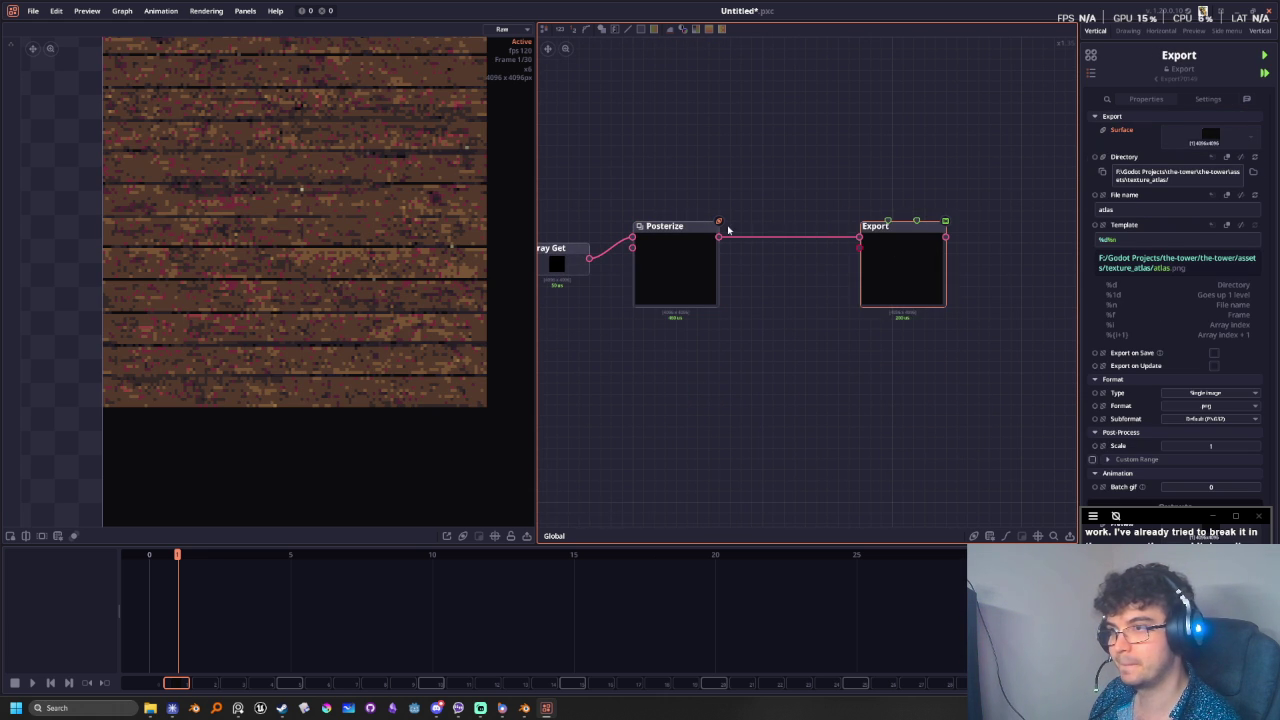
- Add an Array node fed by Posterize, placed below Export
drag(718, 236, 761, 303)
text(array)
key(Down)
key(Return)
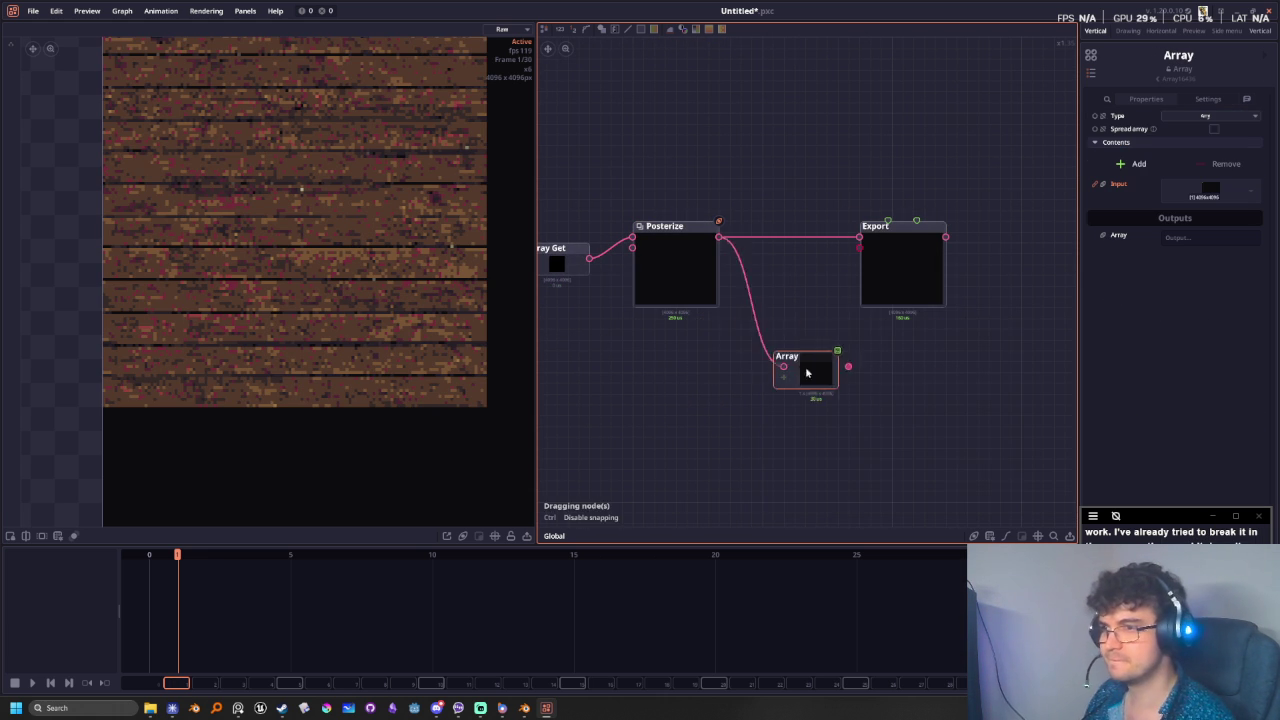
click(768, 350)
middle_drag(703, 398, 888, 435)
- Add a second Array Get from Blend with index 1, wired into the Array
mouse_move(709, 274)
mouse_down()
mouse_move(678, 351)
mouse_move(752, 419)
mouse_up()
text(a)
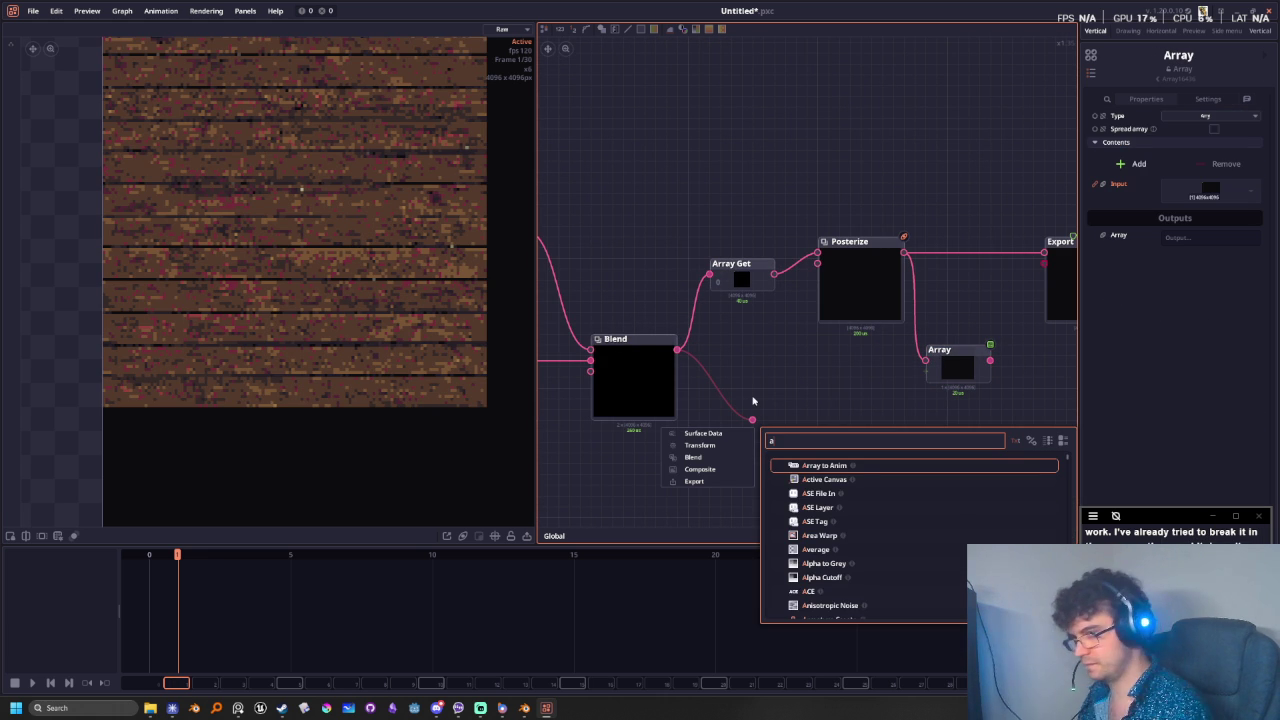
text(rray)
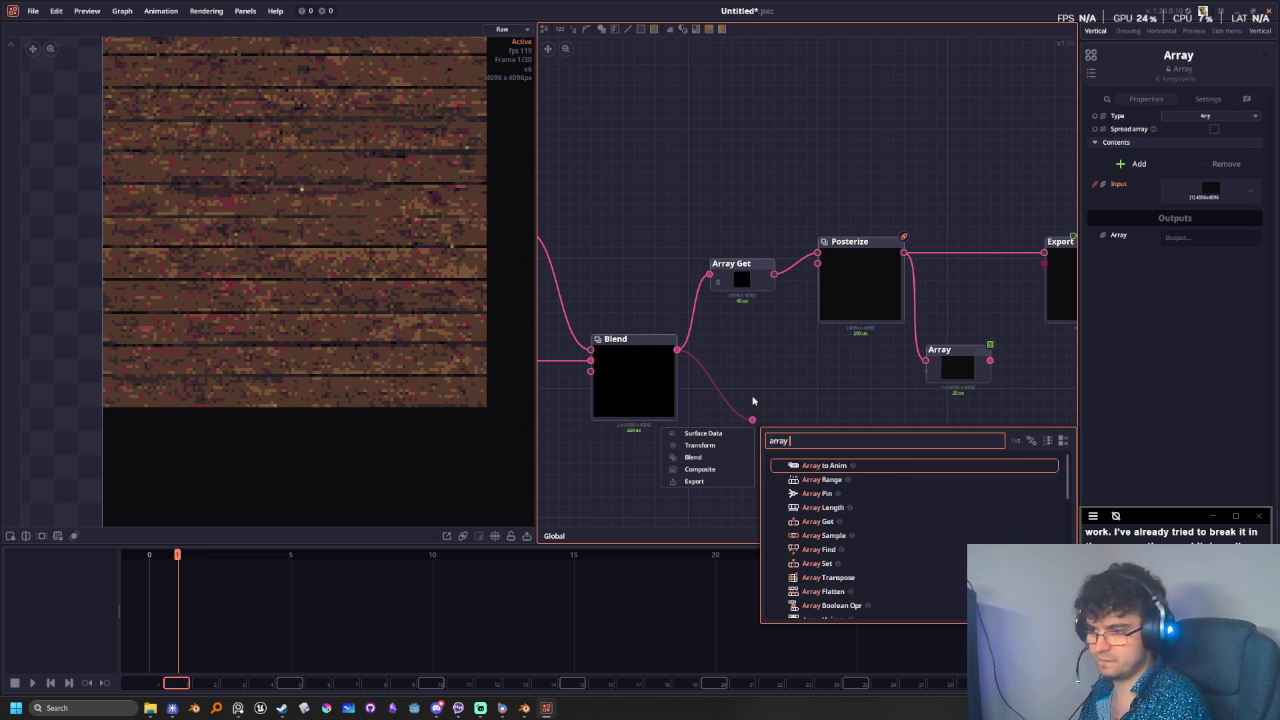
text( get)
key(Return)
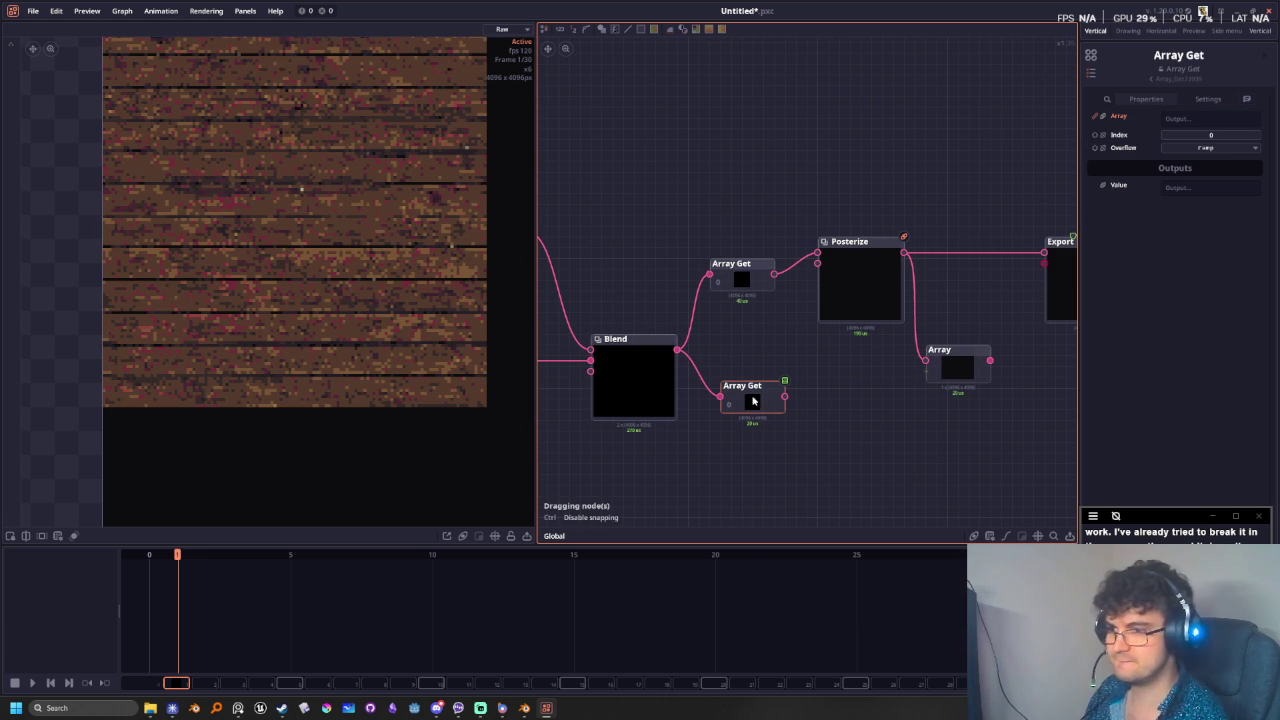
click(754, 401)
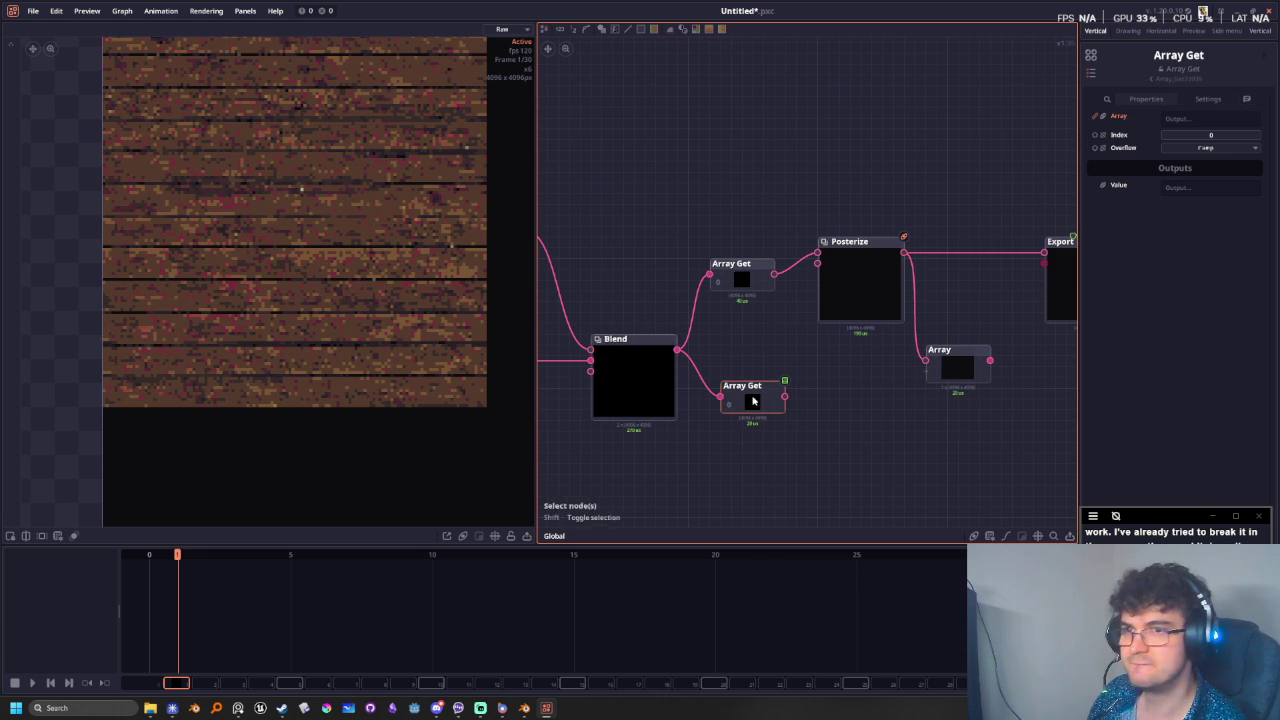
click(1255, 137)
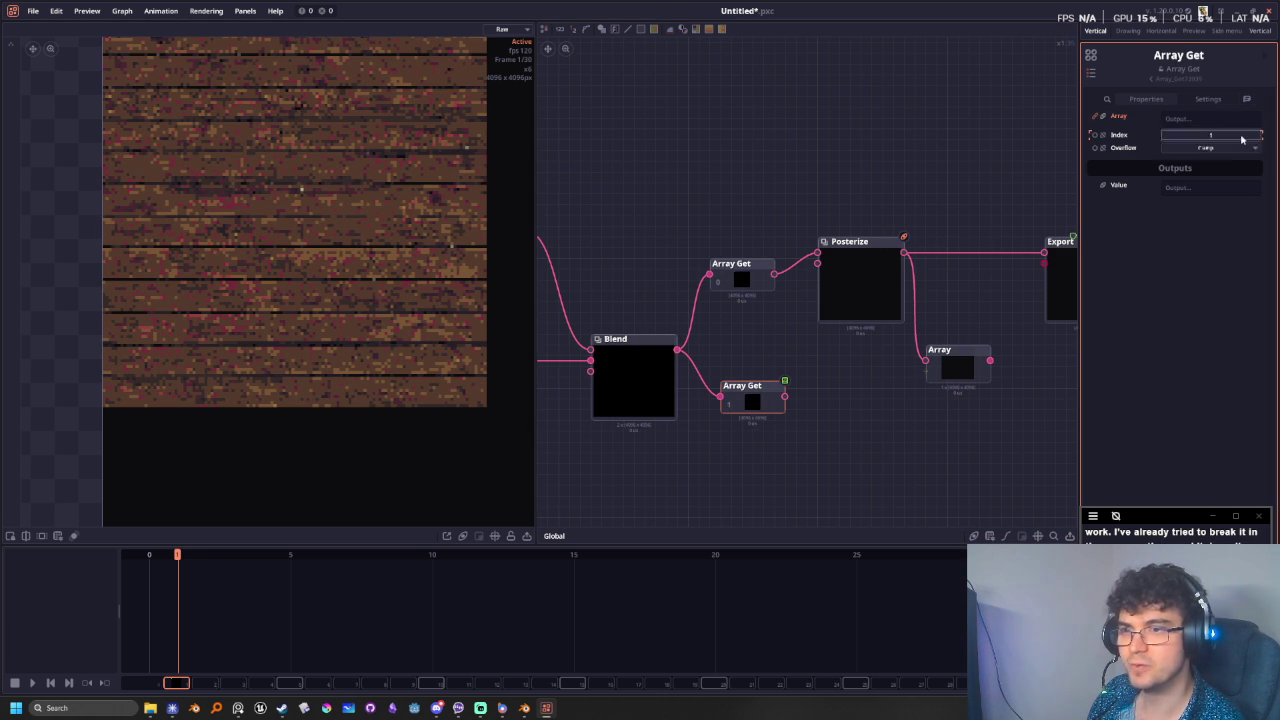
middle_drag(826, 457, 734, 454)
mouse_move(692, 393)
mouse_down()
mouse_move(845, 363)
mouse_move(955, 250)
mouse_move(967, 388)
mouse_up()
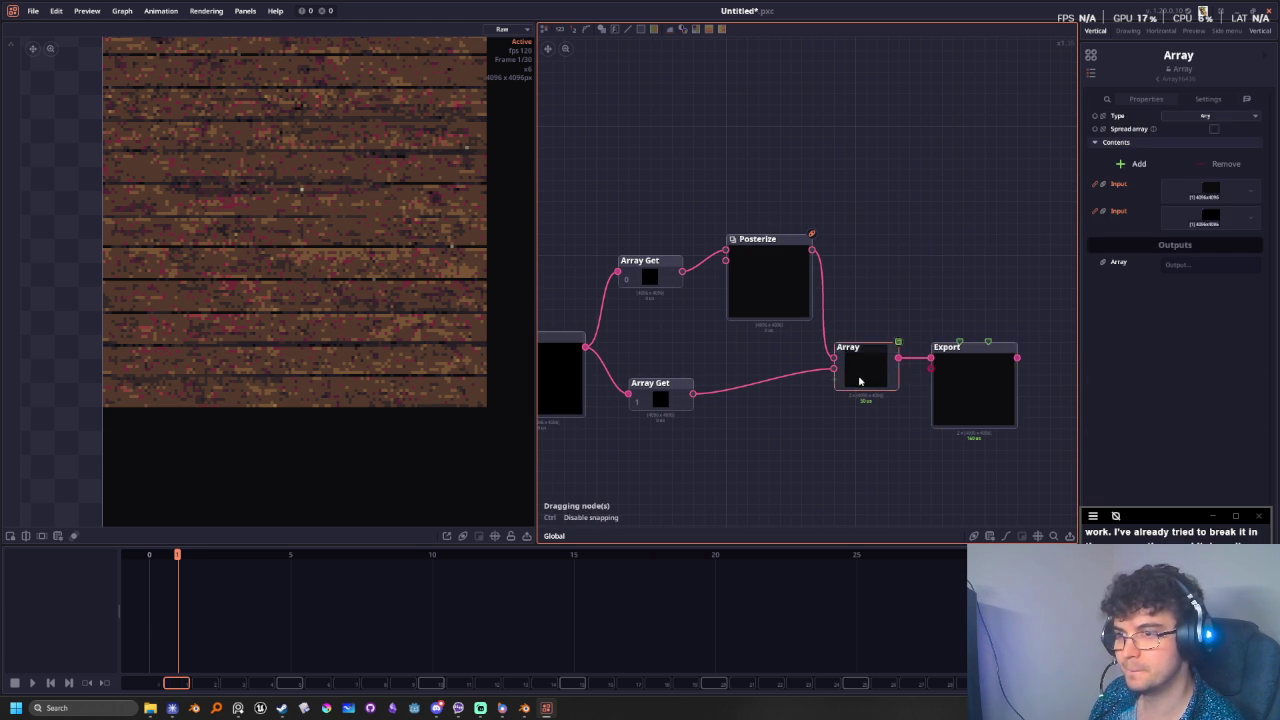
- Tidy the Array and Export nodes and preview the Export output
drag(858, 375, 869, 396)
drag(984, 362, 984, 383)
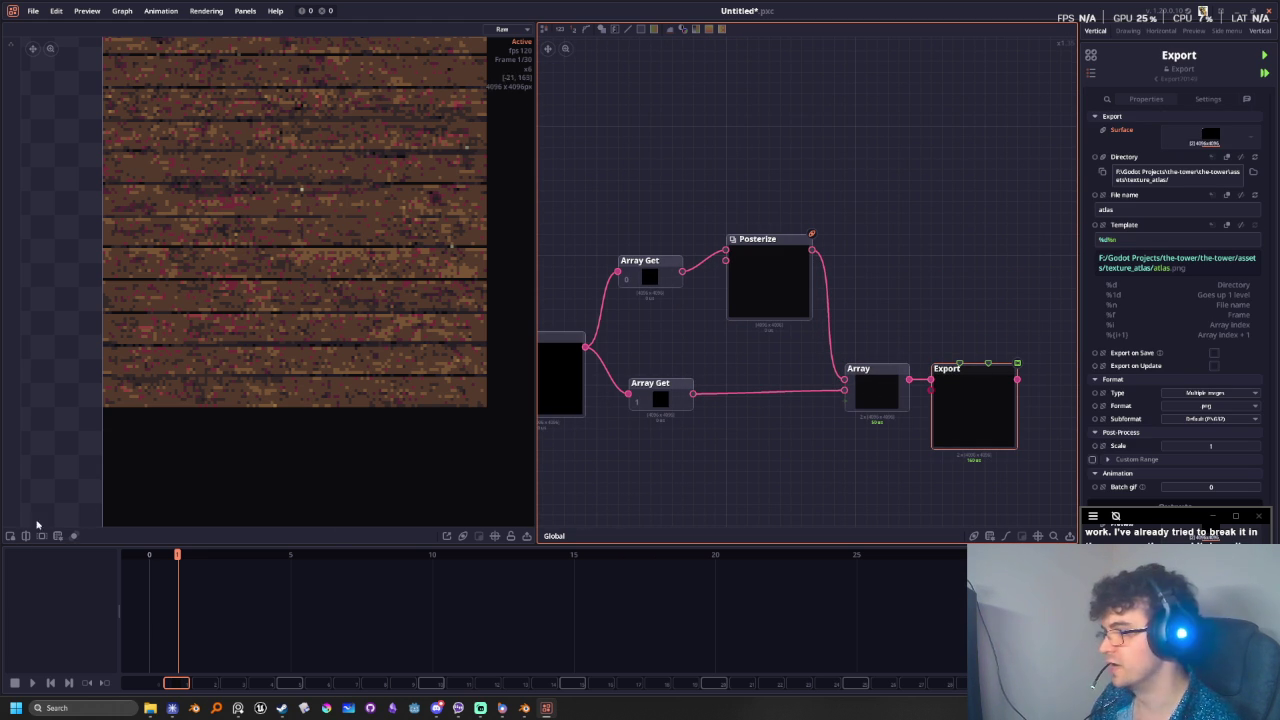
scroll(206, 426, down, 2)
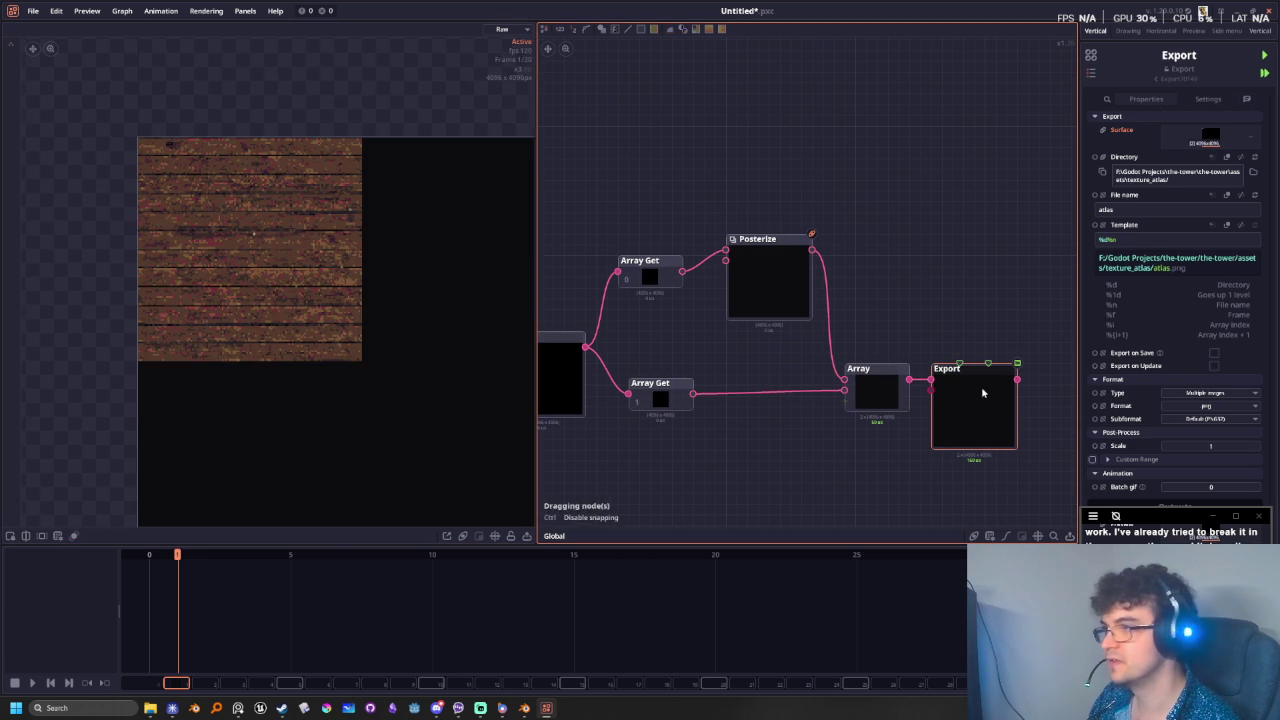
click(981, 393)
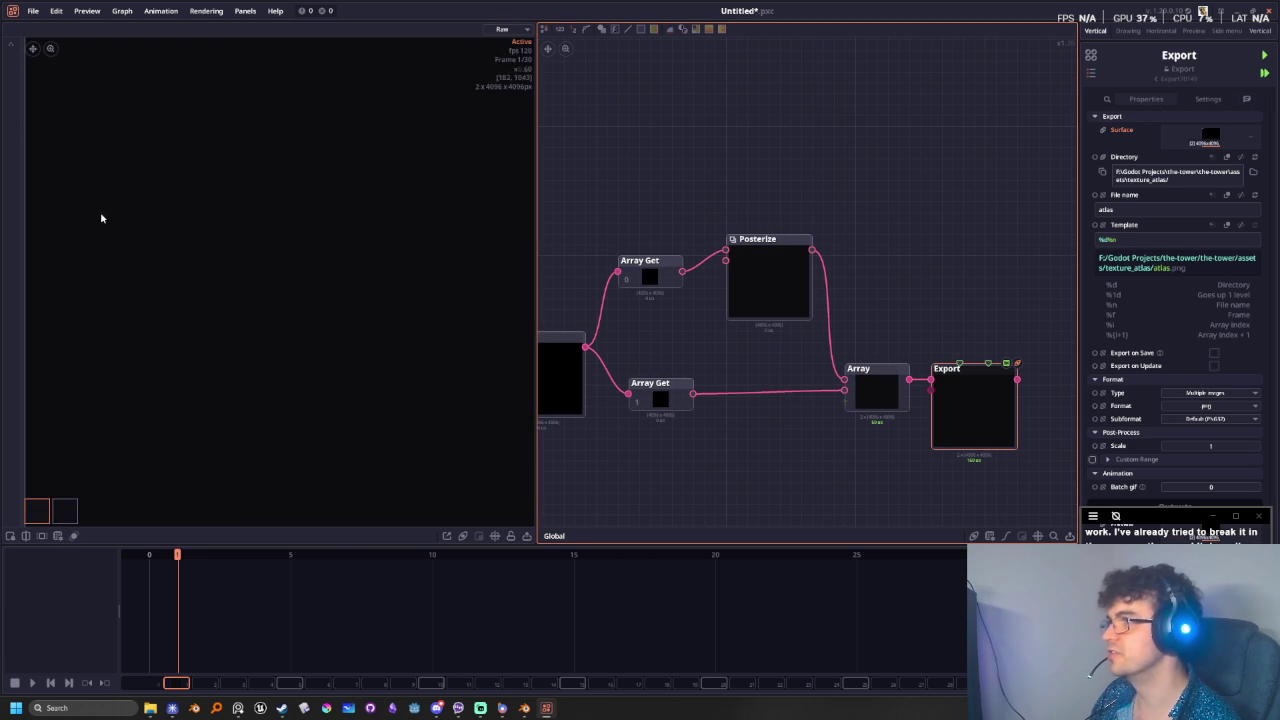
scroll(274, 409, down, 3)
scroll(223, 487, down, 3)
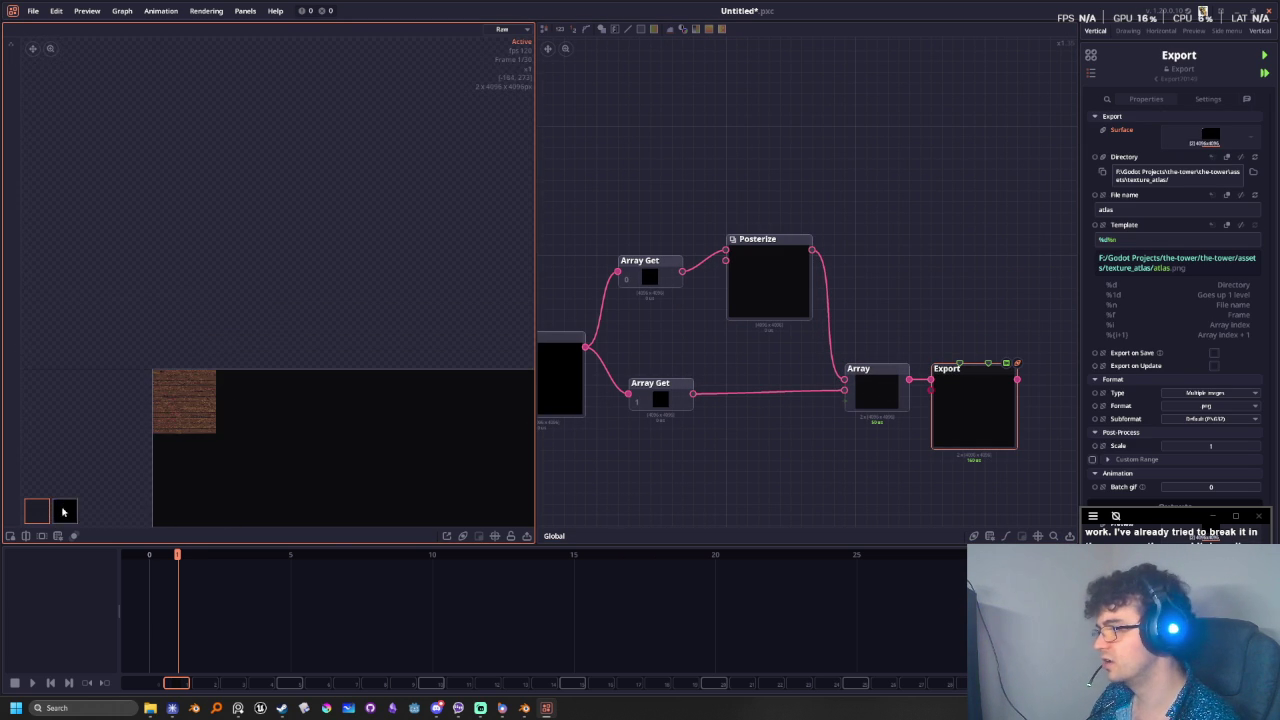
- Preview the second image, the index-1 normal map, in the export array
click(63, 510)
scroll(232, 317, up, 2)
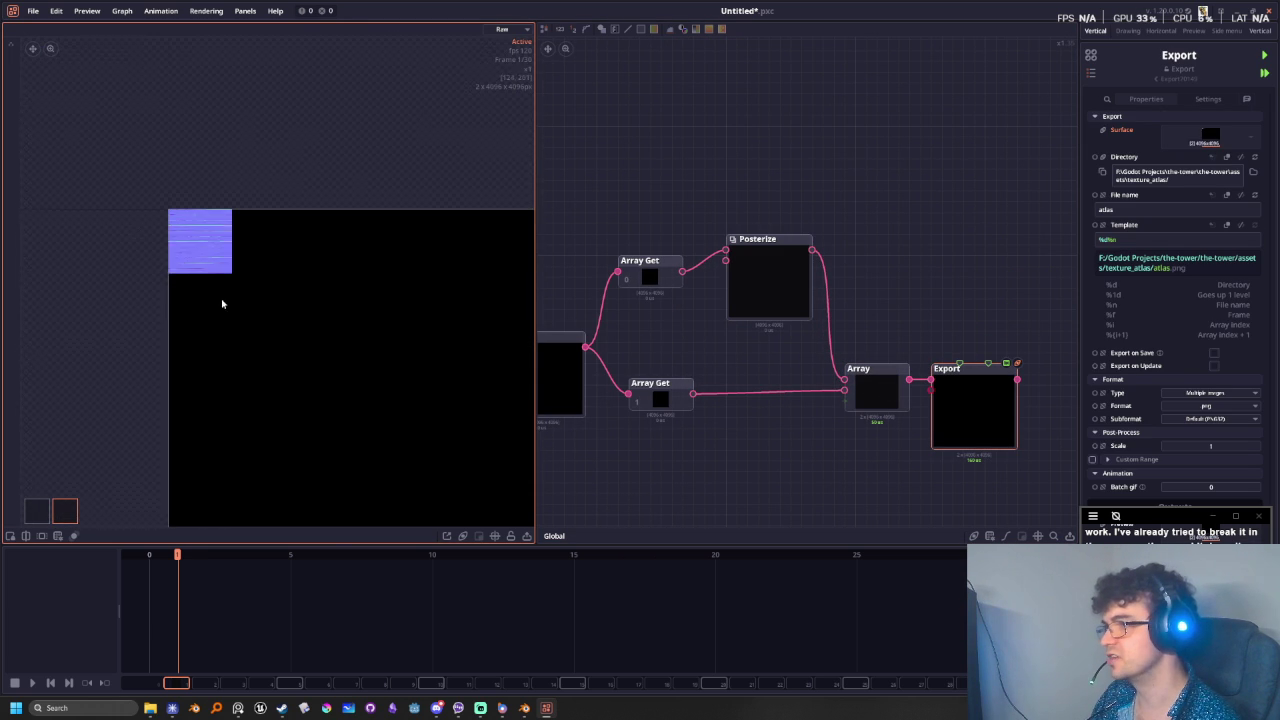
scroll(206, 273, up, 2)
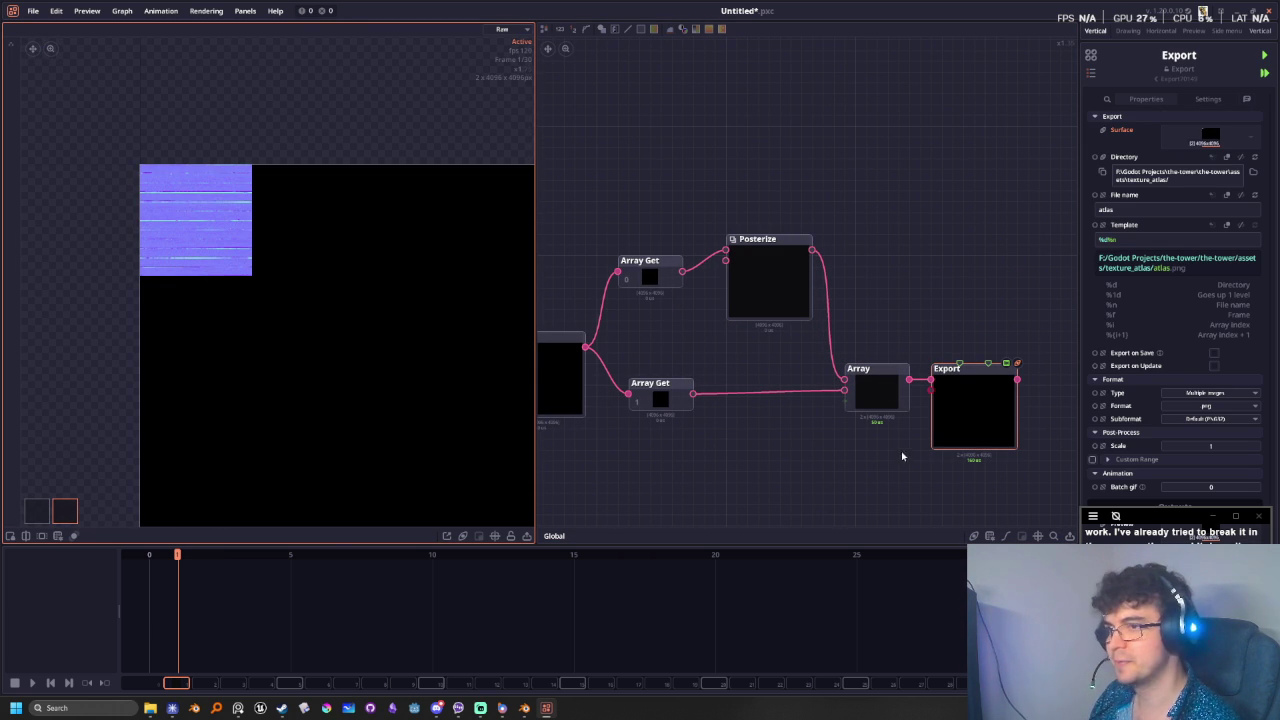
scroll(828, 508, down, 1)
scroll(760, 443, down, 1)
scroll(769, 444, down, 1)
scroll(708, 423, down, 1)
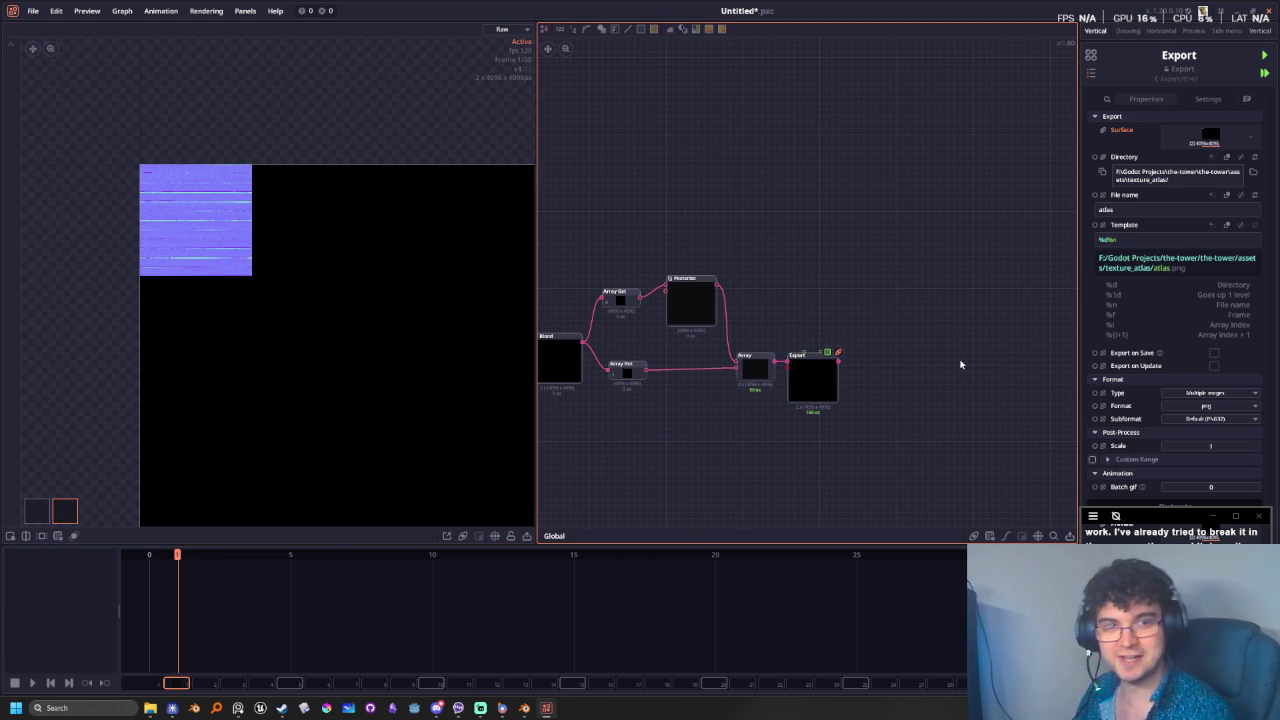
- Search 'light' and place a 2D Light node above the Export node
right_click(891, 337)
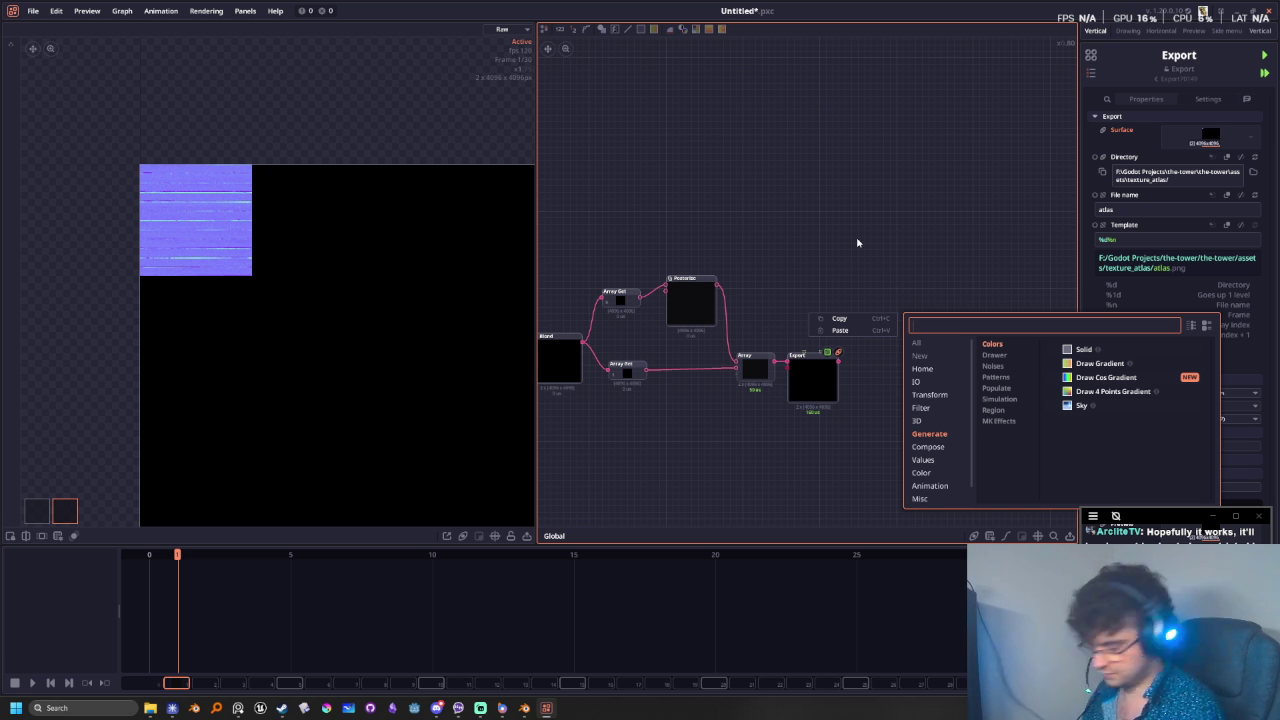
text(3d)
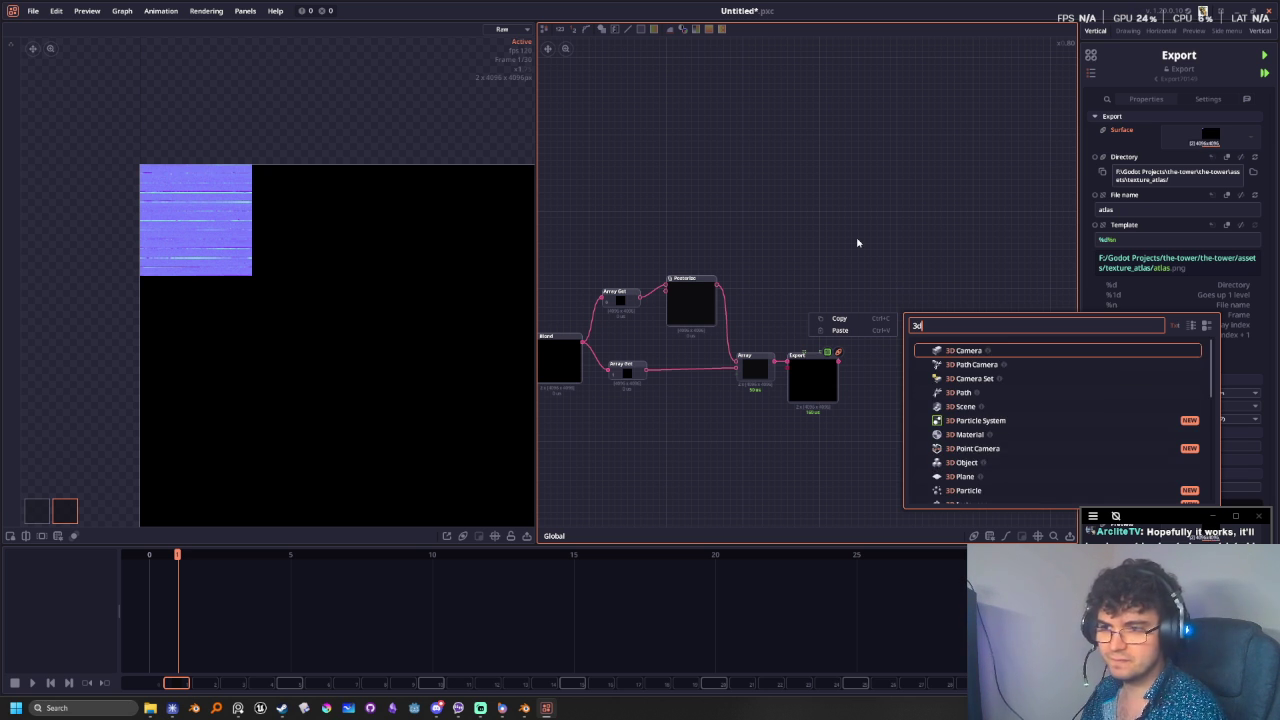
key(BackSpace)
key(BackSpace)
text(light)
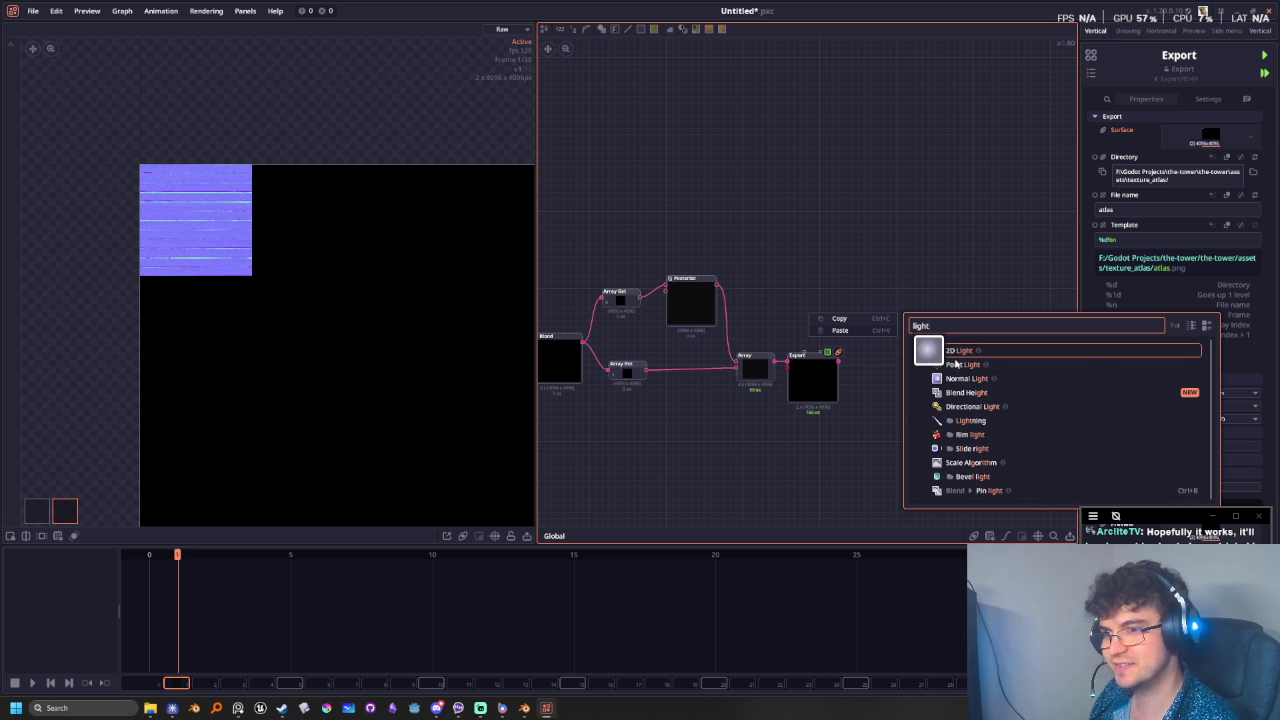
click(954, 359)
drag(954, 359, 828, 277)
scroll(830, 316, up, 3)
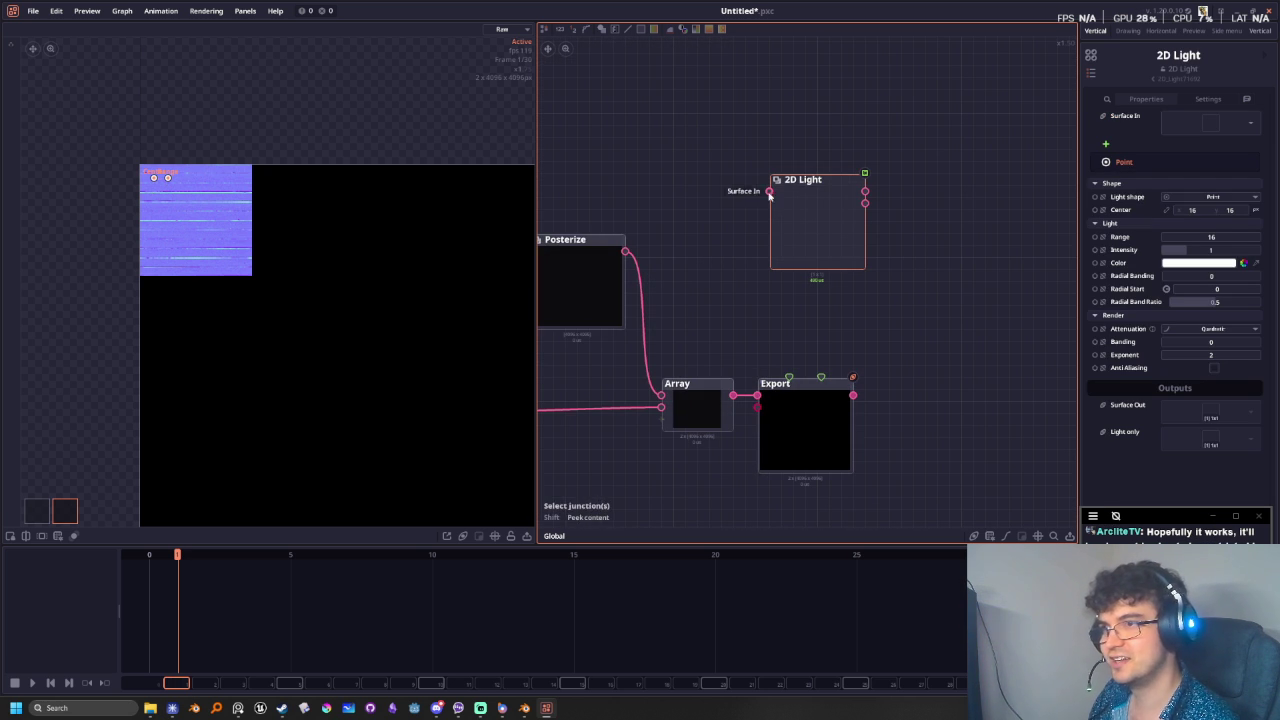
- Connect the Posterize output to the 2D Light's Surface In, giving a white point light at 16, 16
drag(770, 194, 771, 199)
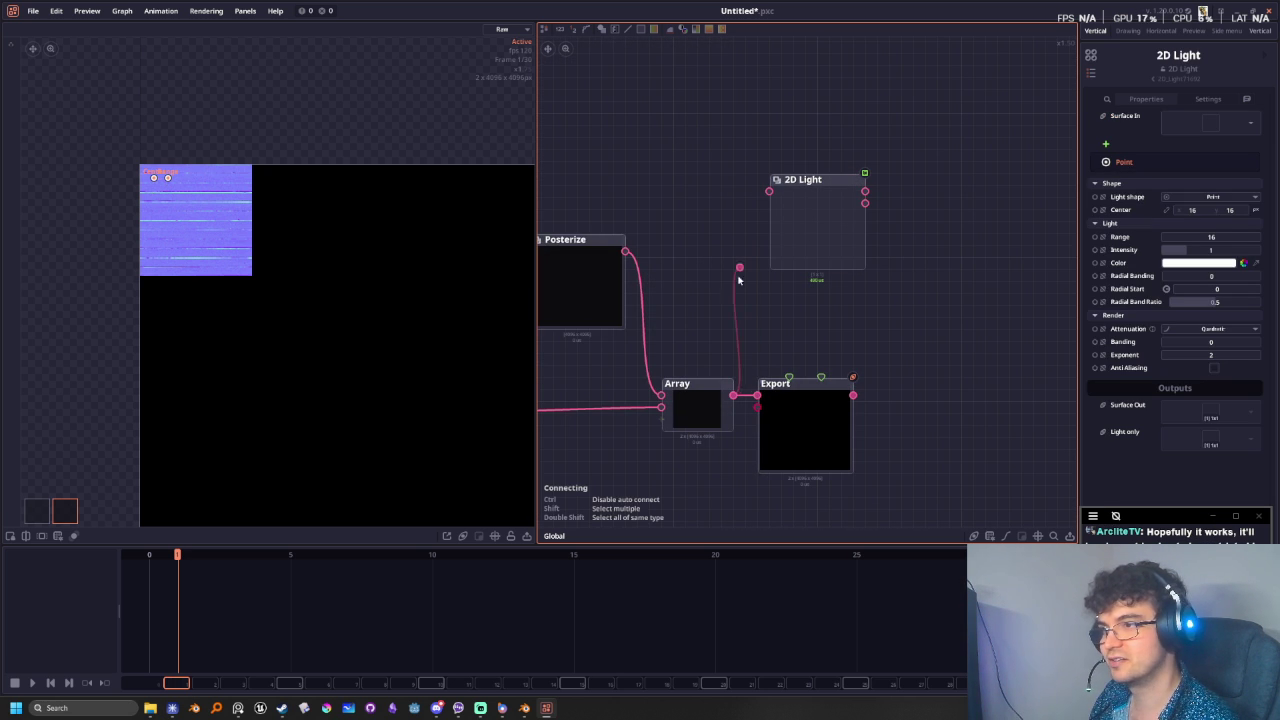
drag(626, 250, 770, 191)
click(820, 237)
middle_drag(154, 157, 251, 326)
scroll(140, 174, up, 3)
scroll(241, 167, up, 2)
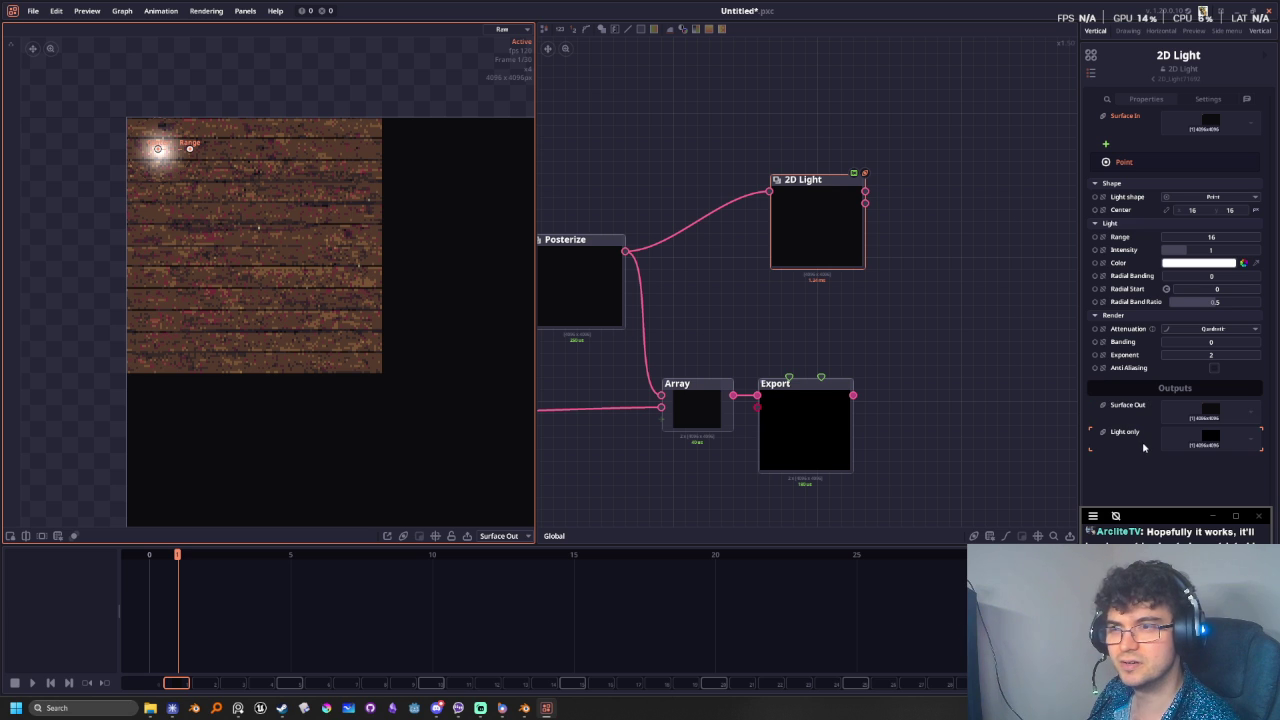
- Add a Normal Light node with Posterize feeding its surface, and preview its output
right_click(929, 148)
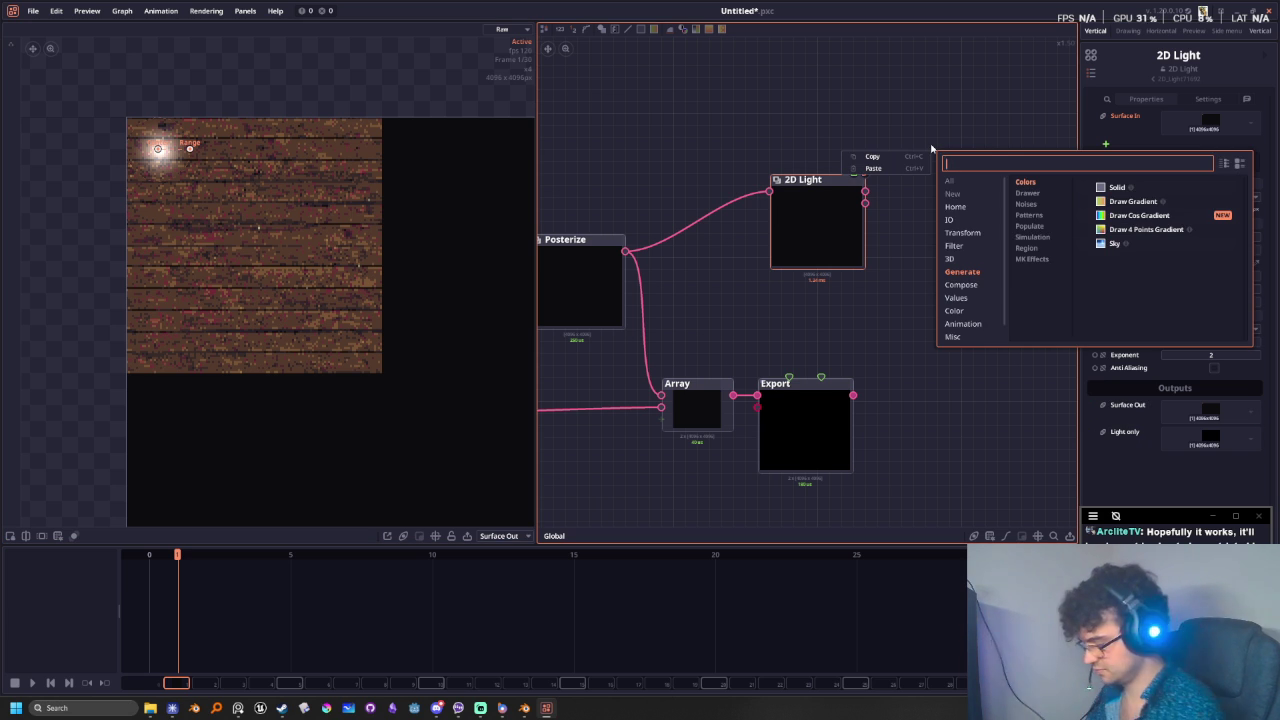
text(norm)
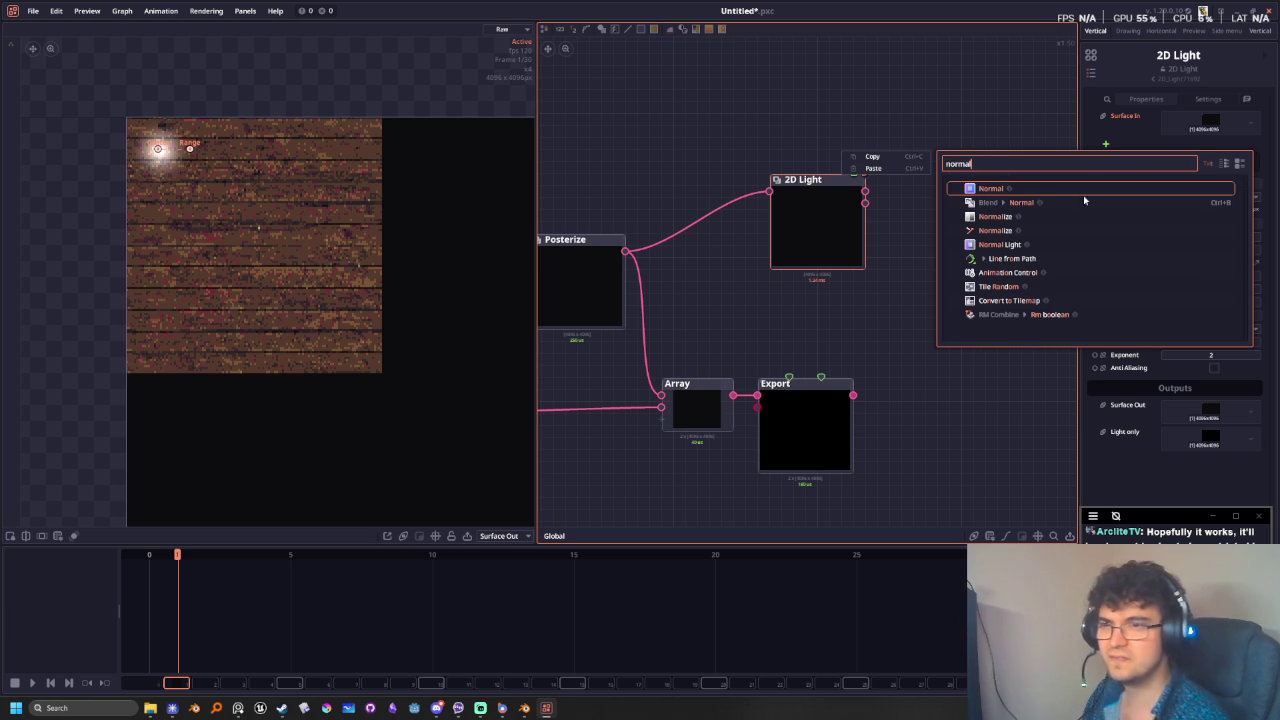
text(al)
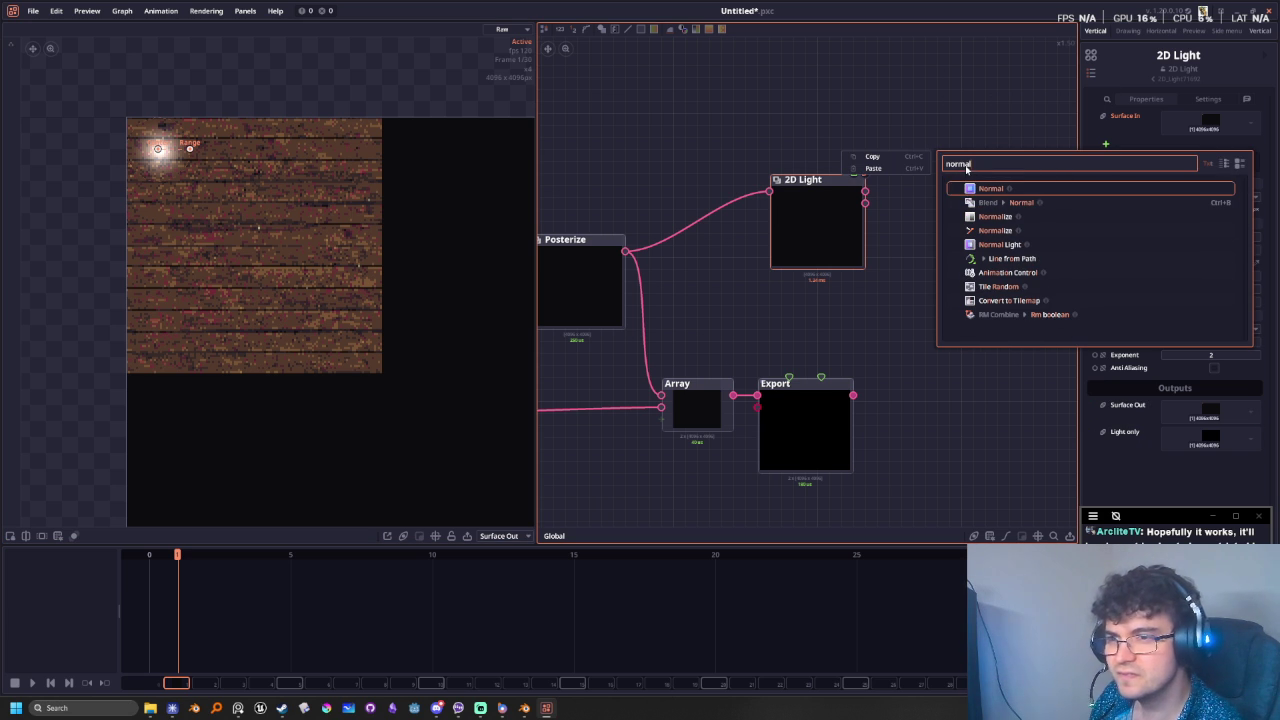
mouse_move(1000, 244)
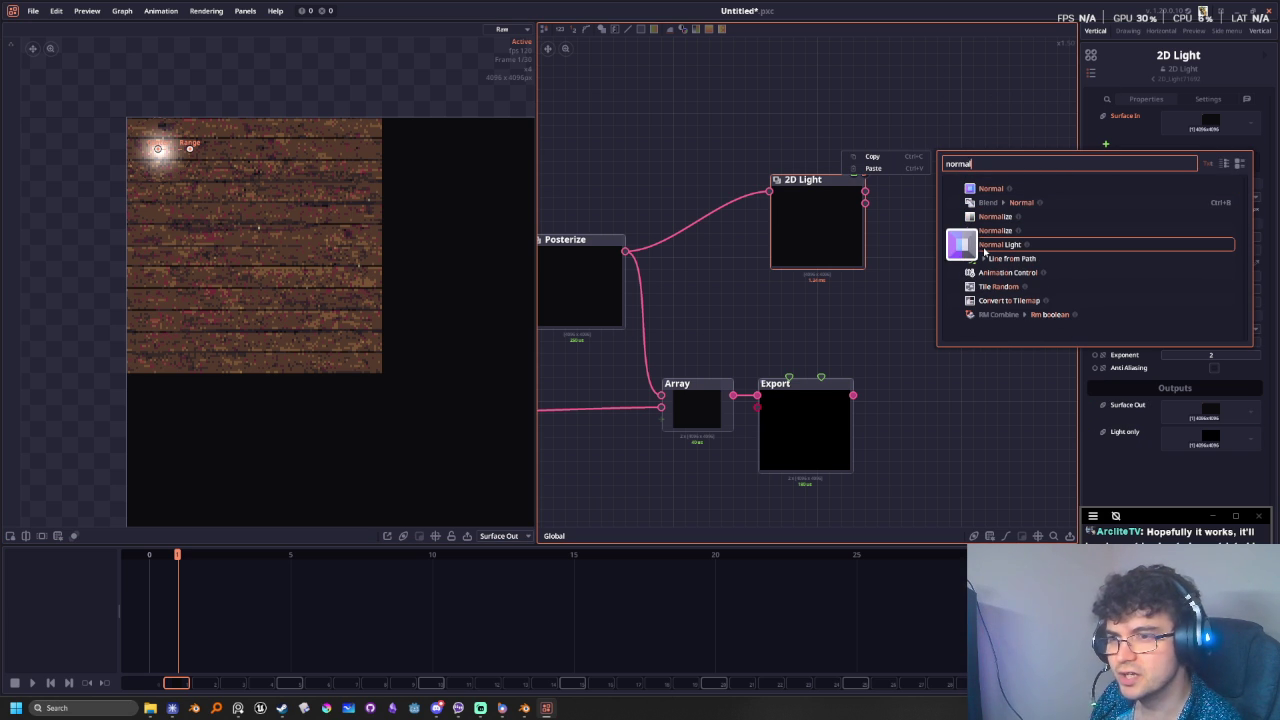
click(1060, 244)
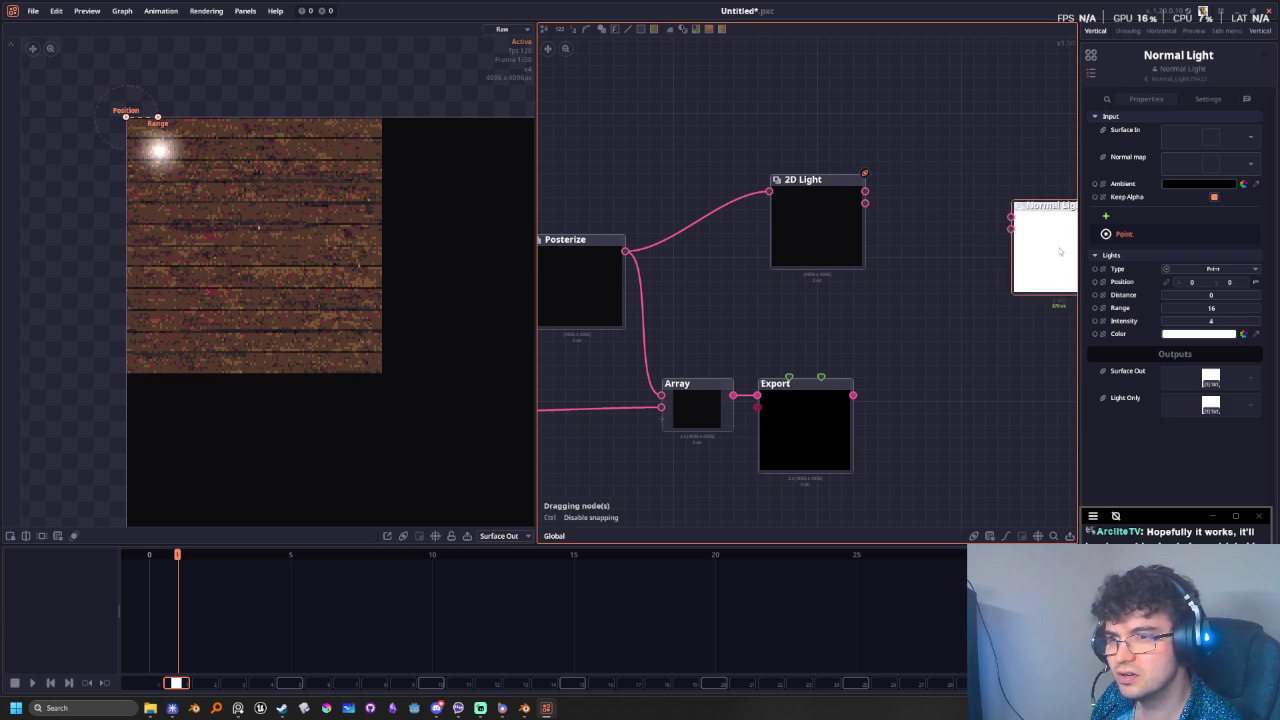
click(962, 288)
drag(625, 251, 913, 251)
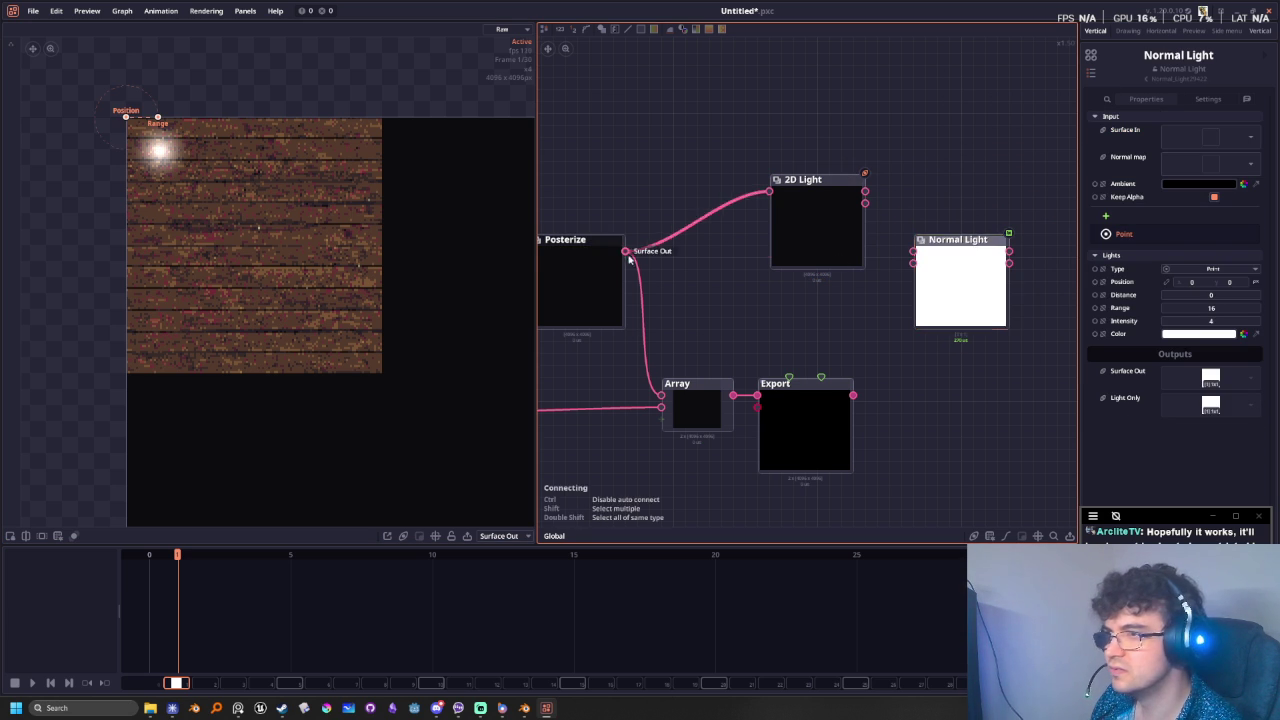
click(930, 261)
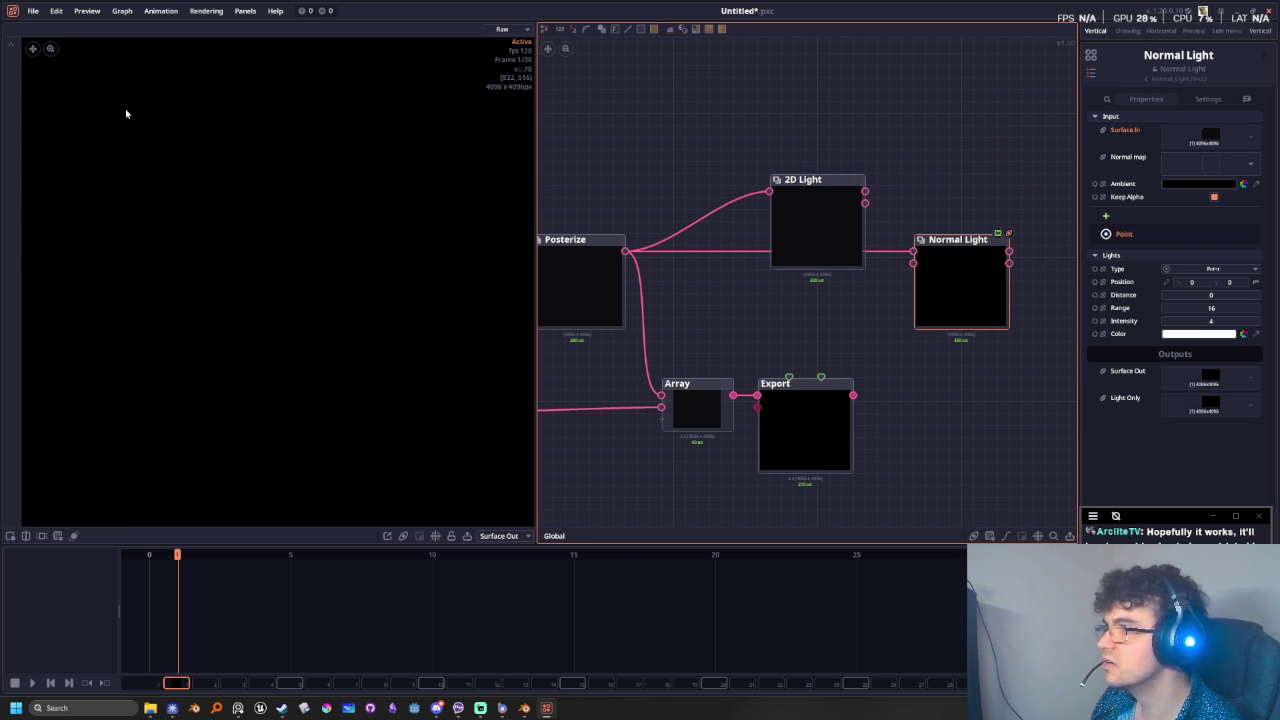
middle_drag(165, 123, 370, 477)
scroll(126, 331, up, 1)
scroll(260, 286, up, 1)
- Connect the second Array Get to the Normal Light's normal map input
mouse_move(794, 383)
middle_down()
mouse_move(891, 383)
mouse_move(834, 364)
mouse_move(870, 363)
middle_up()
scroll(860, 314, down, 2)
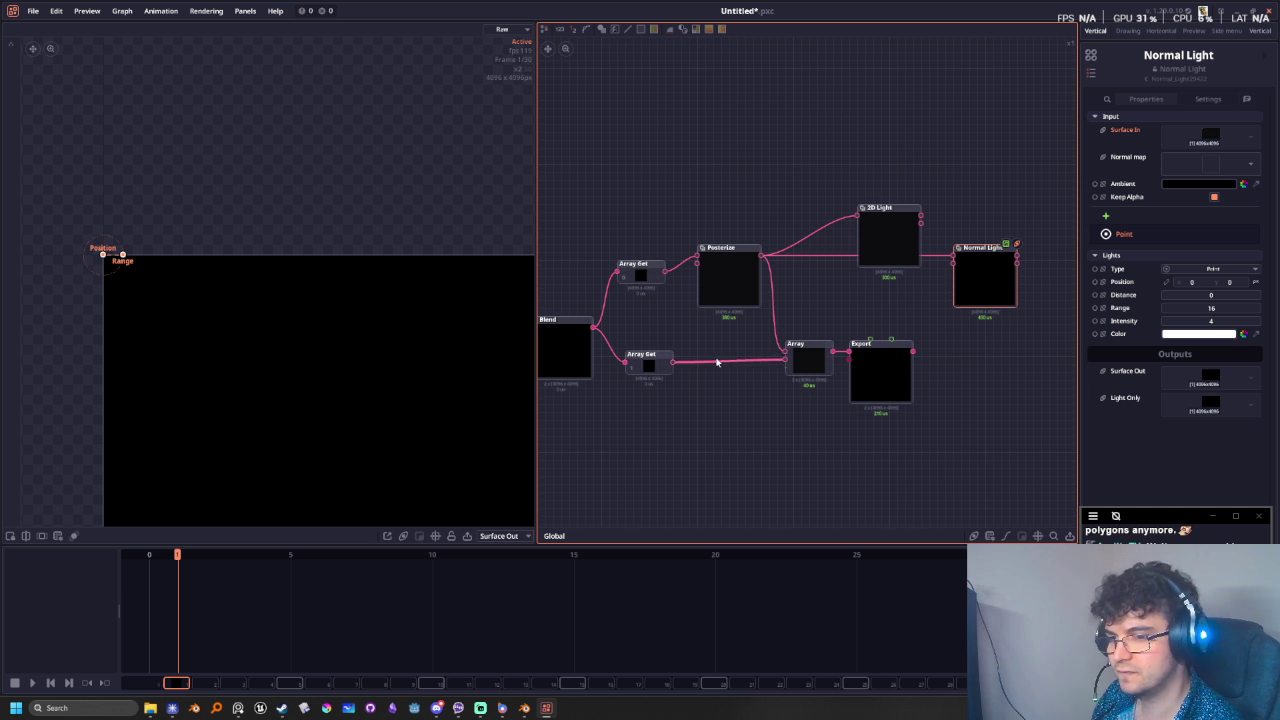
drag(673, 362, 983, 281)
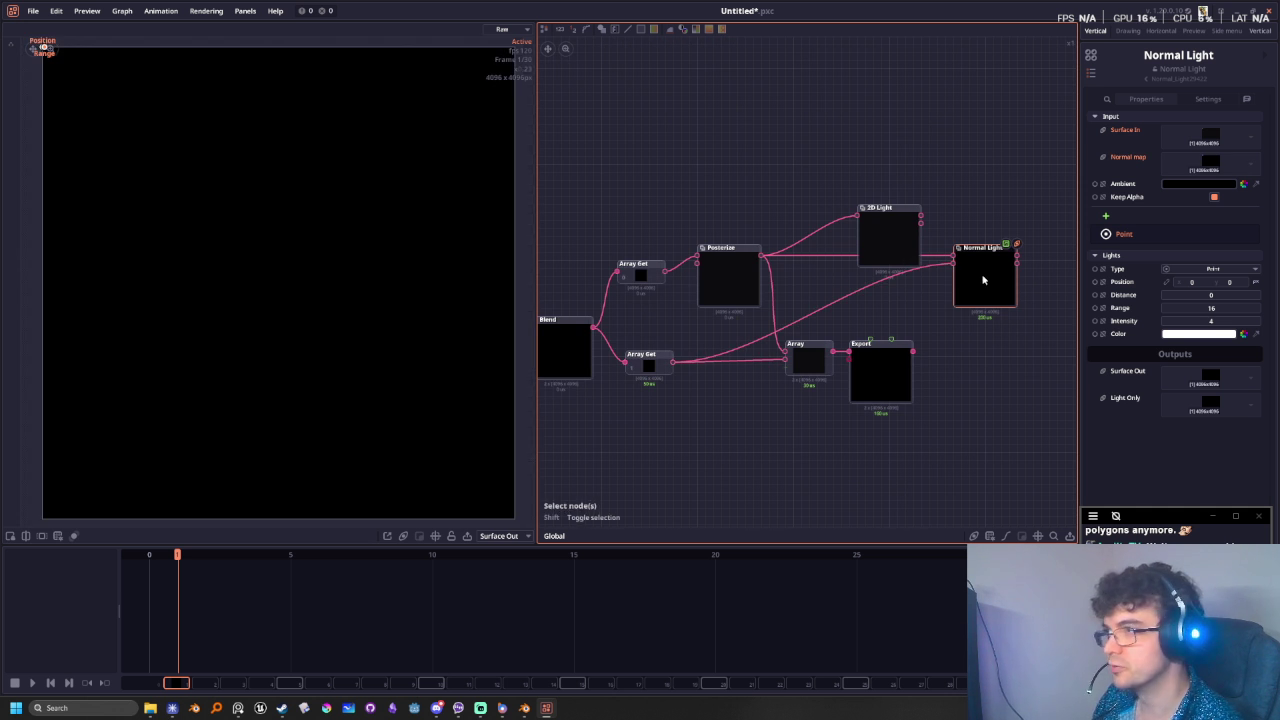
scroll(180, 257, down, 3)
- Drag the light's Position gizmo into the image near 19, 21
middle_drag(180, 257, 270, 281)
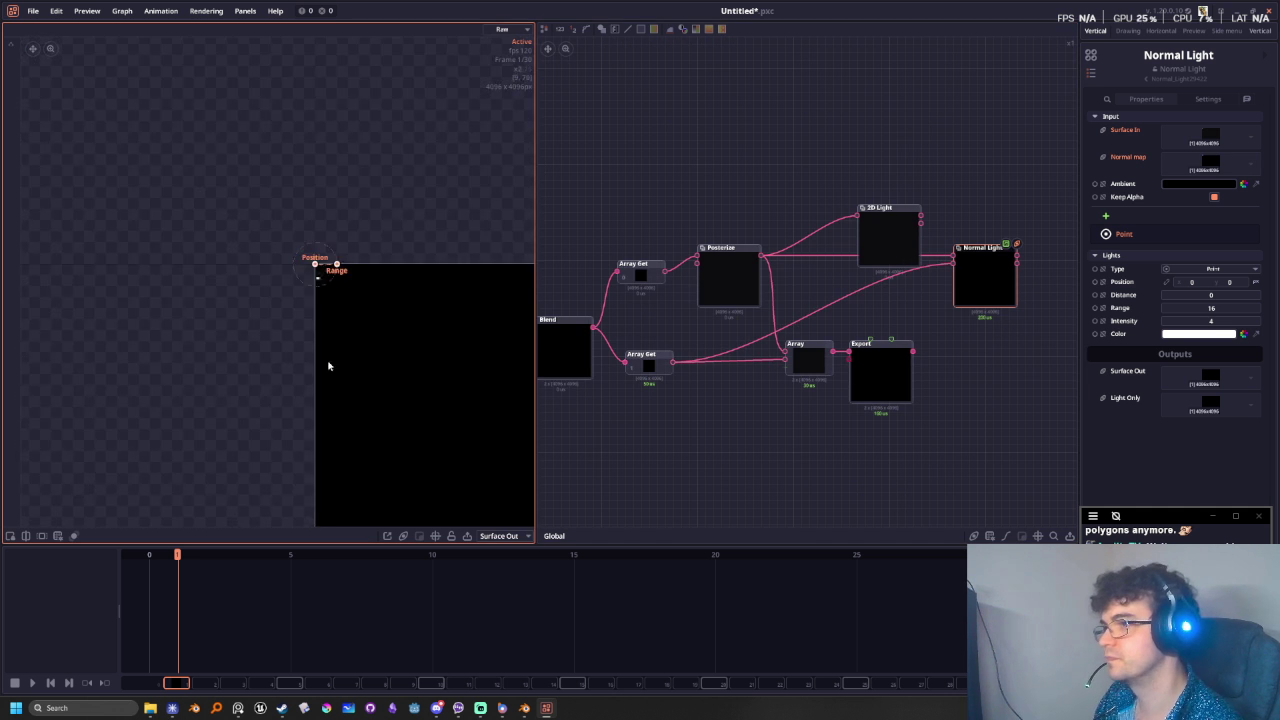
scroll(331, 277, up, 1)
scroll(343, 251, up, 1)
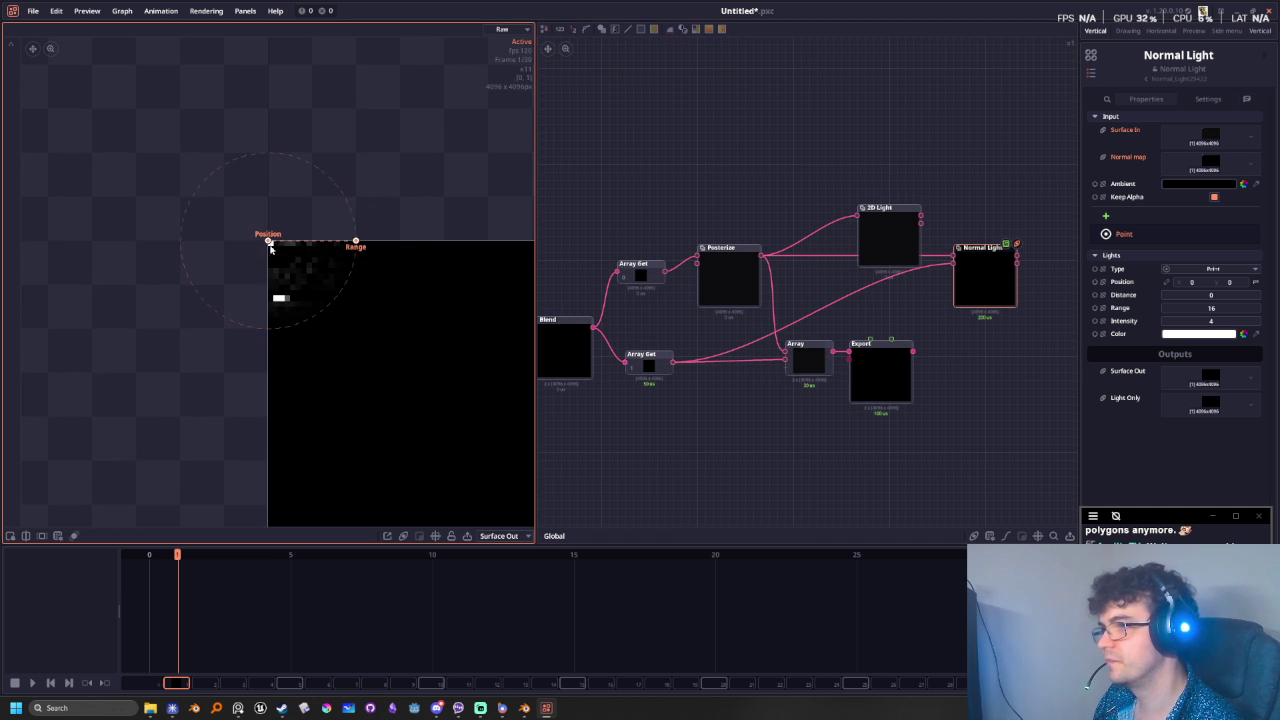
drag(268, 243, 375, 358)
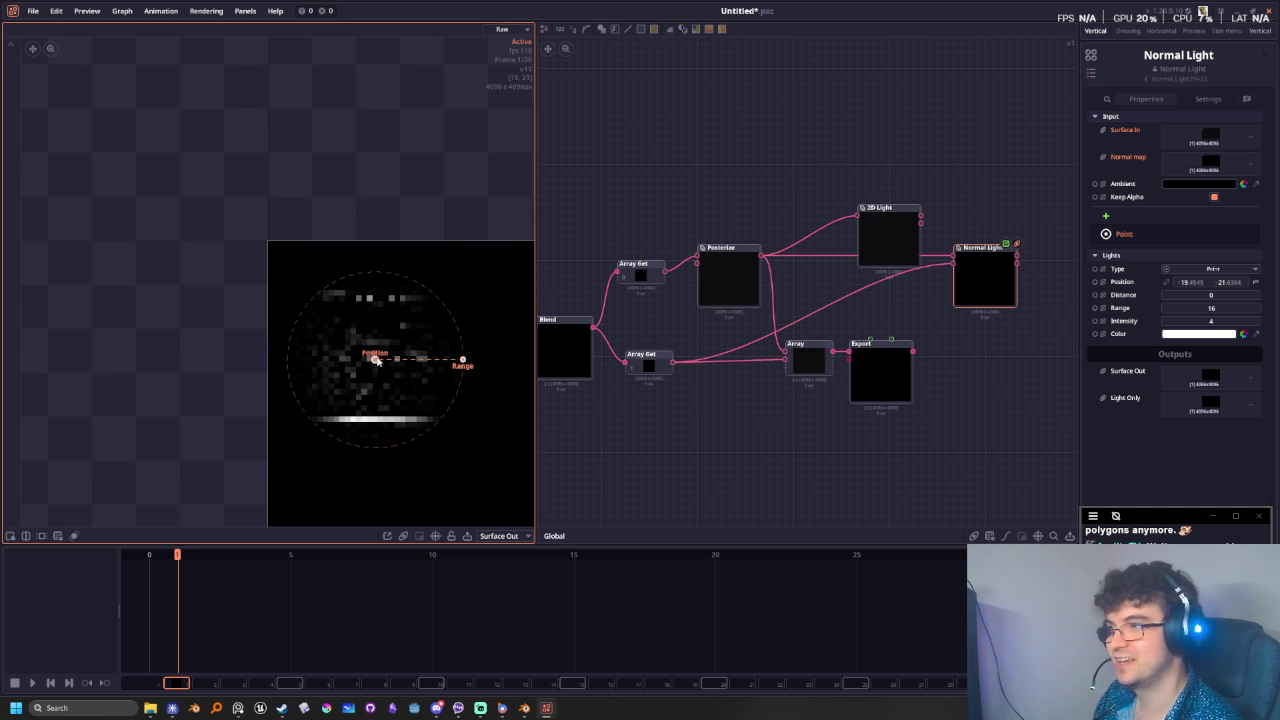
middle_drag(986, 353, 894, 351)
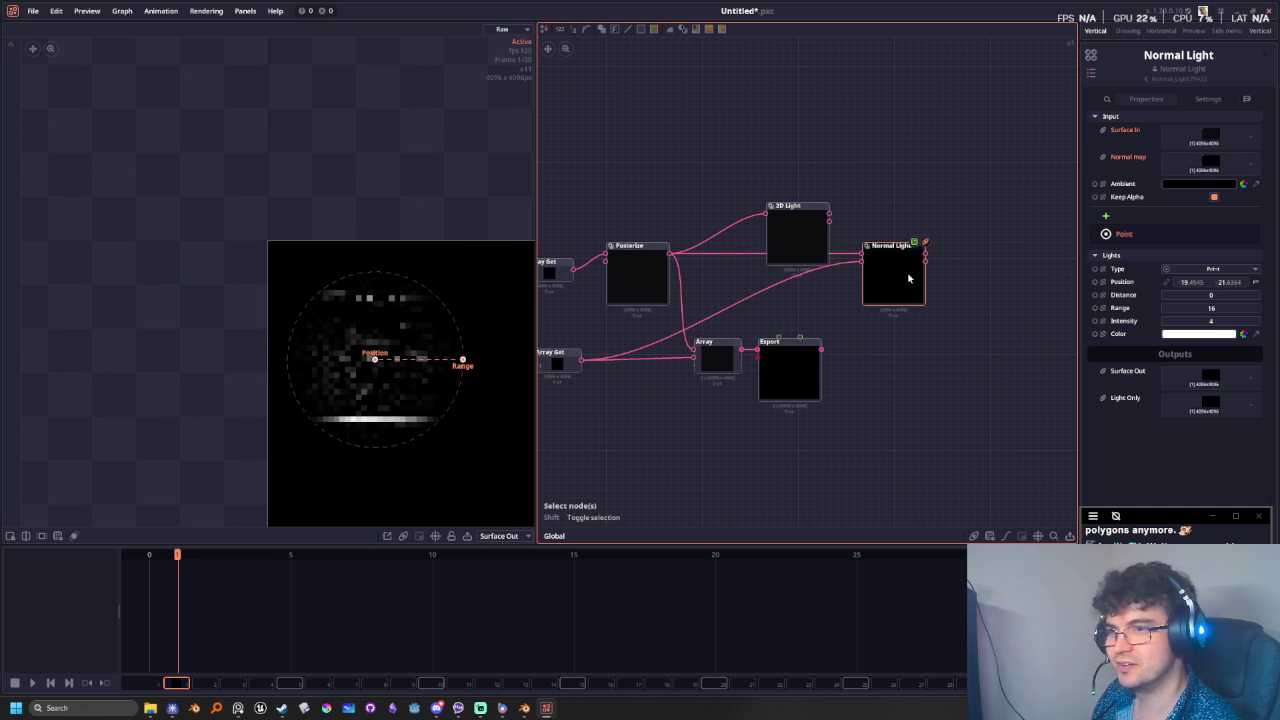
- Turn off keeping the source alpha and set the Normal Light's ambient colour to white FFFFFF
click(1215, 198)
click(1177, 187)
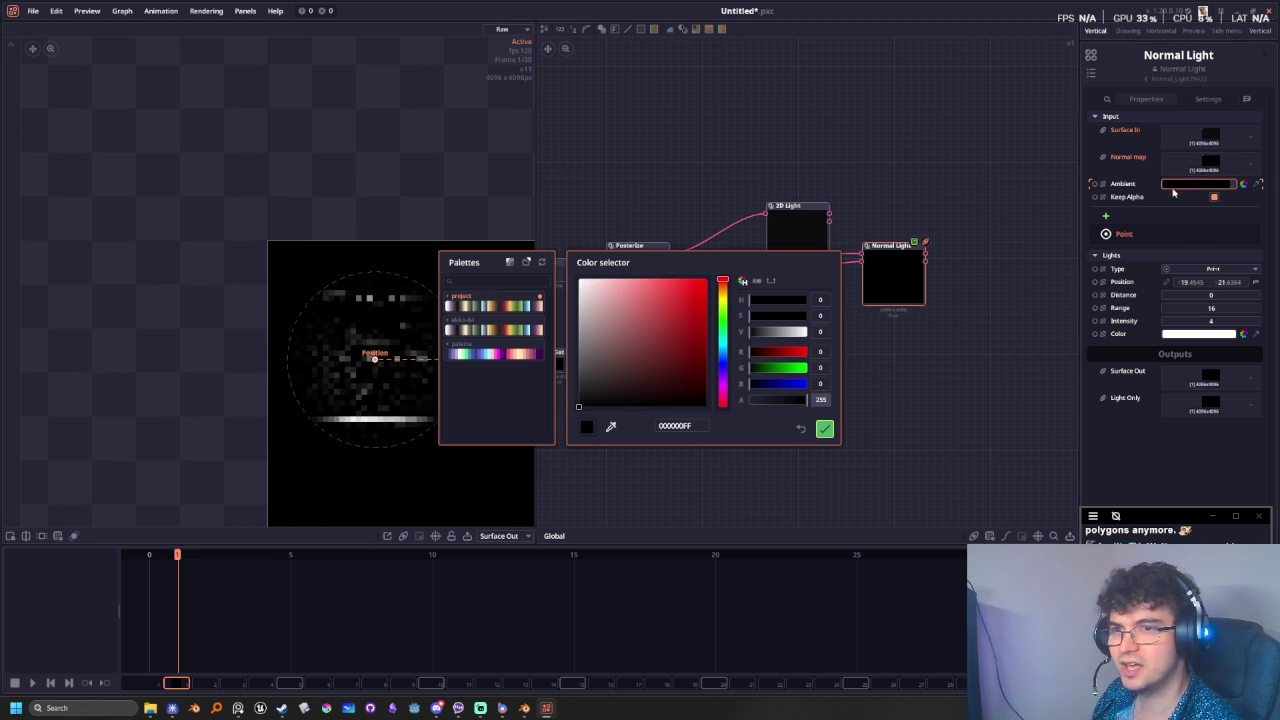
drag(657, 335, 522, 242)
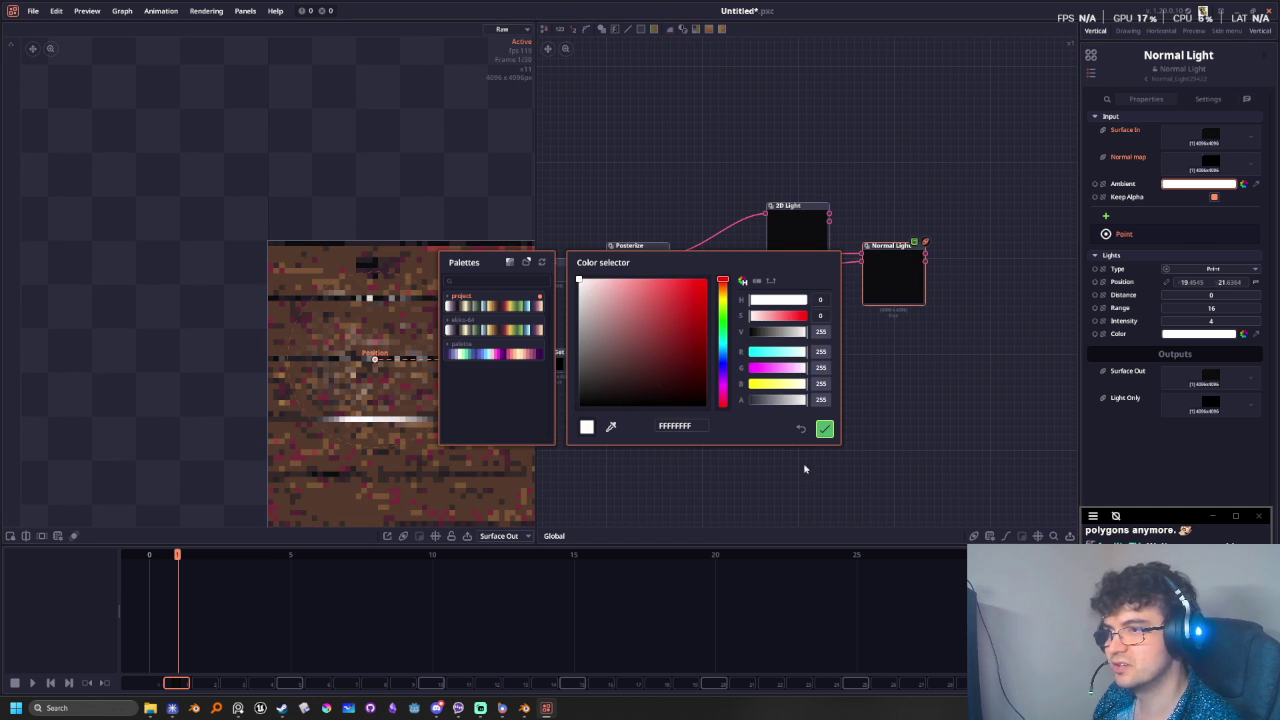
click(824, 429)
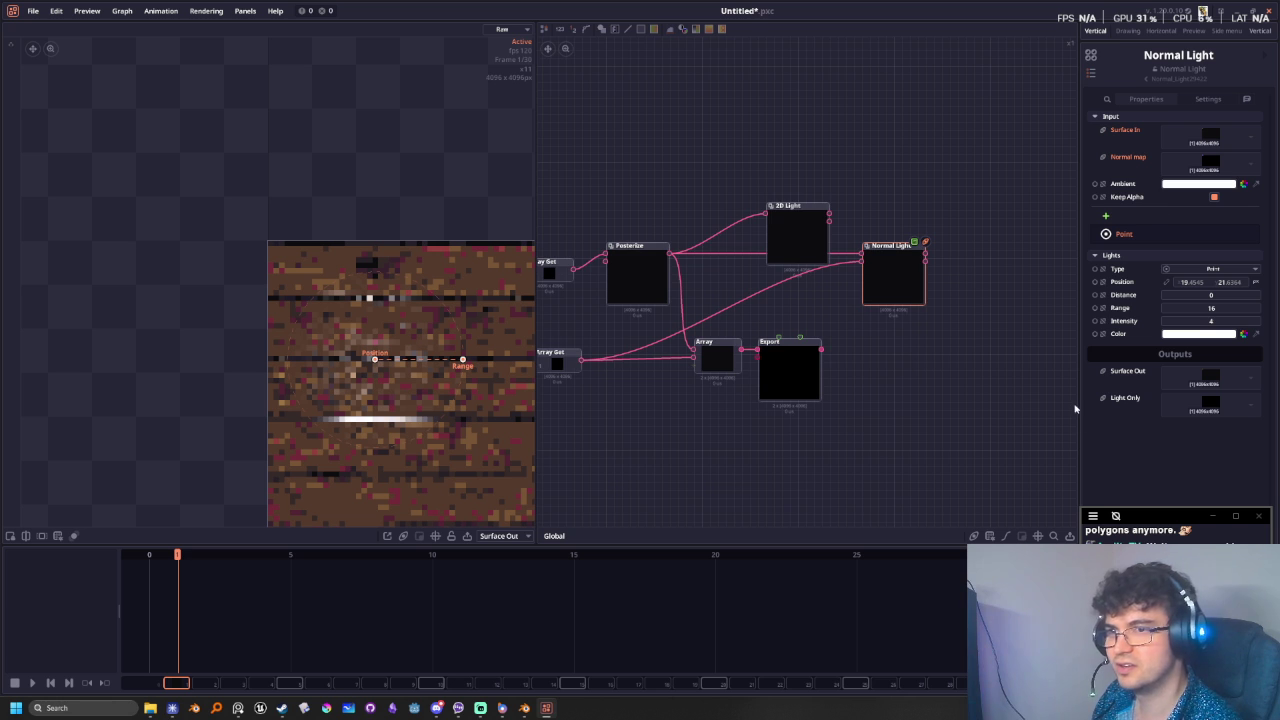
- Widen the point light's range to about 25 and reposition it over the wood
middle_drag(1035, 423, 960, 400)
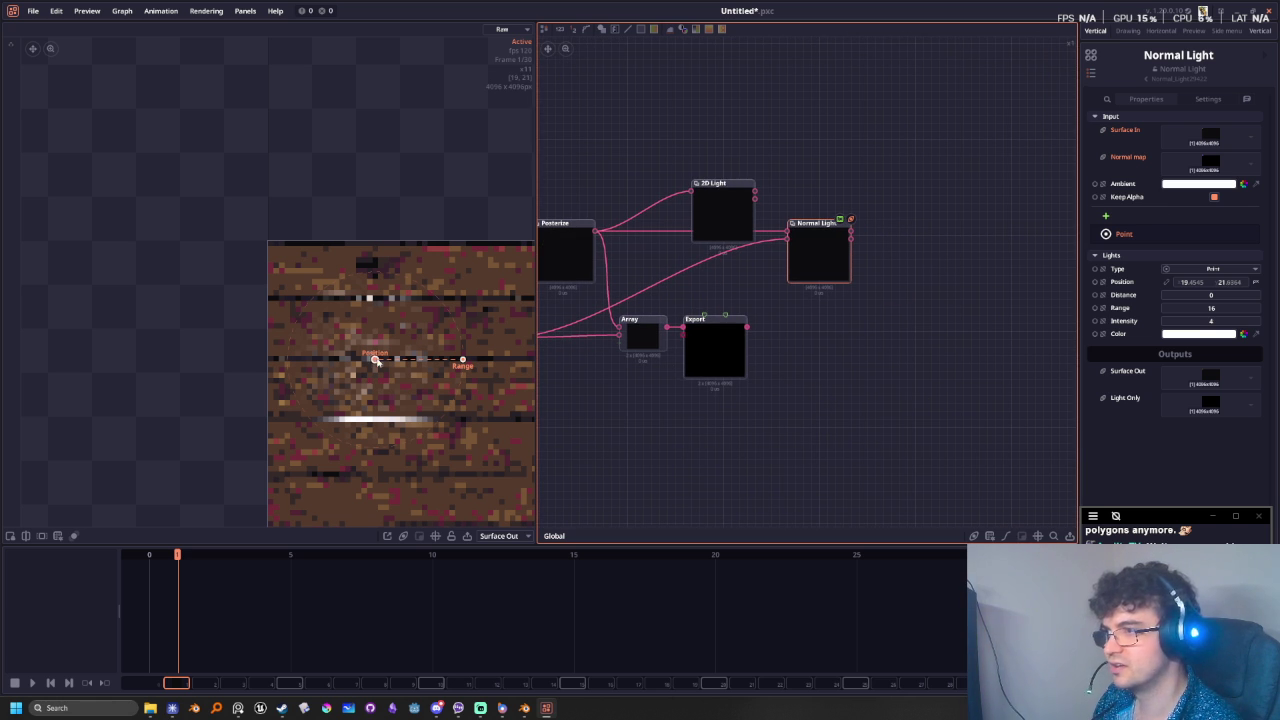
drag(377, 362, 385, 320)
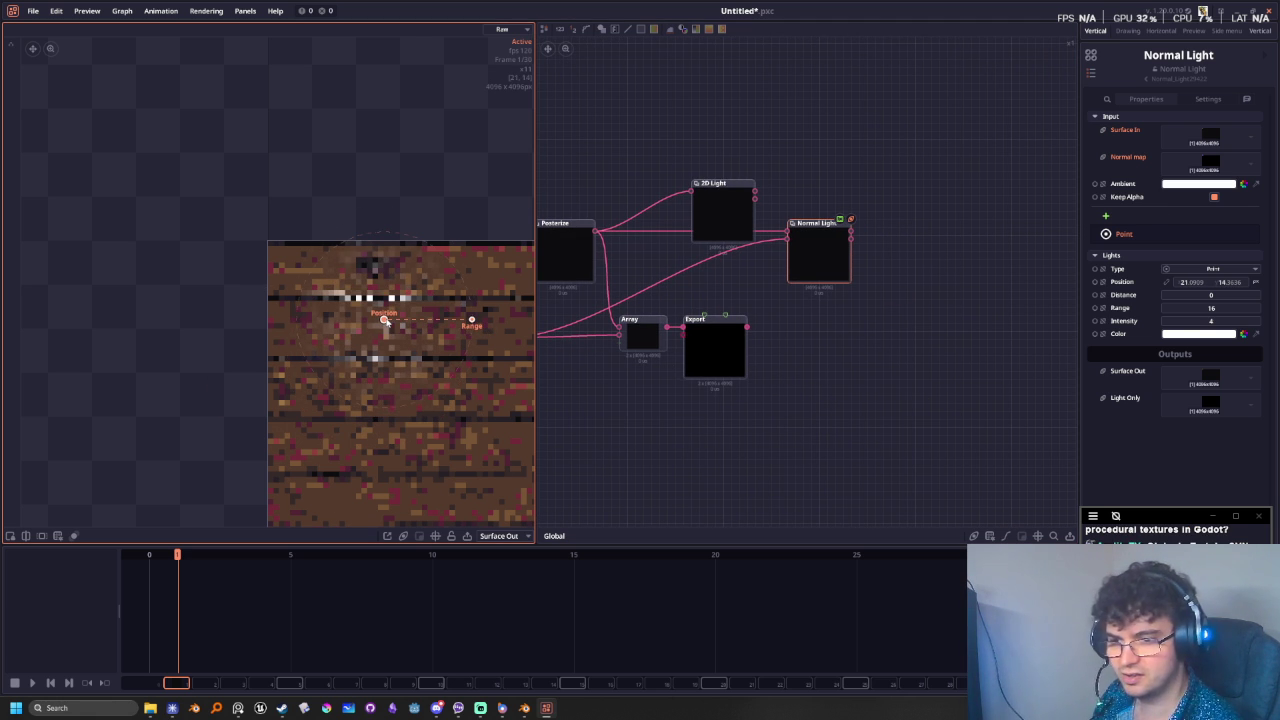
drag(471, 320, 522, 336)
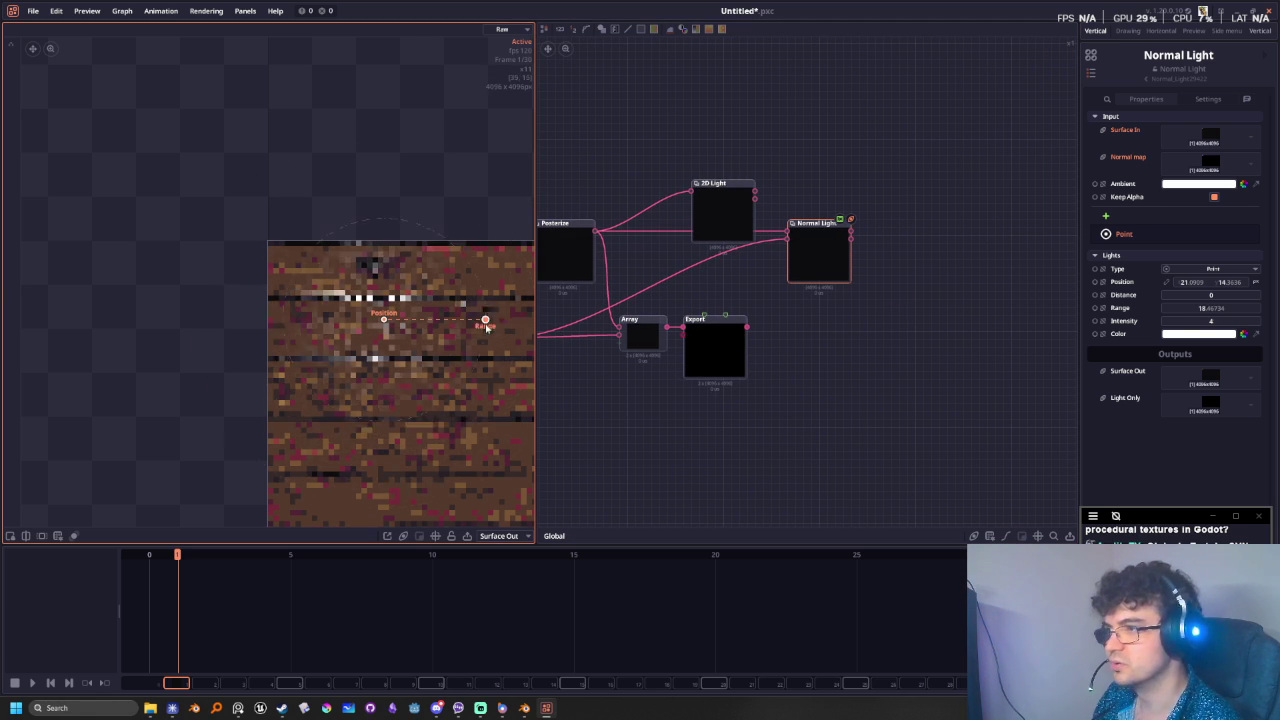
scroll(404, 404, down, 2)
middle_drag(455, 431, 338, 345)
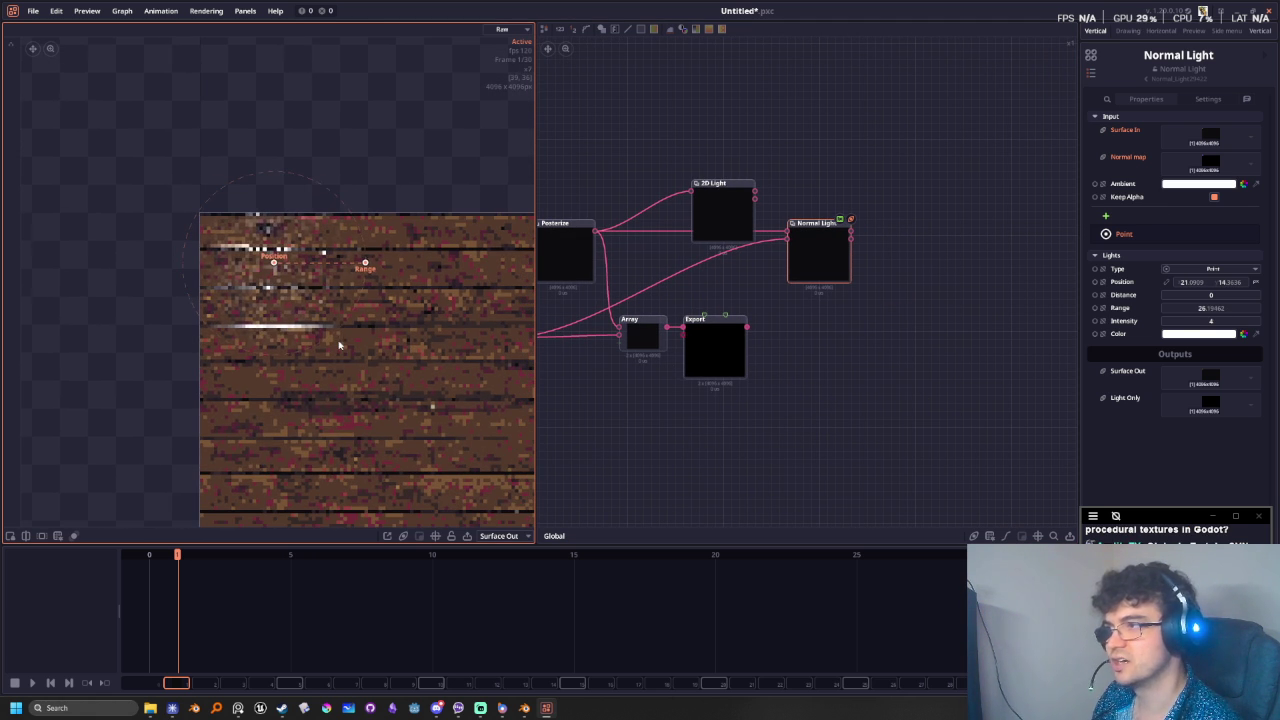
drag(273, 262, 232, 292)
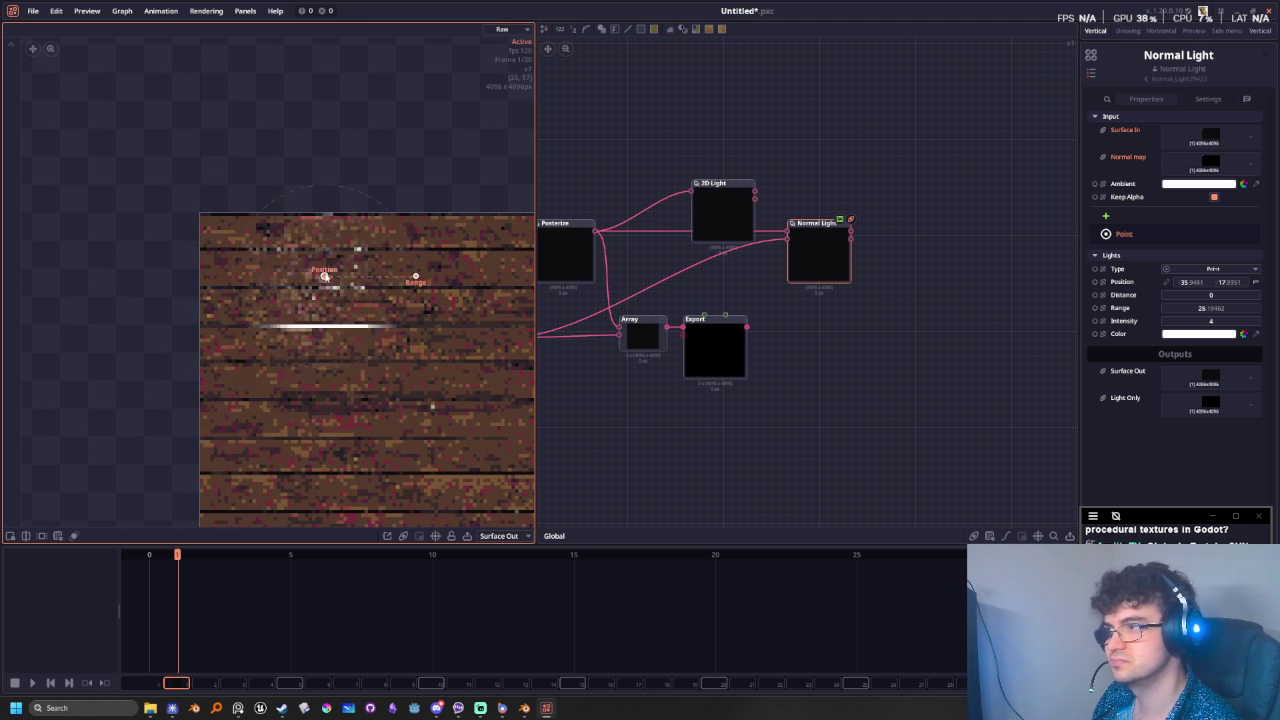
drag(232, 294, 295, 279)
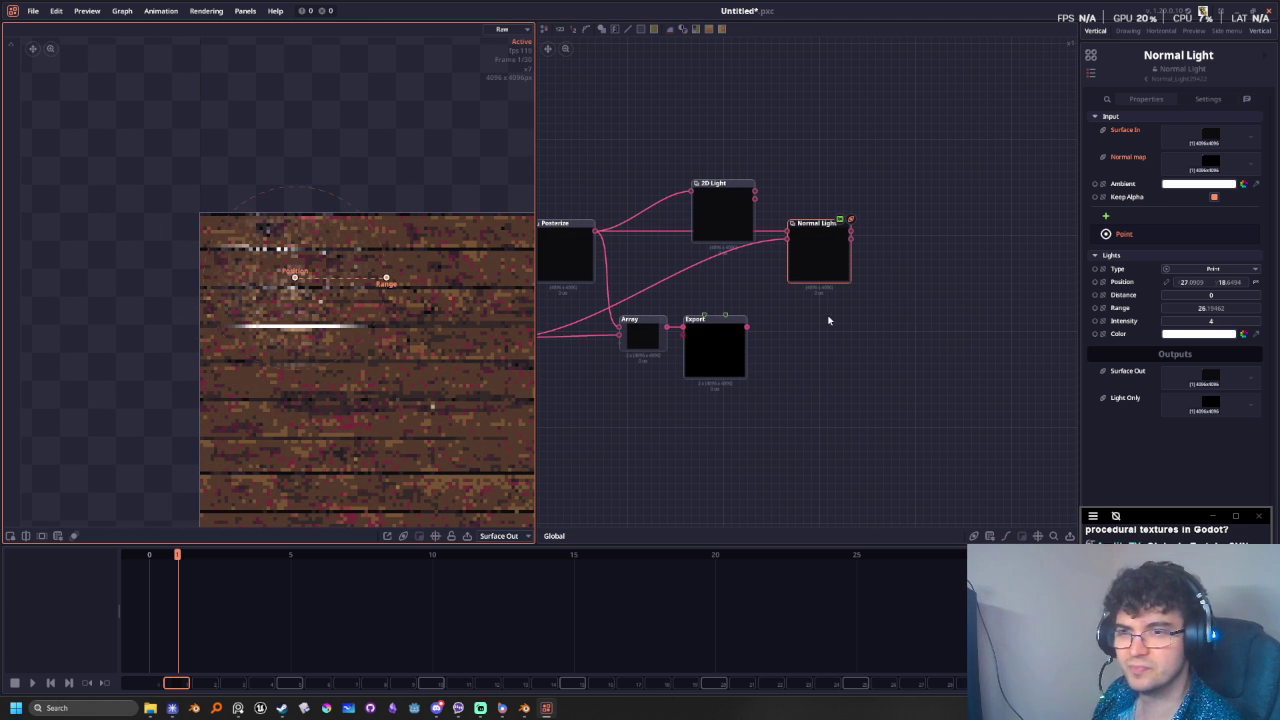
- Tint the light orange and move it to around -32.9, 29.8
click(1209, 335)
drag(722, 288, 727, 305)
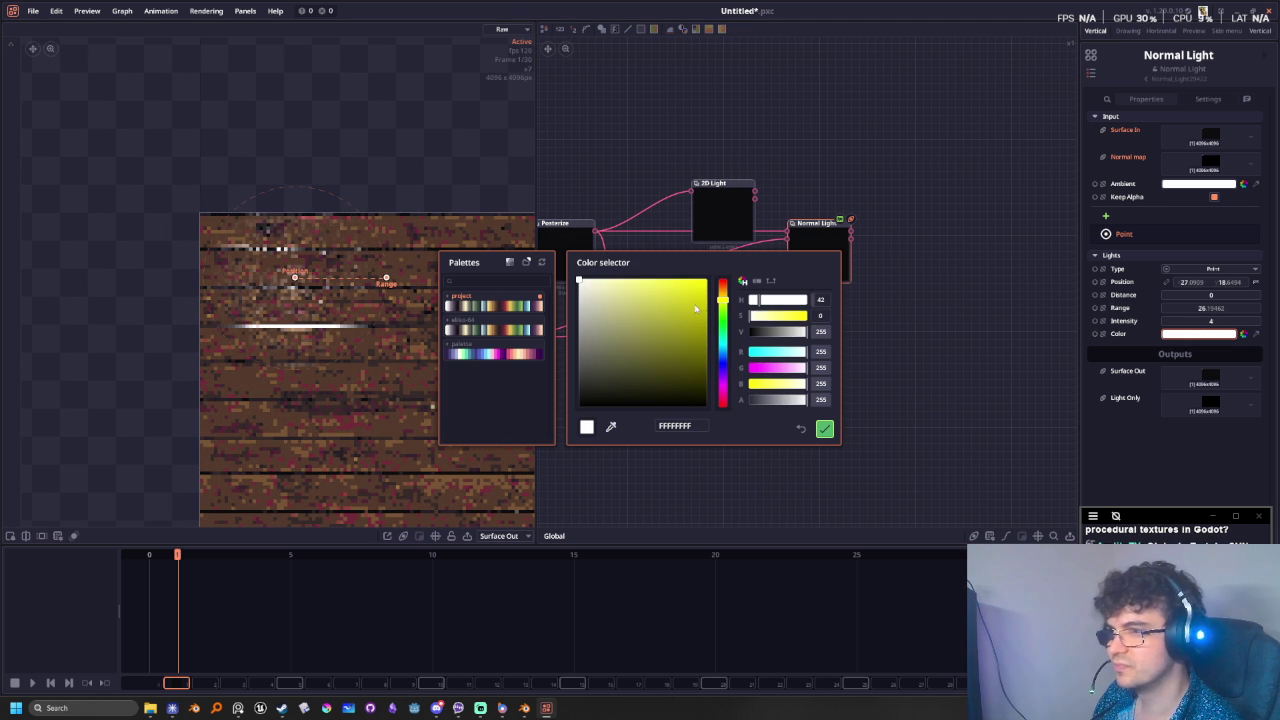
click(648, 287)
drag(722, 299, 722, 291)
click(826, 429)
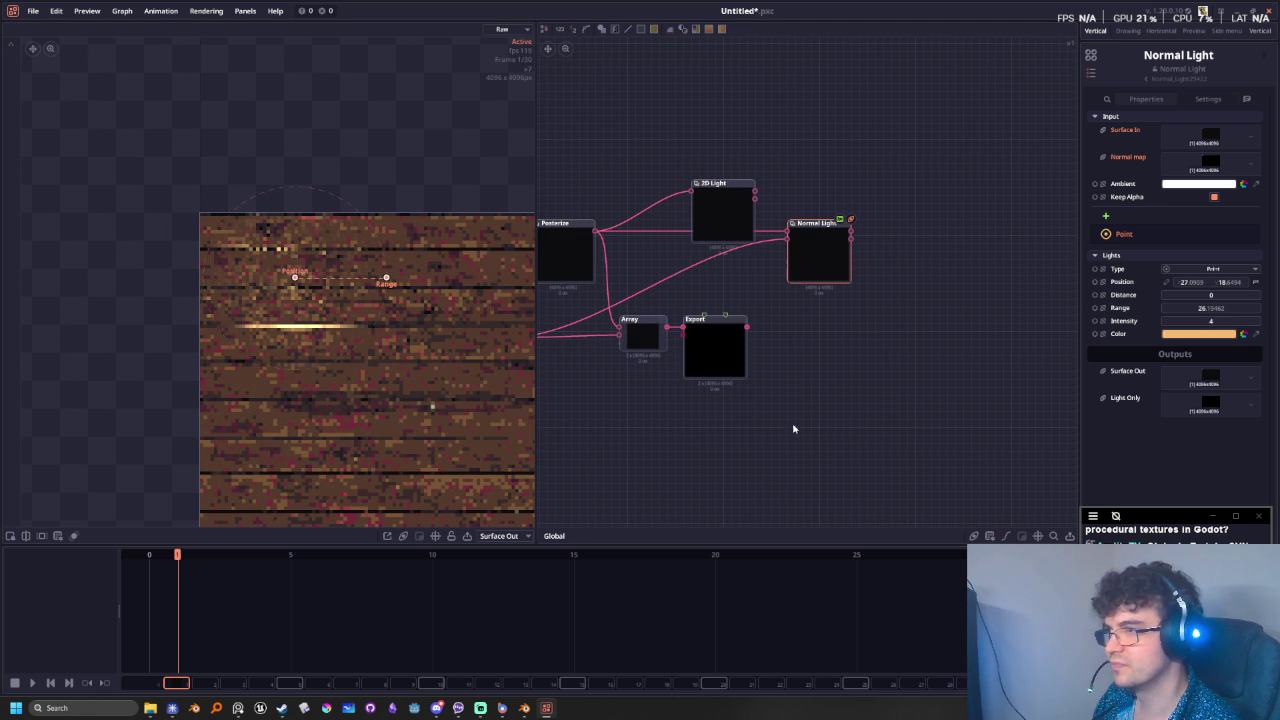
mouse_move(294, 277)
mouse_down()
mouse_move(266, 363)
mouse_move(336, 347)
mouse_move(314, 305)
mouse_up()
middle_drag(890, 429, 920, 429)
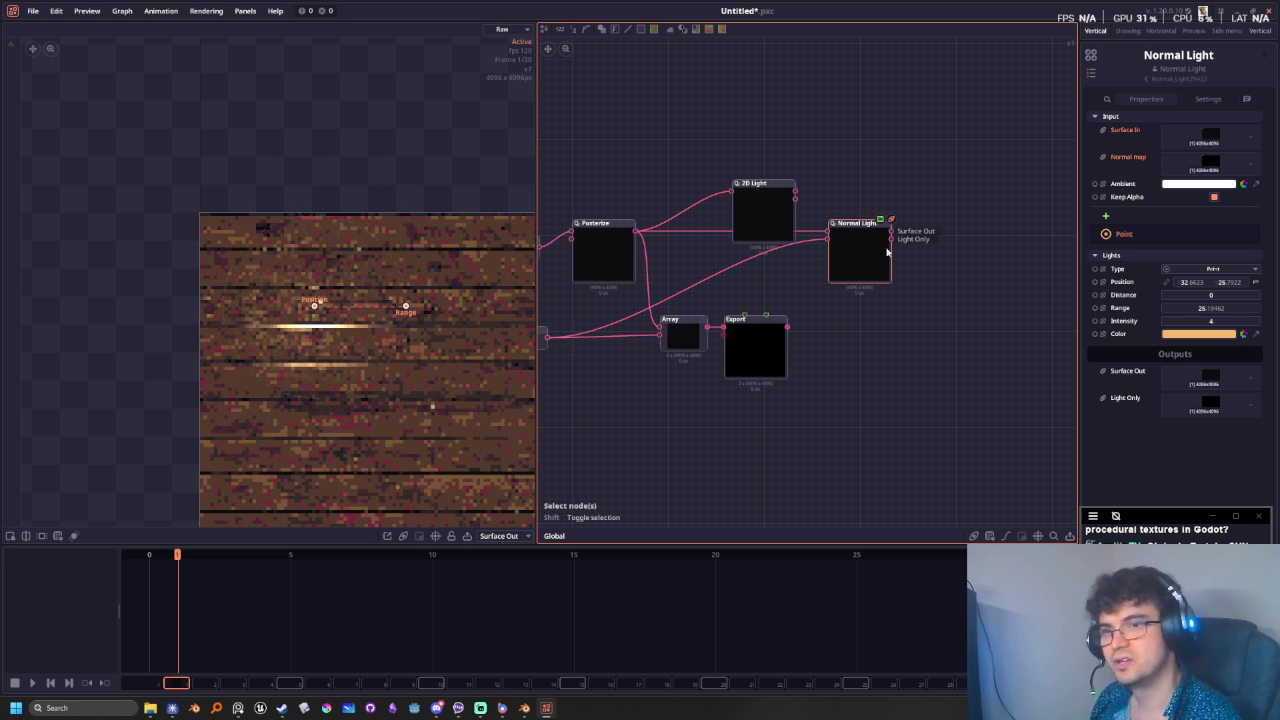
- Set the light Distance to 0.04 and the Range to 31.55
middle_drag(780, 307, 846, 318)
mouse_move(314, 305)
mouse_down()
mouse_move(466, 258)
mouse_move(341, 408)
mouse_move(395, 252)
mouse_move(433, 358)
mouse_move(290, 323)
mouse_up()
middle_drag(954, 412, 921, 441)
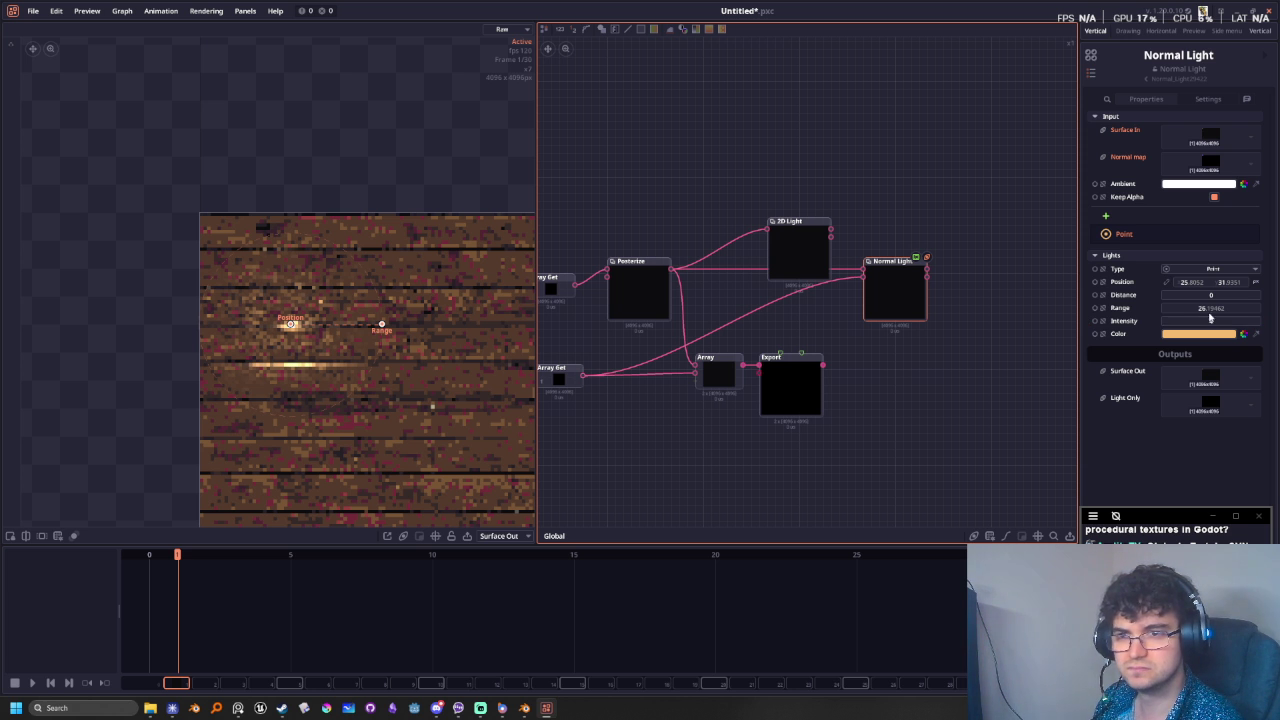
click(1218, 296)
mouse_move(1219, 297)
mouse_down()
mouse_move(1230, 297)
mouse_move(1220, 308)
mouse_up()
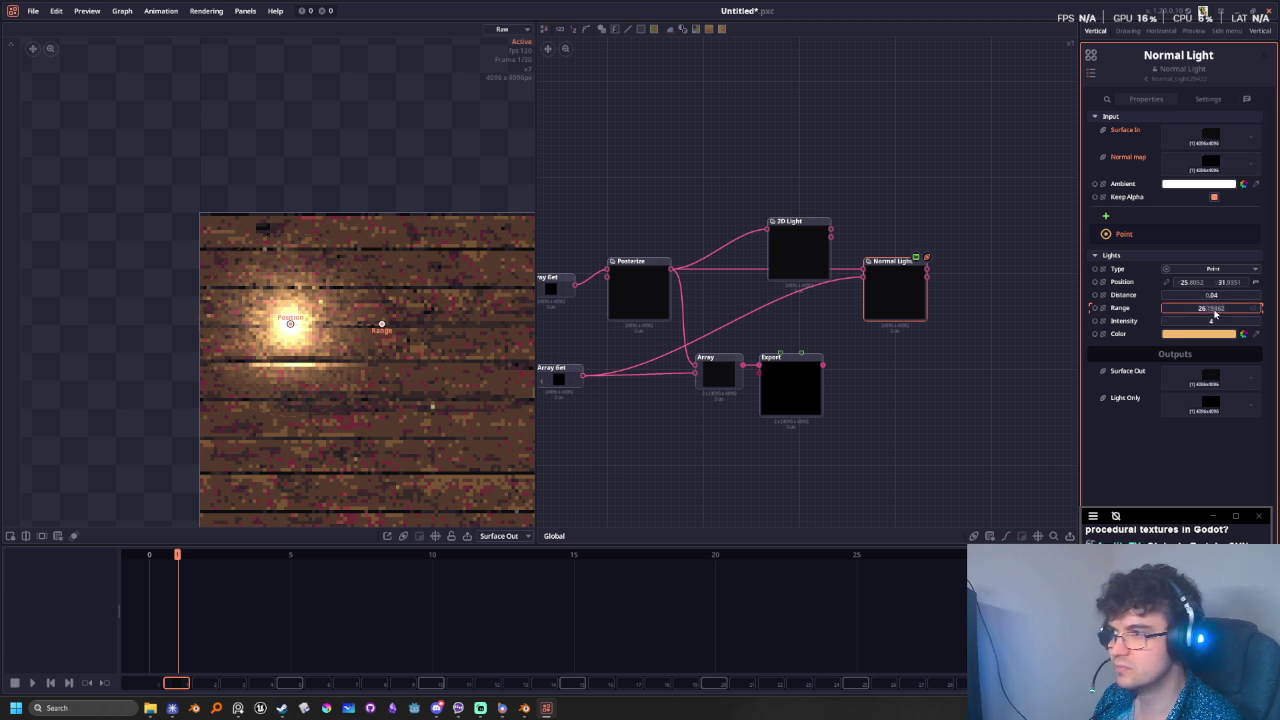
drag(1210, 308, 1210, 308)
- Zoom the preview out and reposition the orange light near the wood tile's top-left
mouse_move(290, 323)
mouse_down()
mouse_move(357, 380)
mouse_move(466, 409)
mouse_move(472, 277)
mouse_move(320, 218)
mouse_move(206, 371)
mouse_move(429, 386)
mouse_move(395, 207)
mouse_move(214, 412)
mouse_move(329, 189)
mouse_move(309, 451)
mouse_move(365, 348)
mouse_move(331, 391)
mouse_up()
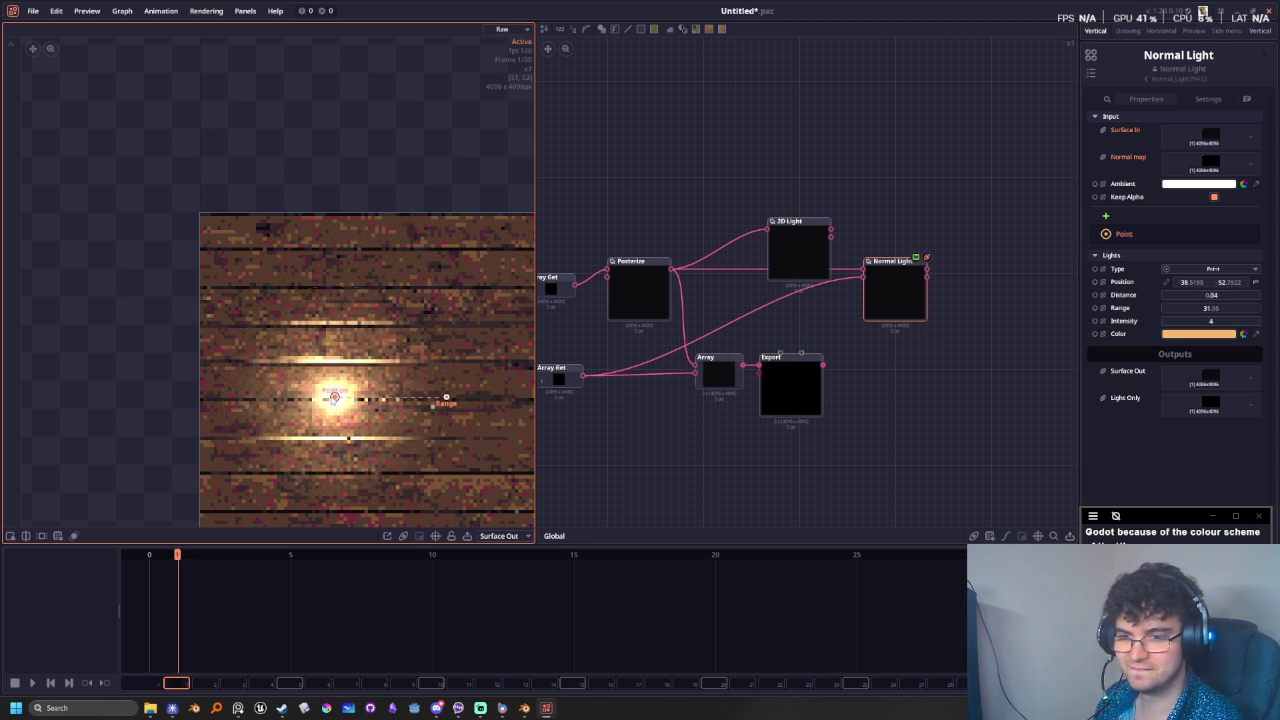
scroll(463, 387, down, 2)
scroll(463, 387, down, 1)
middle_drag(451, 497, 257, 340)
scroll(240, 325, down, 1)
mouse_move(225, 264)
mouse_down()
mouse_move(286, 320)
mouse_move(314, 266)
mouse_move(271, 209)
mouse_move(200, 289)
mouse_move(194, 349)
mouse_move(320, 311)
mouse_move(306, 363)
mouse_move(271, 411)
mouse_move(309, 437)
mouse_move(288, 260)
mouse_move(203, 221)
mouse_up()
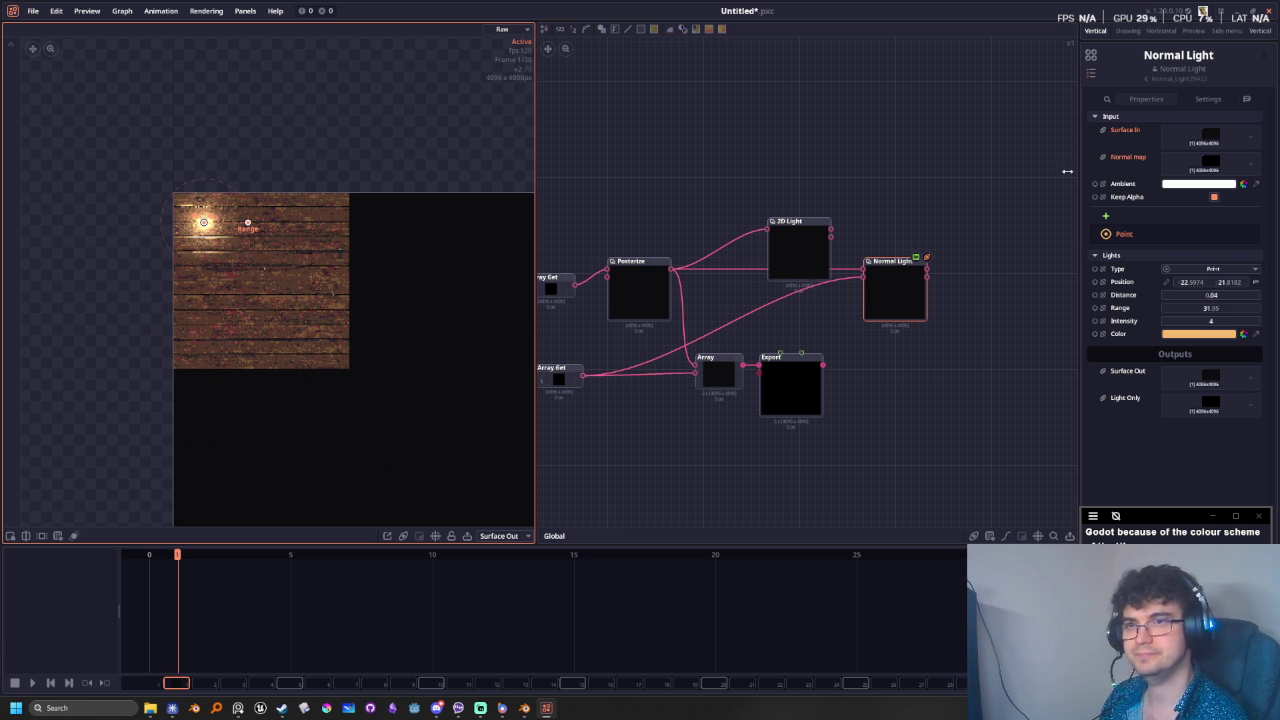
- Delete the Normal Light and 2D Light nodes from the graph
click(898, 294)
key(Delete)
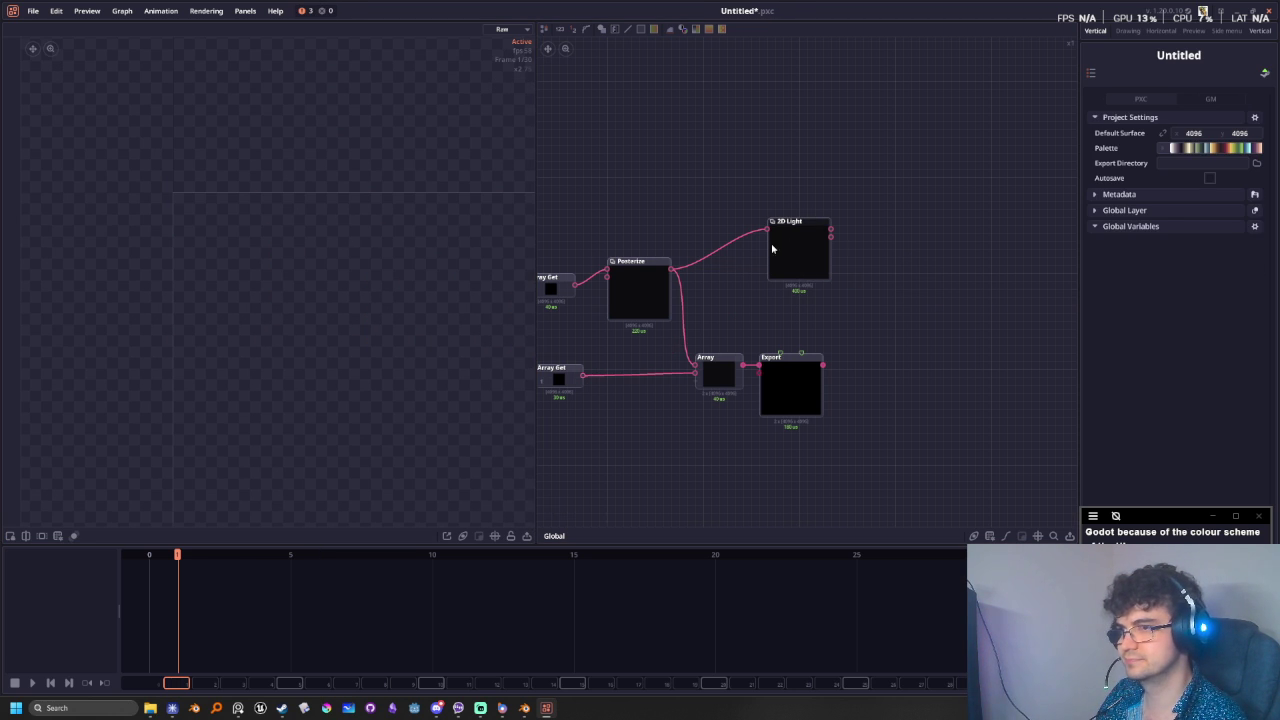
click(790, 276)
key(Delete)
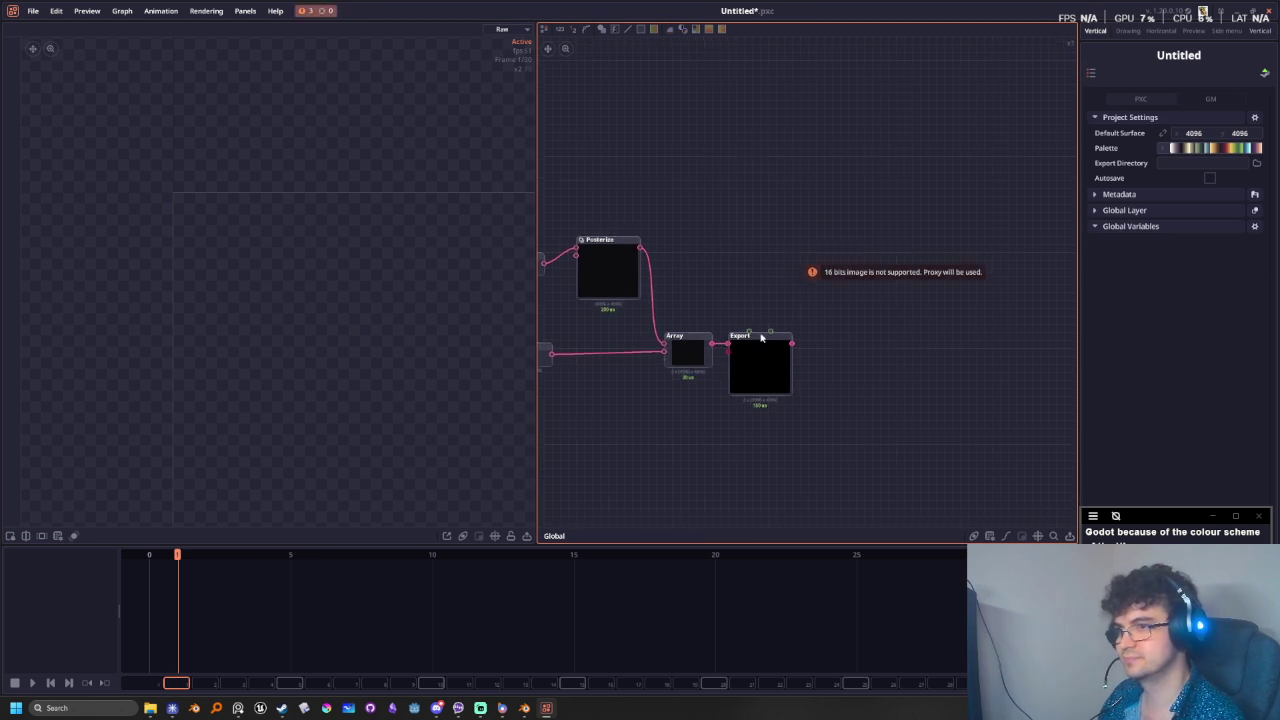
middle_drag(760, 331, 985, 350)
scroll(762, 420, up, 2)
scroll(910, 465, up, 2)
drag(794, 374, 798, 364)
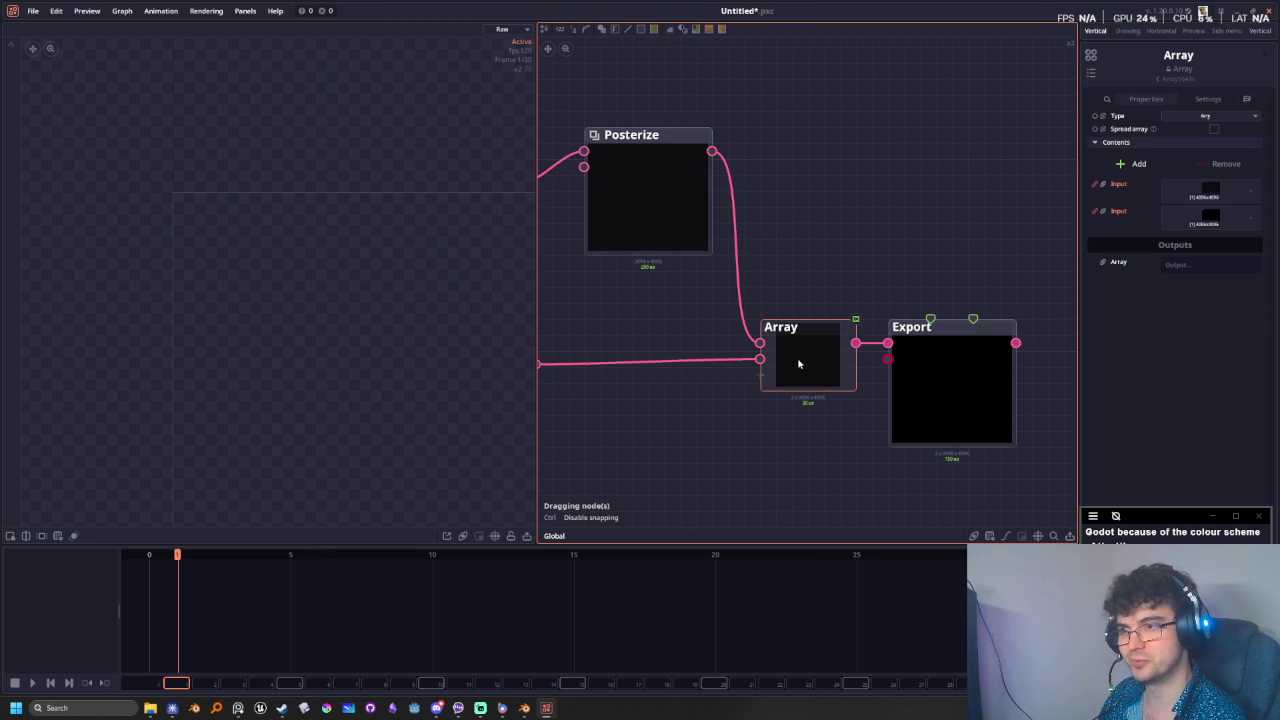
- Inspect the Export node and preview the Array node's output
click(980, 365)
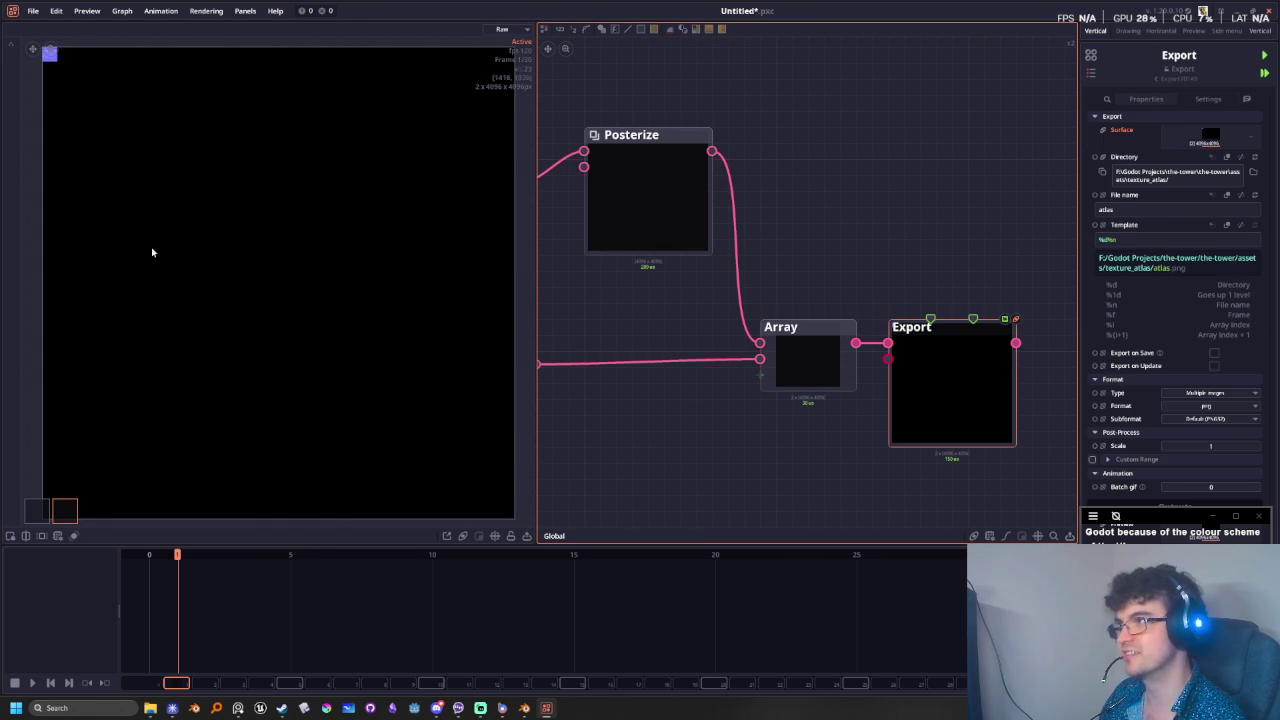
click(828, 338)
scroll(300, 374, up, 2)
scroll(266, 357, up, 2)
scroll(262, 407, up, 2)
scroll(286, 357, up, 2)
scroll(314, 309, up, 1)
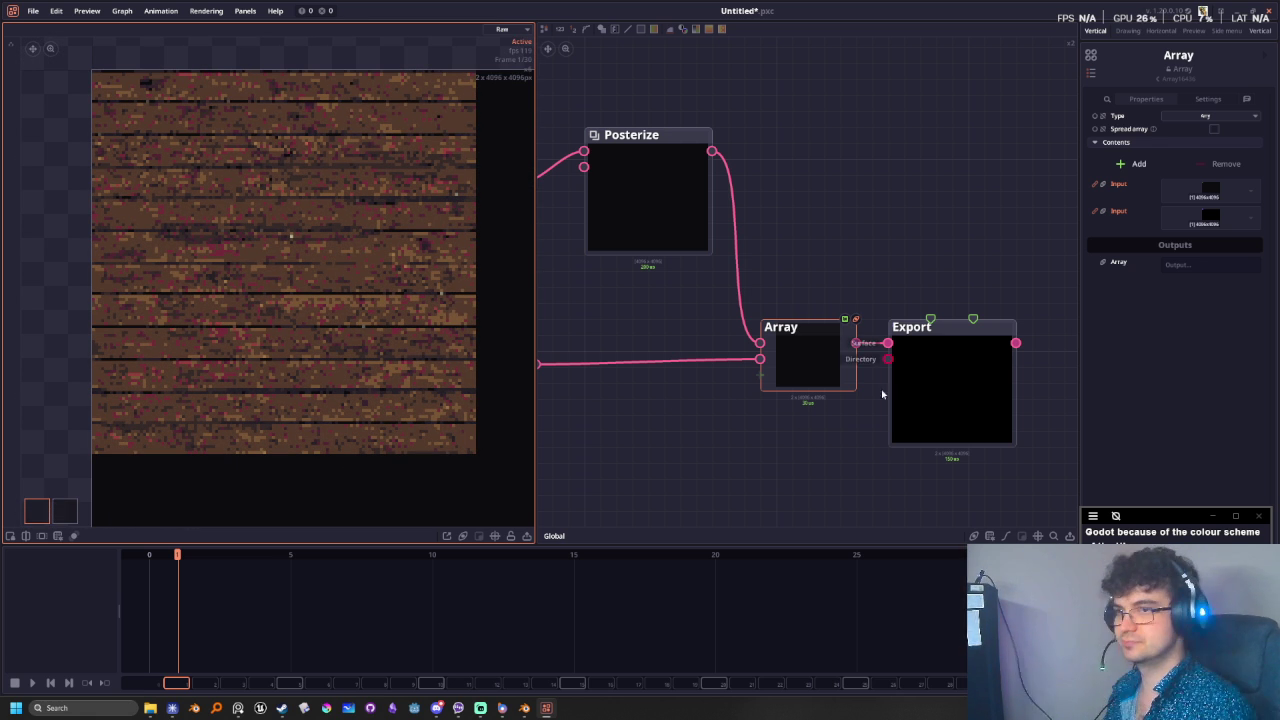
- Set the Export type to Multiple images in png format, writing atlas to texture_atlas
click(973, 370)
middle_drag(840, 491, 705, 465)
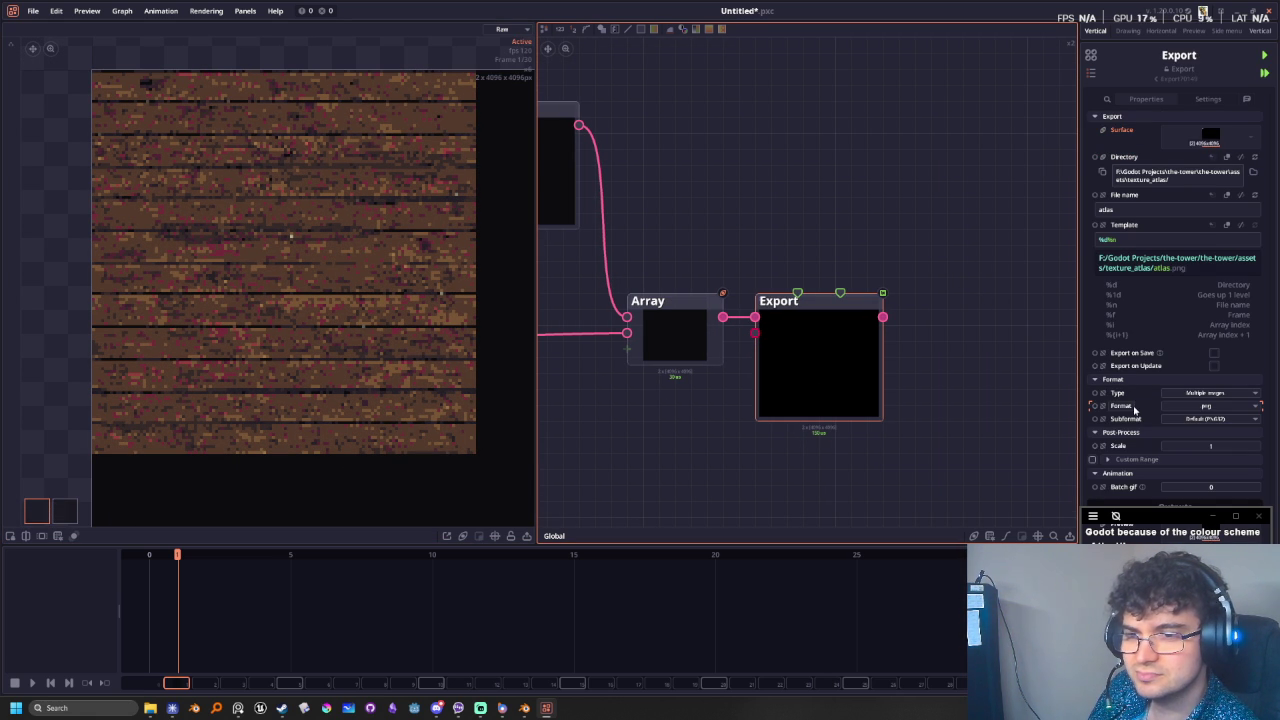
drag(1080, 375, 1035, 380)
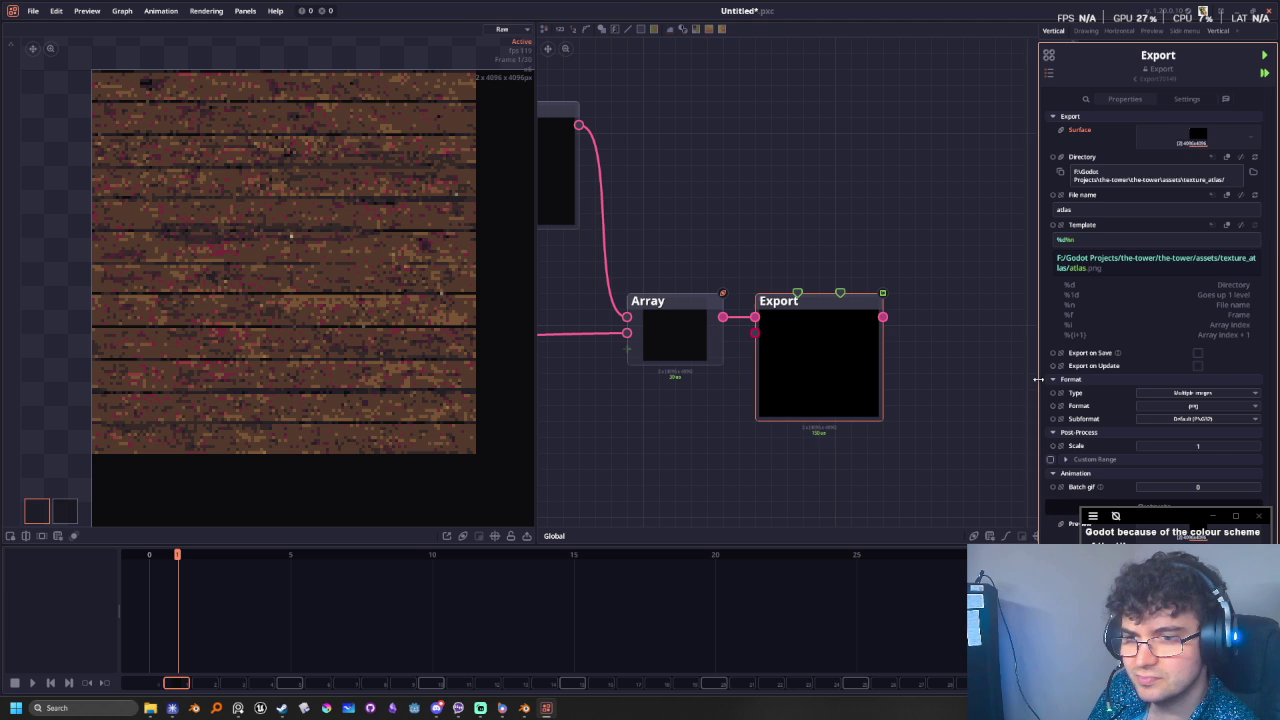
click(1193, 395)
click(1188, 416)
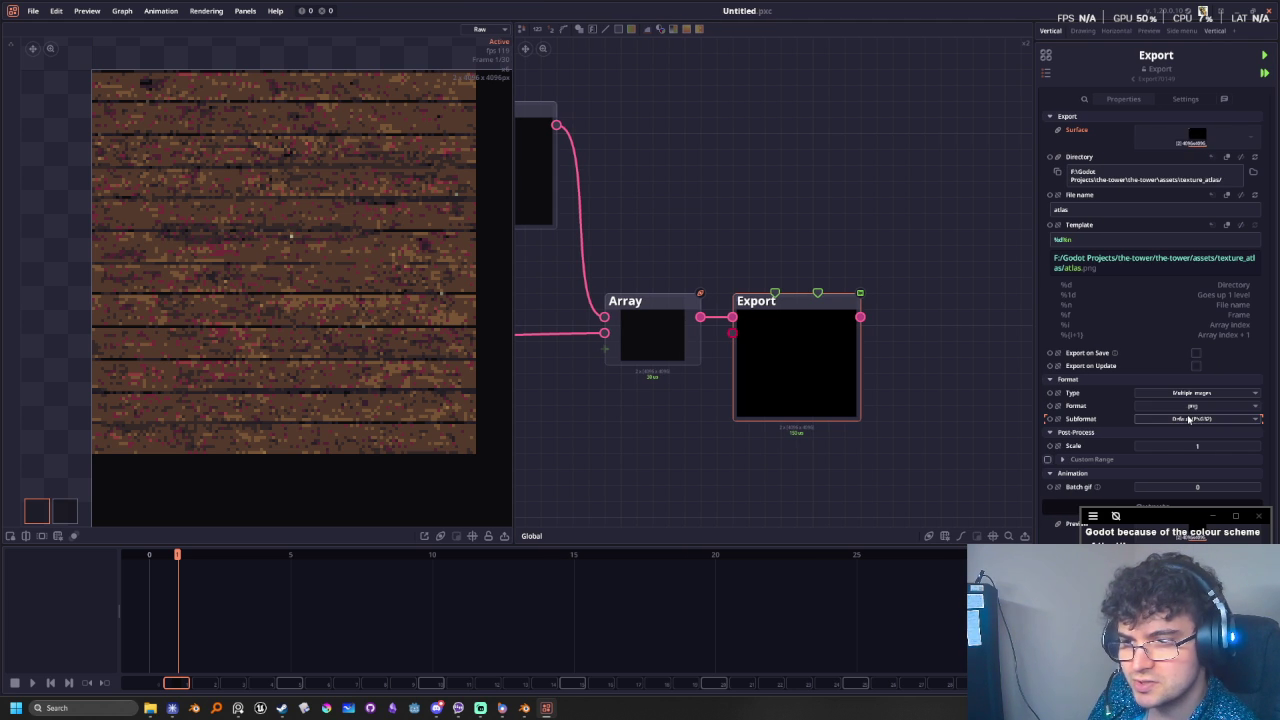
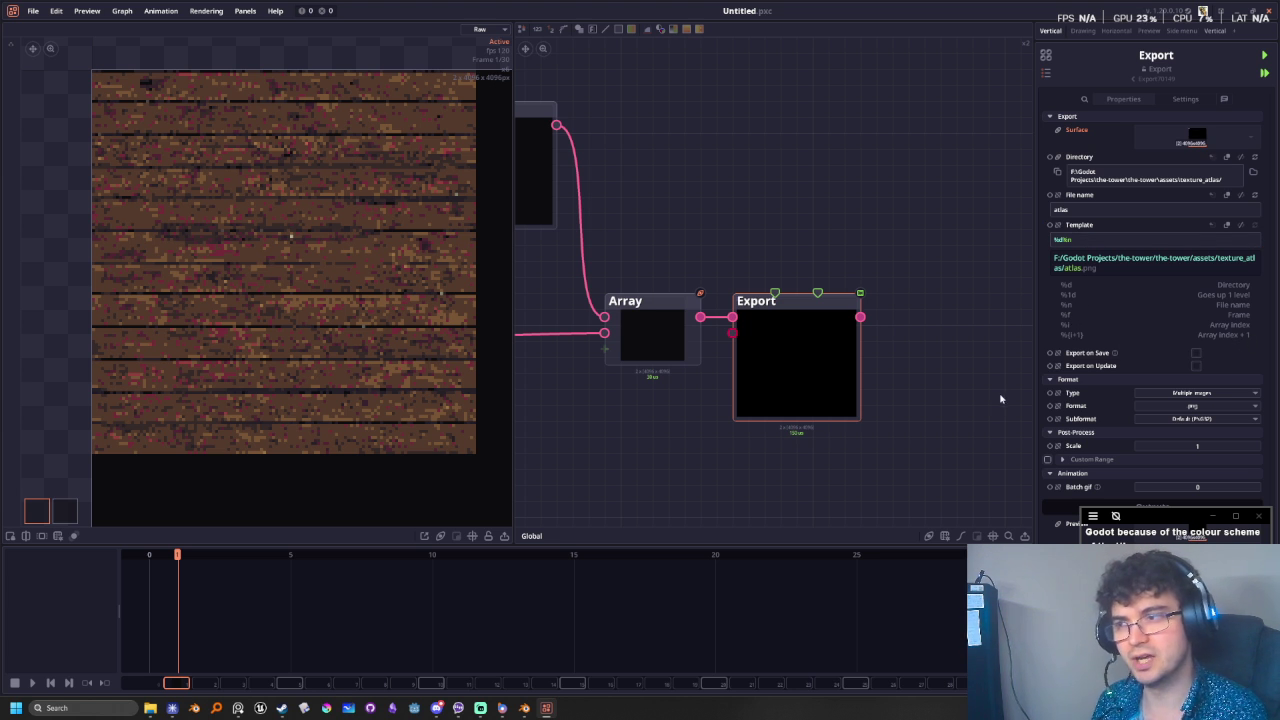
- Duplicate the Export node below the original and wire the Array output into the copy's Surface input
middle_drag(828, 428, 877, 486)
scroll(886, 477, down, 2)
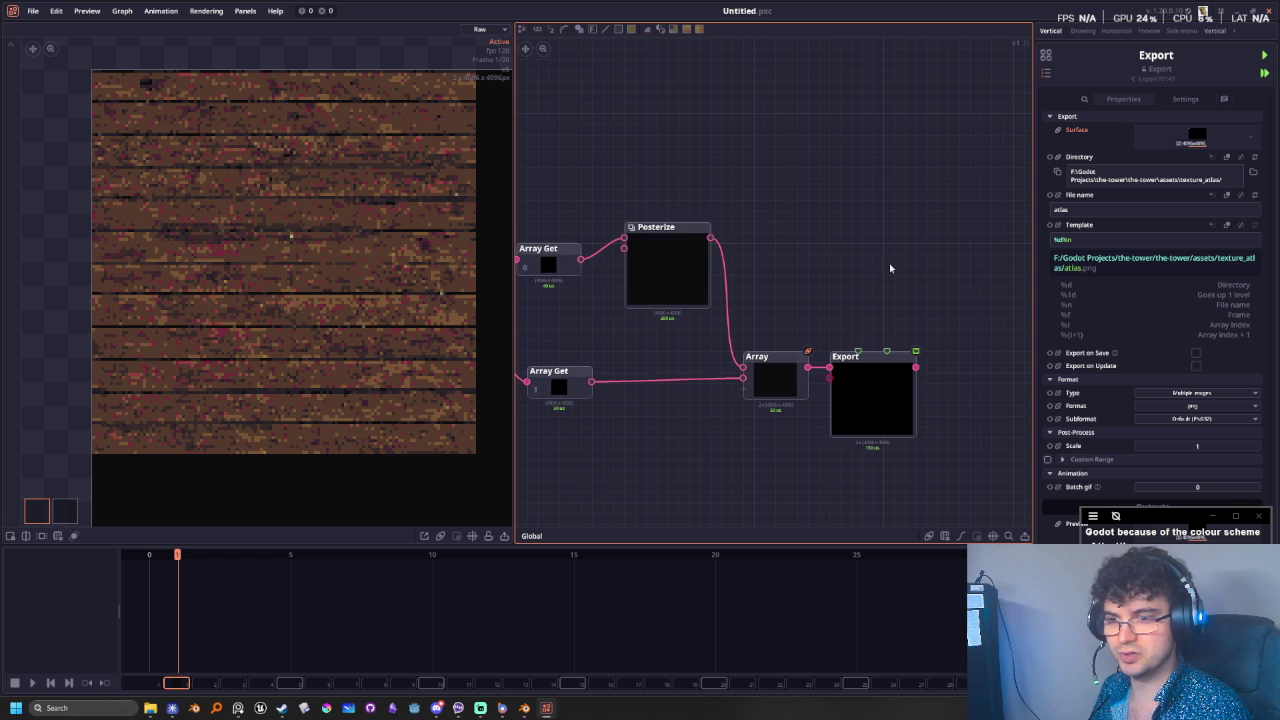
middle_drag(885, 259, 859, 222)
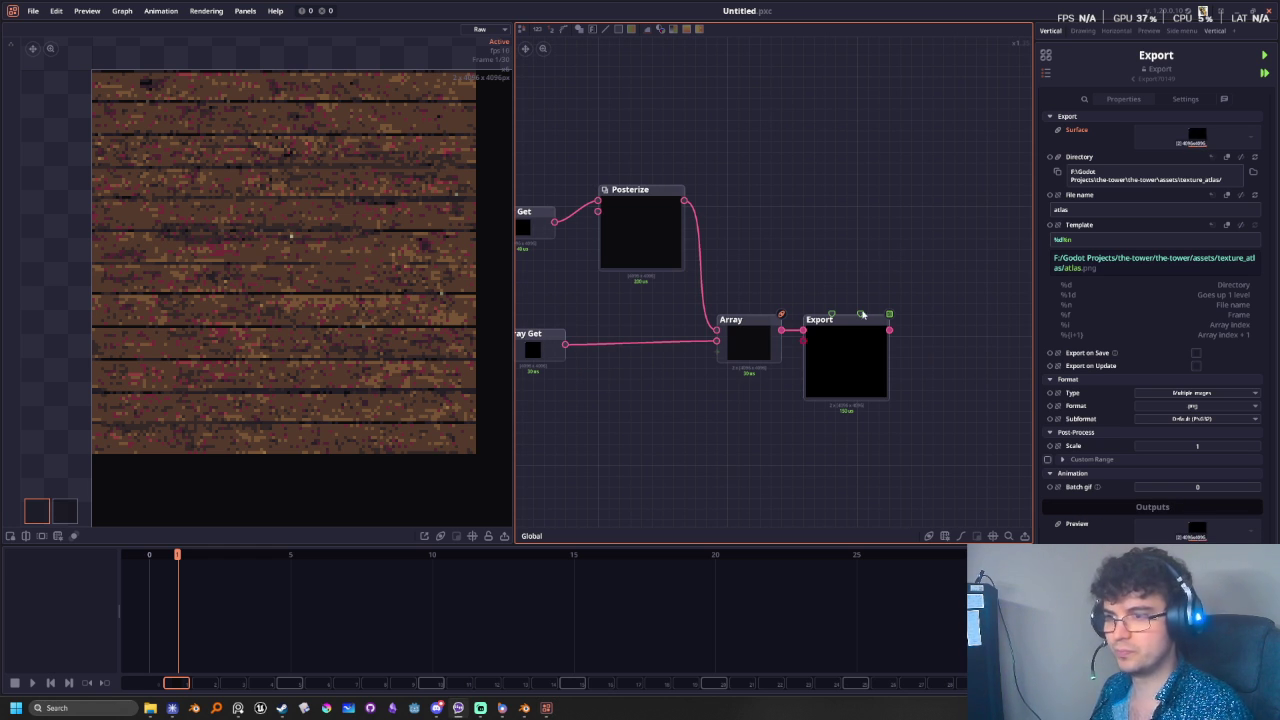
drag(808, 402, 840, 316)
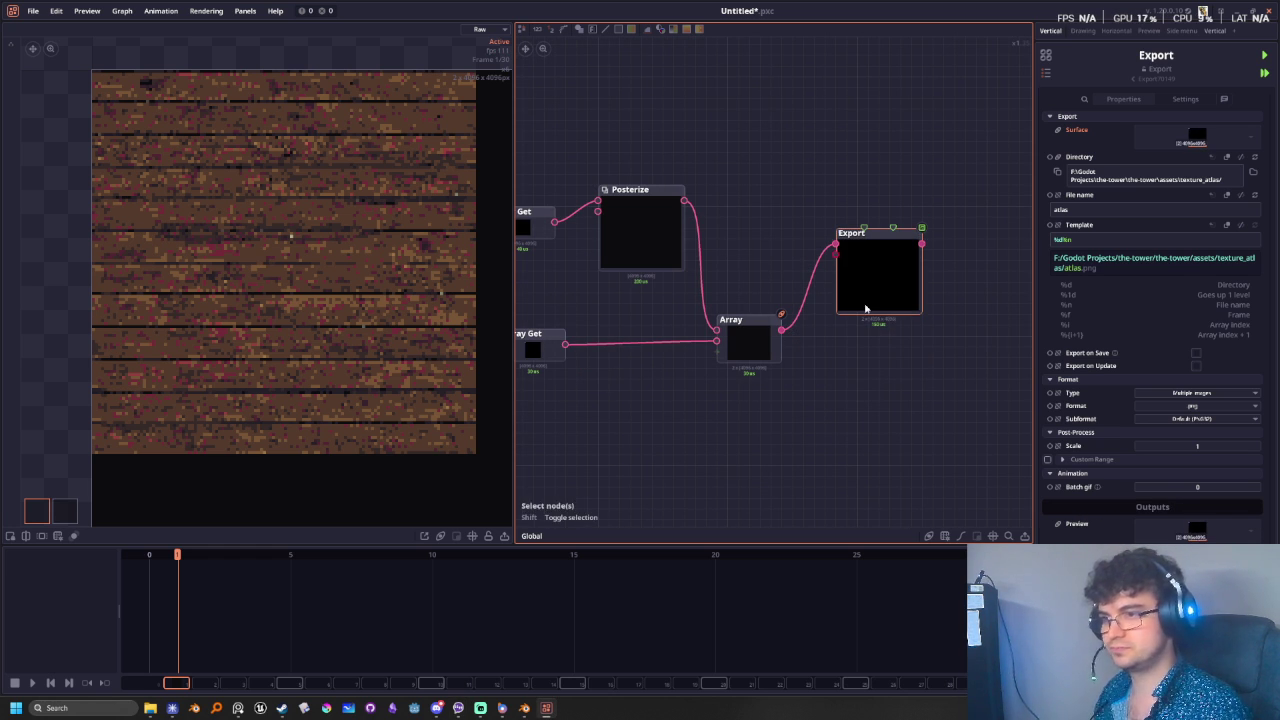
key(ctrl+d)
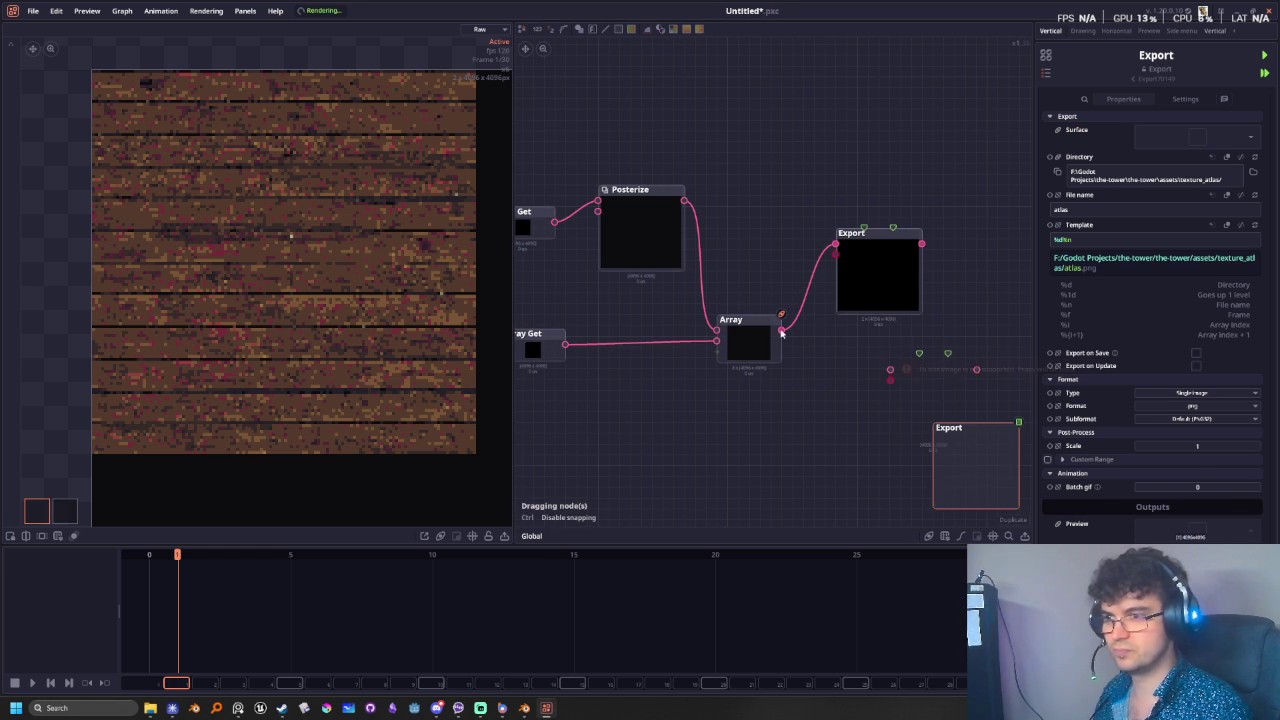
drag(829, 373, 885, 403)
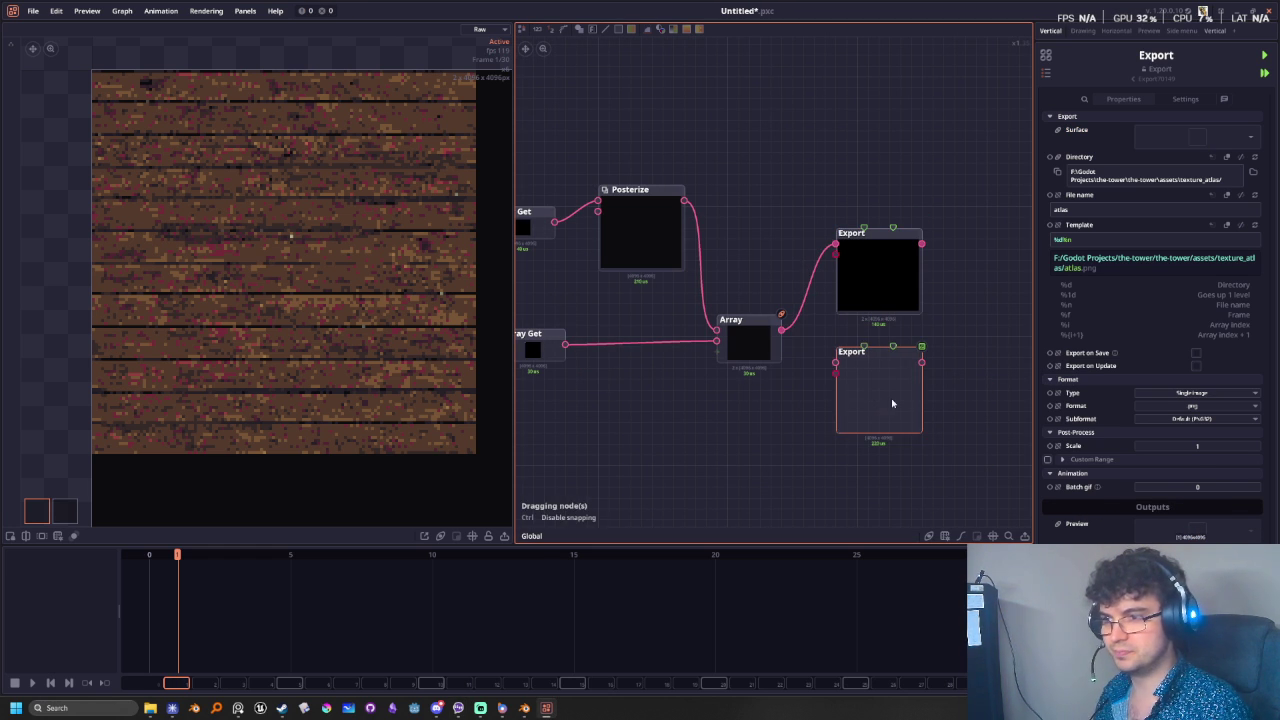
drag(781, 329, 799, 380)
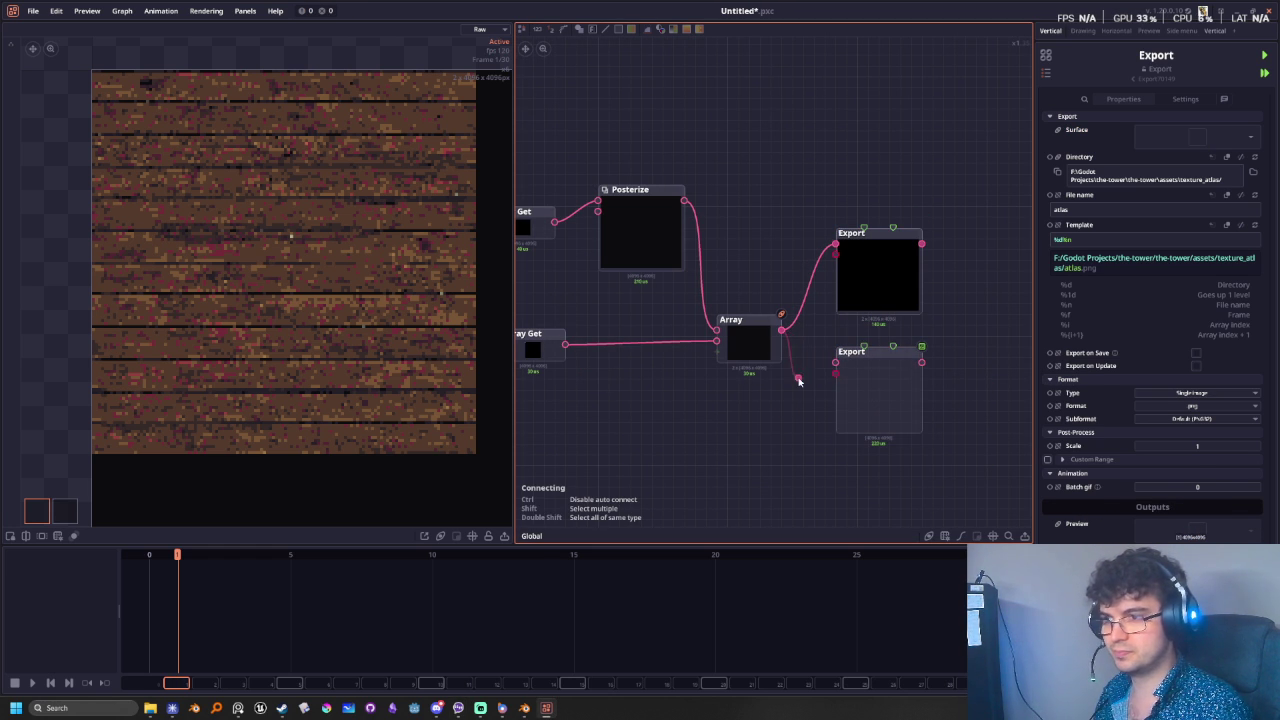
drag(794, 280, 781, 248)
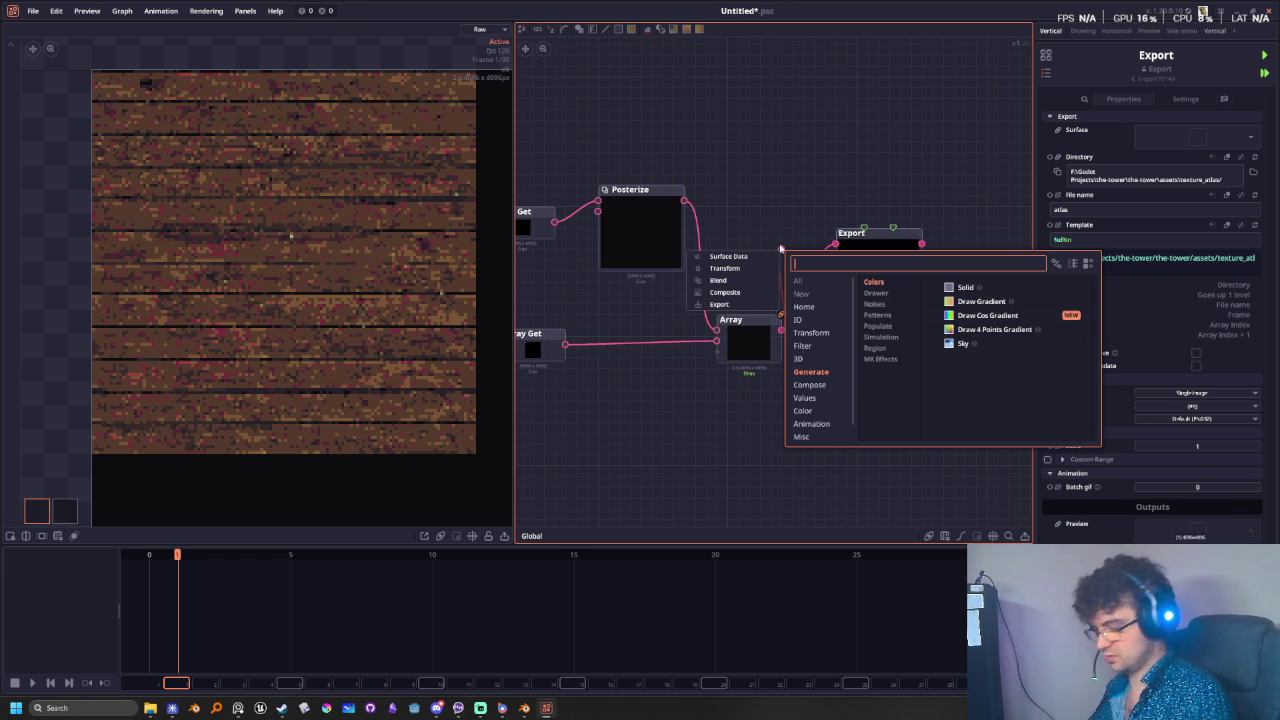
key(Escape)
drag(781, 329, 835, 363)
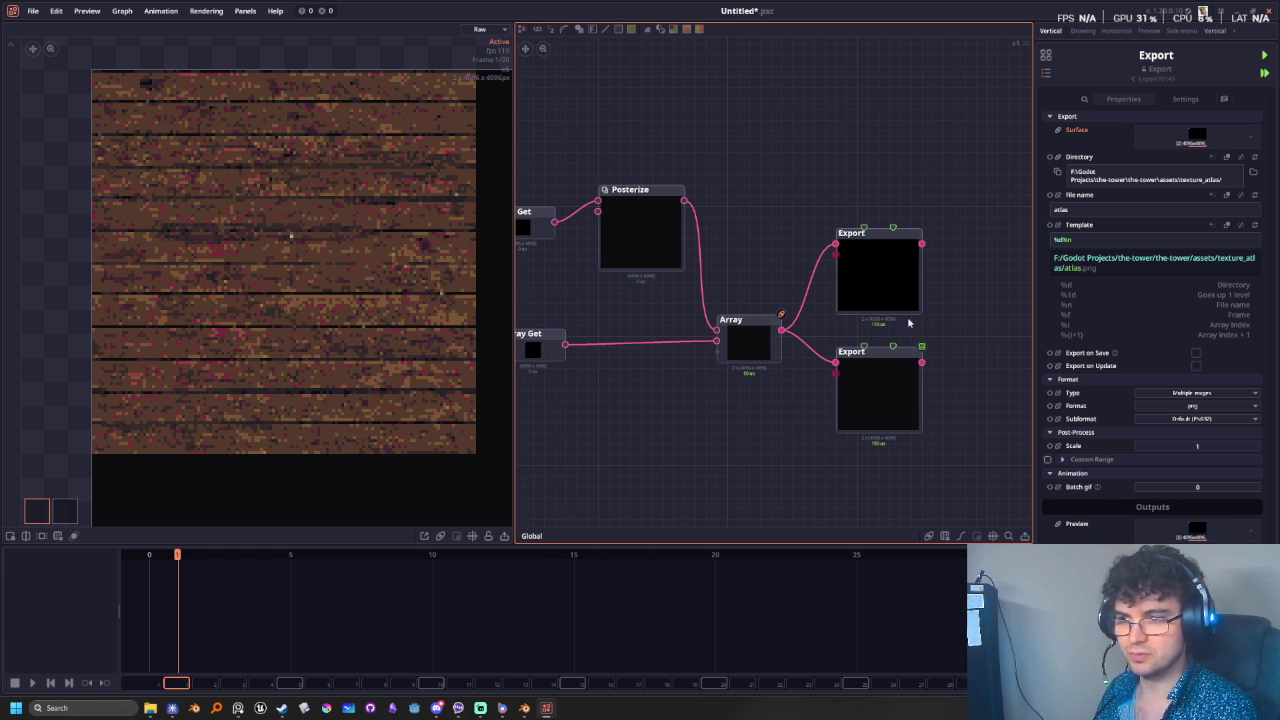
- Export as Multiple images with a custom frame range ending at 0, writing 2 images
click(1194, 395)
click(1195, 413)
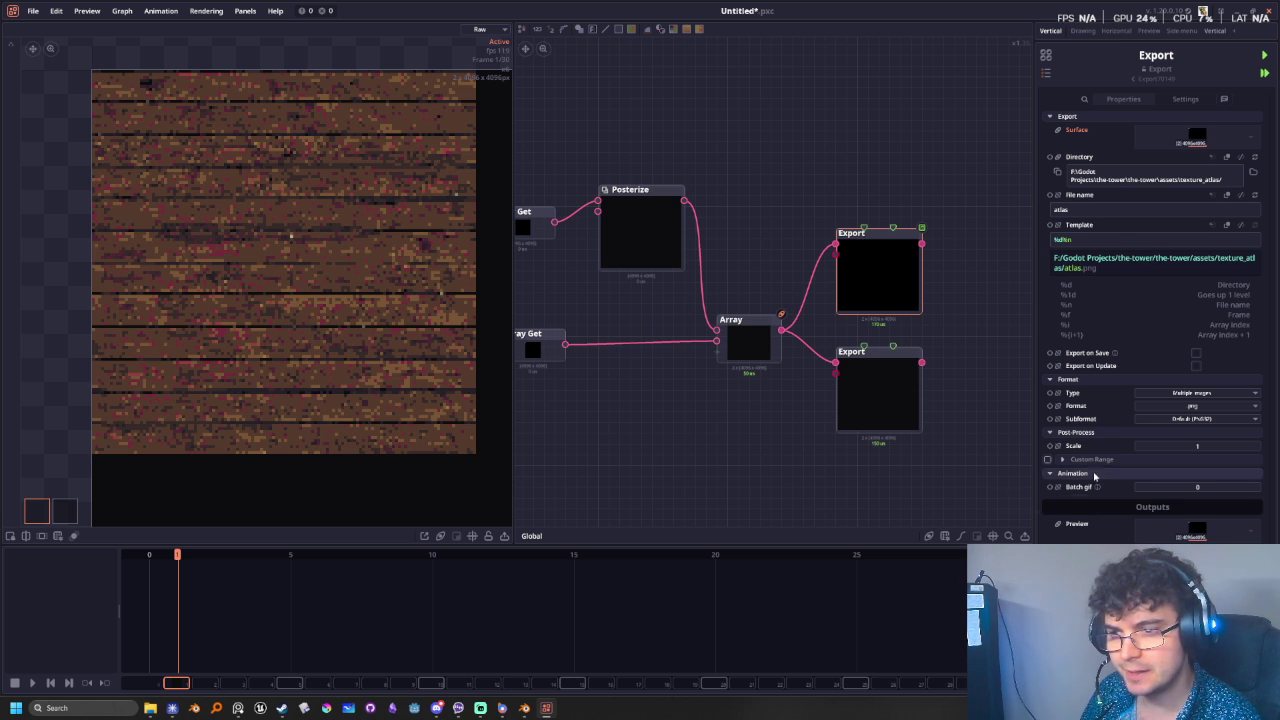
click(1047, 459)
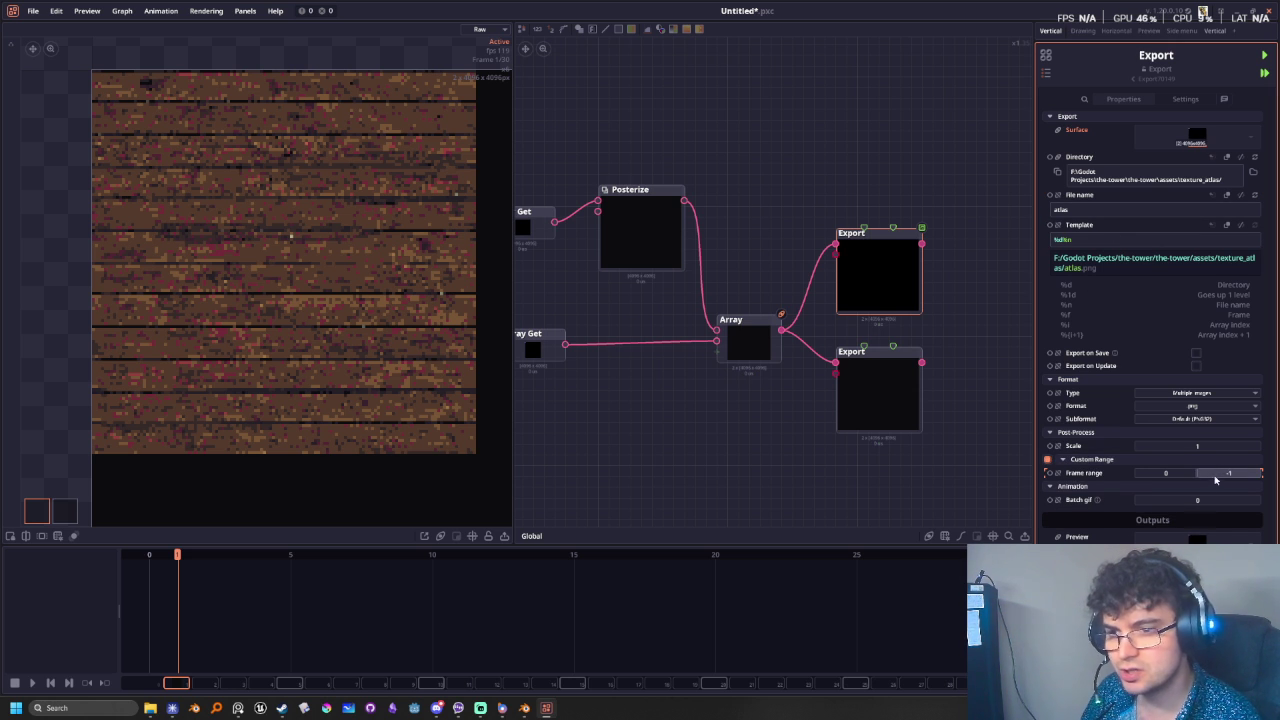
click(1218, 478)
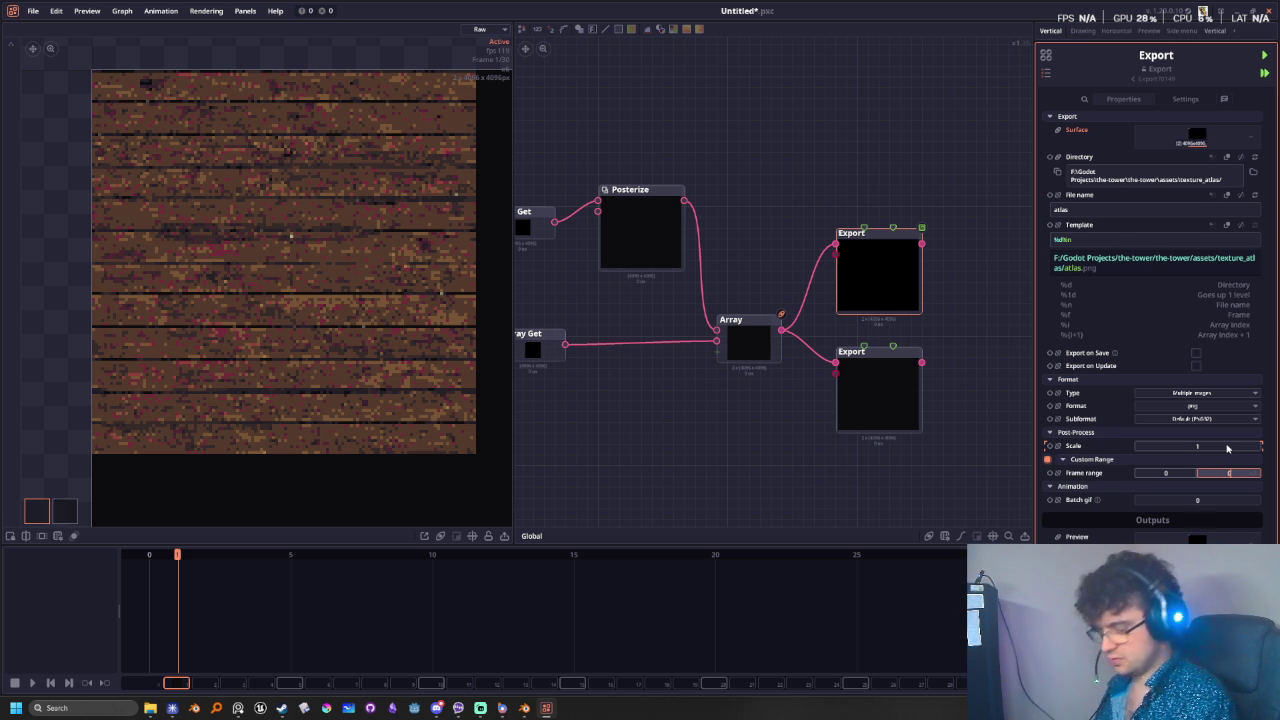
key(Return)
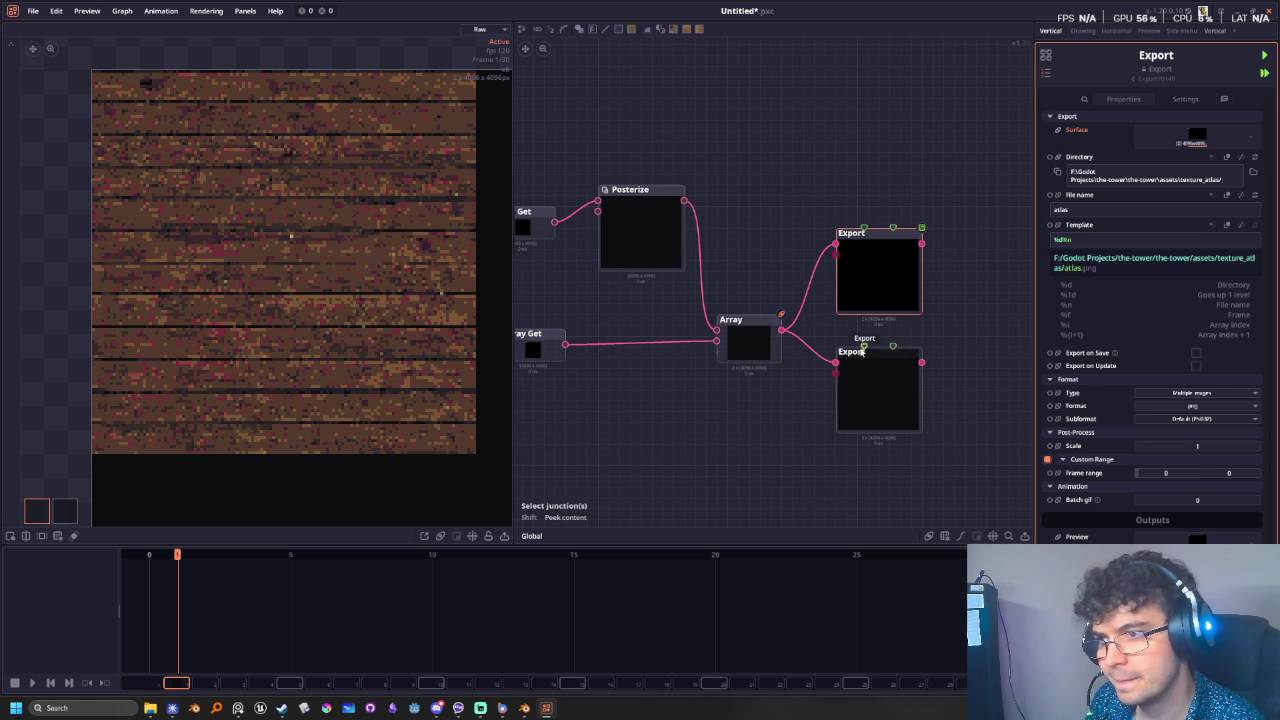
click(909, 241)
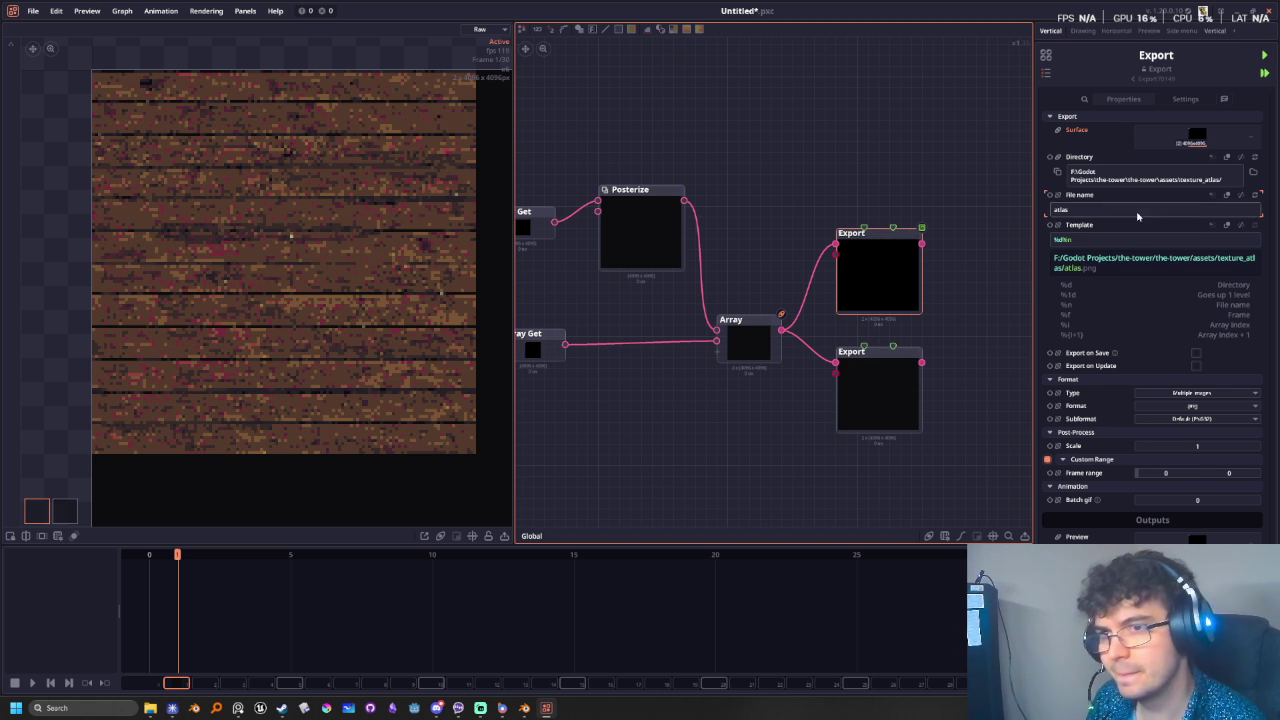
click(1266, 56)
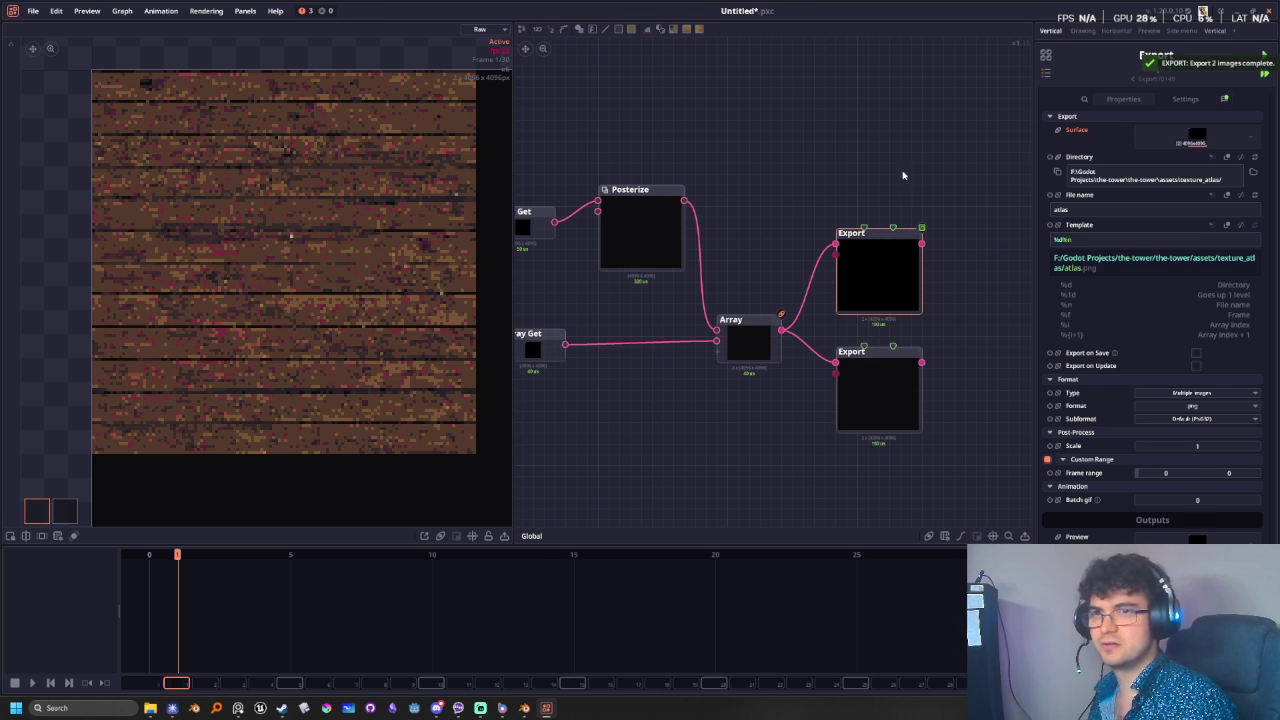
middle_drag(897, 174, 830, 164)
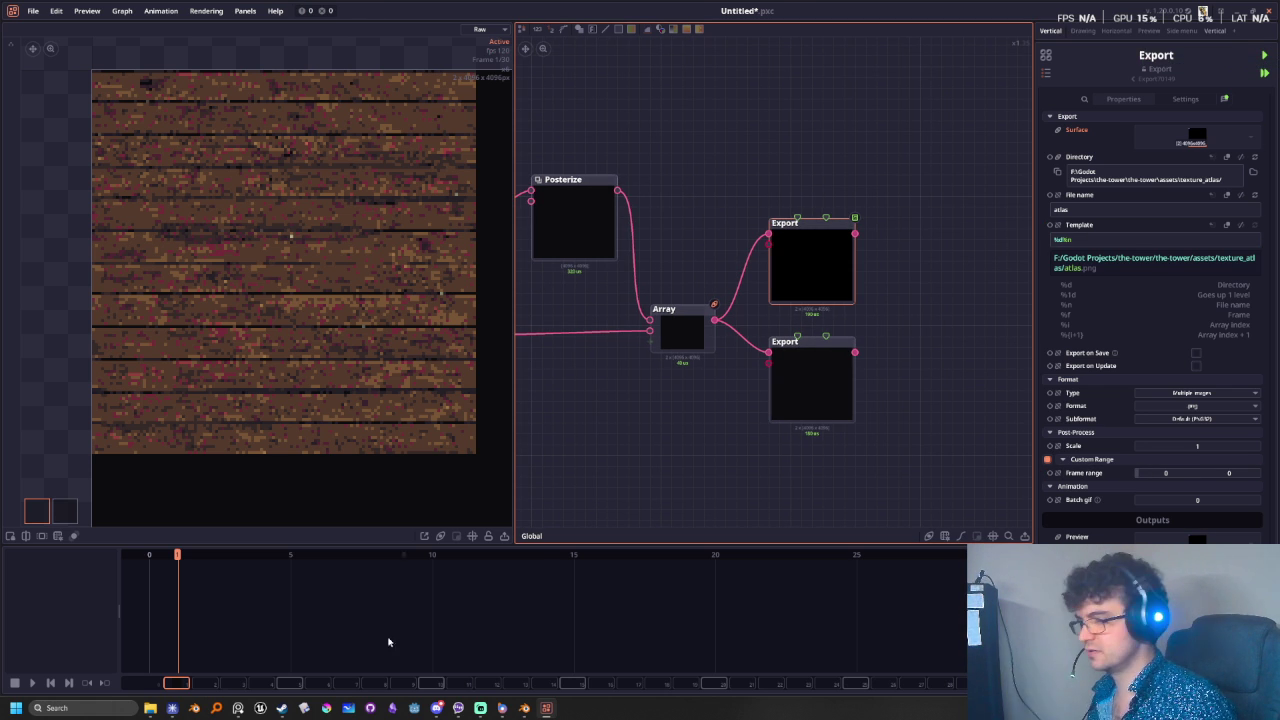
- Open assets/texture_atlas in File Explorer to show the exported atlas.png
mouse_move(150, 708)
click(190, 645)
click(417, 433)
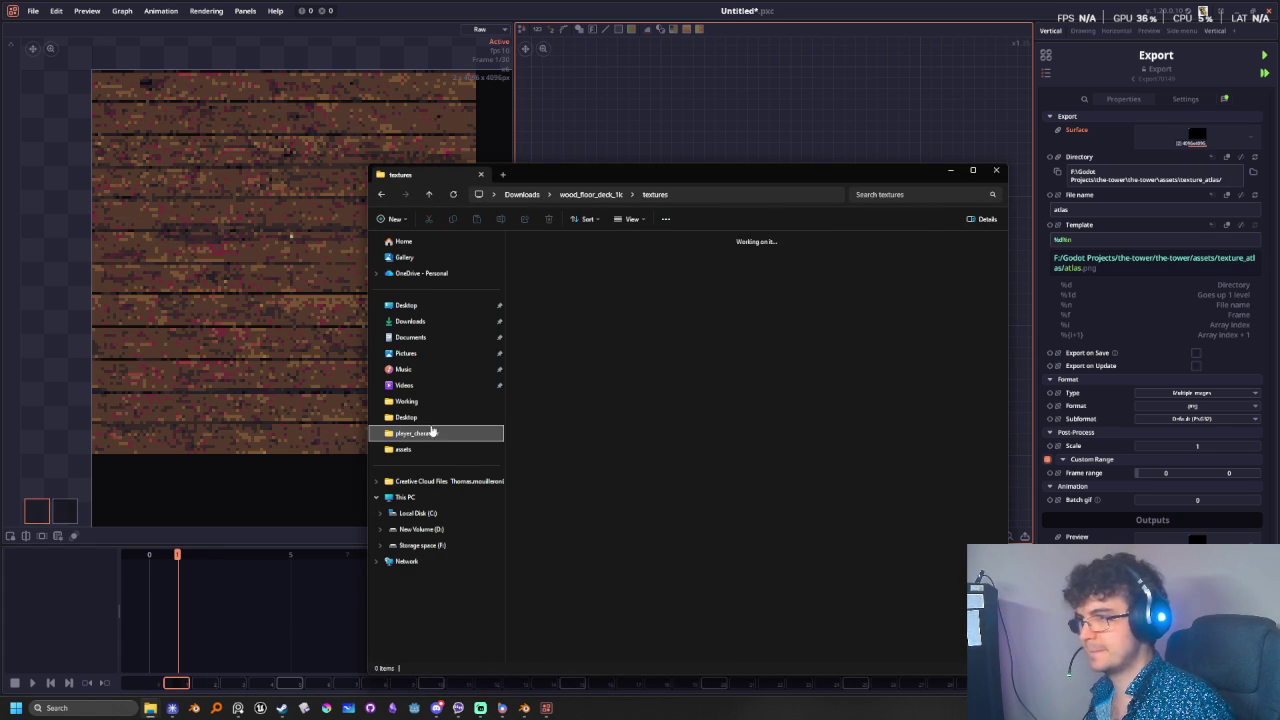
click(698, 195)
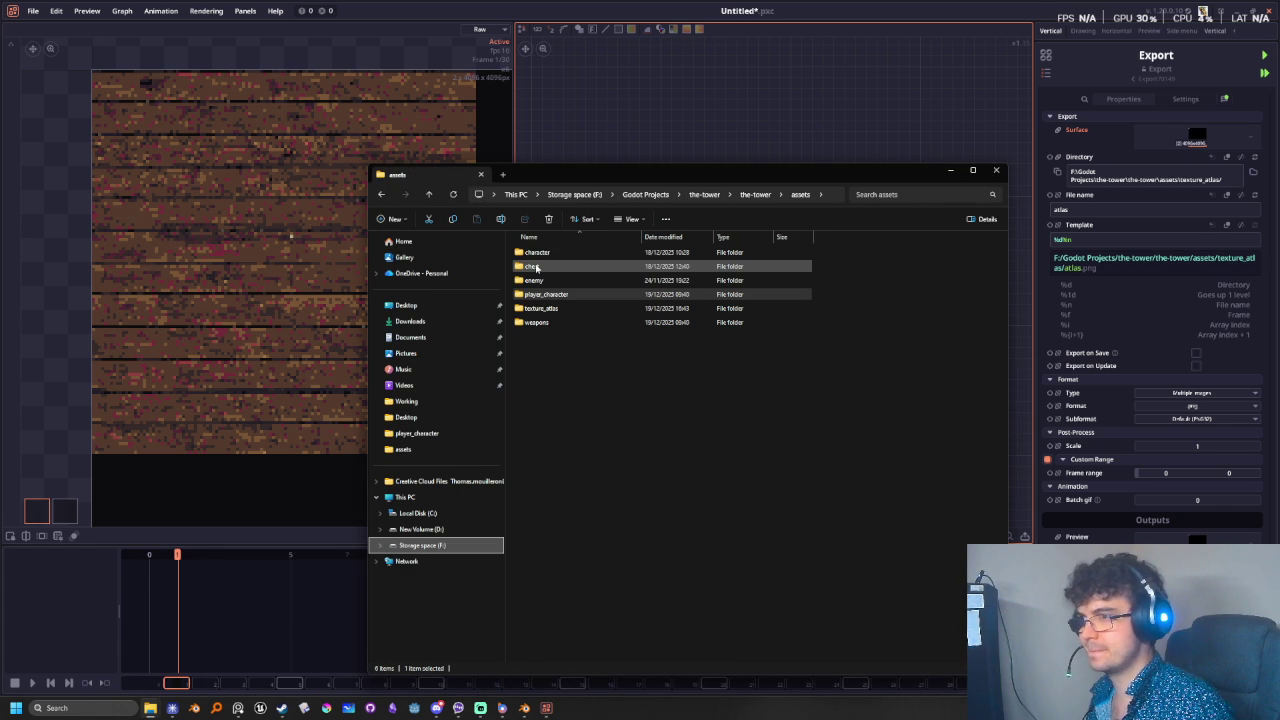
double_click(540, 308)
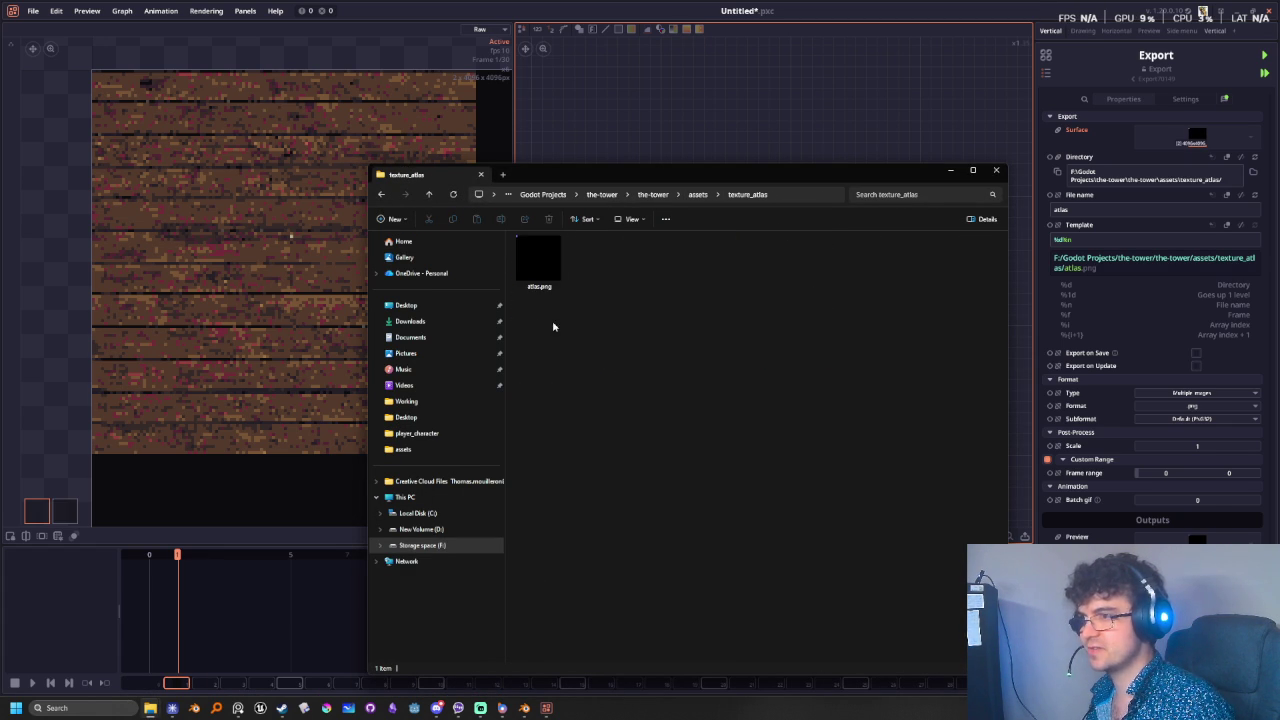
double_click(546, 261)
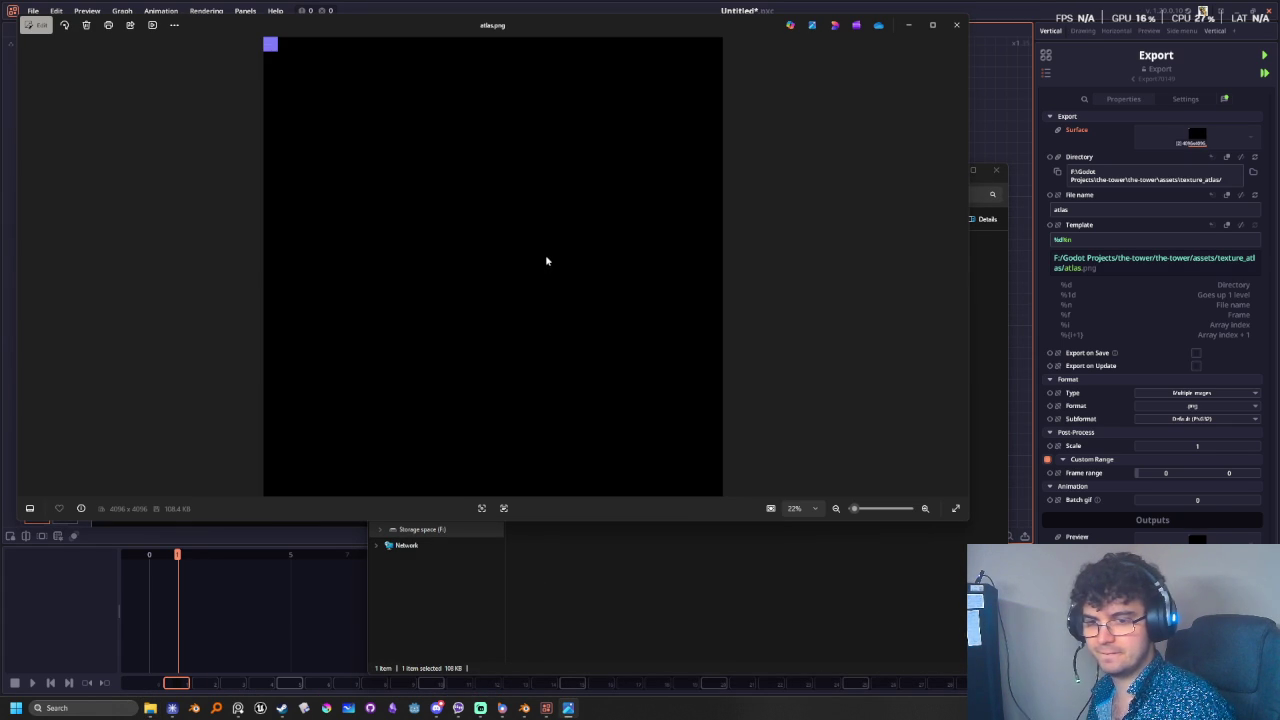
scroll(495, 201, up, 1)
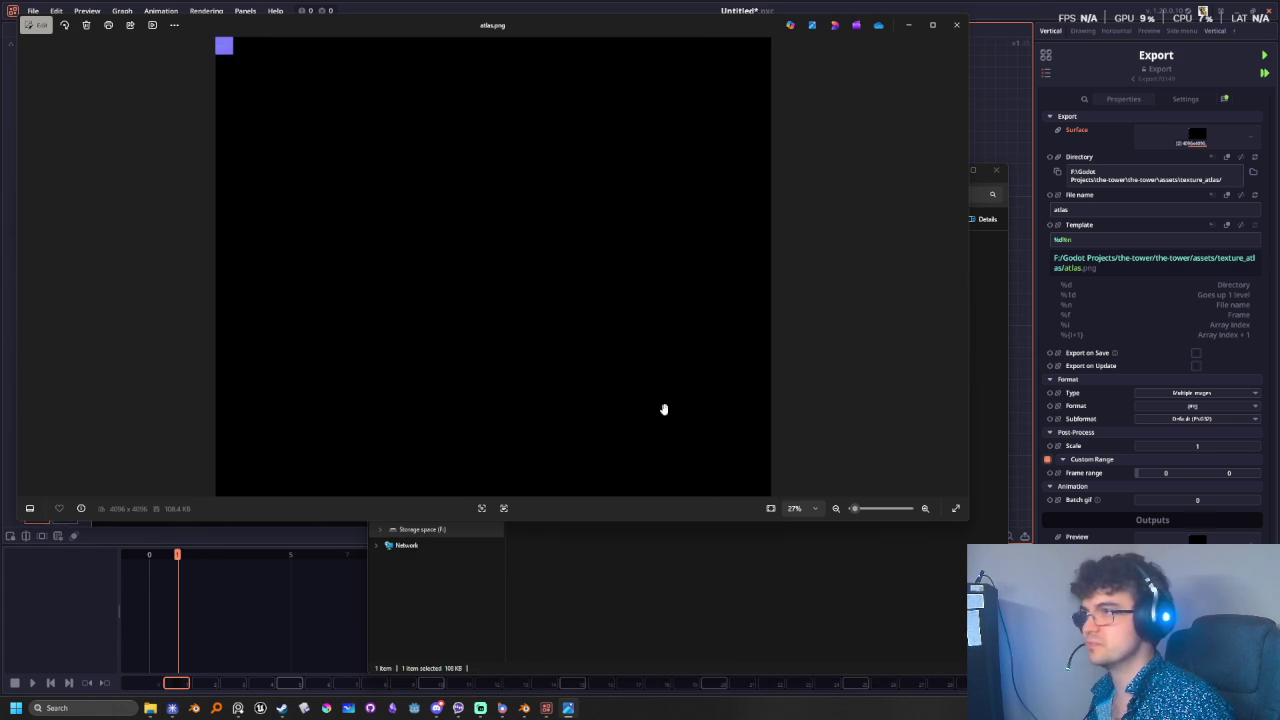
scroll(523, 350, up, 1)
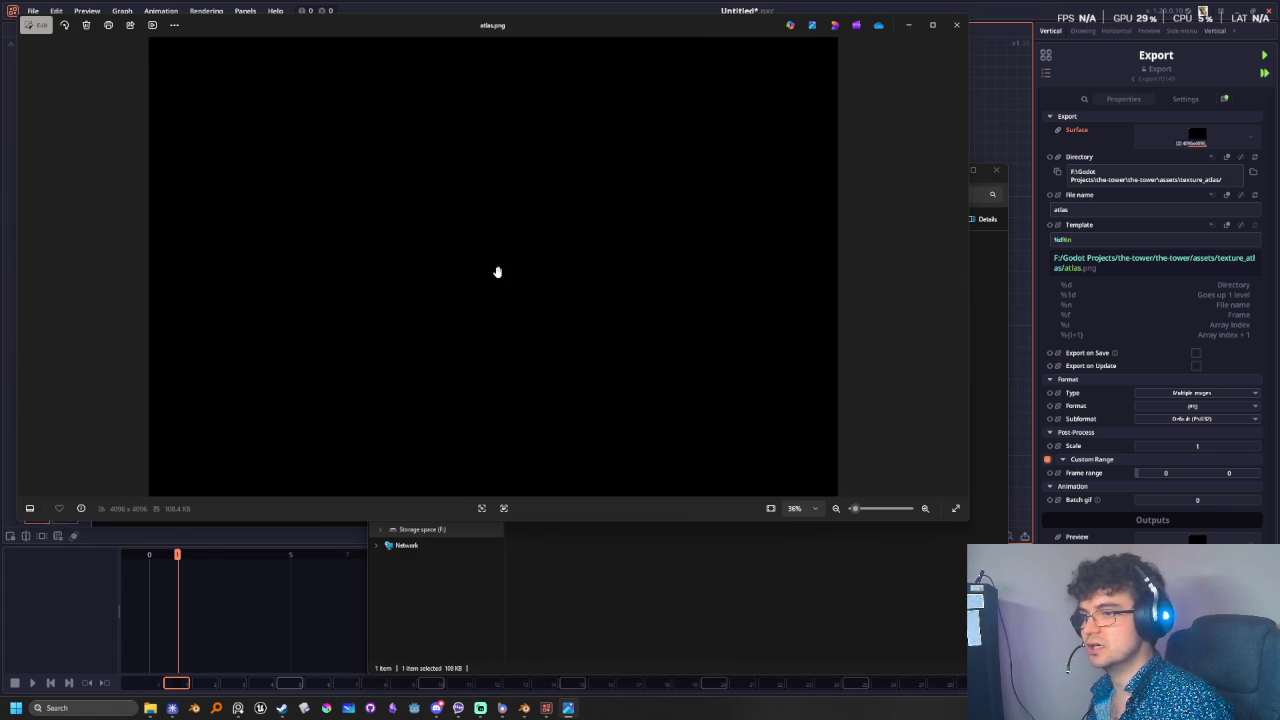
scroll(432, 320, up, 1)
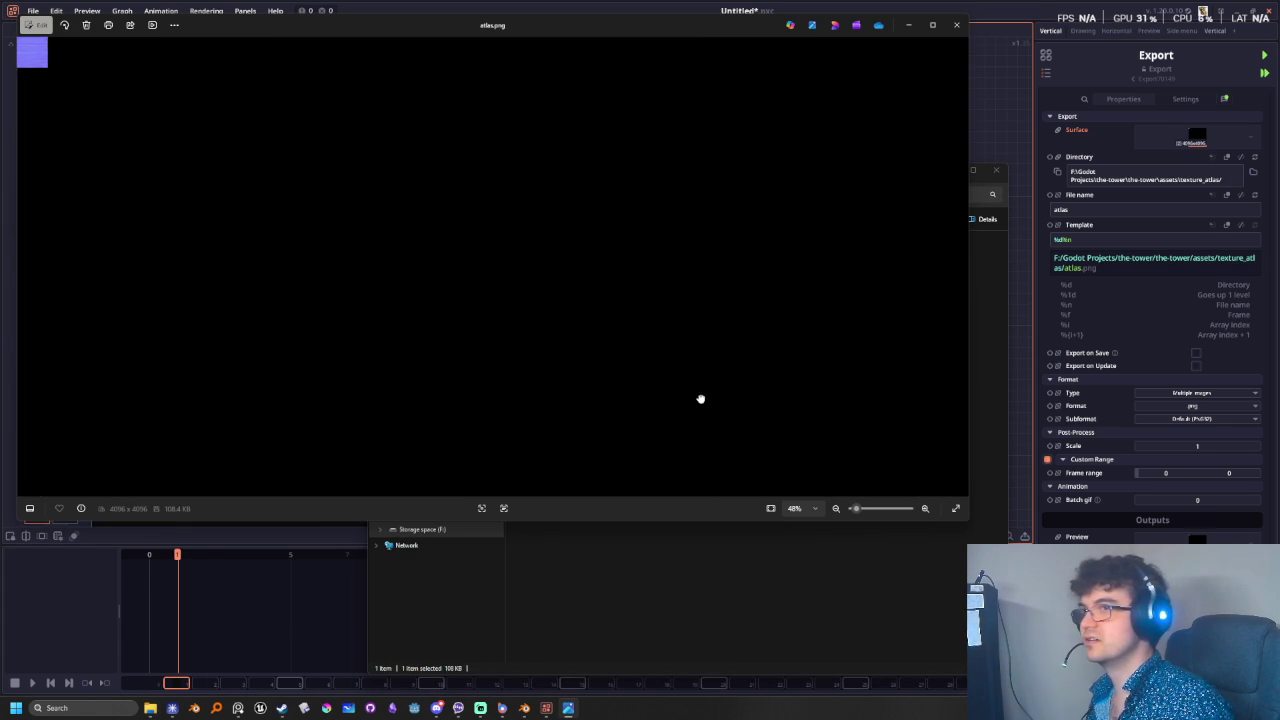
click(957, 25)
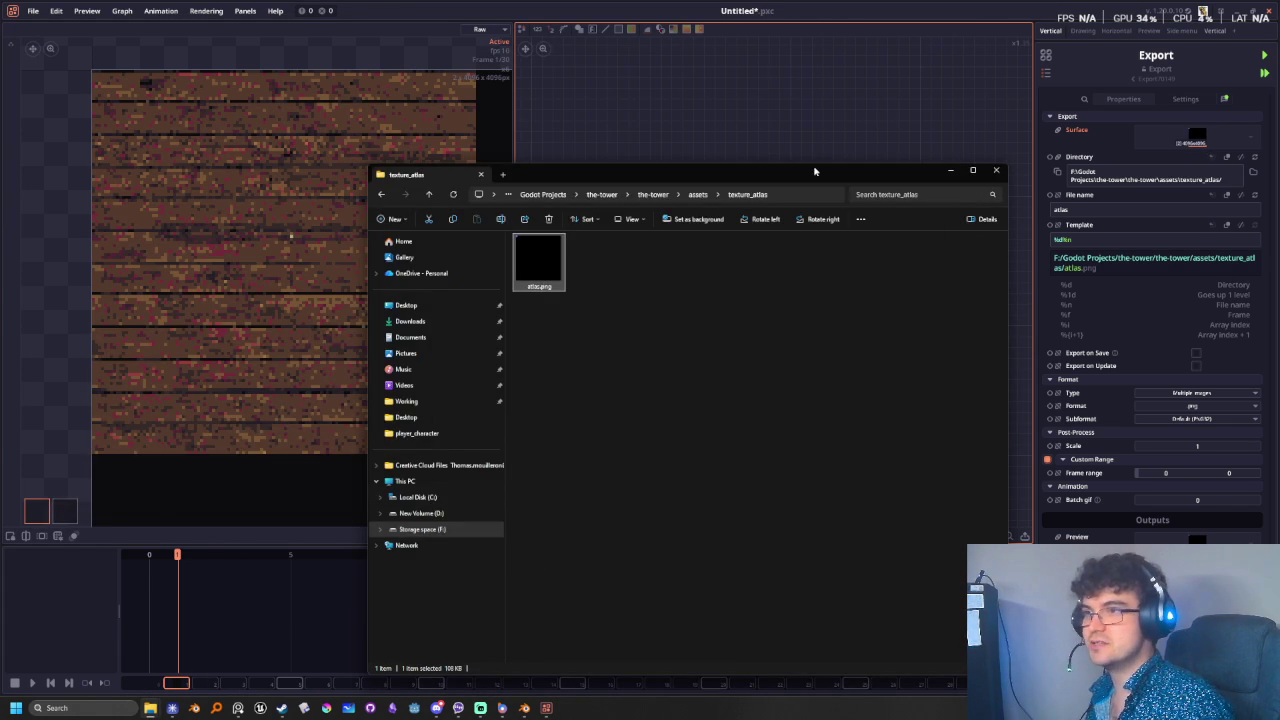
- Move File Explorer aside and return to the Export node's properties in Pixel Composer
drag(828, 180, 506, 343)
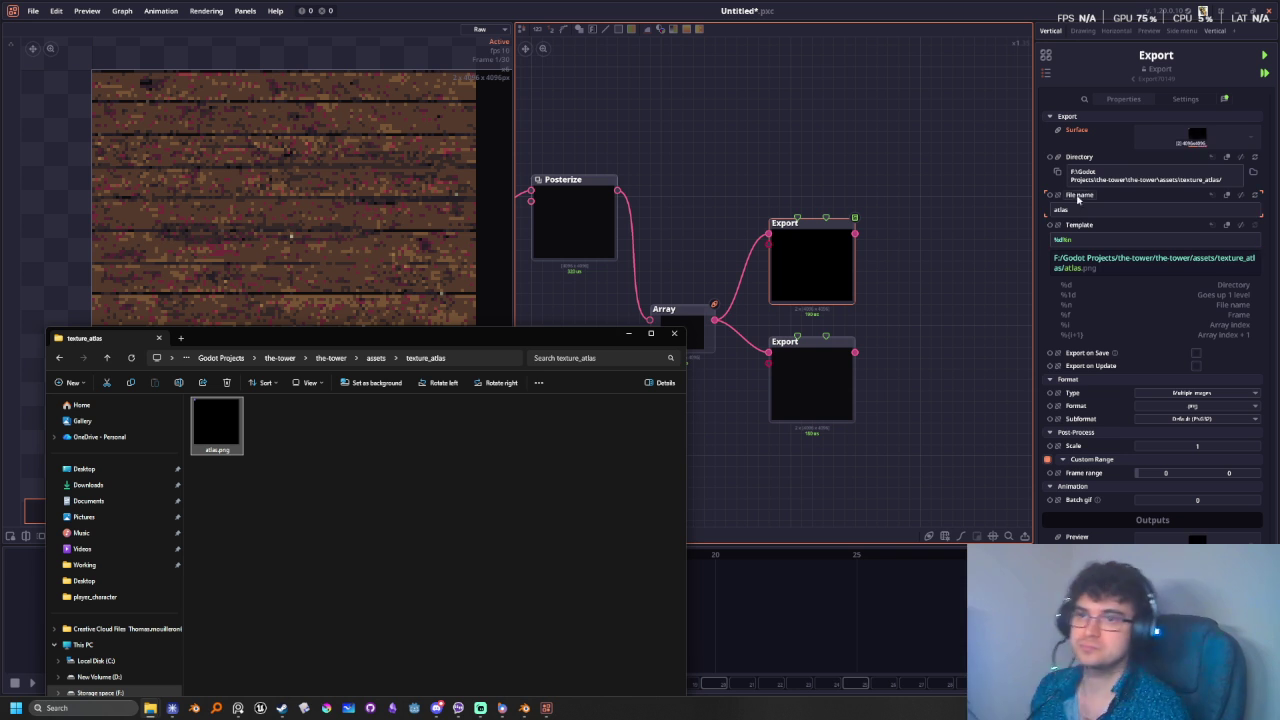
click(1227, 99)
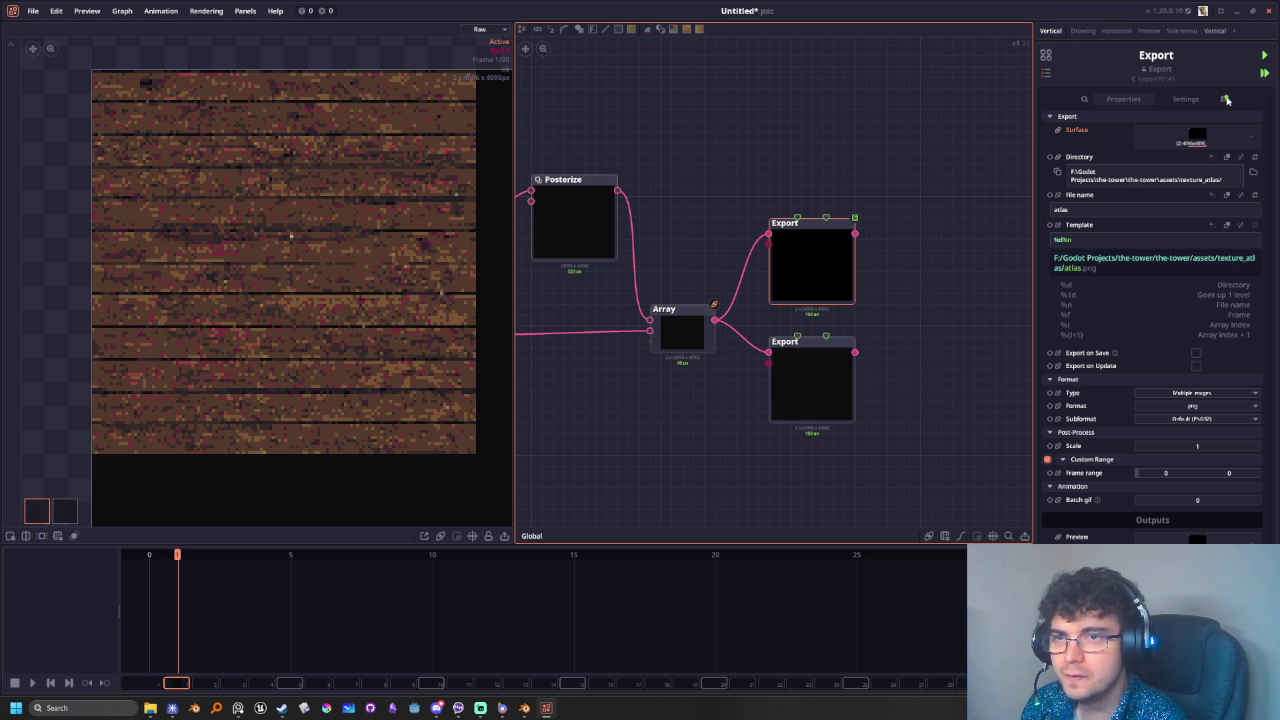
click(1227, 99)
click(1120, 100)
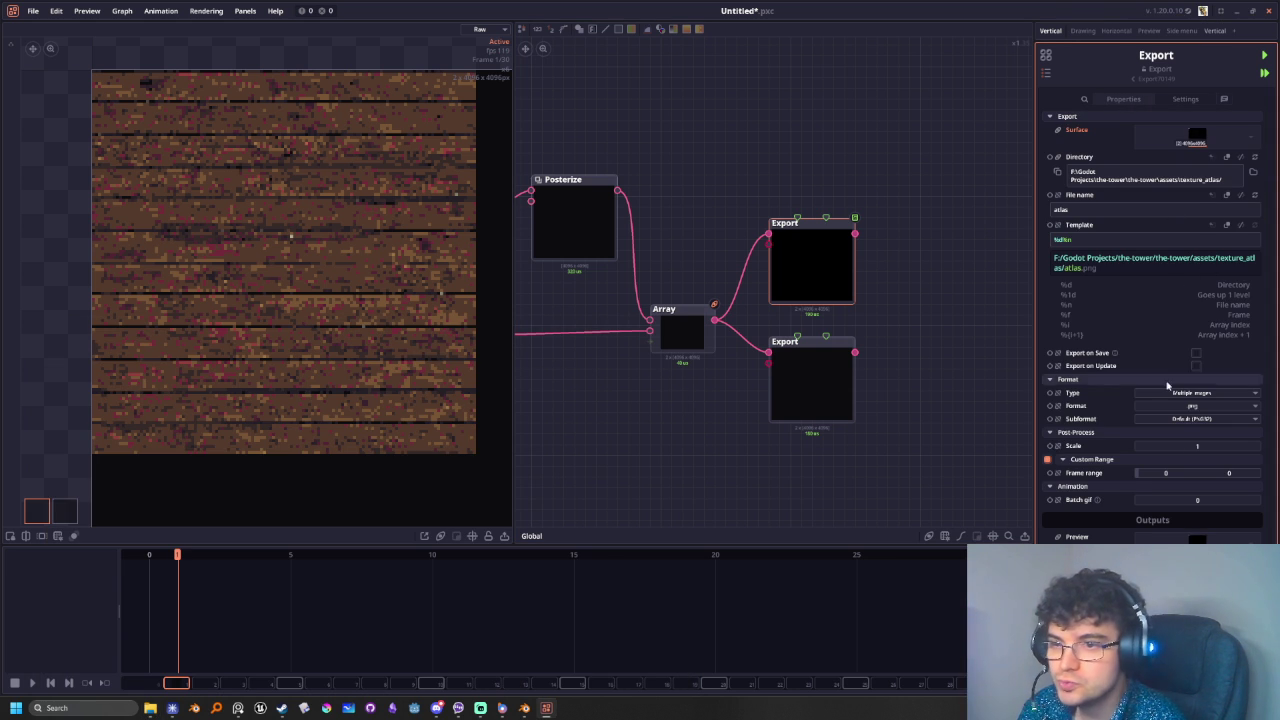
- Set the Export custom frame range to start -1 and end 1, previewing the first array image
click(1174, 480)
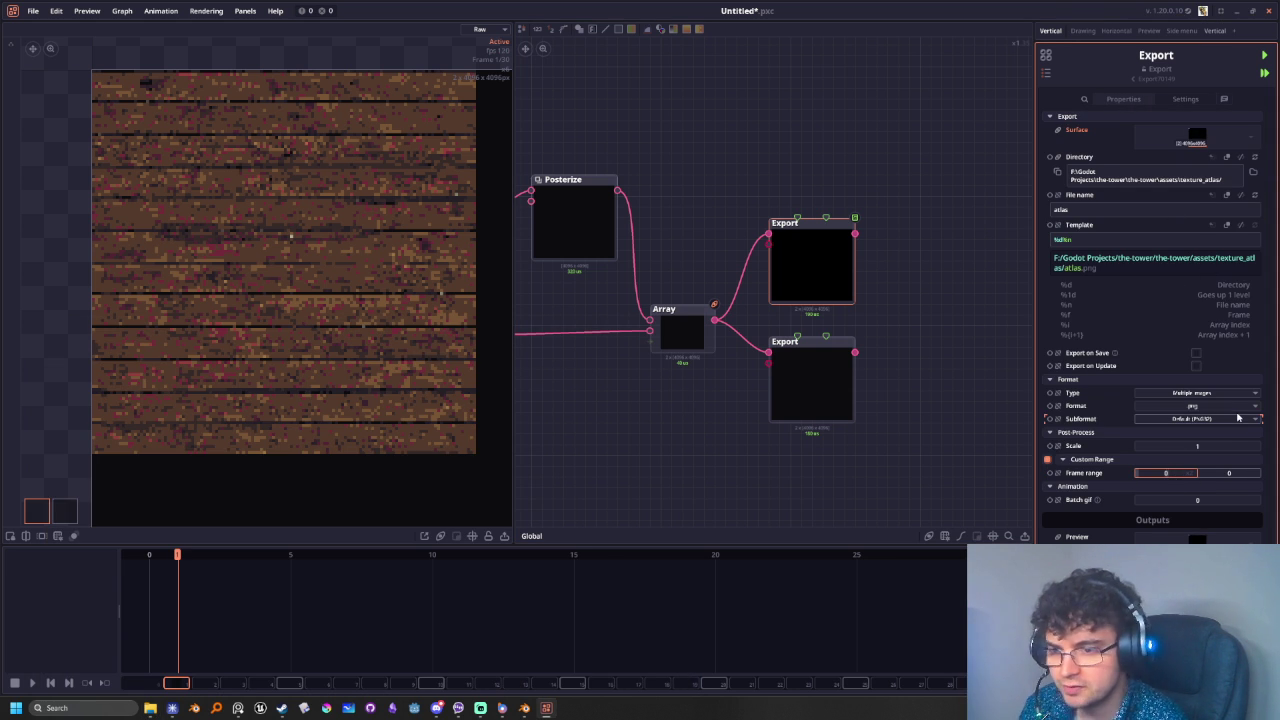
text(-1)
key(Return)
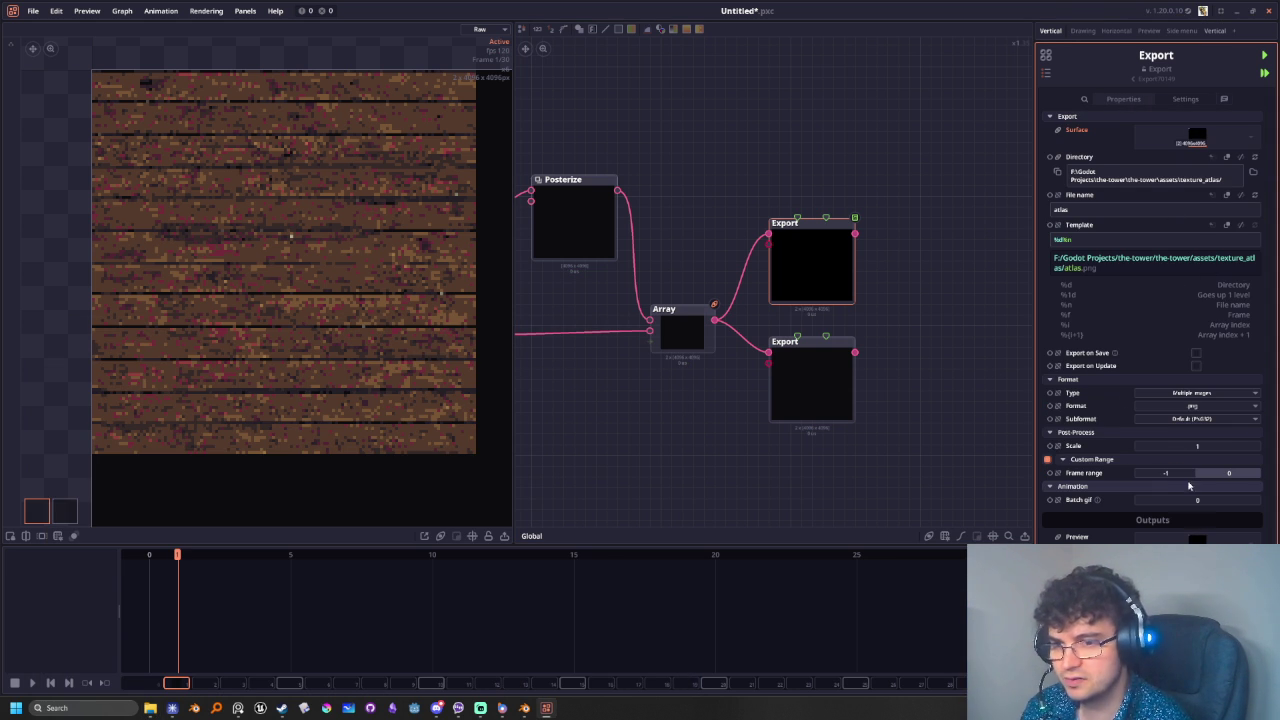
click(820, 254)
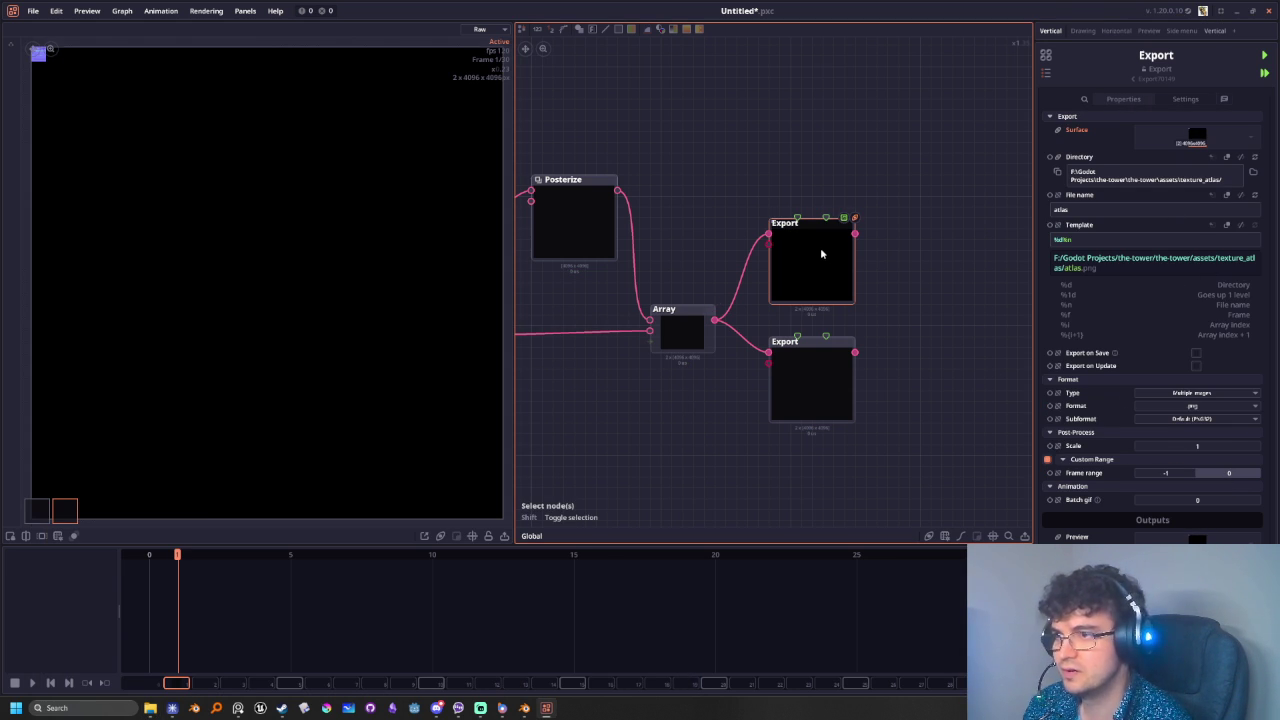
click(1210, 474)
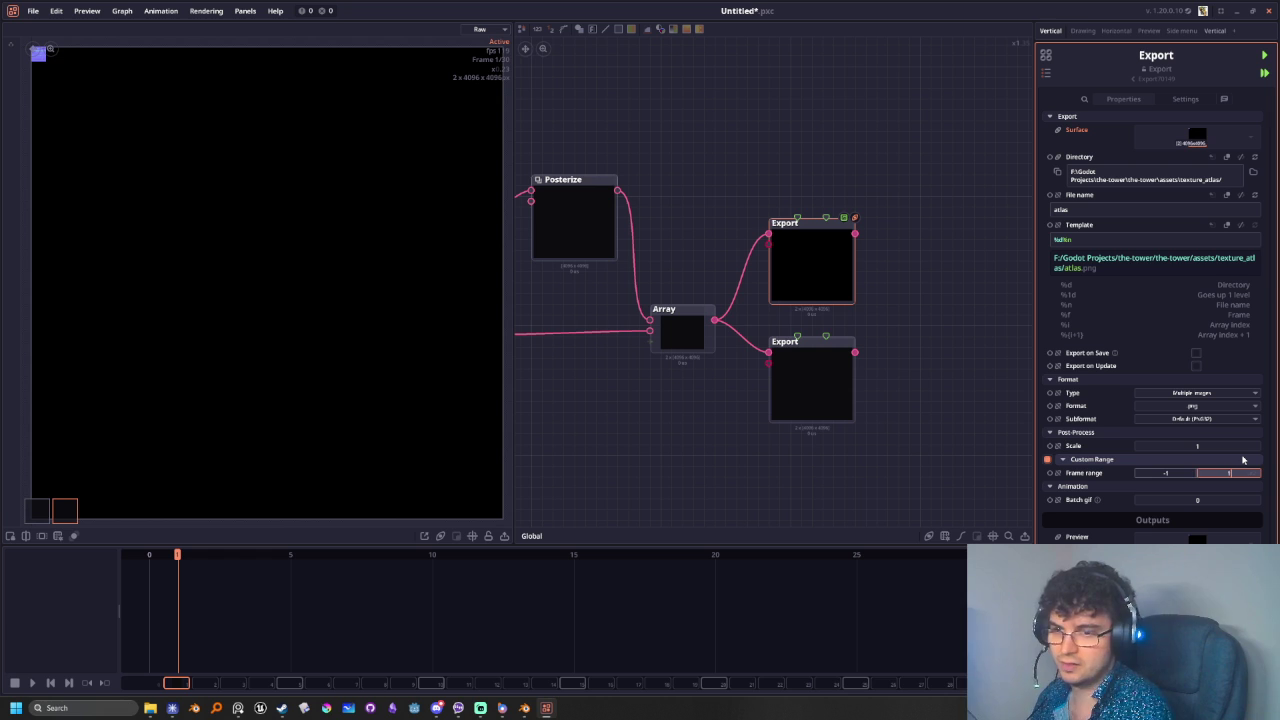
key(Return)
click(37, 510)
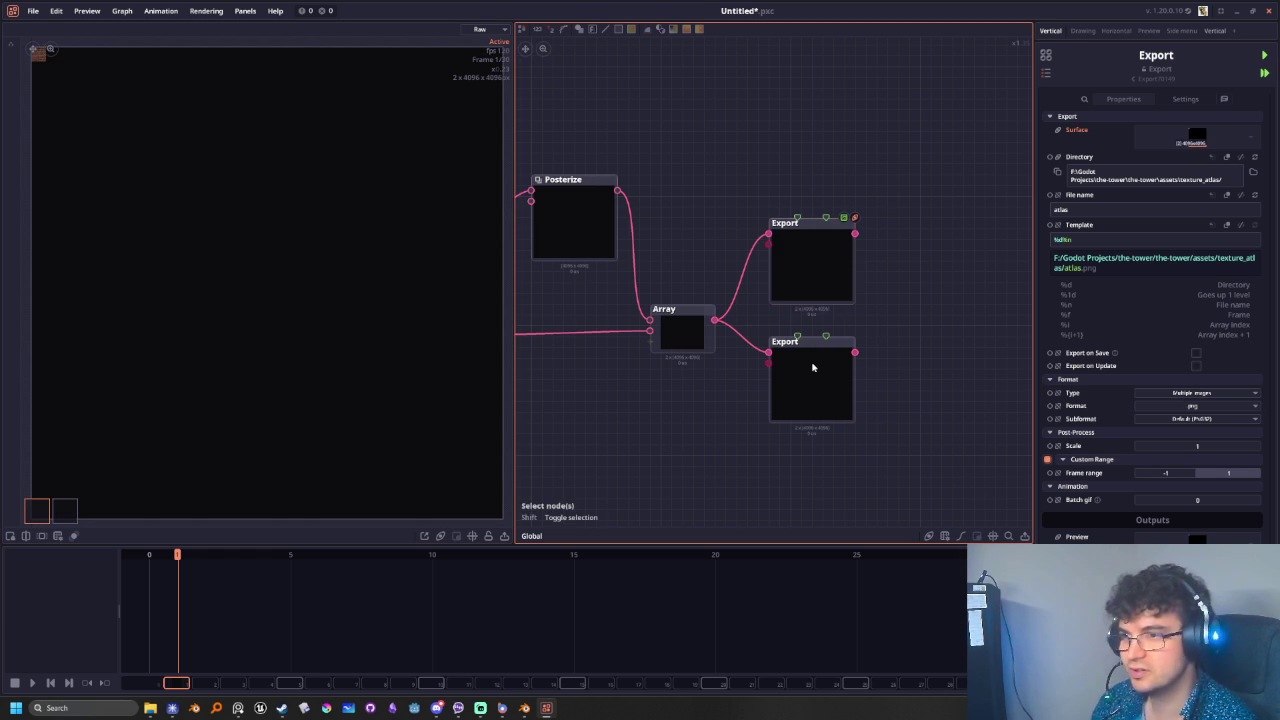
- Add an Array Get node fed from the Array output, after undoing an accidental Export deletion
key(Delete)
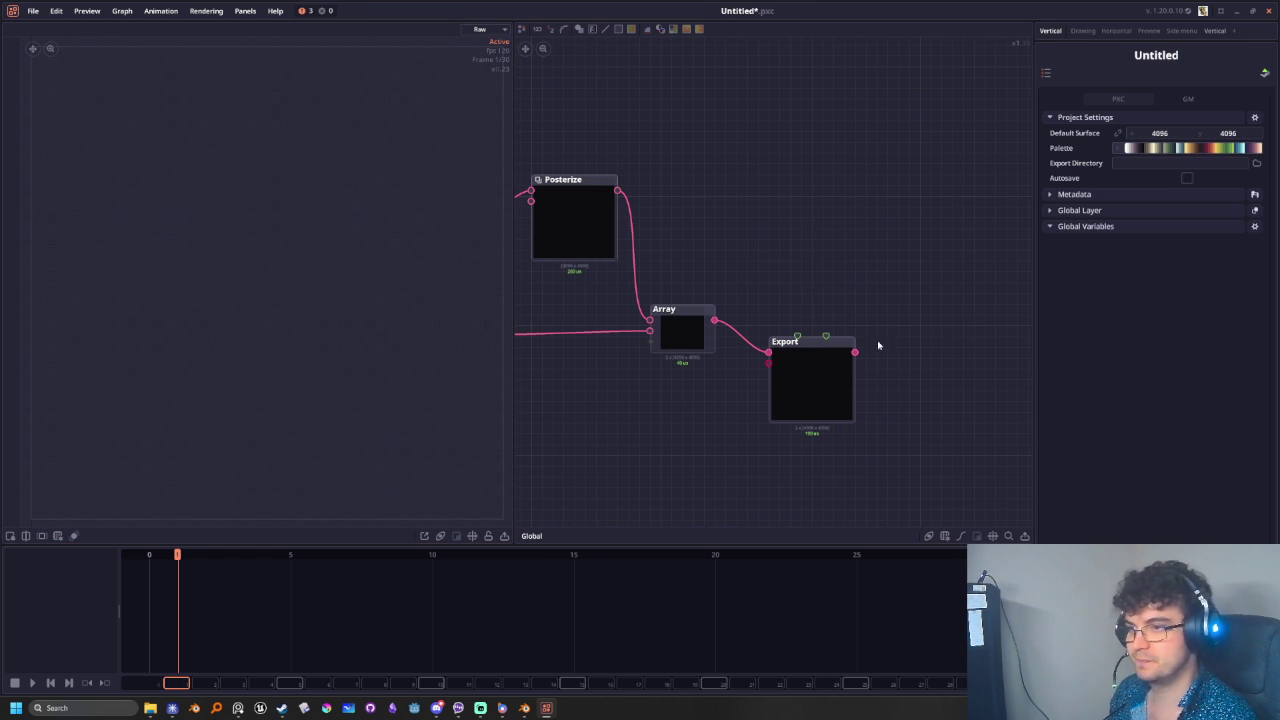
key(ctrl+z)
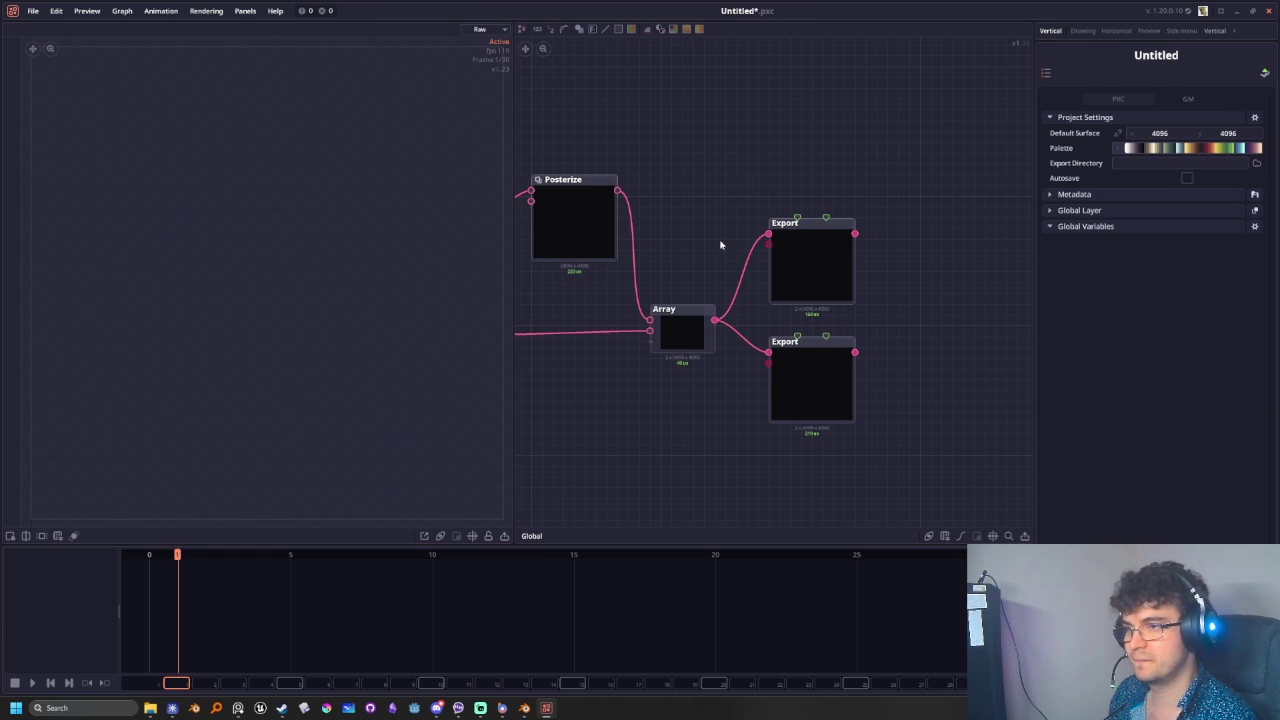
drag(714, 320, 737, 205)
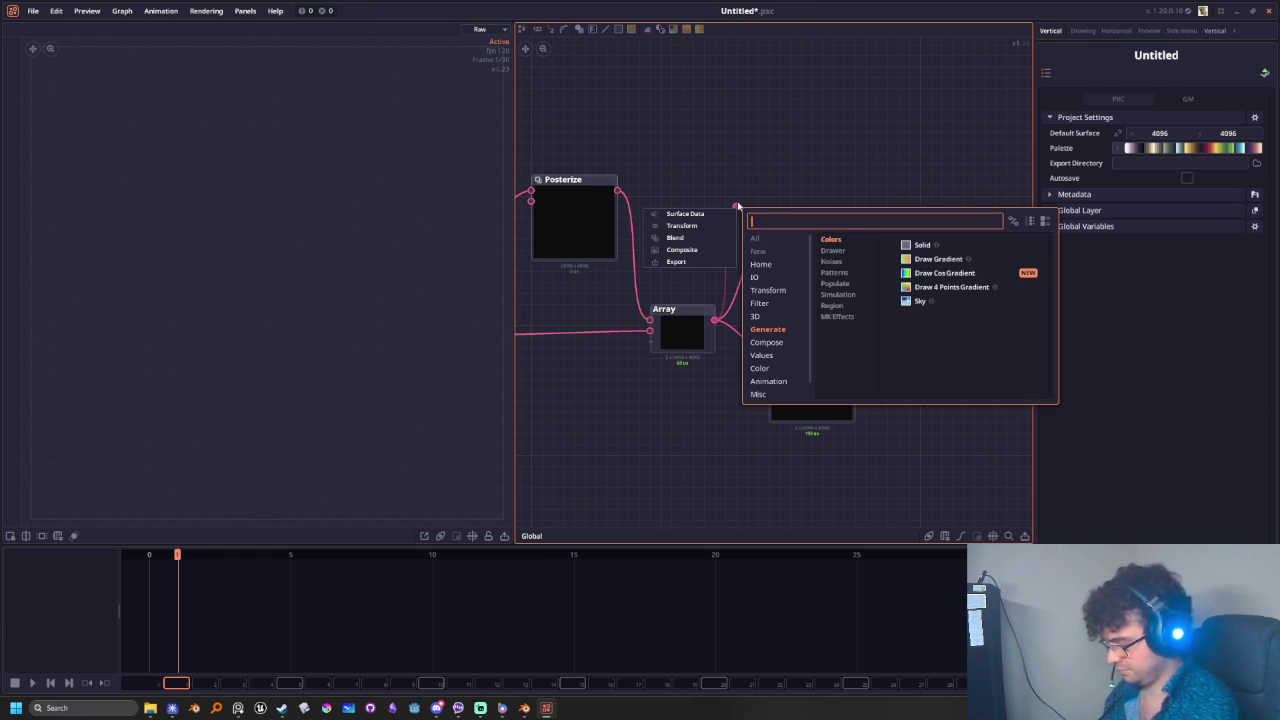
text(get)
key(Down)
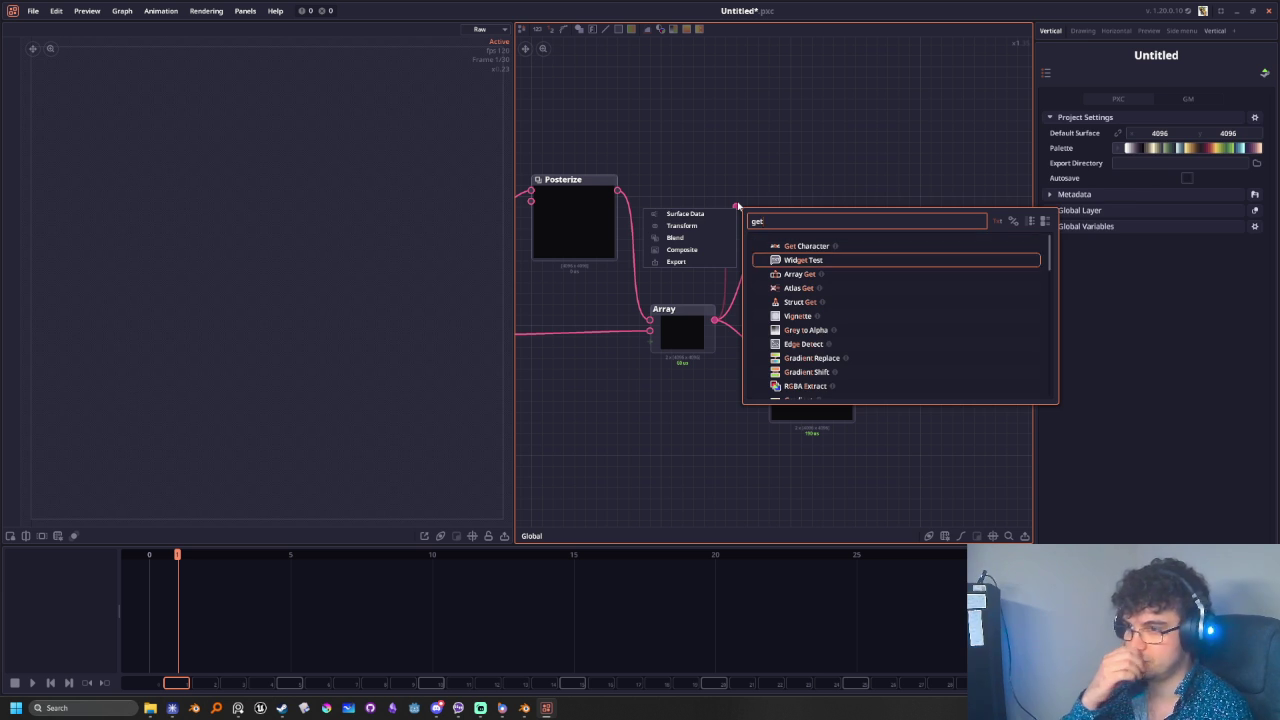
key(Down)
key(Return)
mouse_move(738, 200)
mouse_down()
mouse_move(713, 176)
mouse_move(812, 264)
mouse_move(910, 189)
mouse_up()
- Rearrange the Export and Array Get nodes and connect Posterize's output to the upper Export
drag(705, 162, 790, 184)
drag(910, 189, 898, 197)
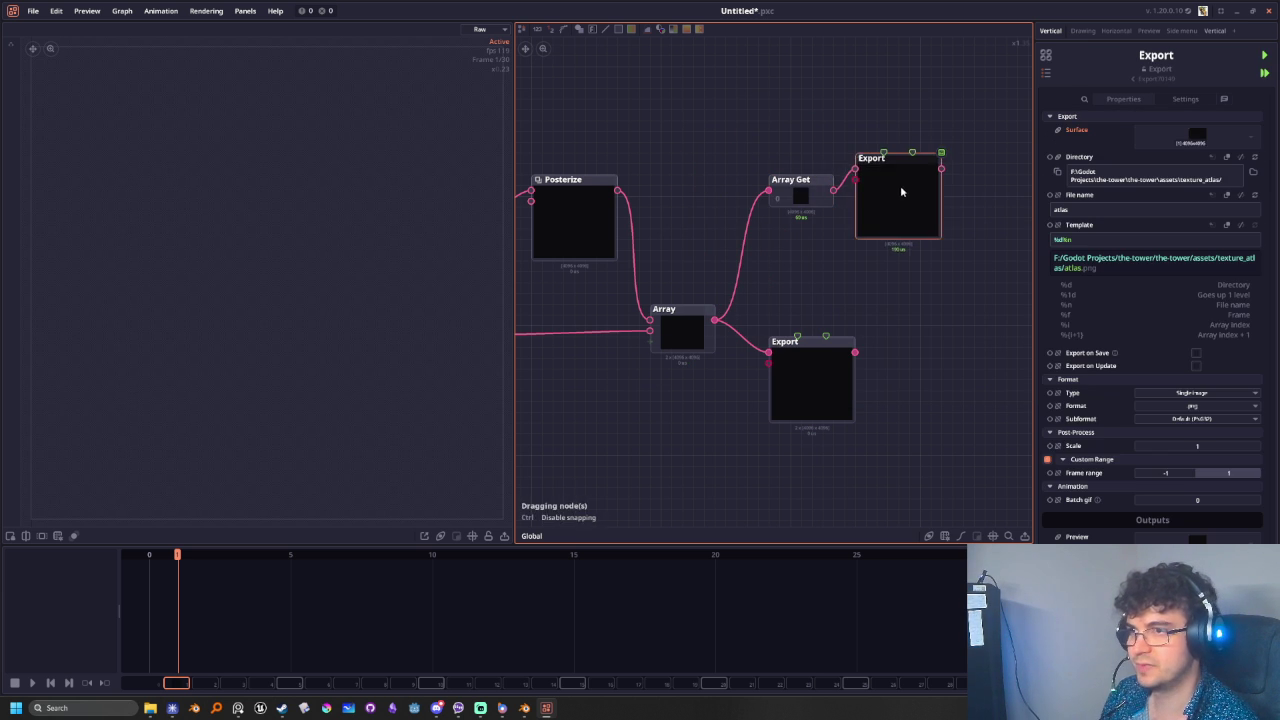
middle_drag(949, 345, 787, 350)
drag(654, 374, 757, 402)
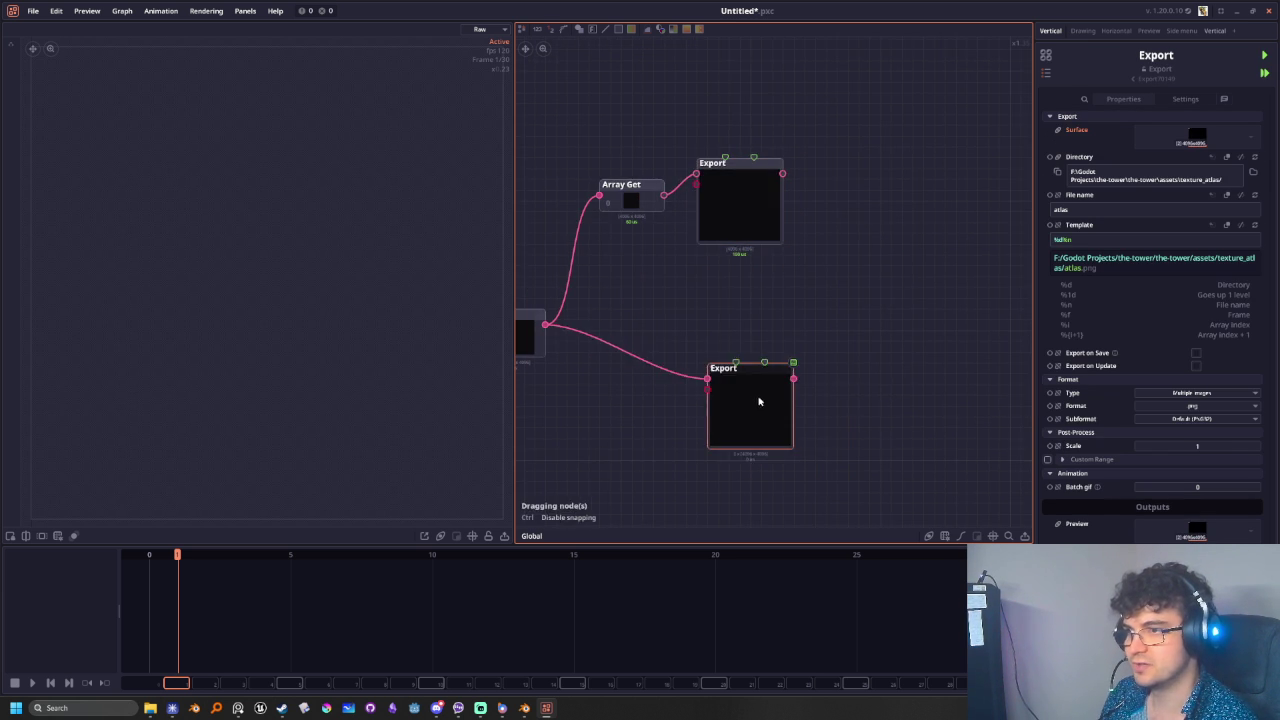
middle_drag(607, 465, 771, 474)
middle_drag(732, 415, 804, 455)
scroll(805, 455, down, 2)
drag(715, 289, 899, 272)
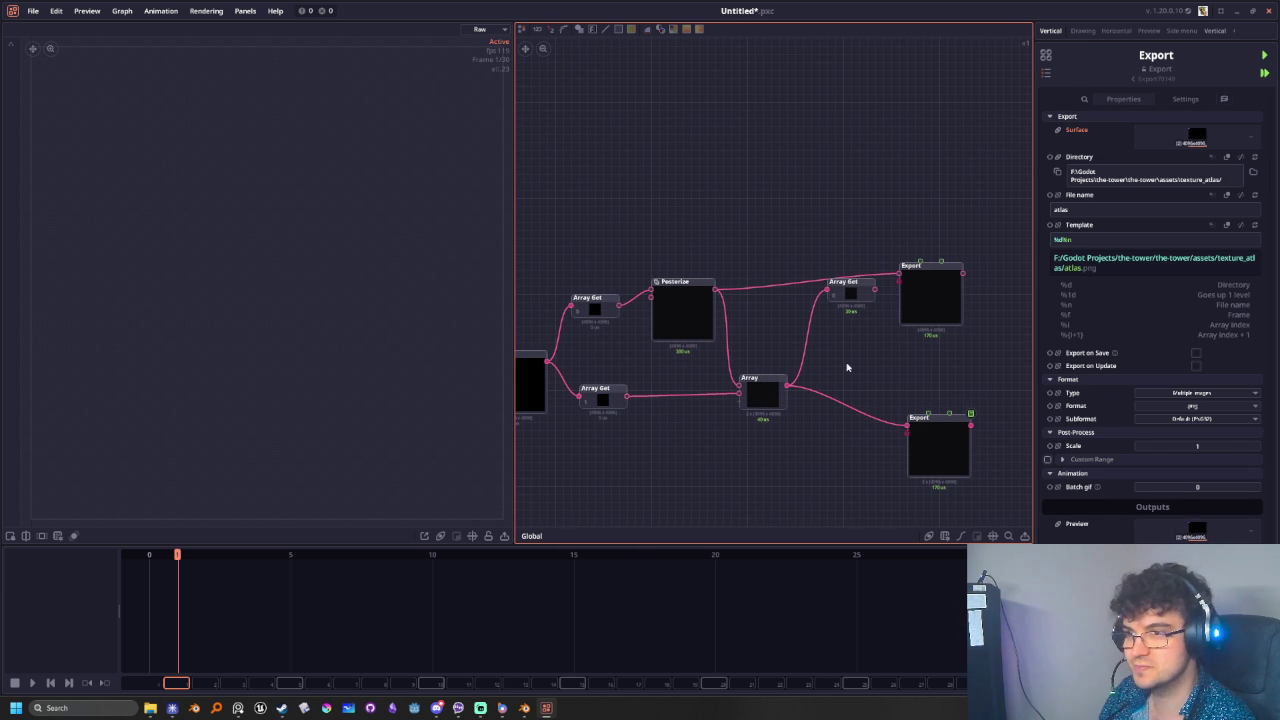
- Delete the redundant Array Get and the Array node, feeding the lower Export from the second Array Get
click(849, 283)
key(Delete)
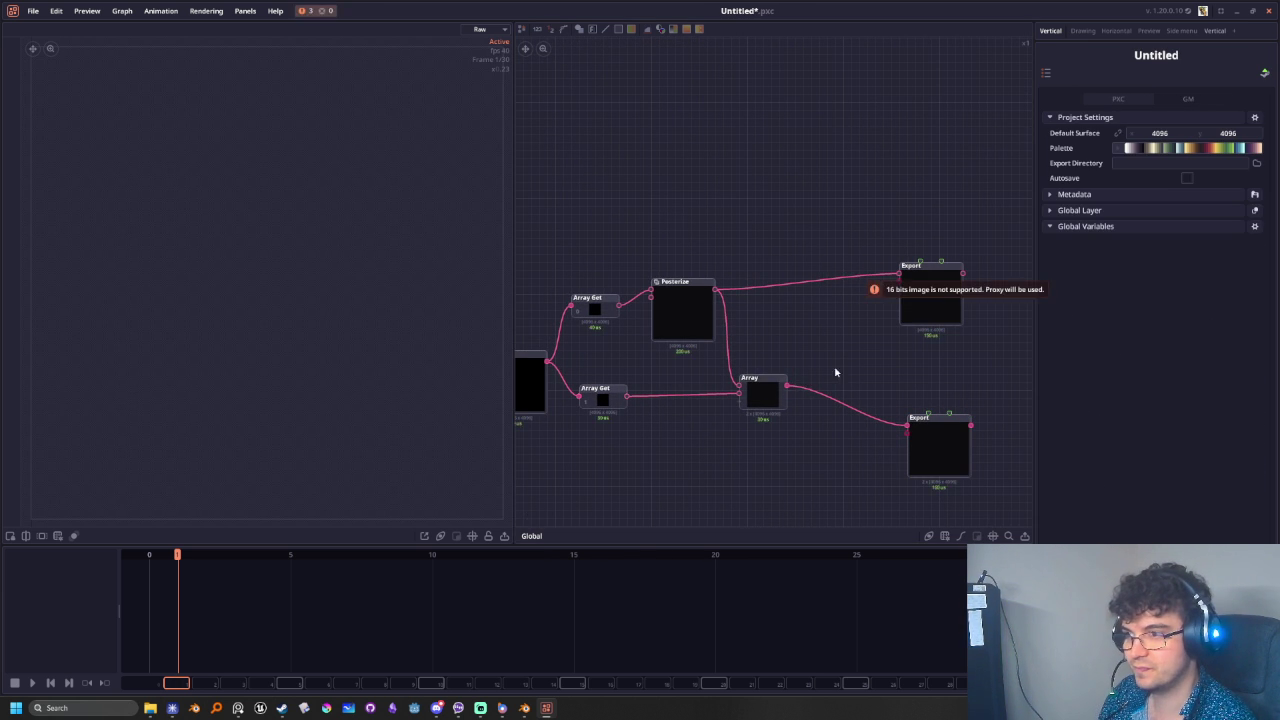
middle_drag(844, 365, 879, 312)
click(800, 338)
key(Delete)
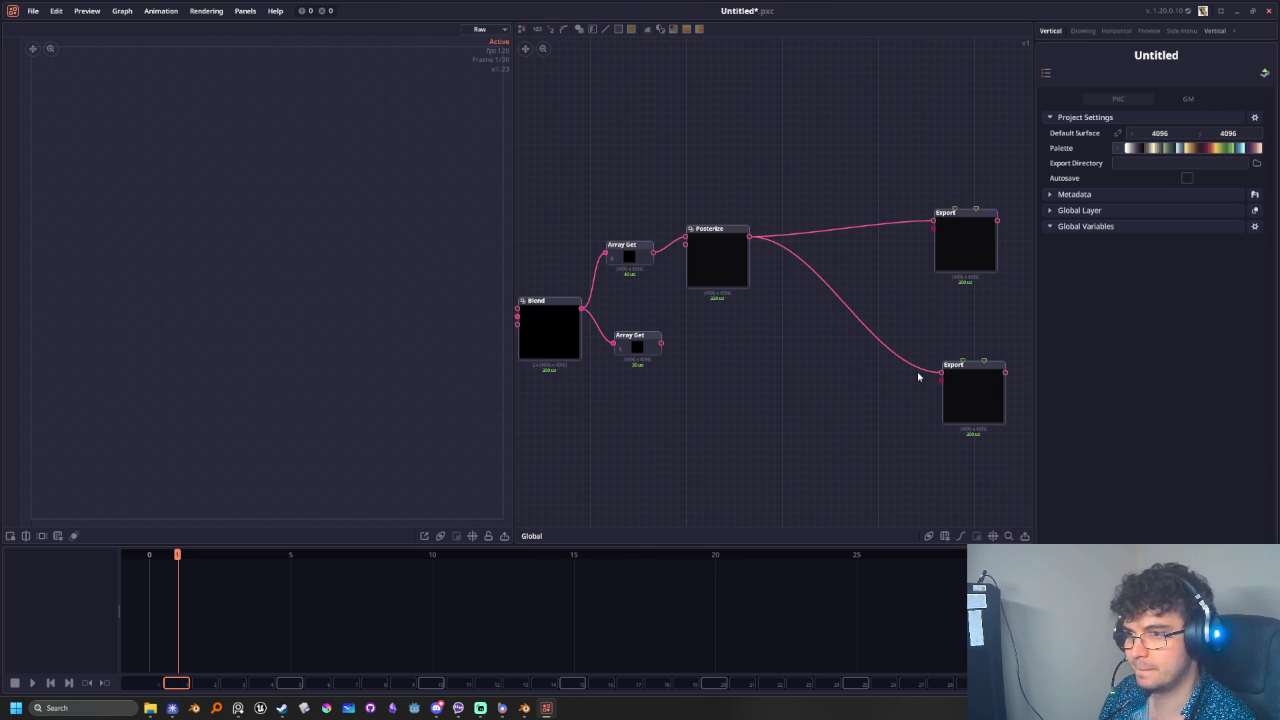
mouse_move(661, 343)
mouse_down()
mouse_move(941, 372)
mouse_move(719, 356)
mouse_up()
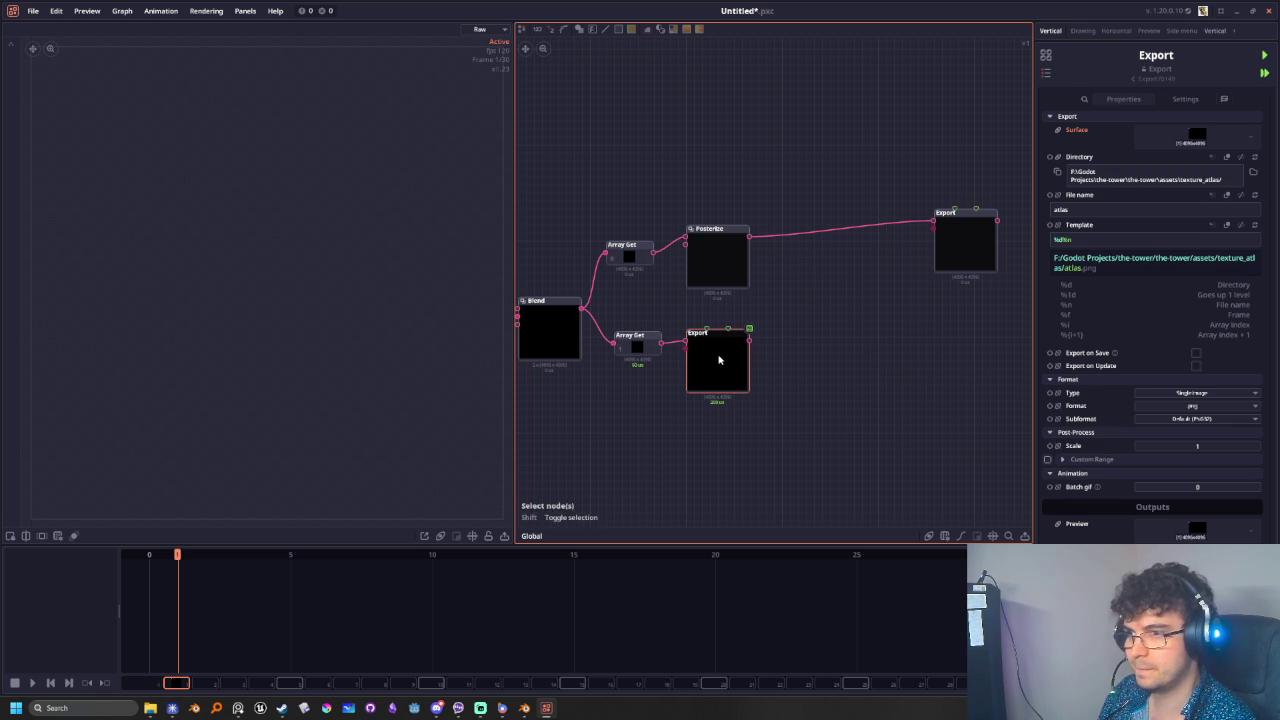
click(1090, 242)
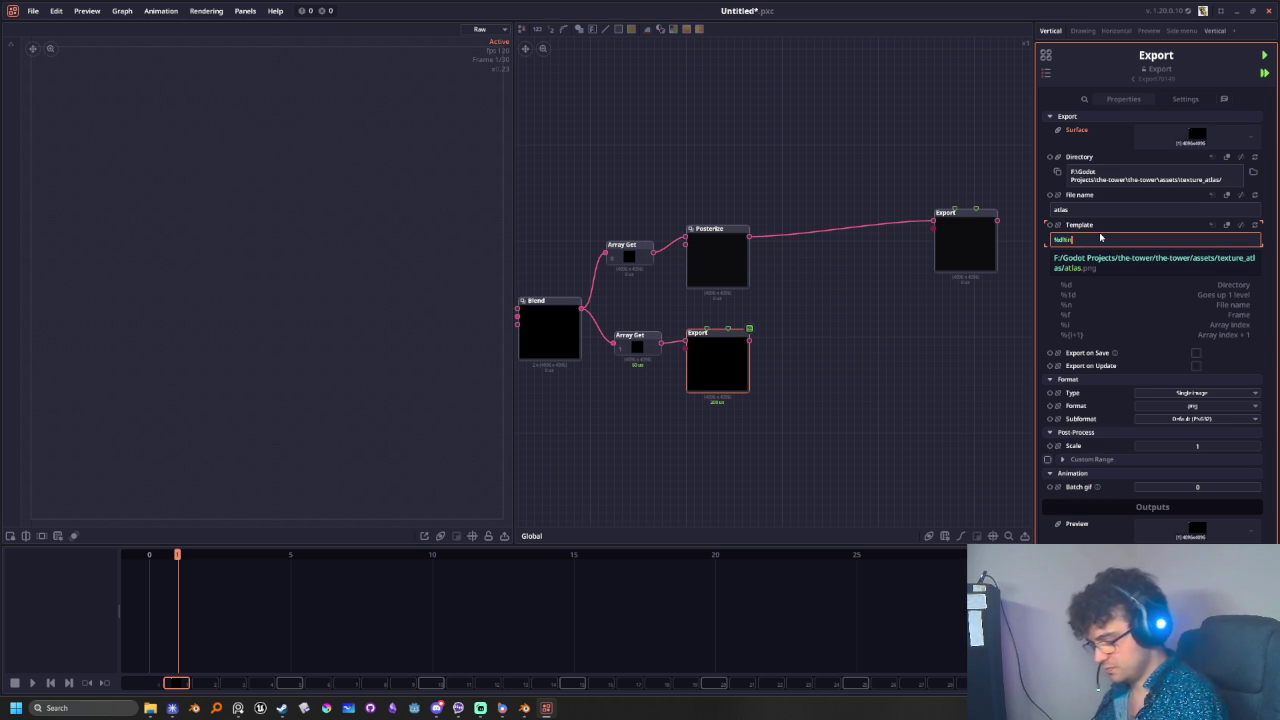
- Change the upper Export's file name template to %dBC_%n so it writes BC_atlas.png
text(_normal)
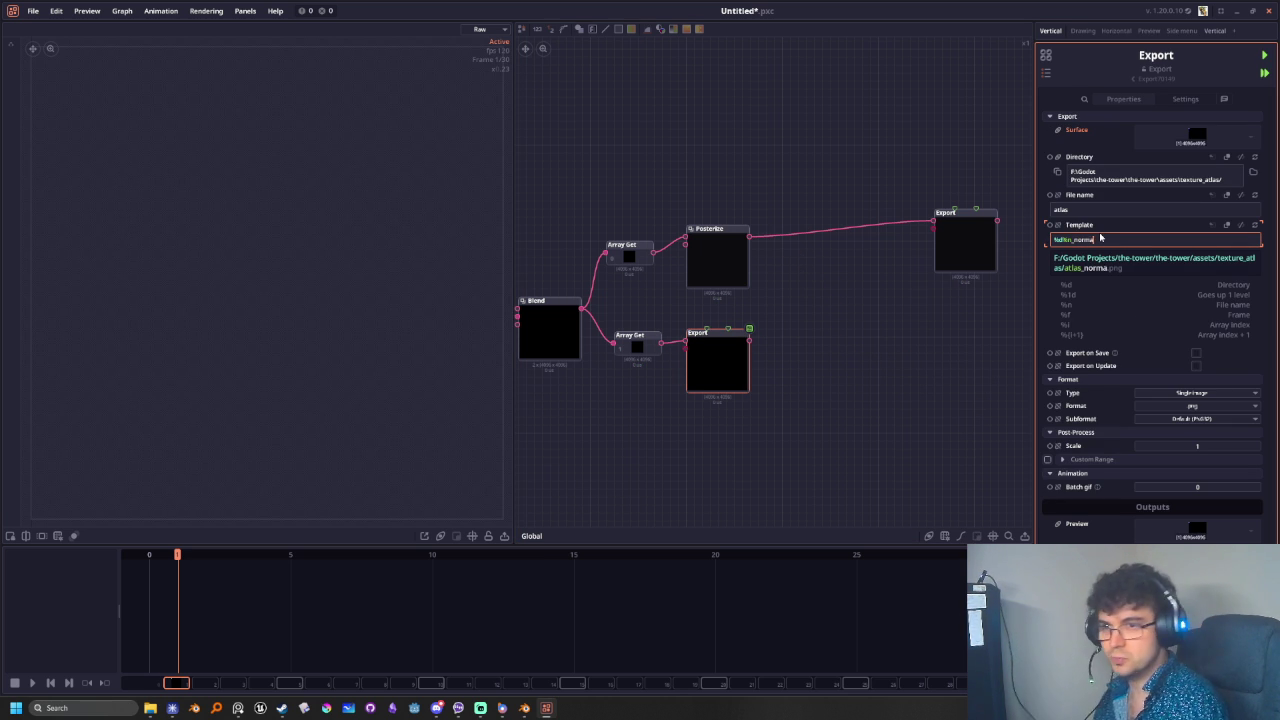
drag(978, 240, 805, 264)
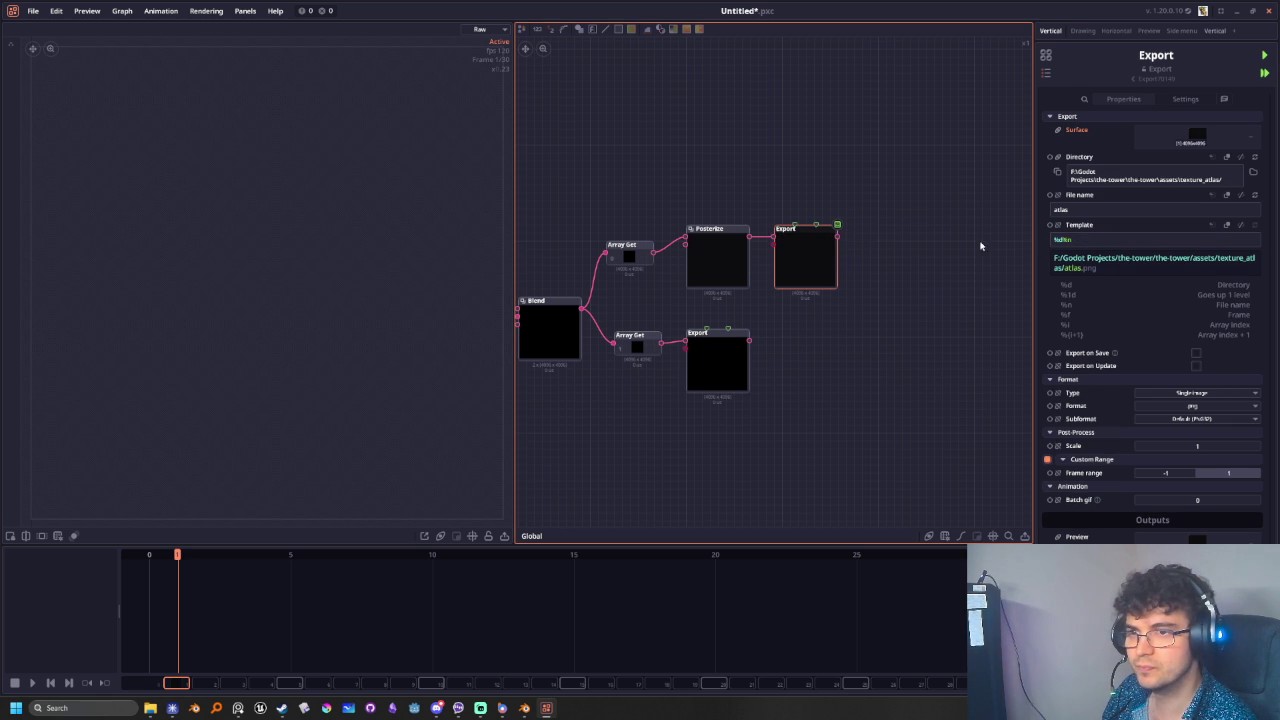
click(1094, 244)
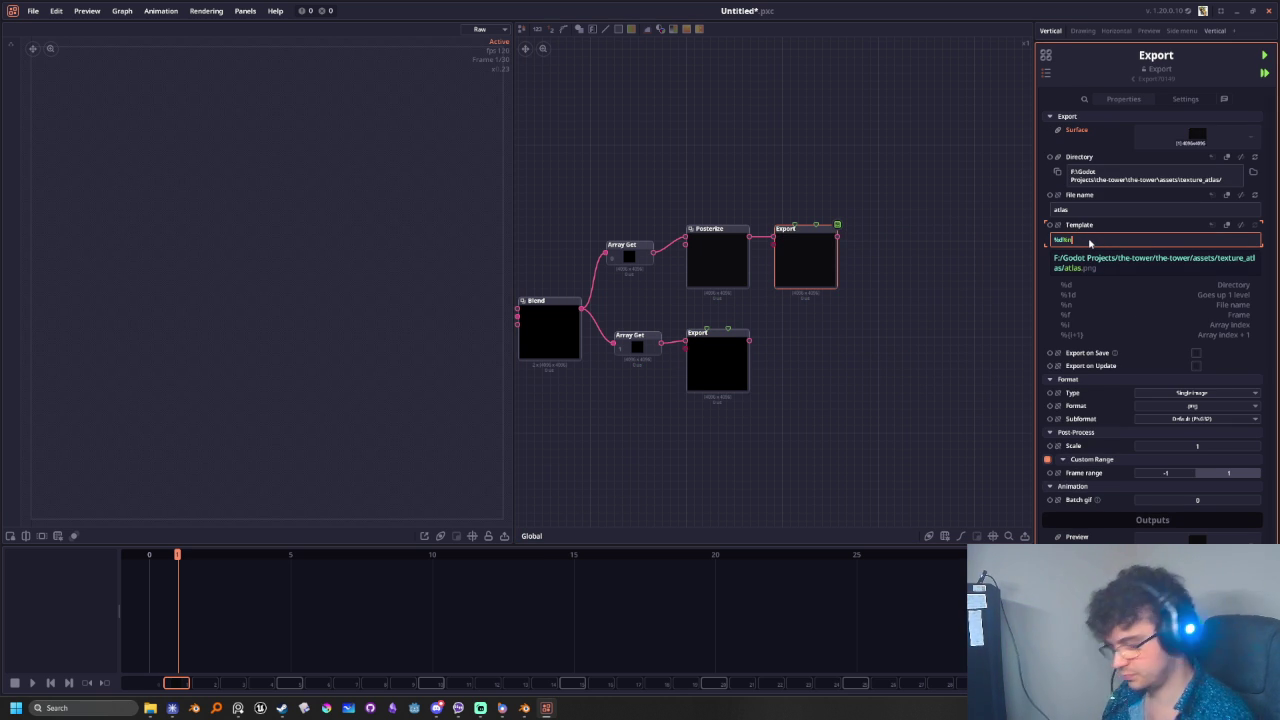
text(_)
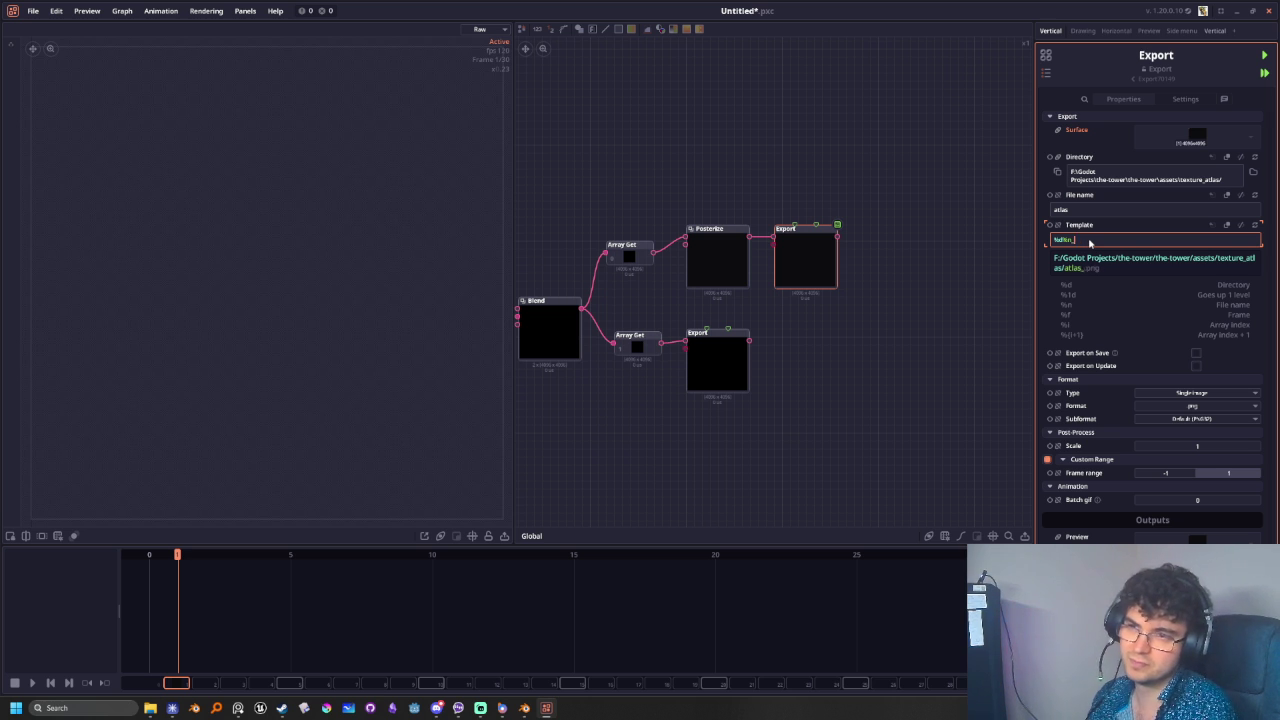
text(BC_)
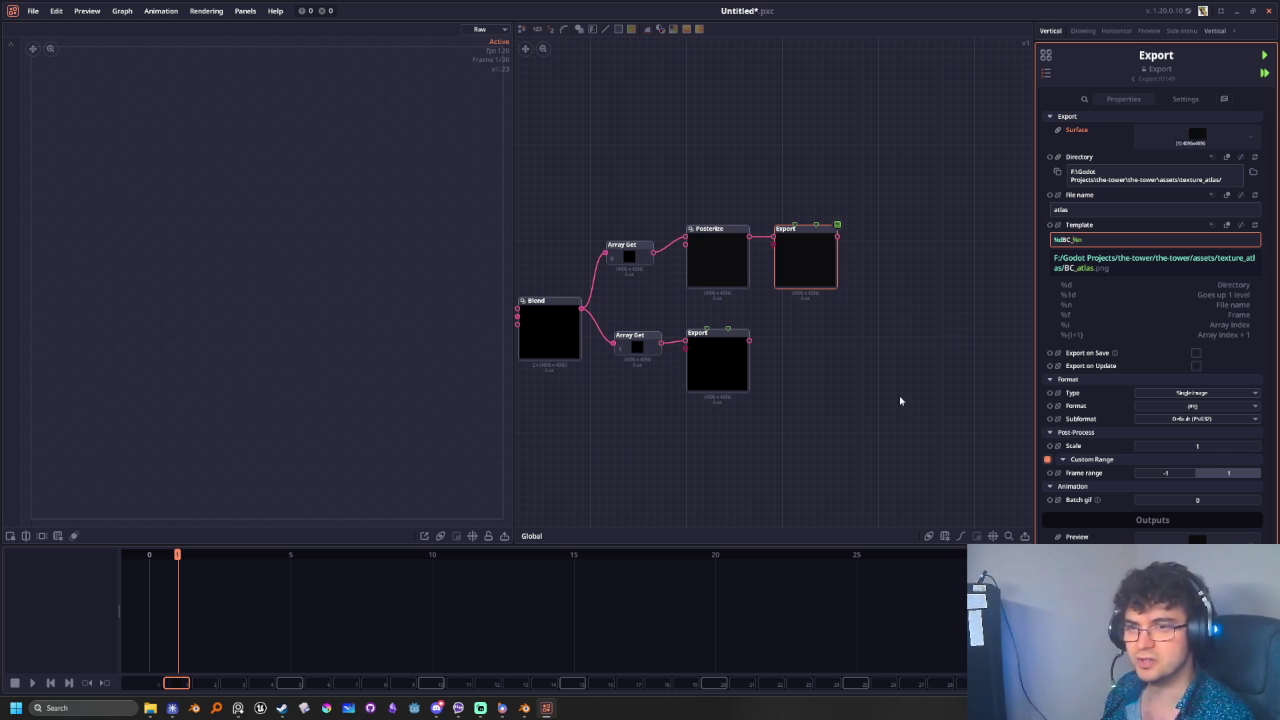
click(725, 360)
click(1107, 241)
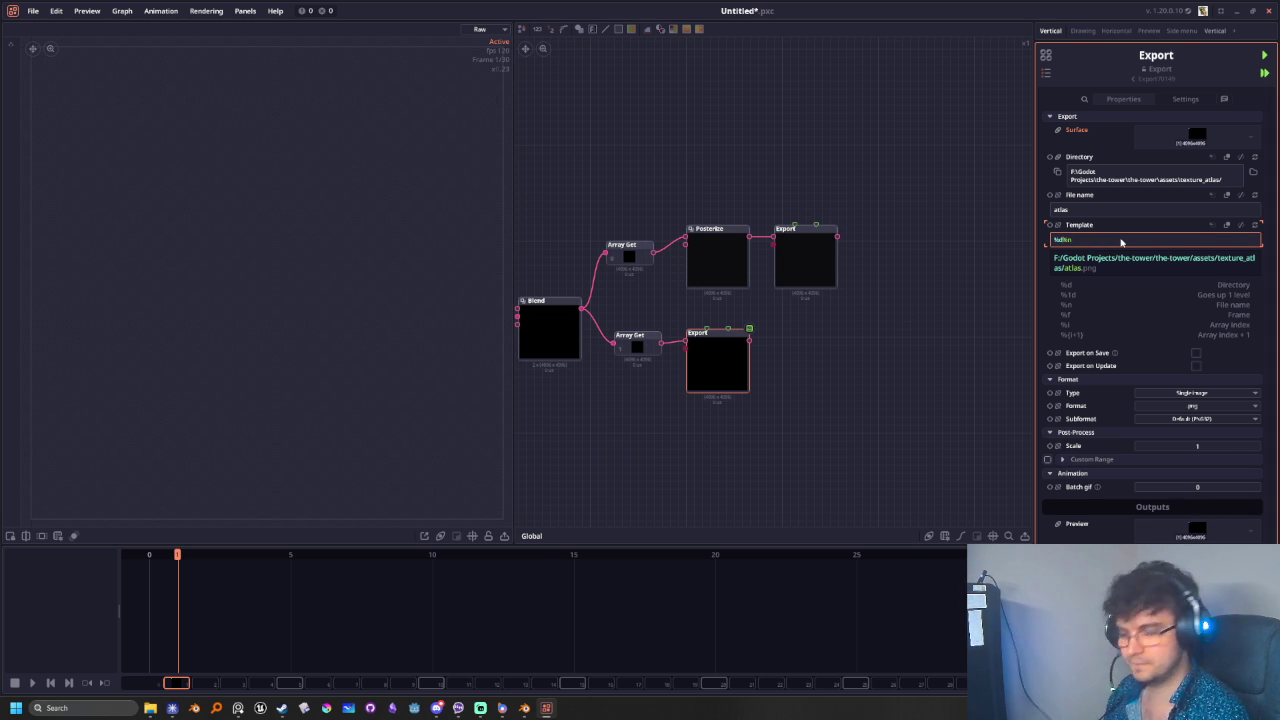
- Set the lower Export template to %dN_%n so it writes N_atlas.png
text(N_)
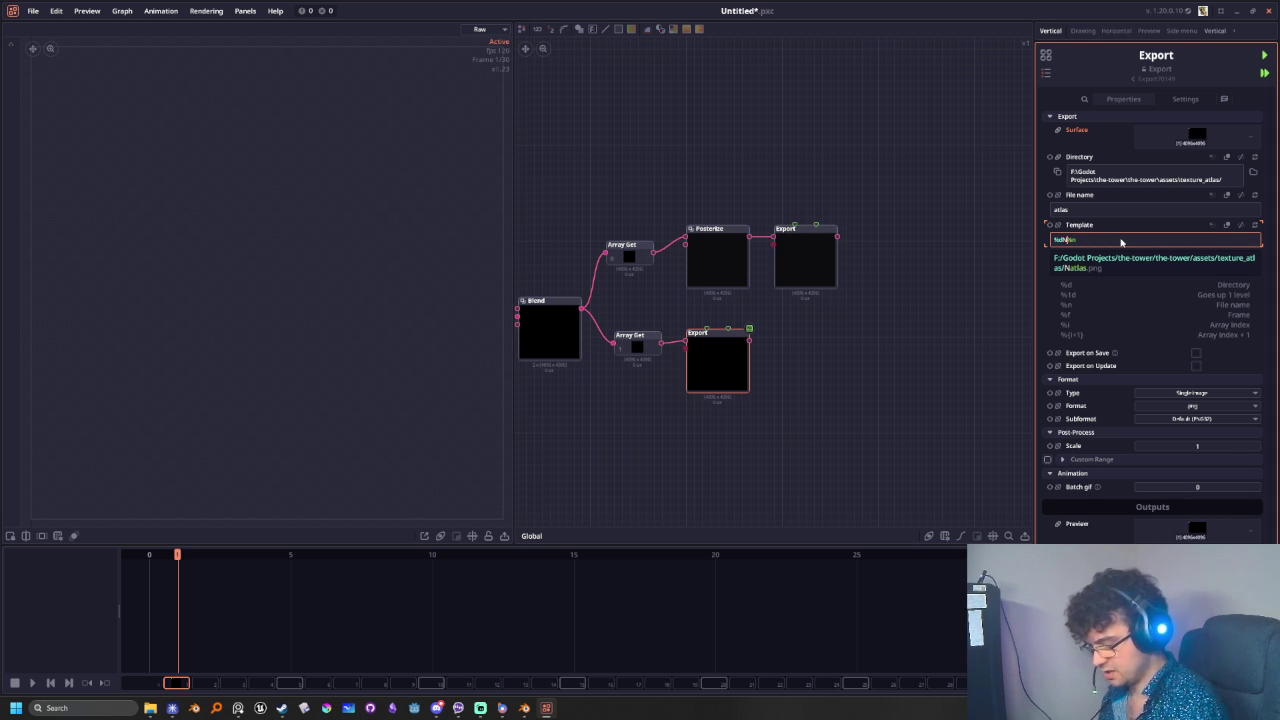
click(849, 420)
mouse_move(880, 363)
middle_down()
mouse_move(895, 436)
mouse_move(880, 446)
middle_up()
scroll(1000, 380, up, 1)
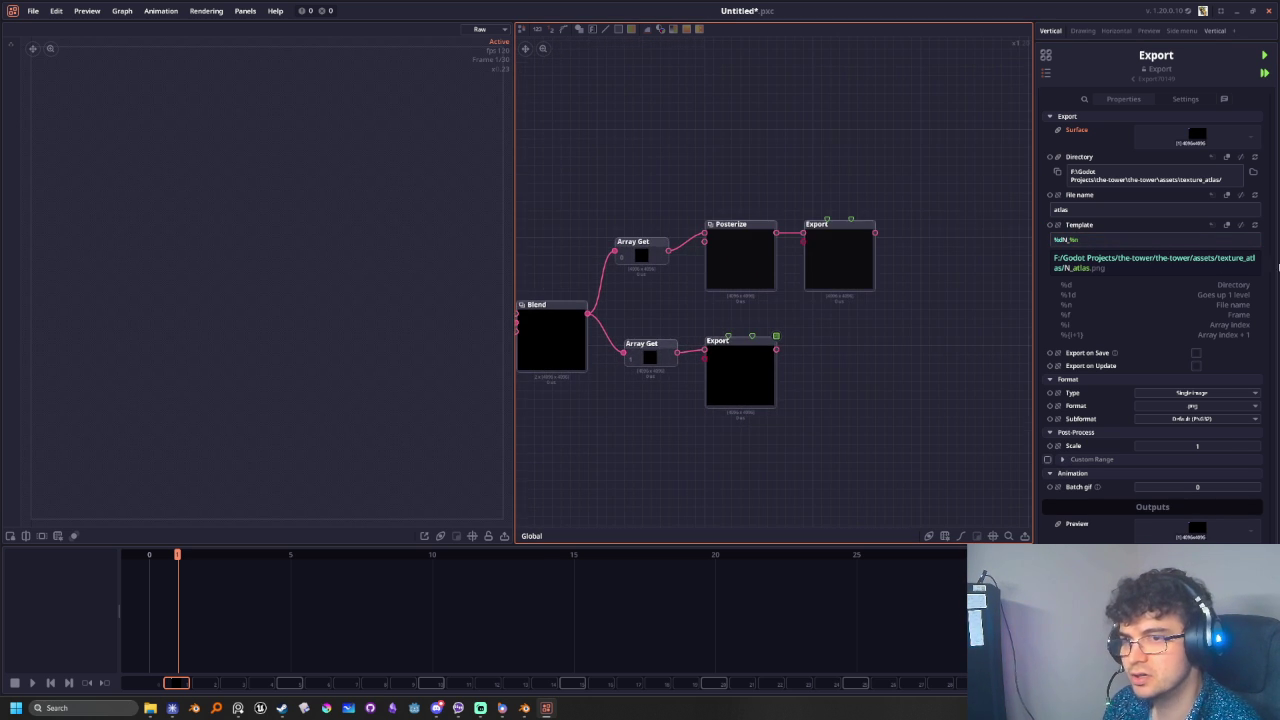
mouse_move(834, 380)
middle_down()
mouse_move(727, 429)
mouse_move(786, 398)
mouse_move(860, 390)
middle_up()
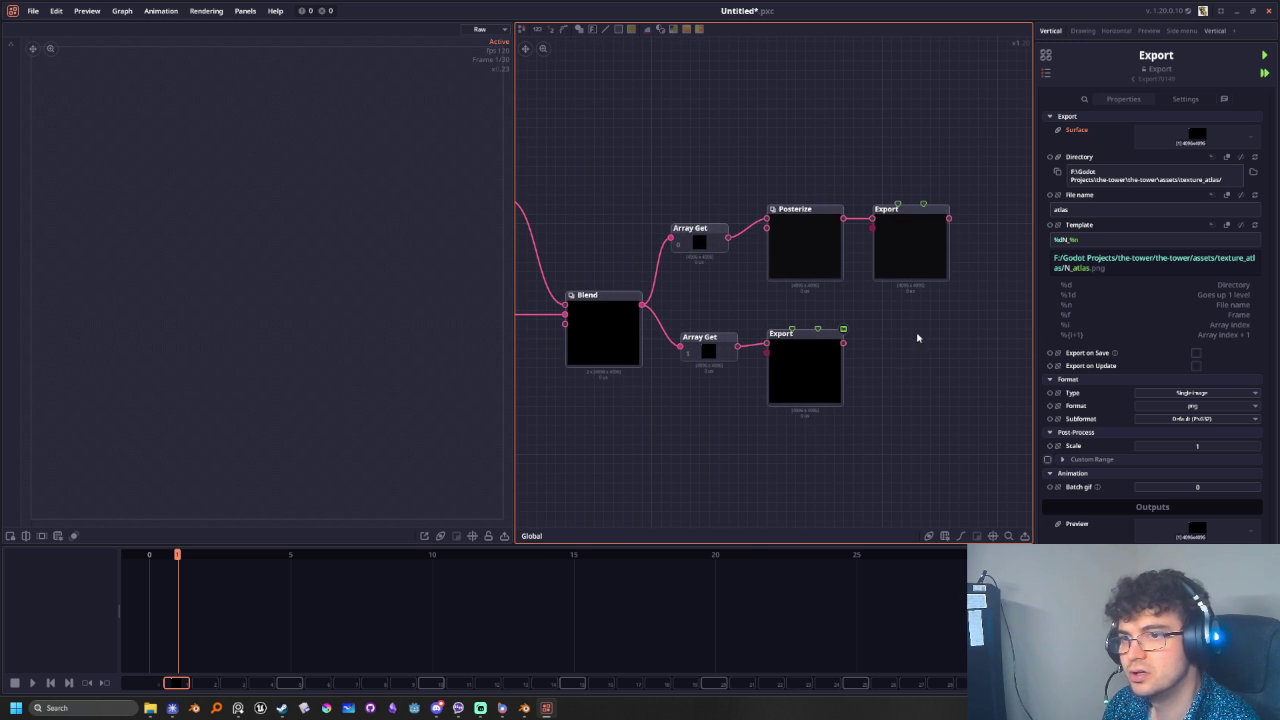
middle_drag(923, 320, 875, 358)
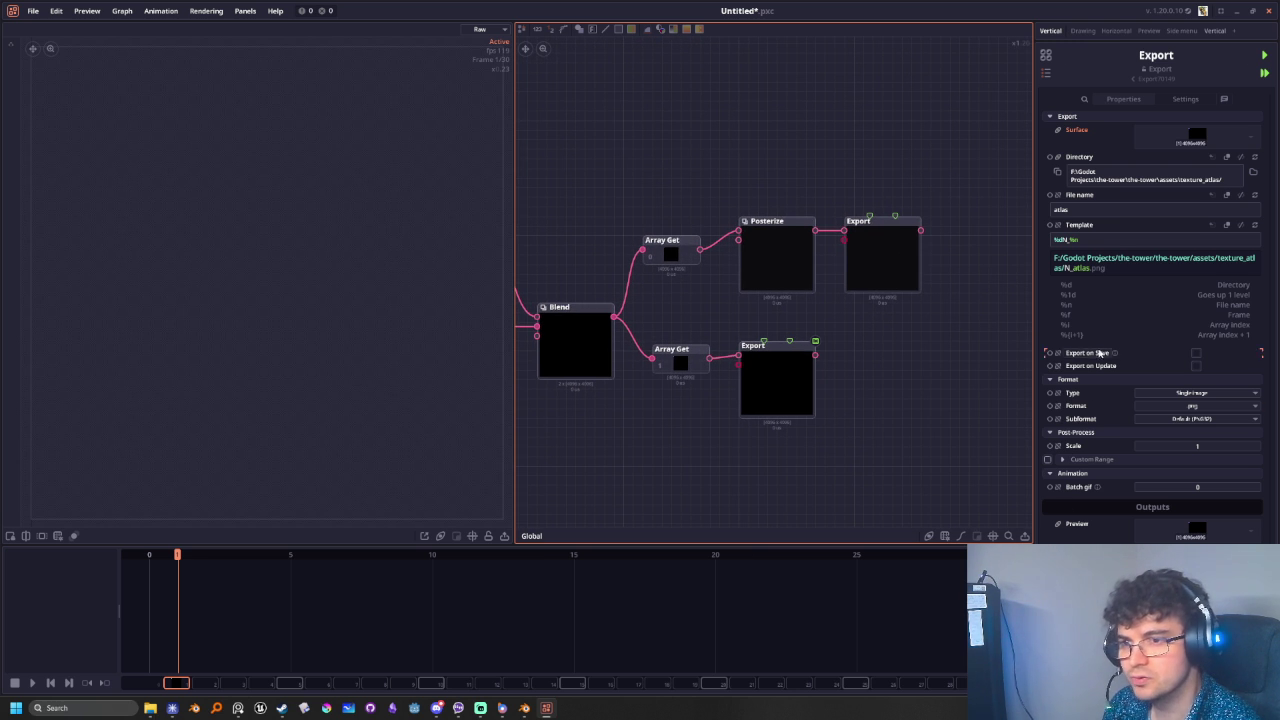
- Enable Export on Save on both Export nodes and save the project with Ctrl+S
click(1197, 353)
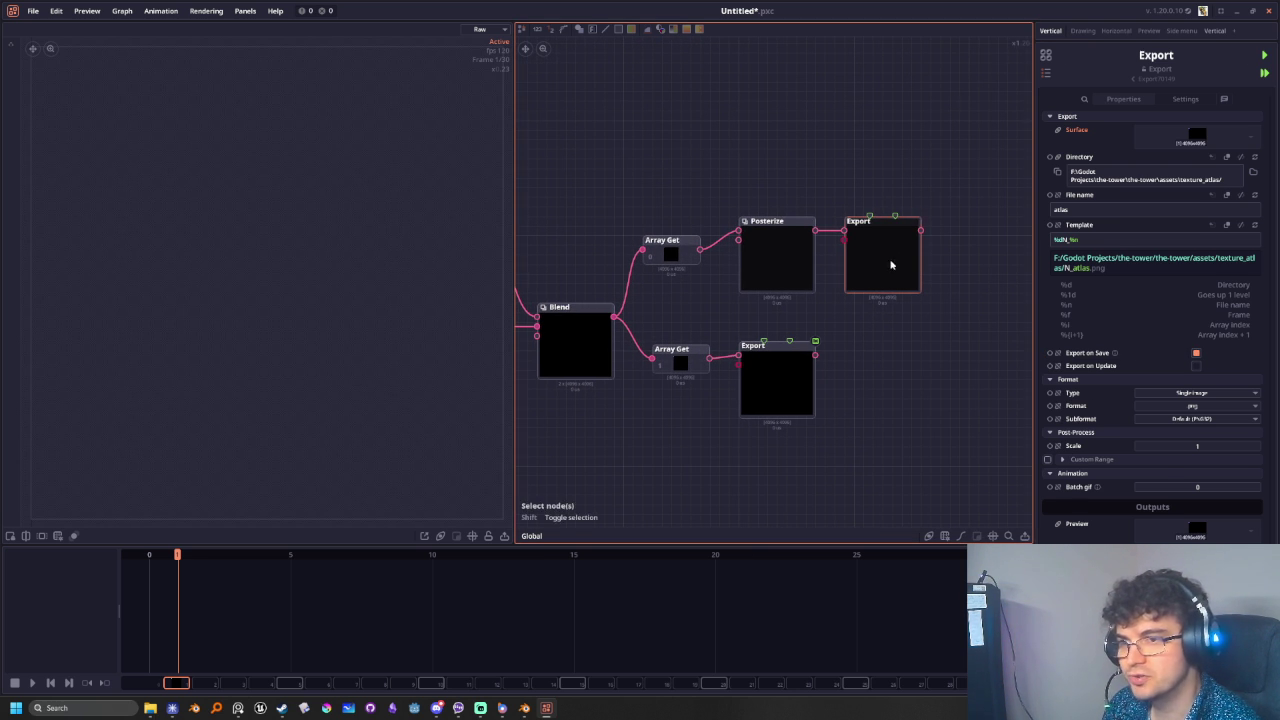
click(890, 265)
click(1197, 353)
click(881, 413)
middle_drag(881, 413, 888, 401)
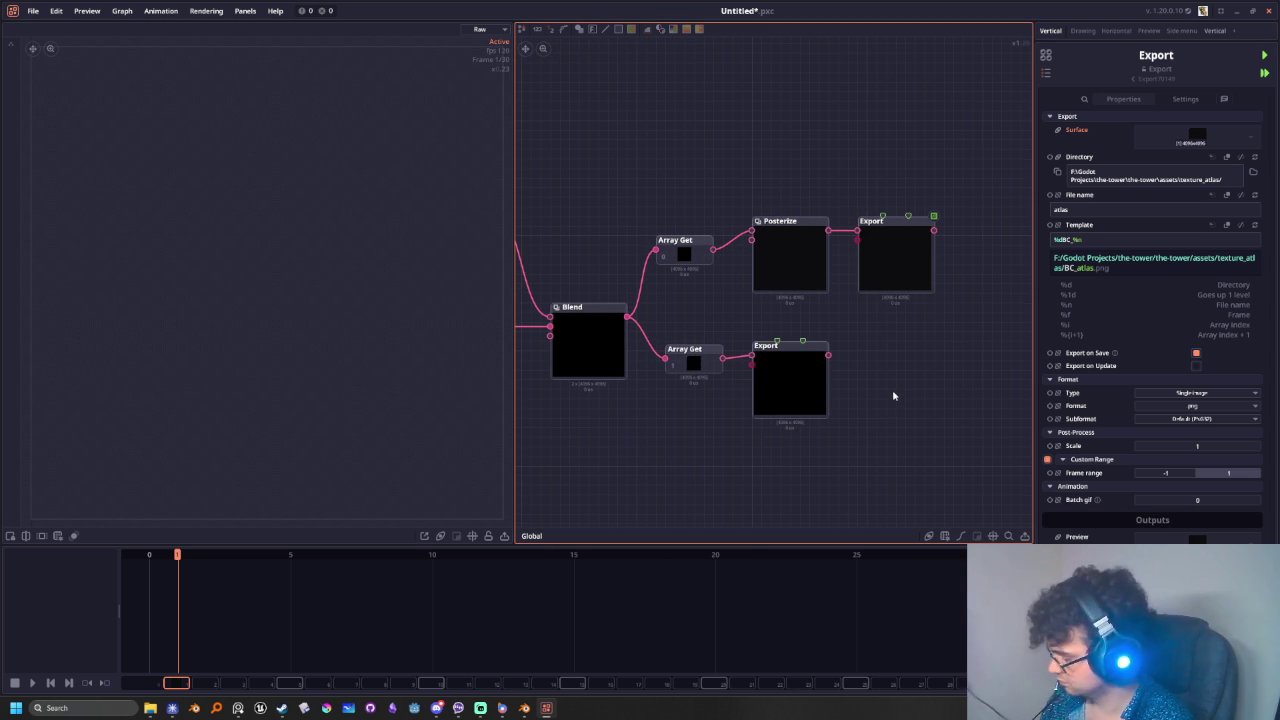
key(ctrl+s)
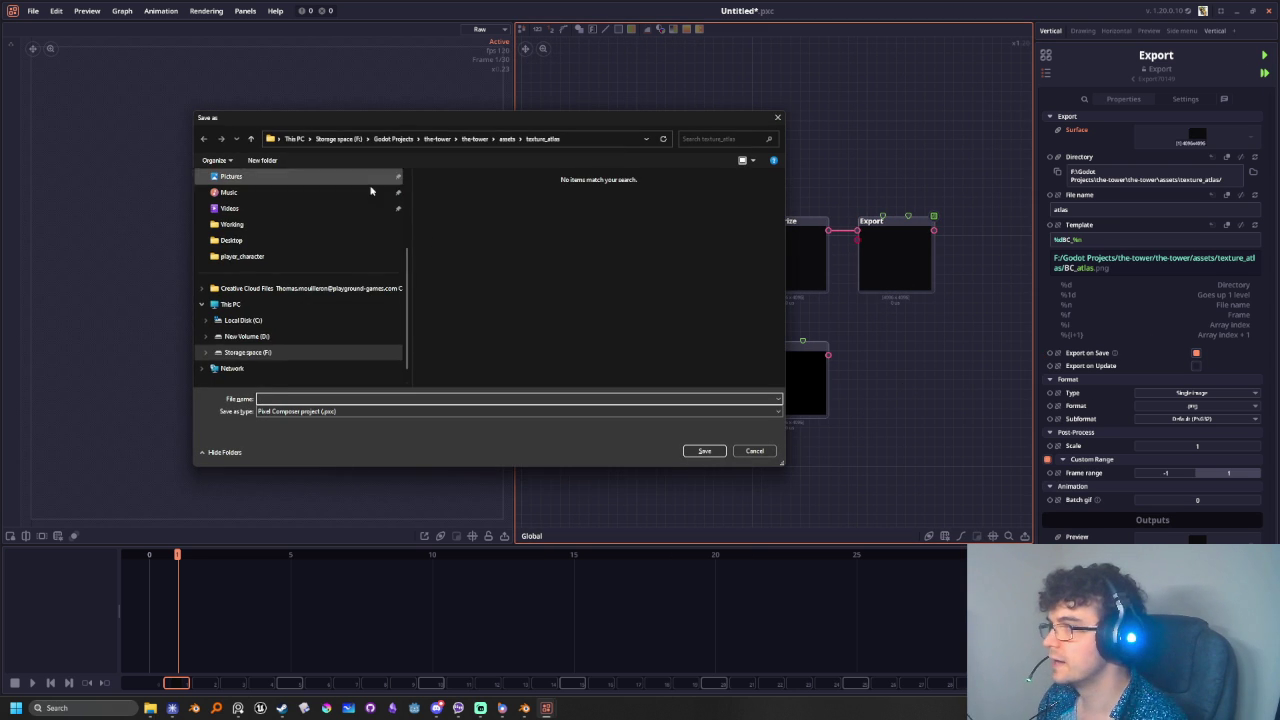
- Save the project as atlas.pxc in the Working folder
click(230, 224)
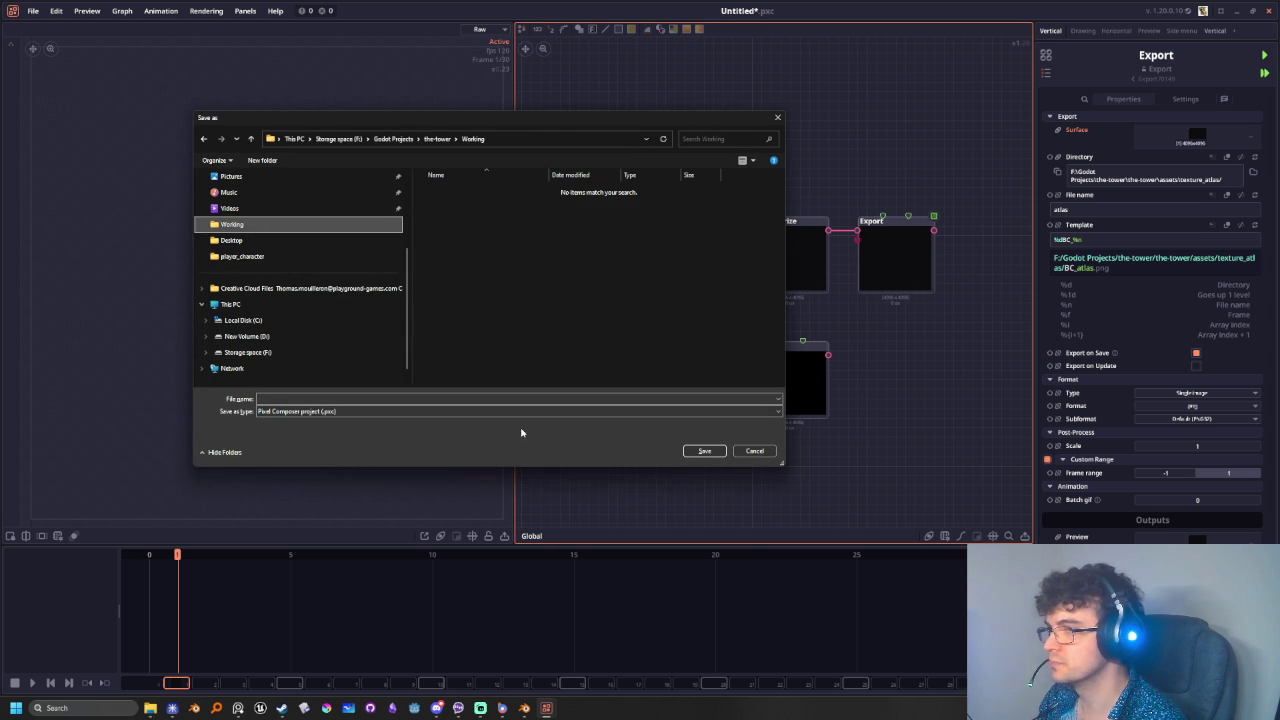
click(330, 398)
text(art)
key(BackSpace)
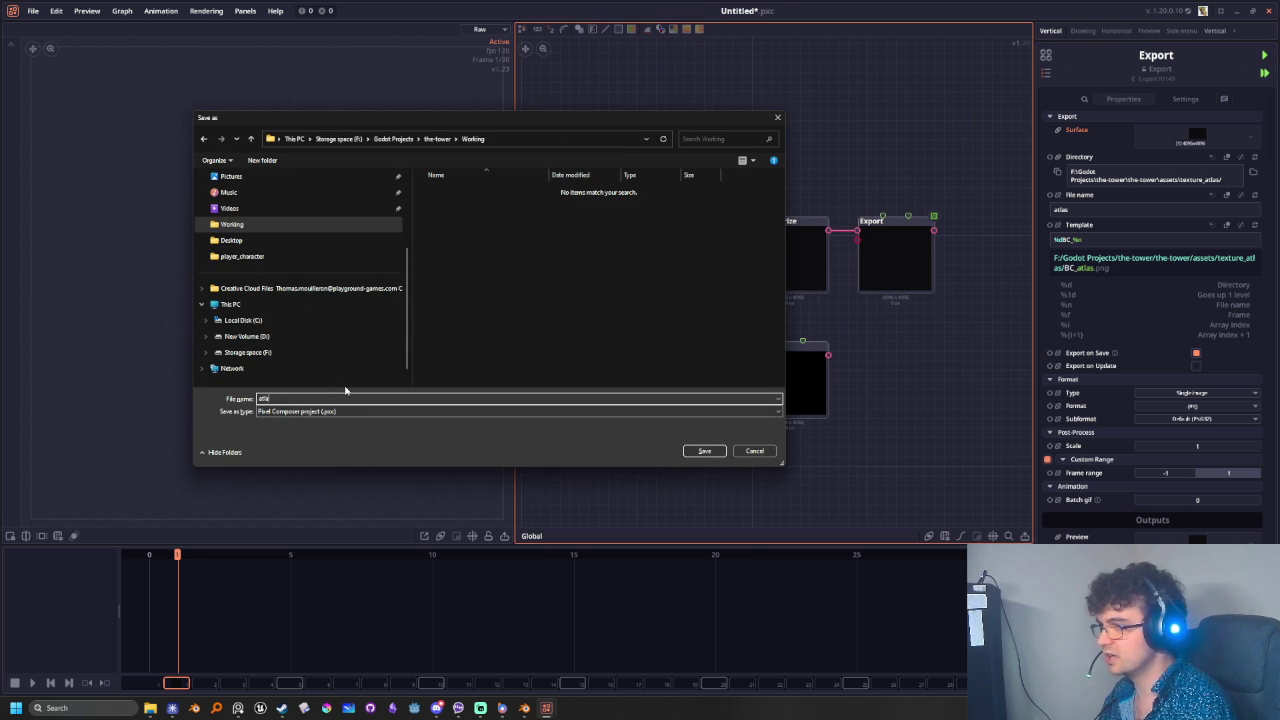
key(Return)
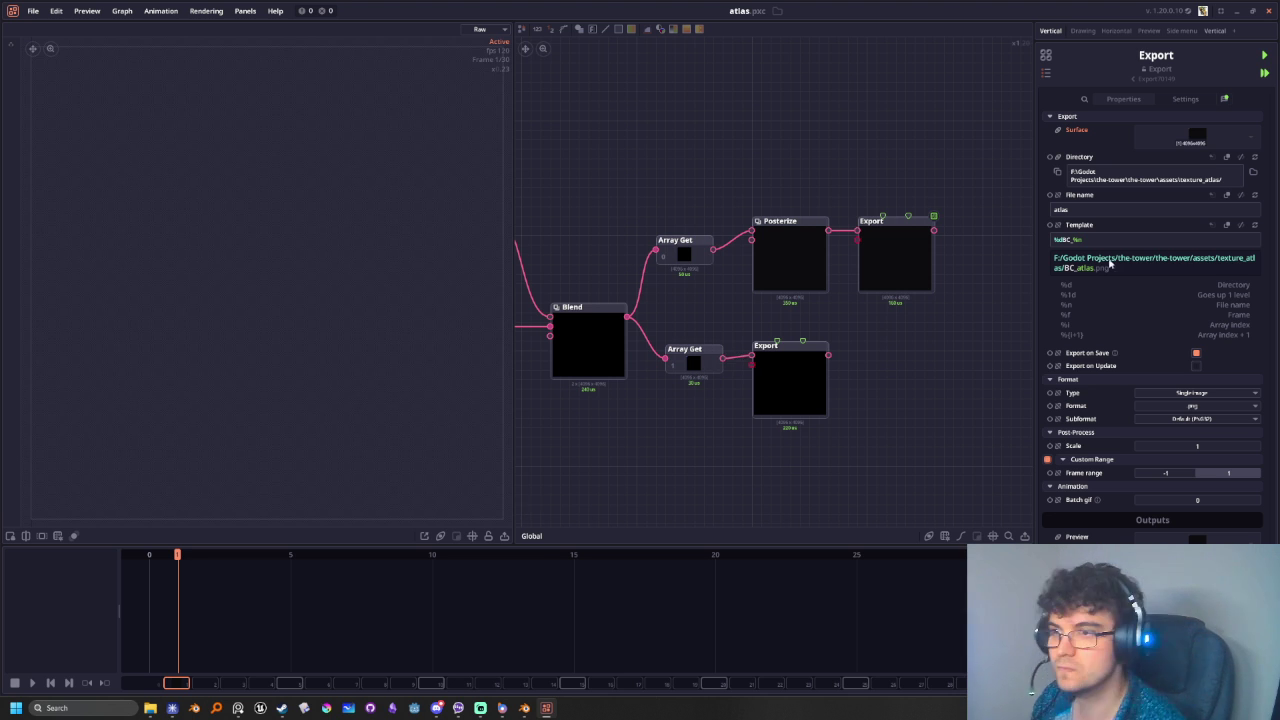
- Preview the BC Export's output and zoom into the atlas image
mouse_move(892, 409)
middle_down()
mouse_move(827, 400)
mouse_move(806, 416)
middle_up()
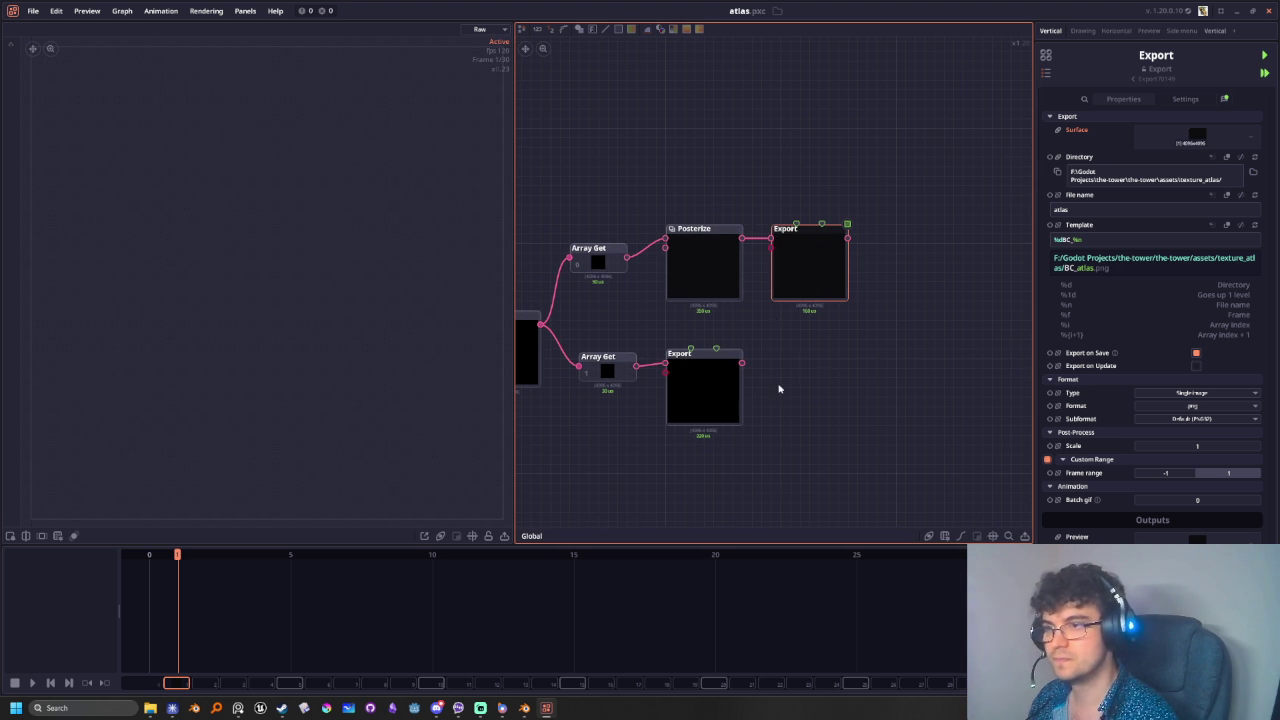
click(794, 279)
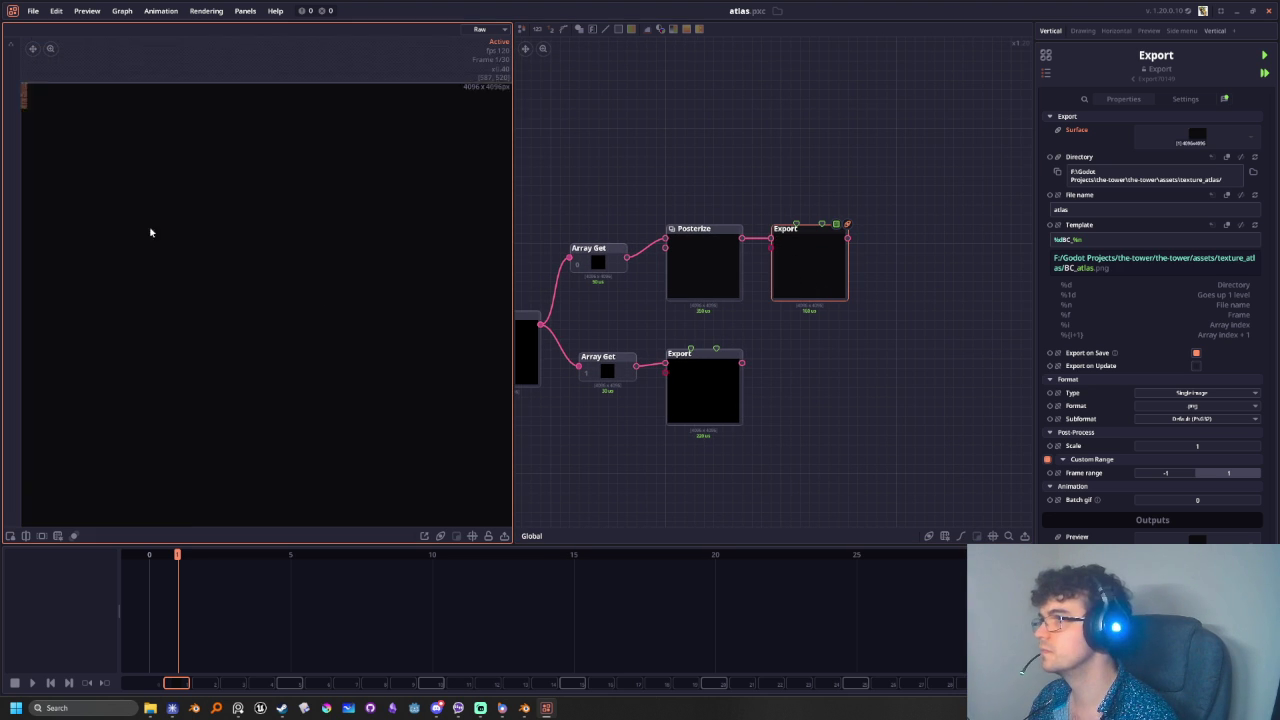
middle_drag(35, 51, 200, 334)
scroll(200, 334, up, 5)
scroll(237, 314, up, 3)
scroll(271, 257, up, 2)
scroll(271, 257, up, 1)
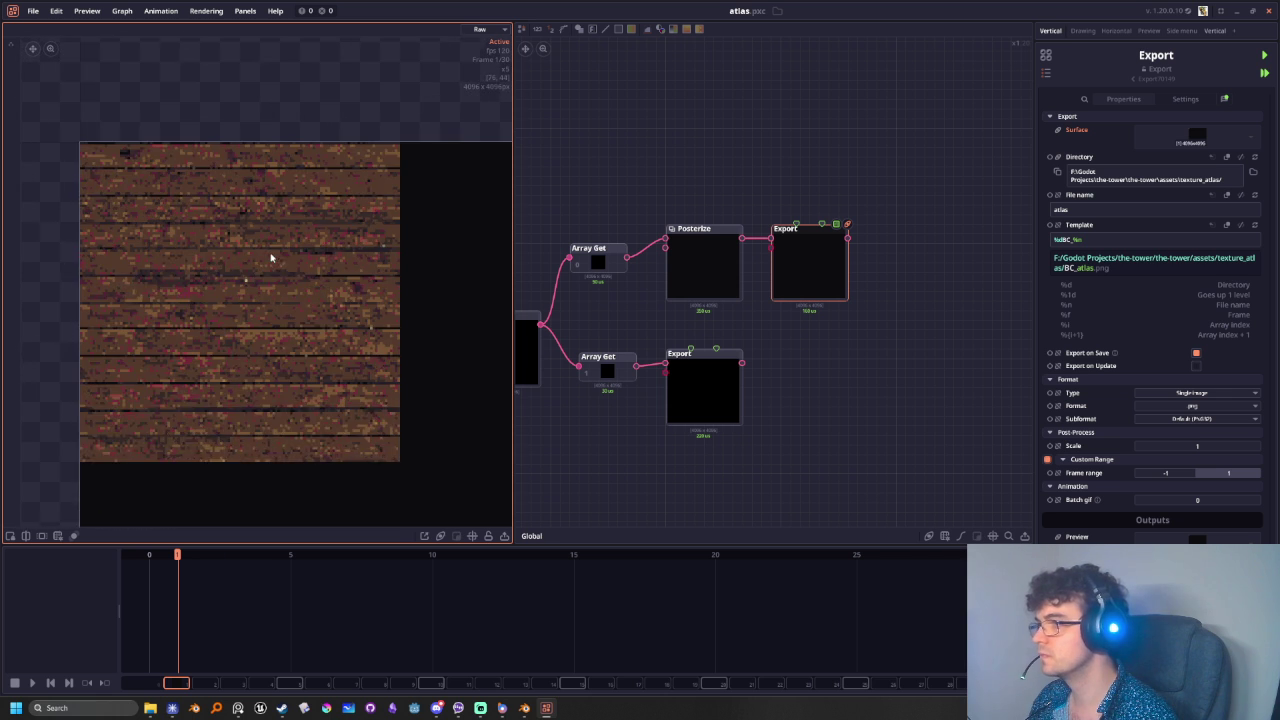
scroll(279, 261, up, 1)
- Save the project to export BC_atlas.png and N_atlas.png into texture_atlas
scroll(279, 261, down, 1)
scroll(291, 294, down, 2)
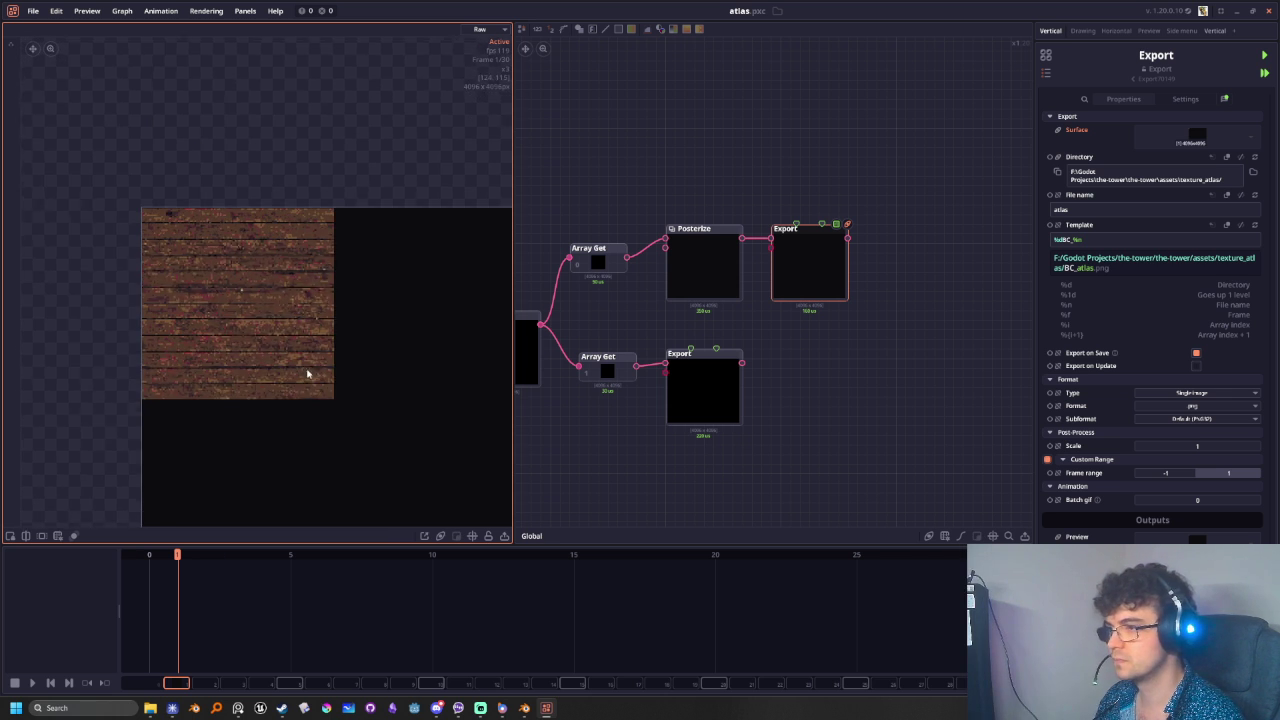
click(806, 493)
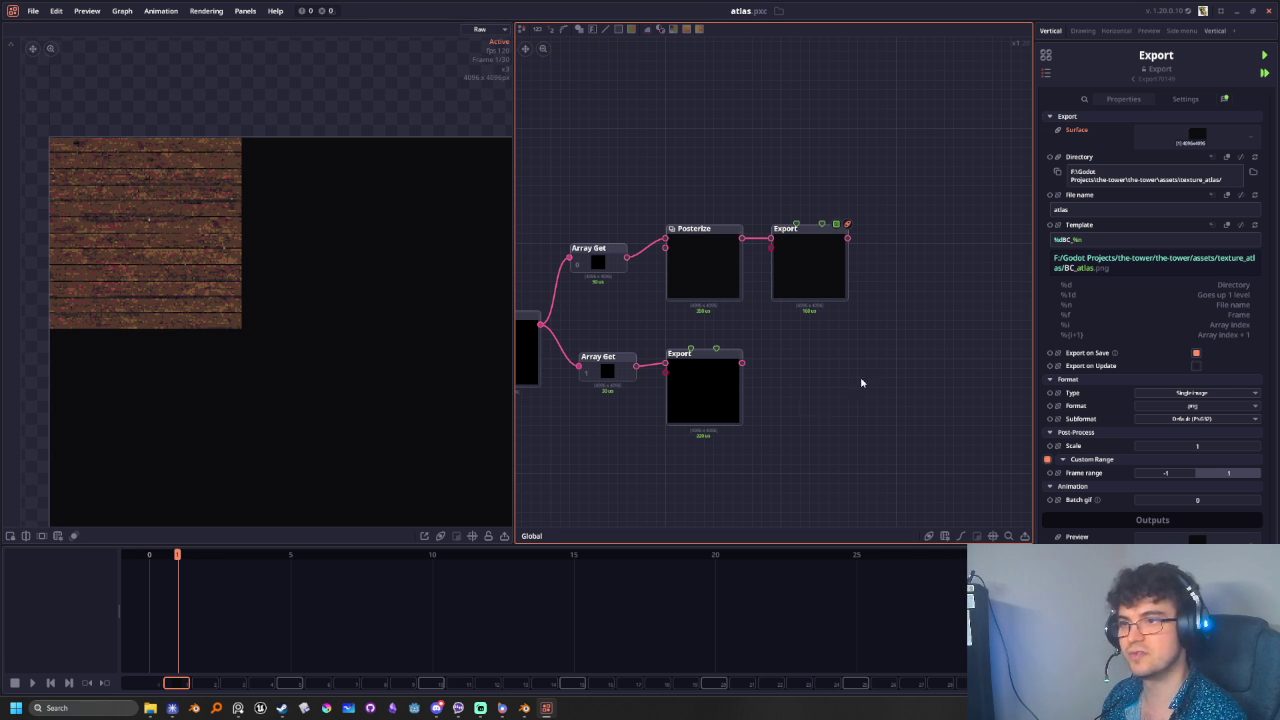
scroll(820, 410, up, 1)
key(ctrl+s)
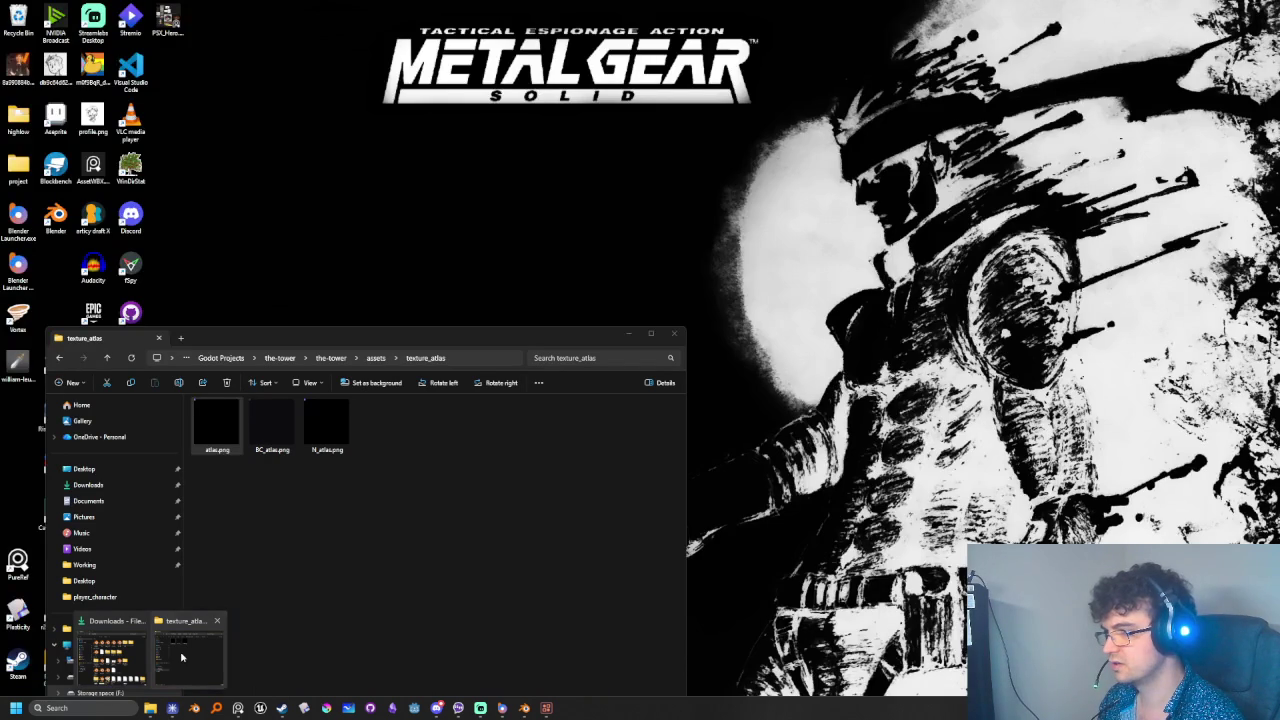
- Delete the outdated atlas.png from the texture_atlas folder
click(182, 657)
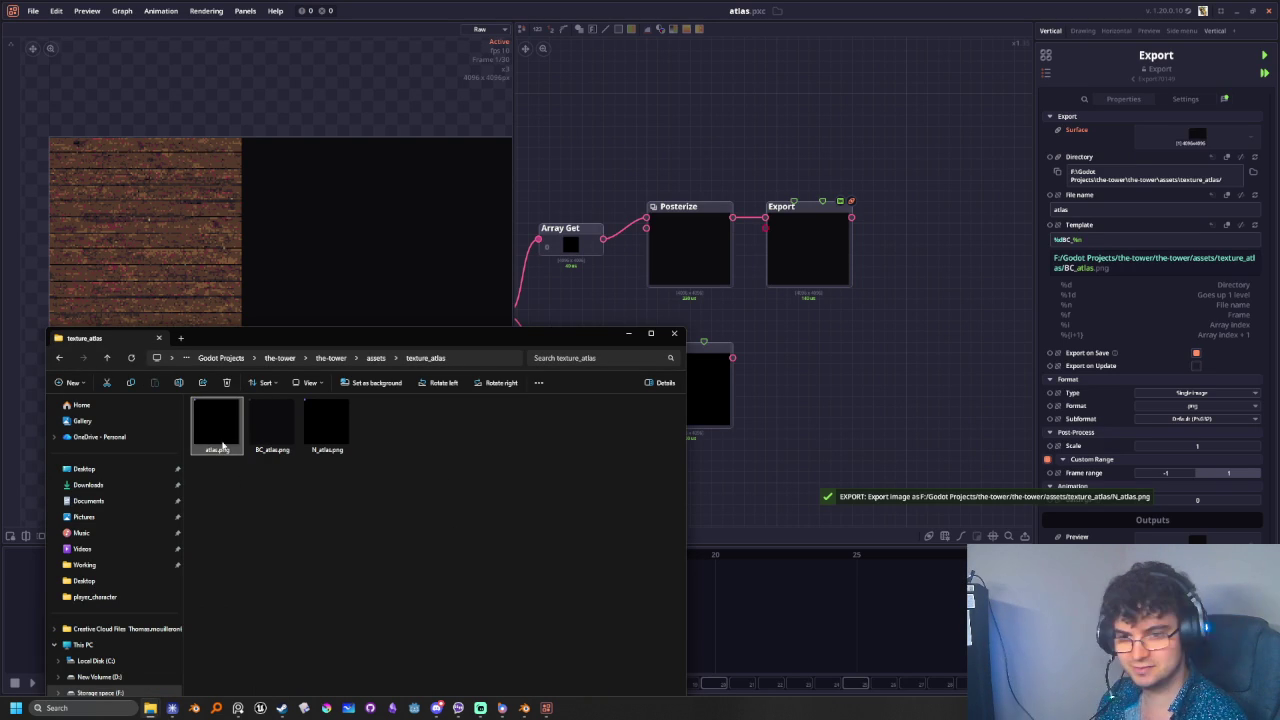
key(Delete)
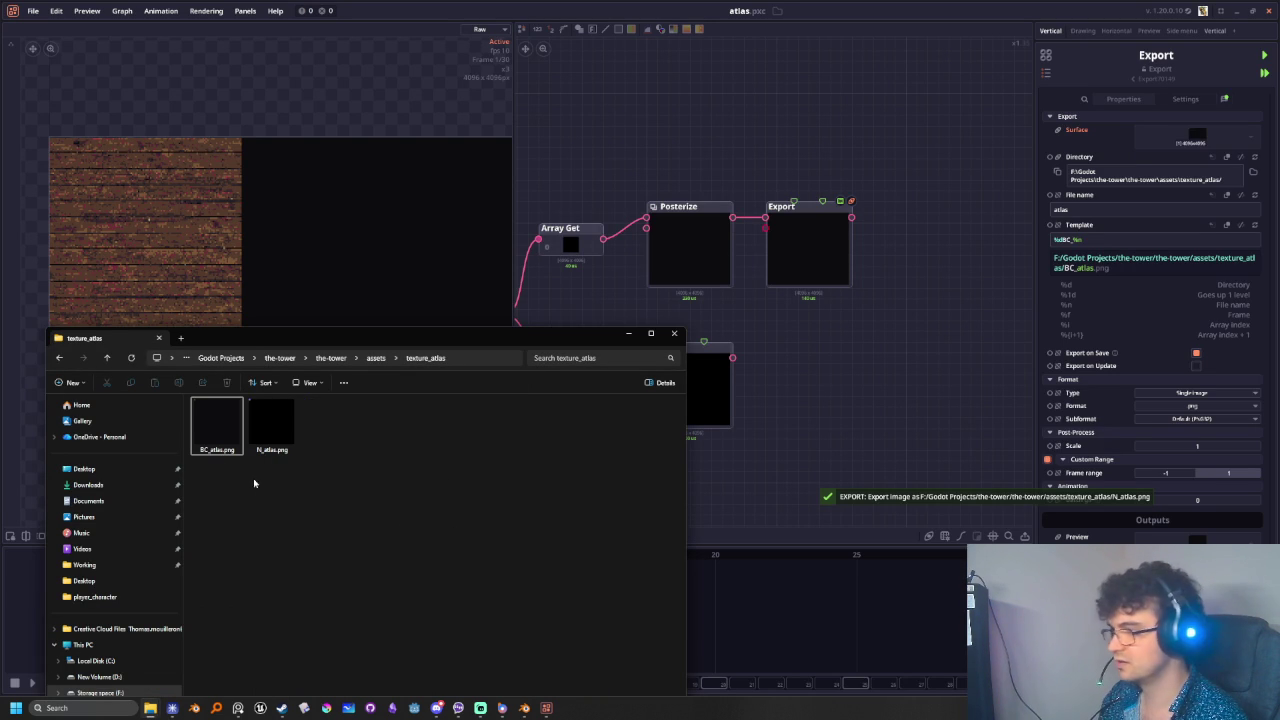
drag(252, 337, 589, 167)
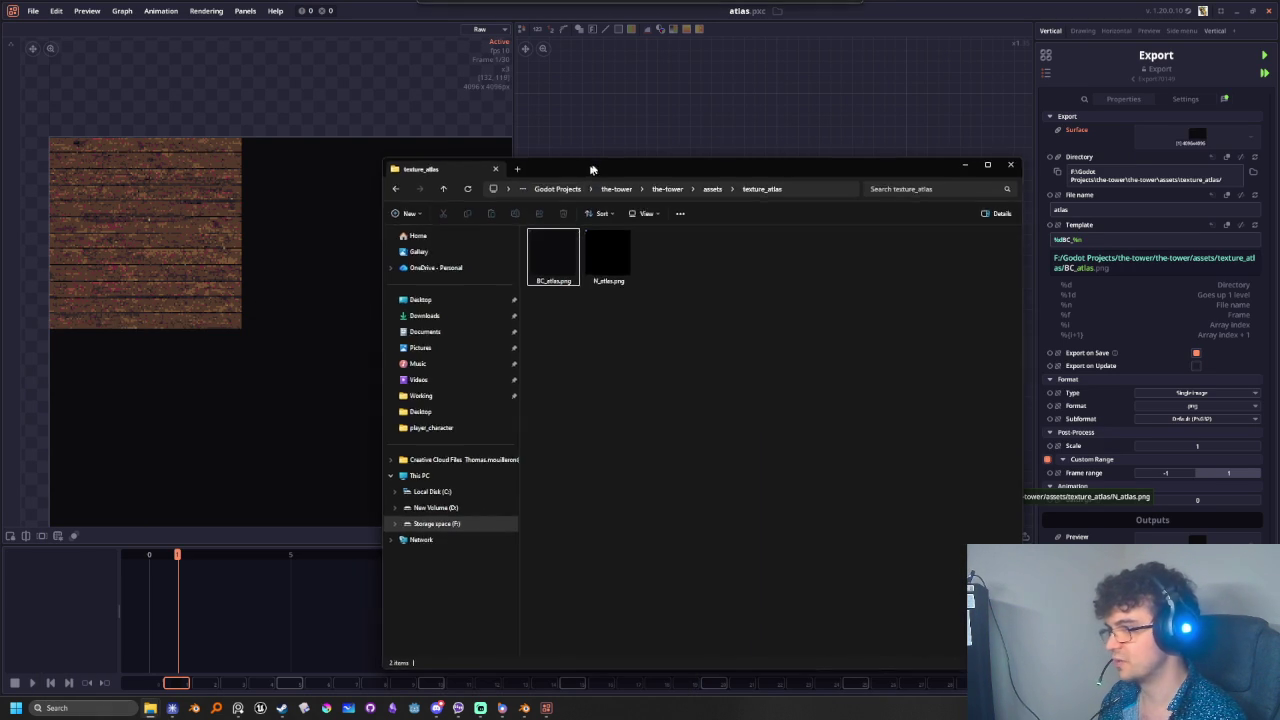
- Open BC_atlas.png in Photos to confirm the wood texture, then return to Blender's chest.blend
click(561, 259)
double_click(561, 259)
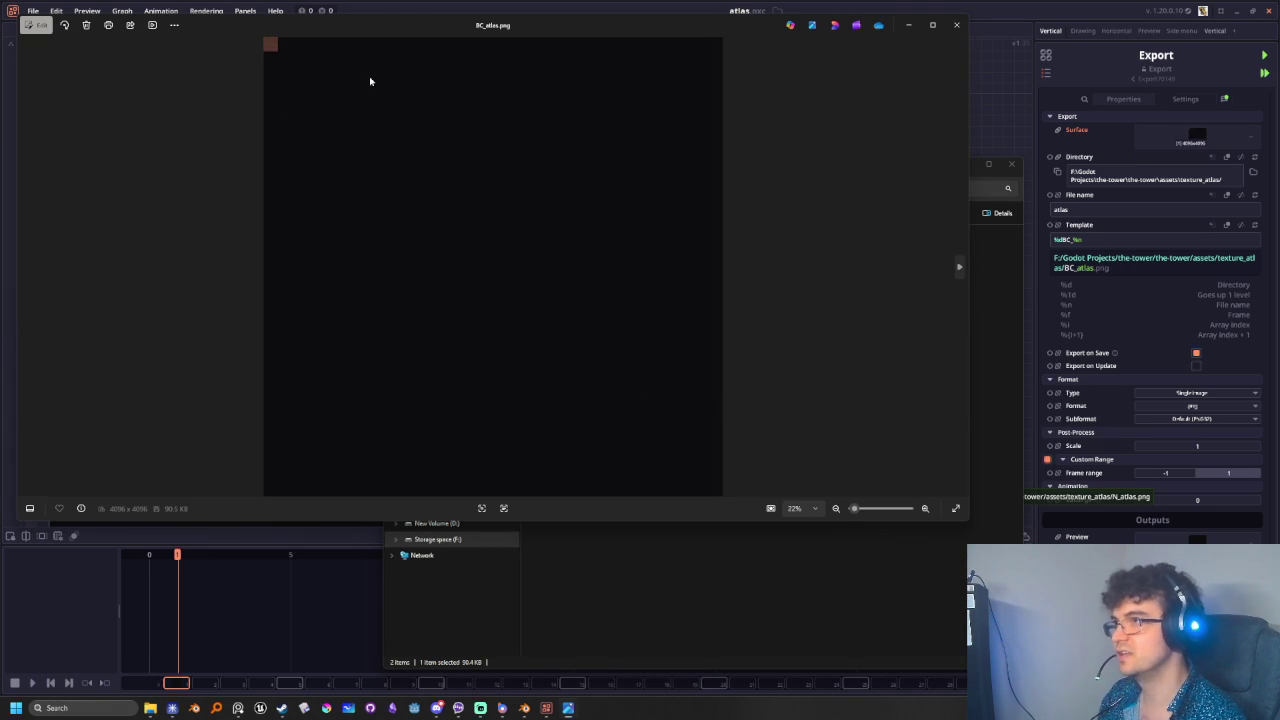
scroll(101, 106, up, 2)
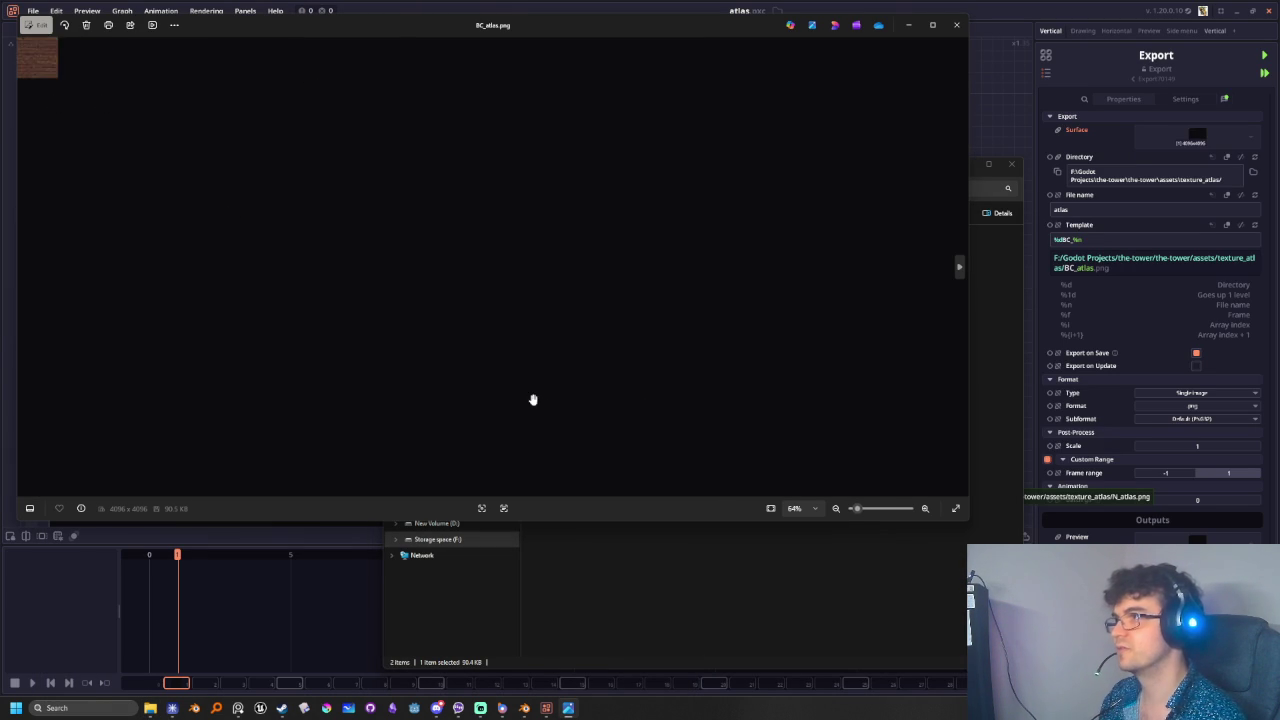
scroll(66, 109, up, 2)
scroll(77, 94, up, 1)
scroll(77, 94, up, 2)
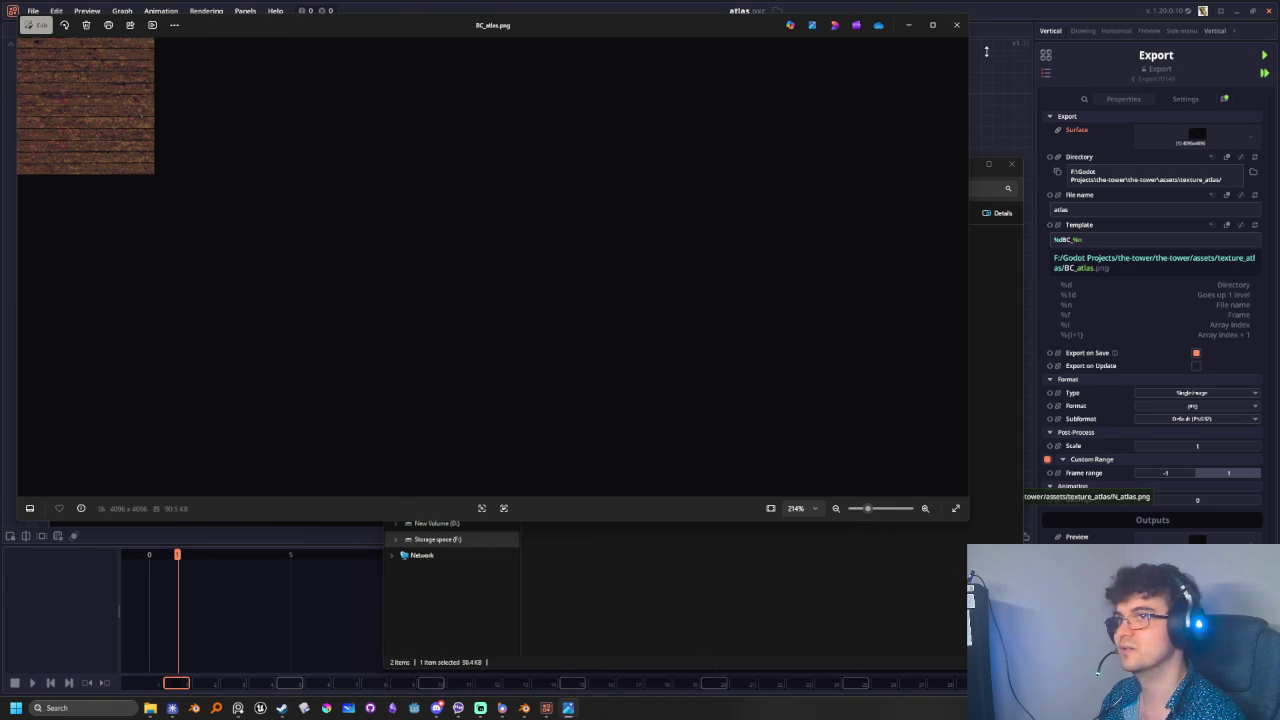
click(956, 24)
click(526, 709)
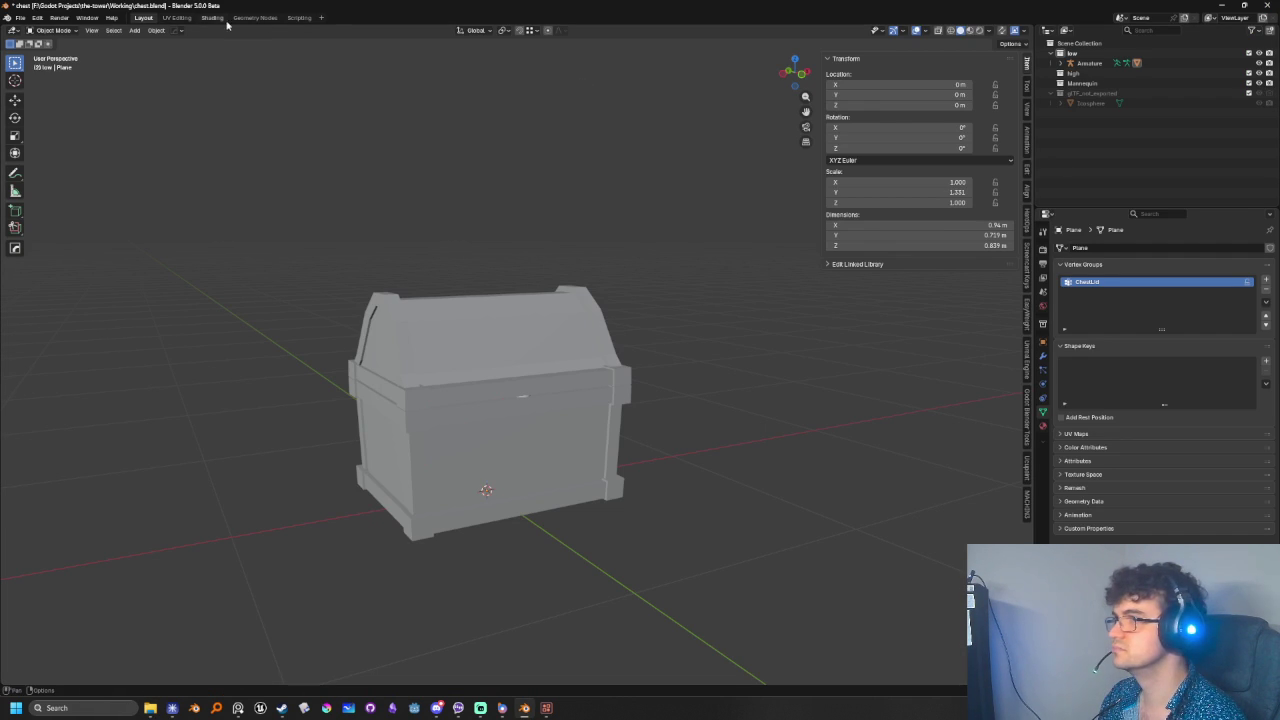
- Create a new material for the chest and name it M_Atlas
click(1042, 424)
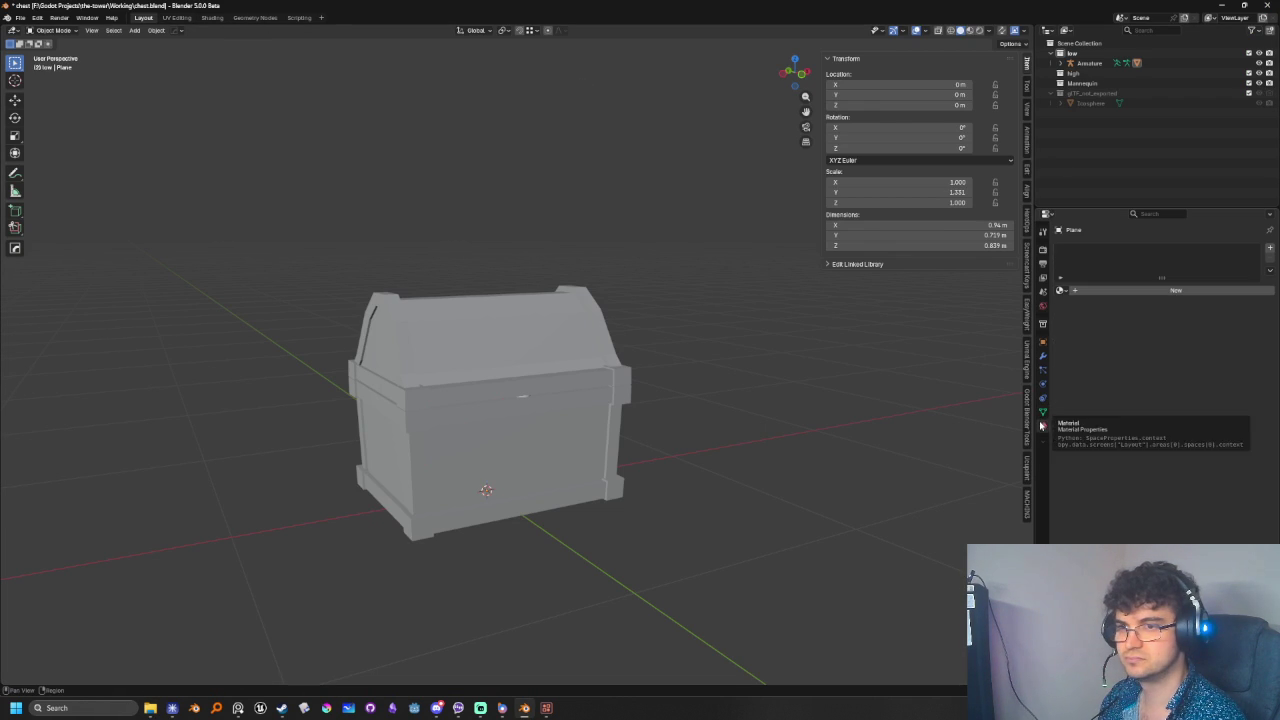
click(1102, 290)
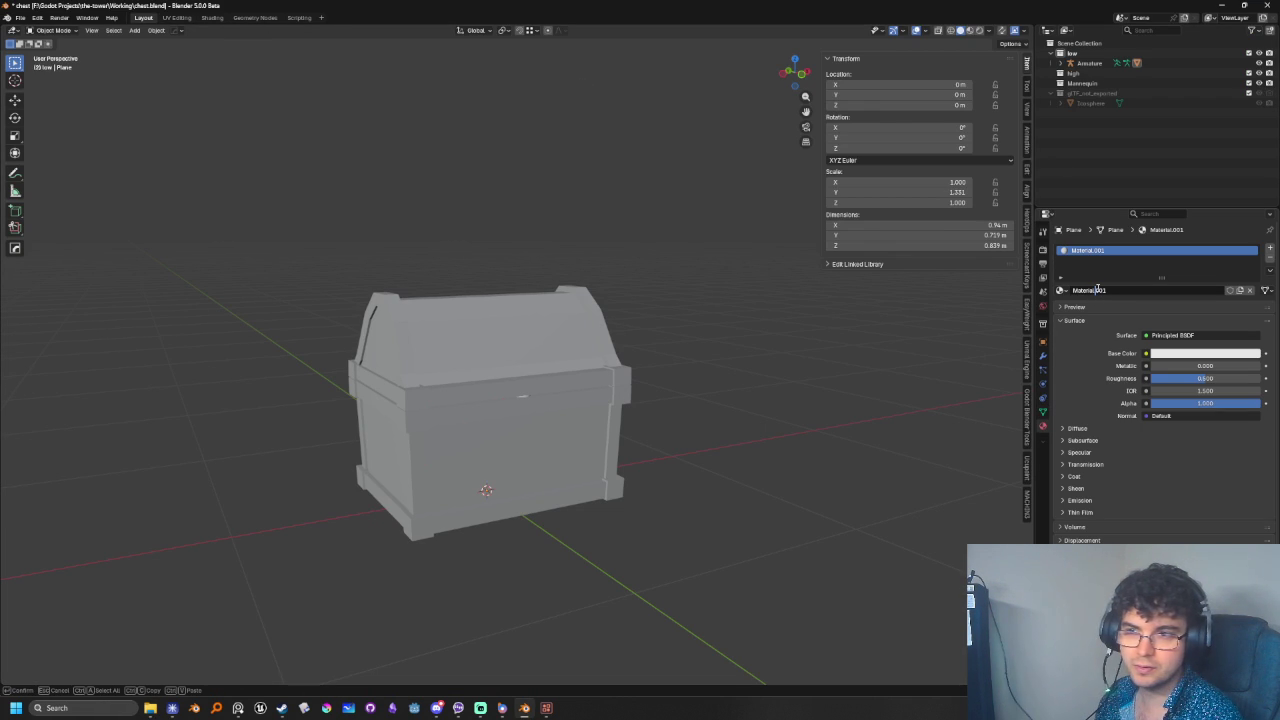
text(M)
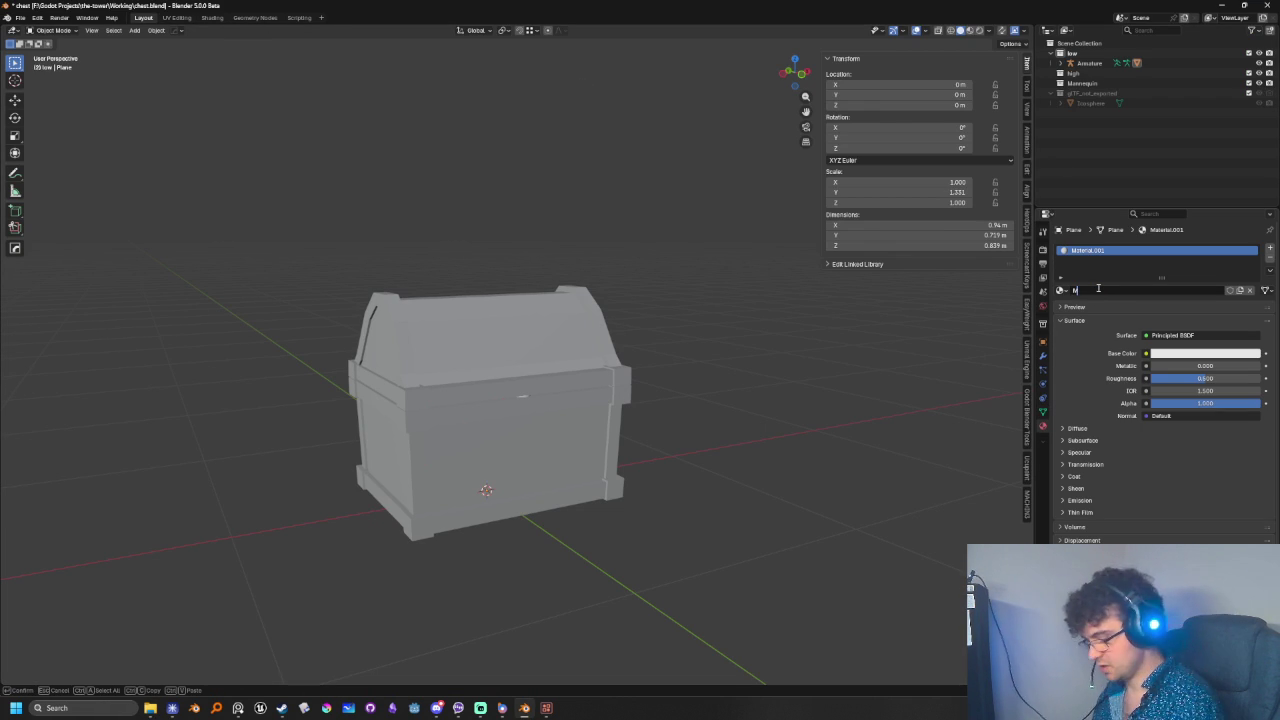
text(_Atlas)
key(Return)
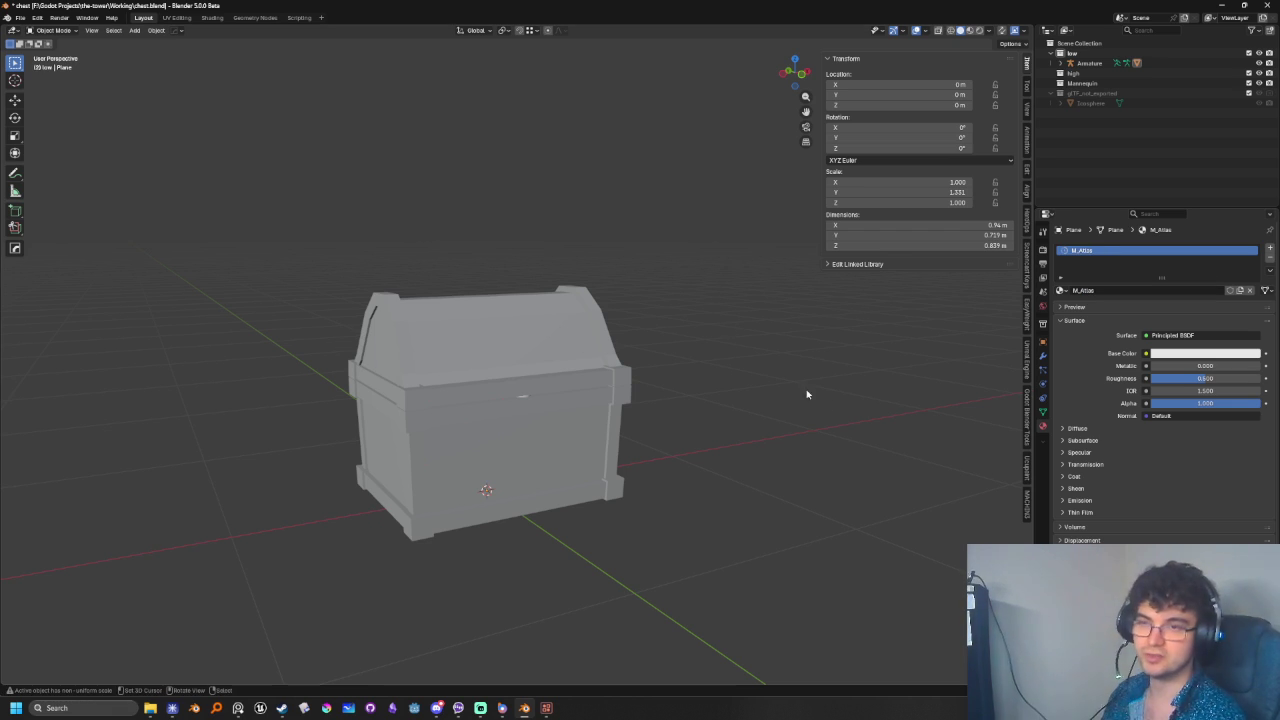
- Orbit and zoom to the chest's front, then switch to the UV Editing workspace
middle_drag(669, 366, 643, 357)
scroll(603, 443, up, 3)
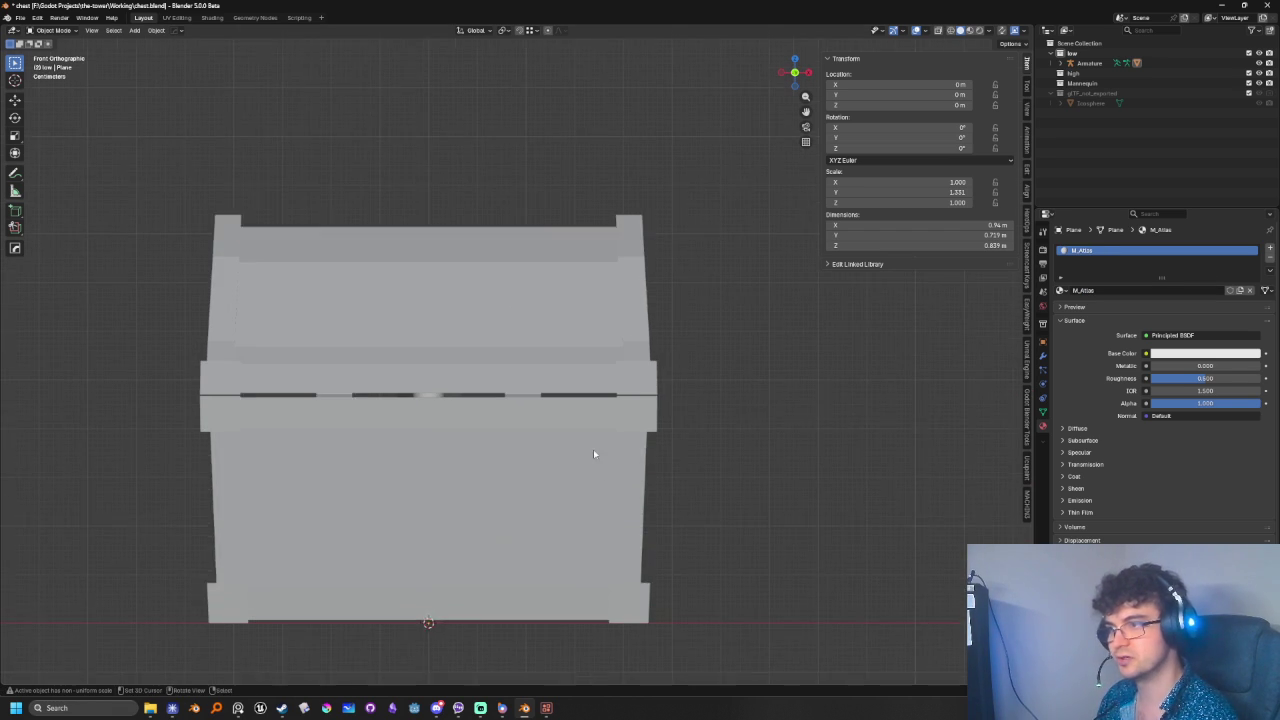
scroll(673, 467, up, 1)
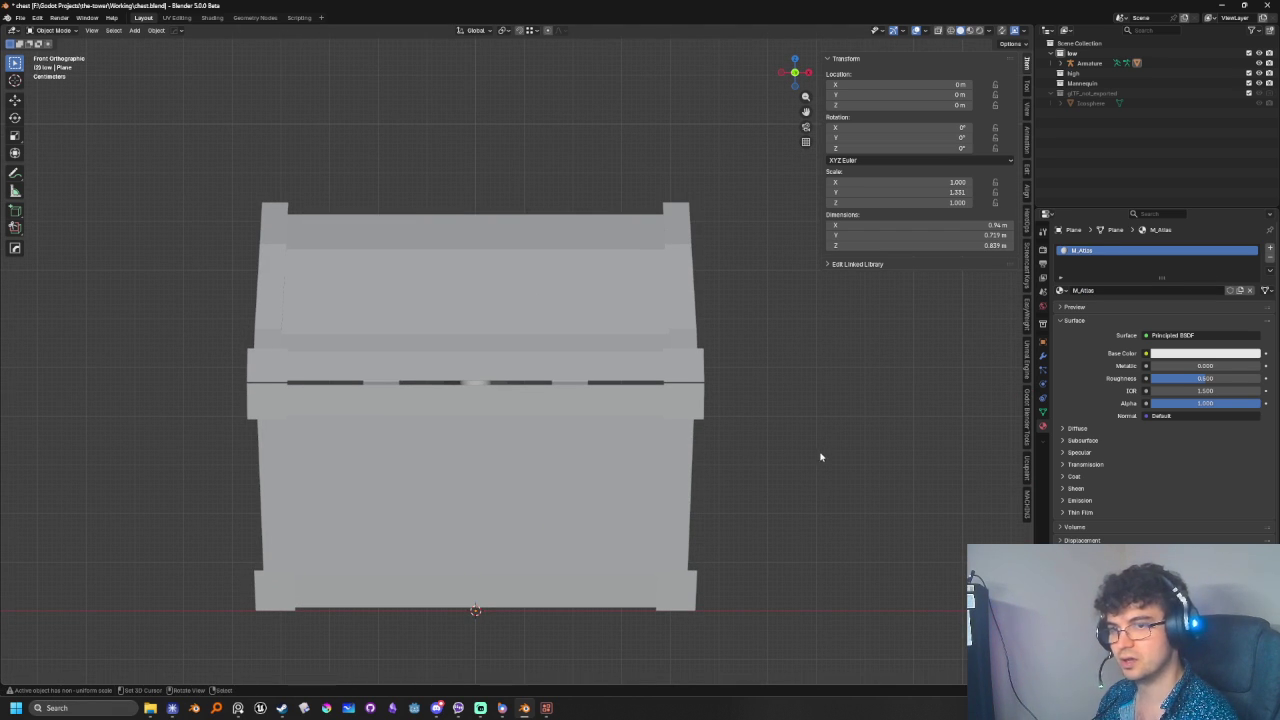
click(179, 19)
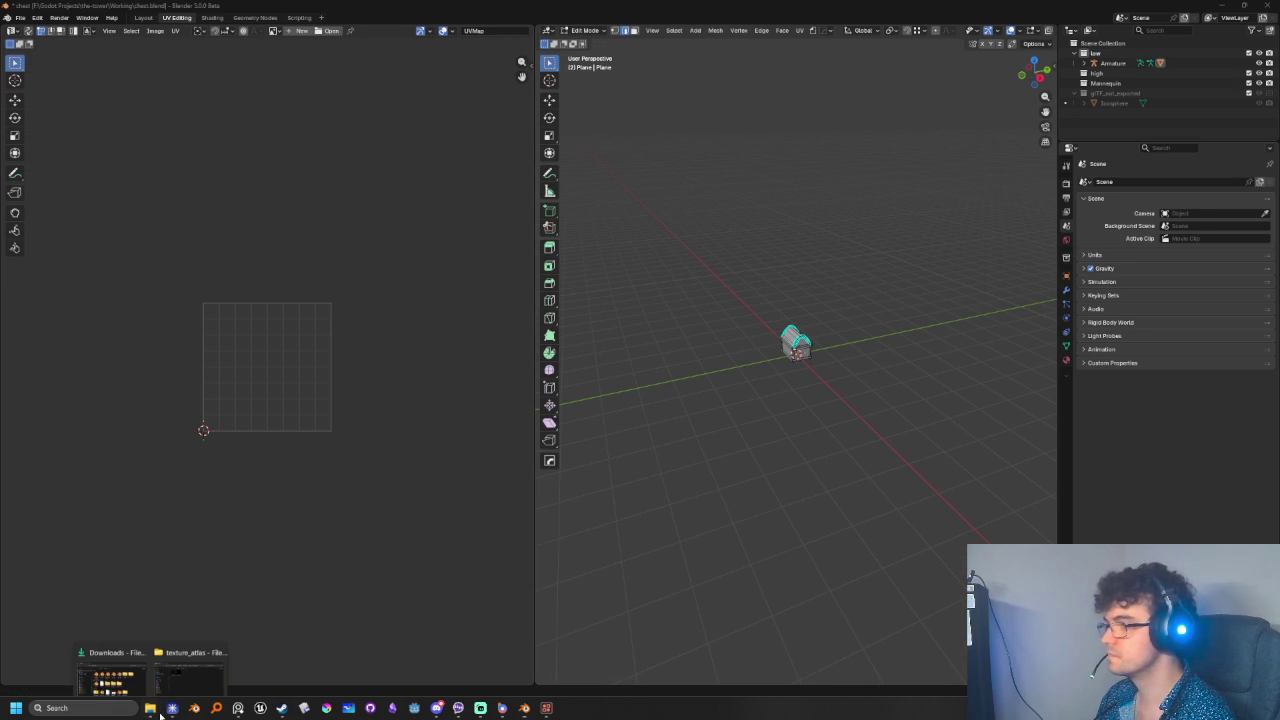
mouse_move(150, 708)
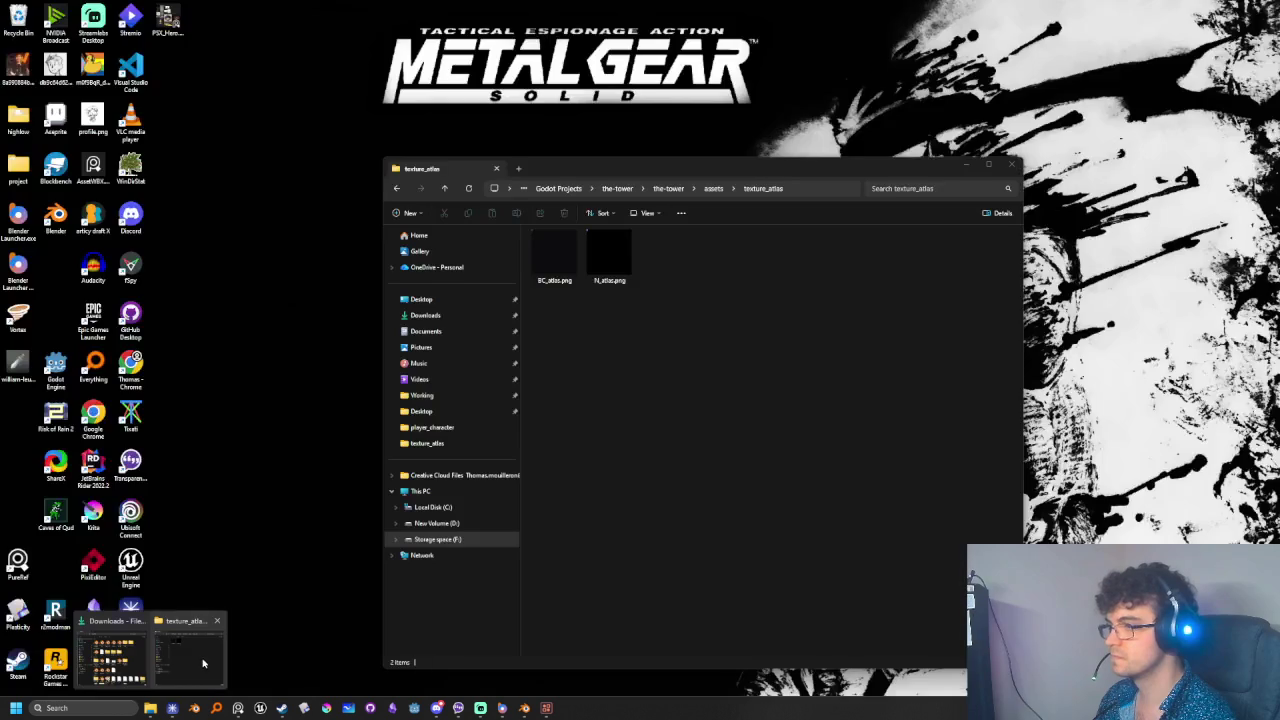
- Drag BC_atlas.png from the texture_atlas folder into the UV editor and centre it
click(201, 659)
drag(538, 281, 310, 448)
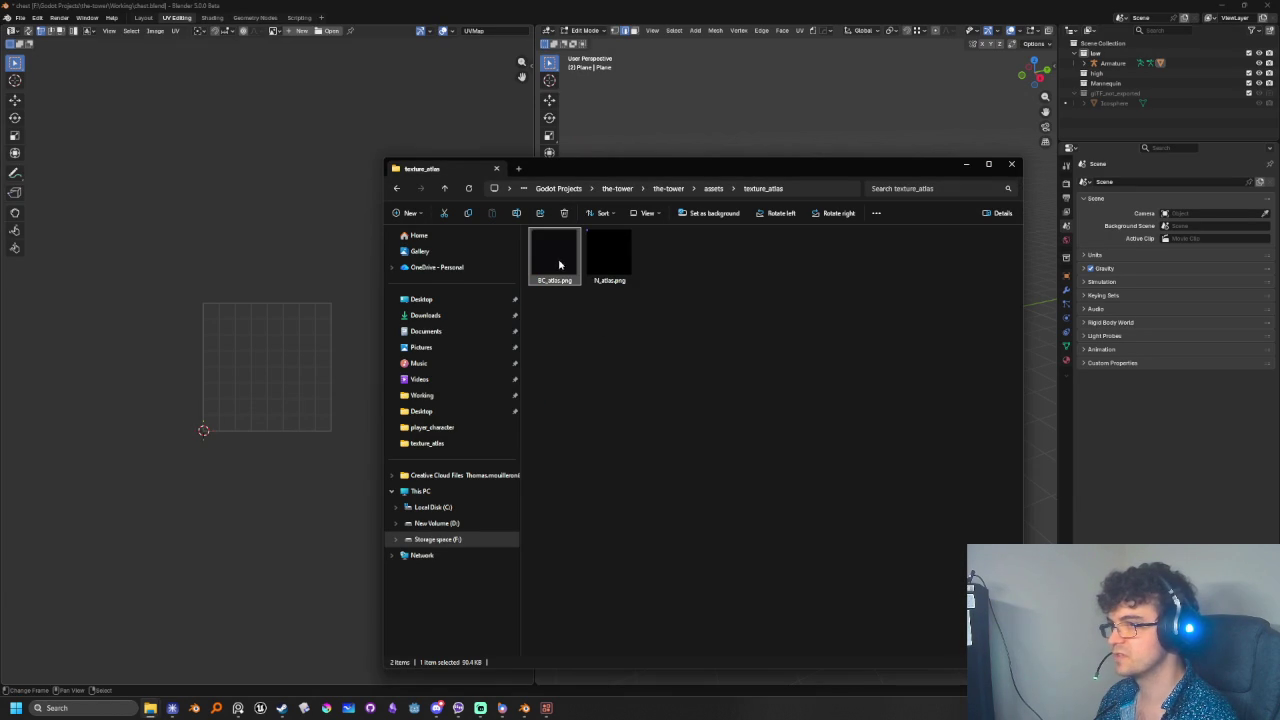
click(137, 288)
middle_drag(137, 286, 362, 486)
scroll(362, 486, up, 5)
scroll(400, 520, up, 3)
scroll(274, 463, up, 4)
scroll(197, 485, up, 2)
middle_drag(197, 485, 207, 427)
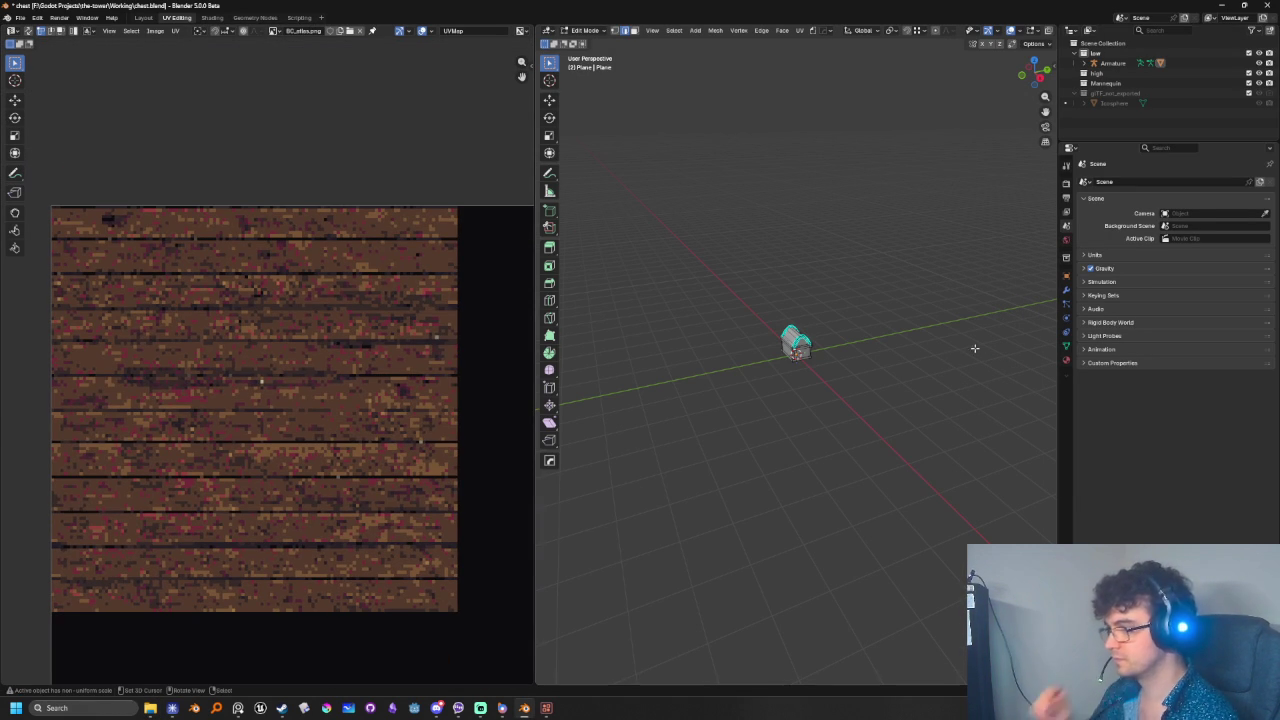
scroll(744, 354, up, 5)
scroll(744, 354, up, 2)
- Select the whole chest mesh in Edit Mode with X-ray in front view, and show TexTools
mouse_move(744, 354)
middle_down()
mouse_move(834, 320)
mouse_move(847, 384)
mouse_move(822, 375)
mouse_move(875, 366)
mouse_move(869, 354)
mouse_move(862, 370)
mouse_move(927, 404)
middle_up()
key(Tab)
scroll(790, 293, up, 3)
key(Tab)
key(a)
key(alt+z)
key(alt+z)
key(KP_1)
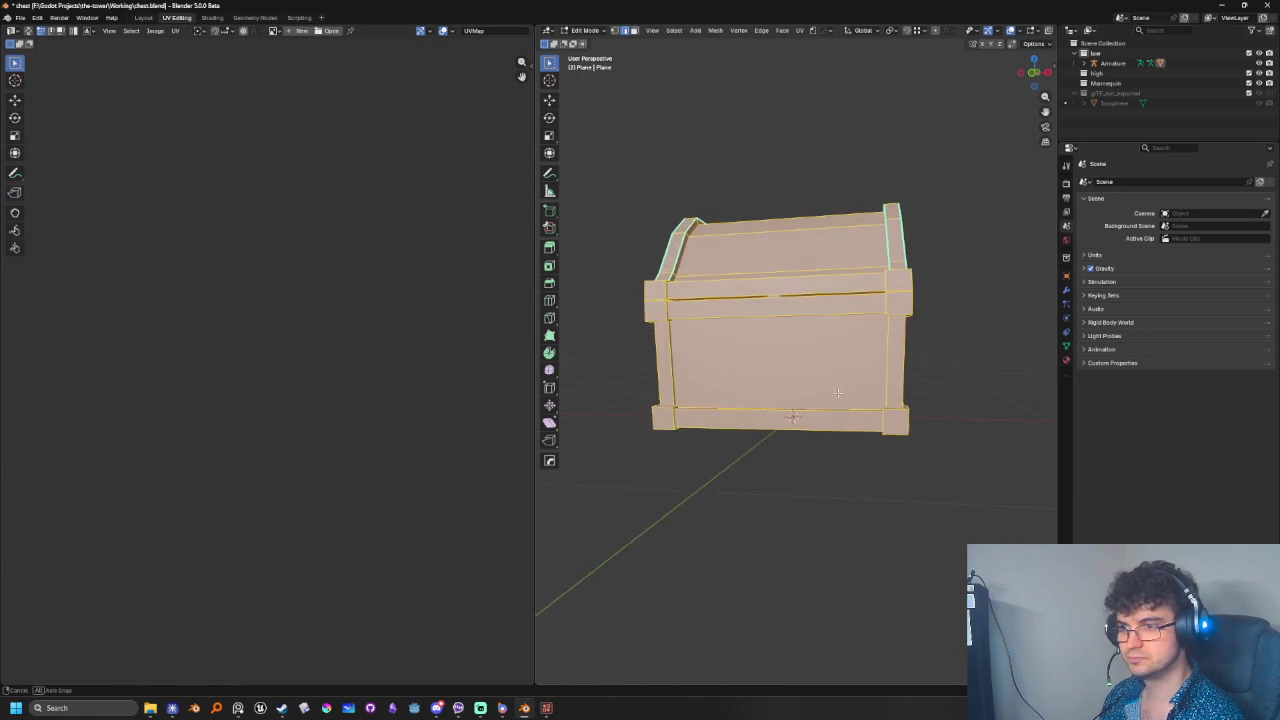
key(alt+z)
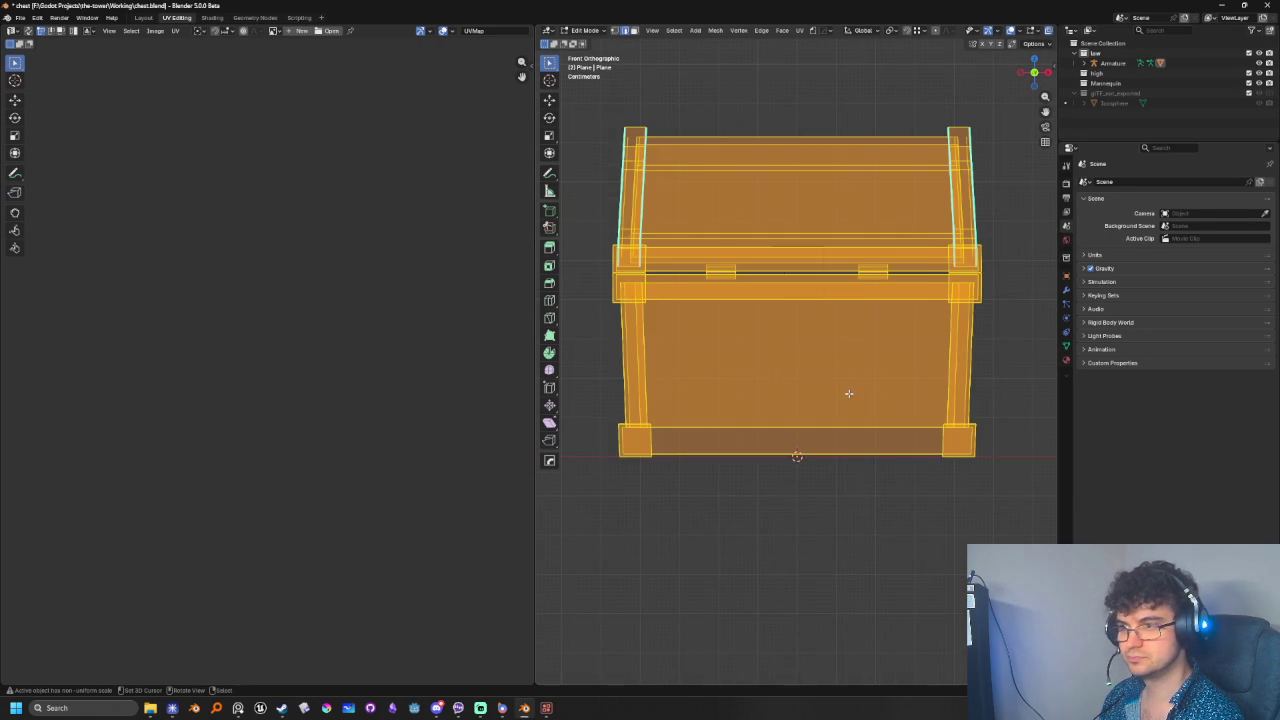
scroll(849, 393, down, 1)
key(n)
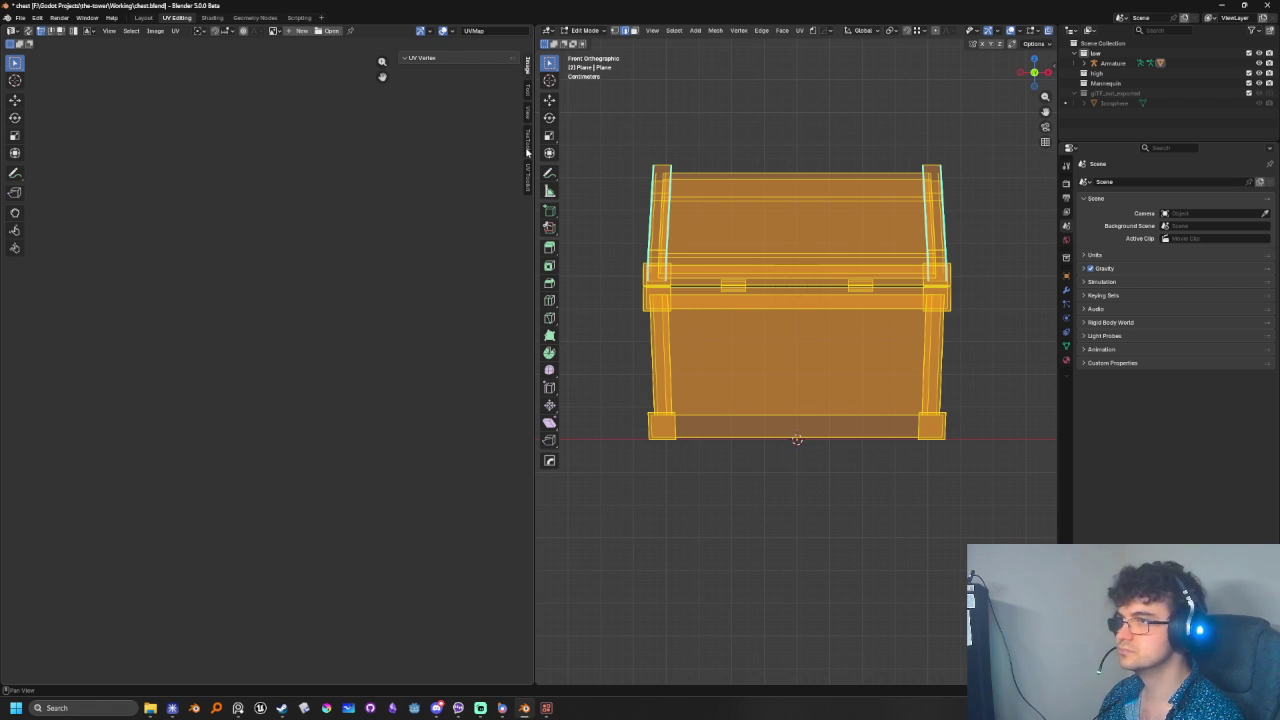
click(527, 155)
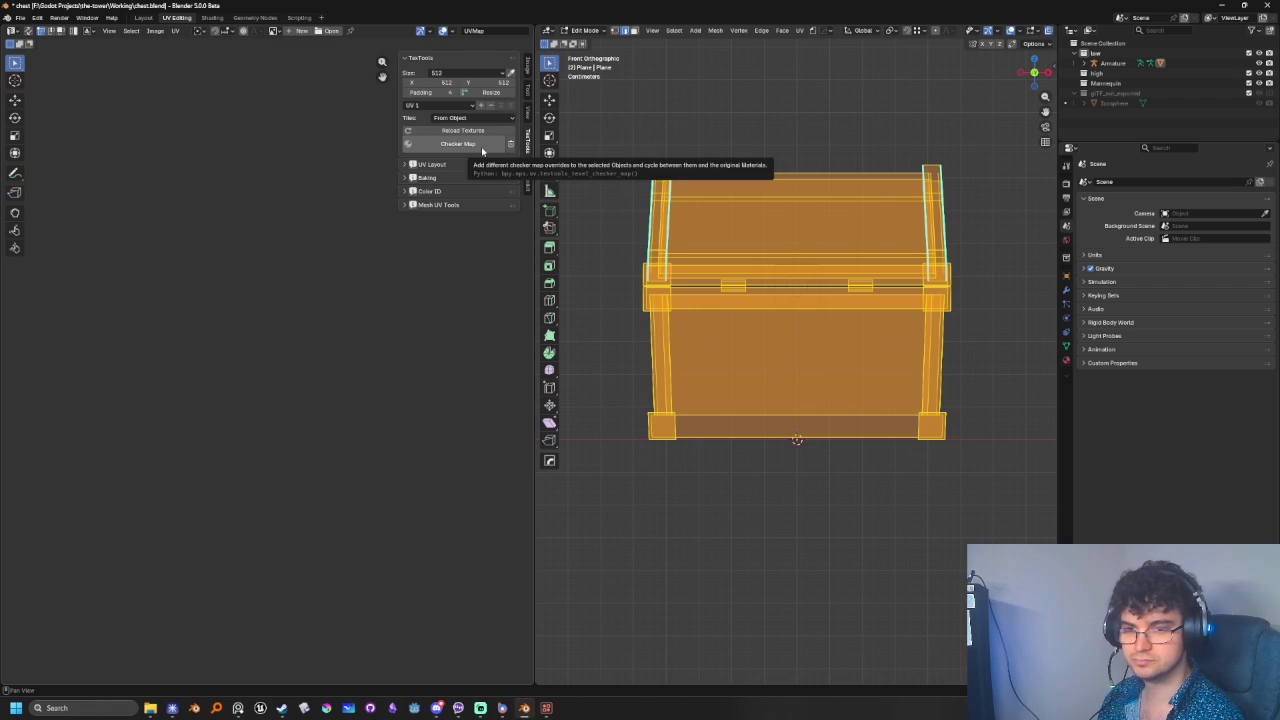
- Apply TexTools' checker map twice to reach the coloured UV grid, then return to Edit Mode
click(482, 148)
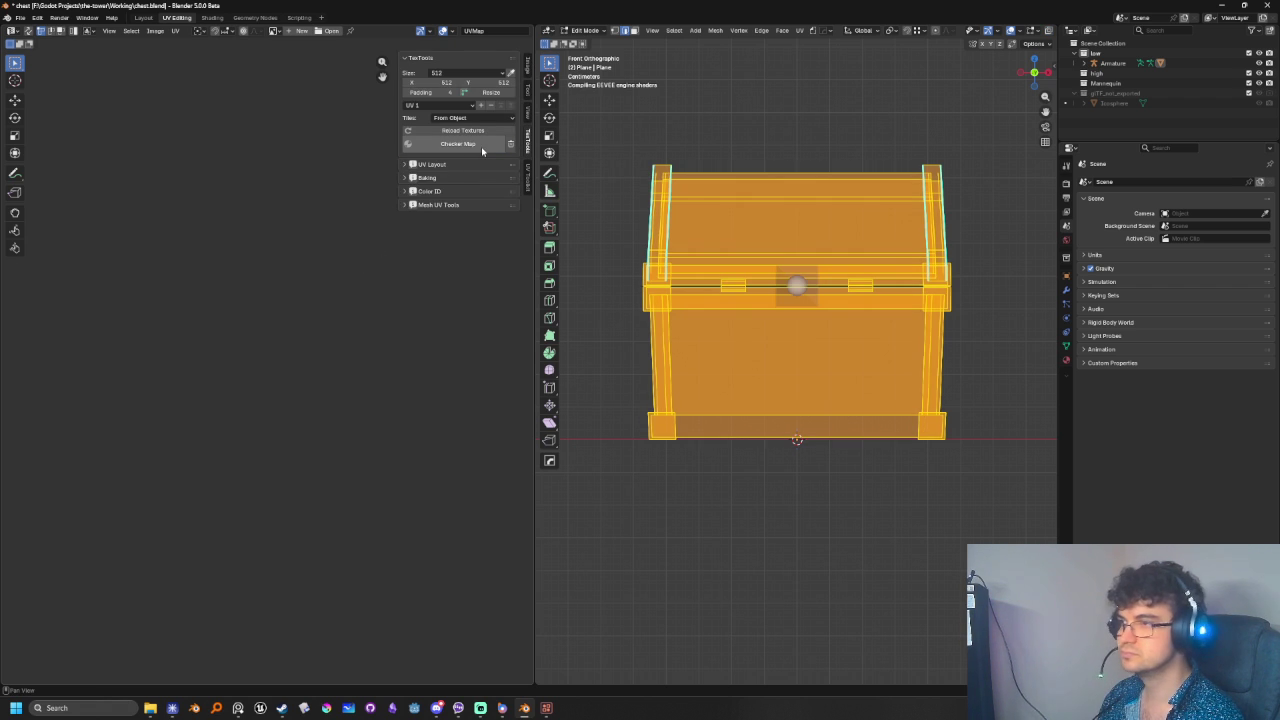
middle_drag(800, 330, 881, 320)
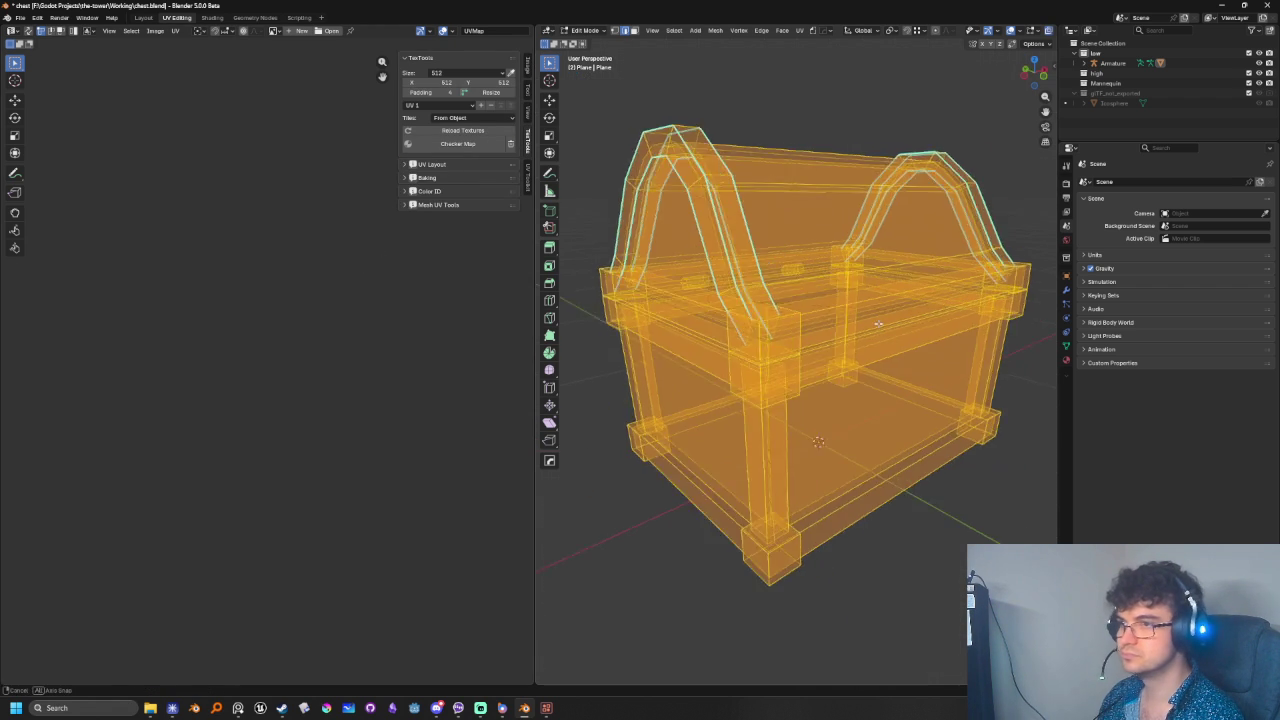
key(Tab)
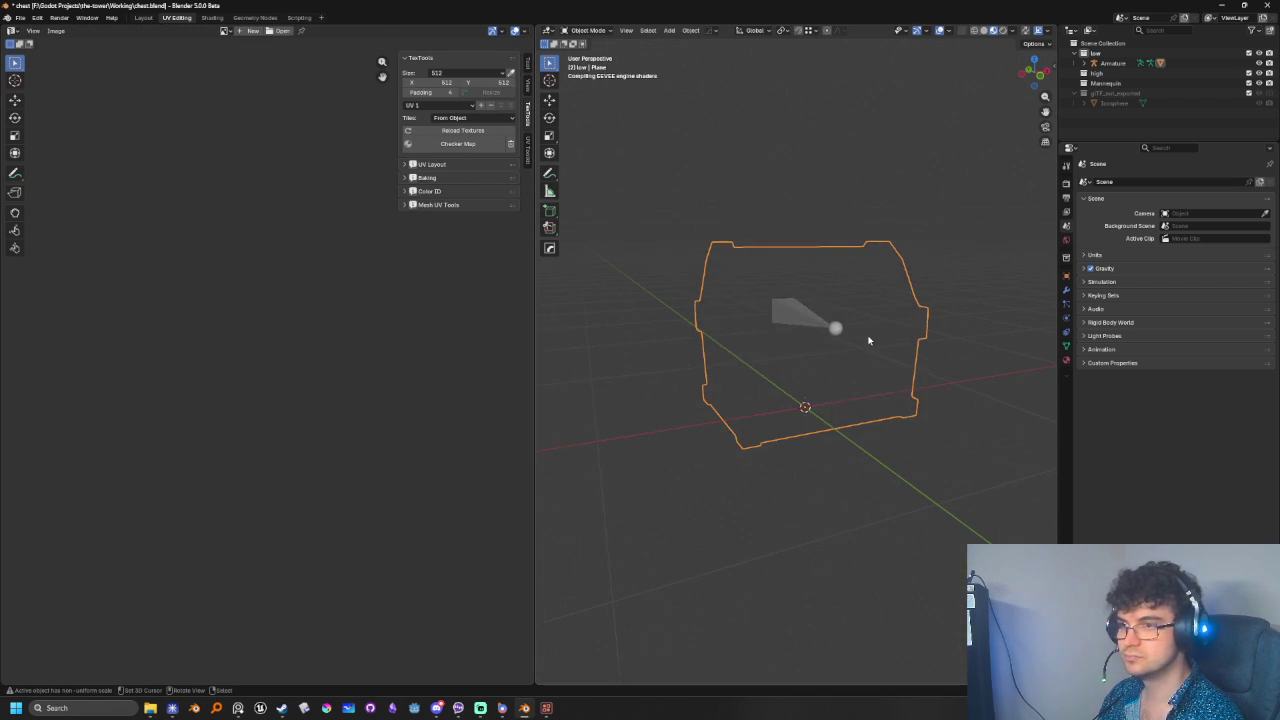
middle_drag(866, 347, 860, 385)
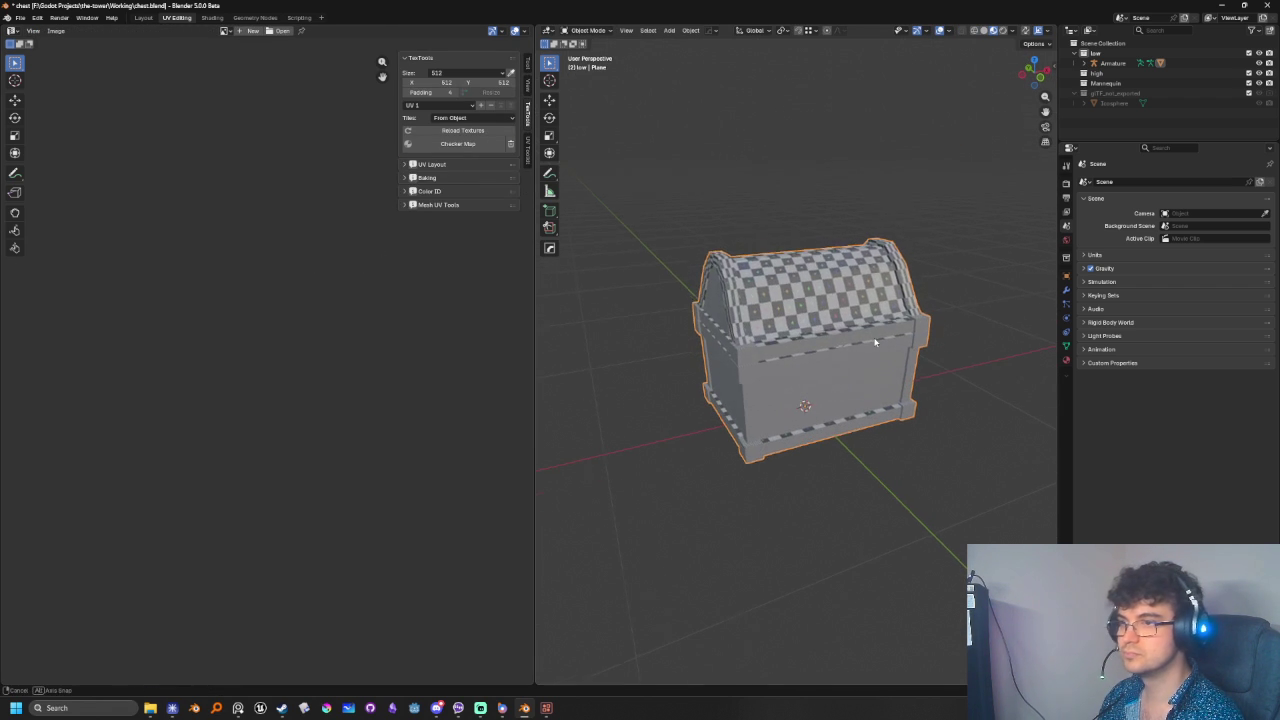
click(454, 144)
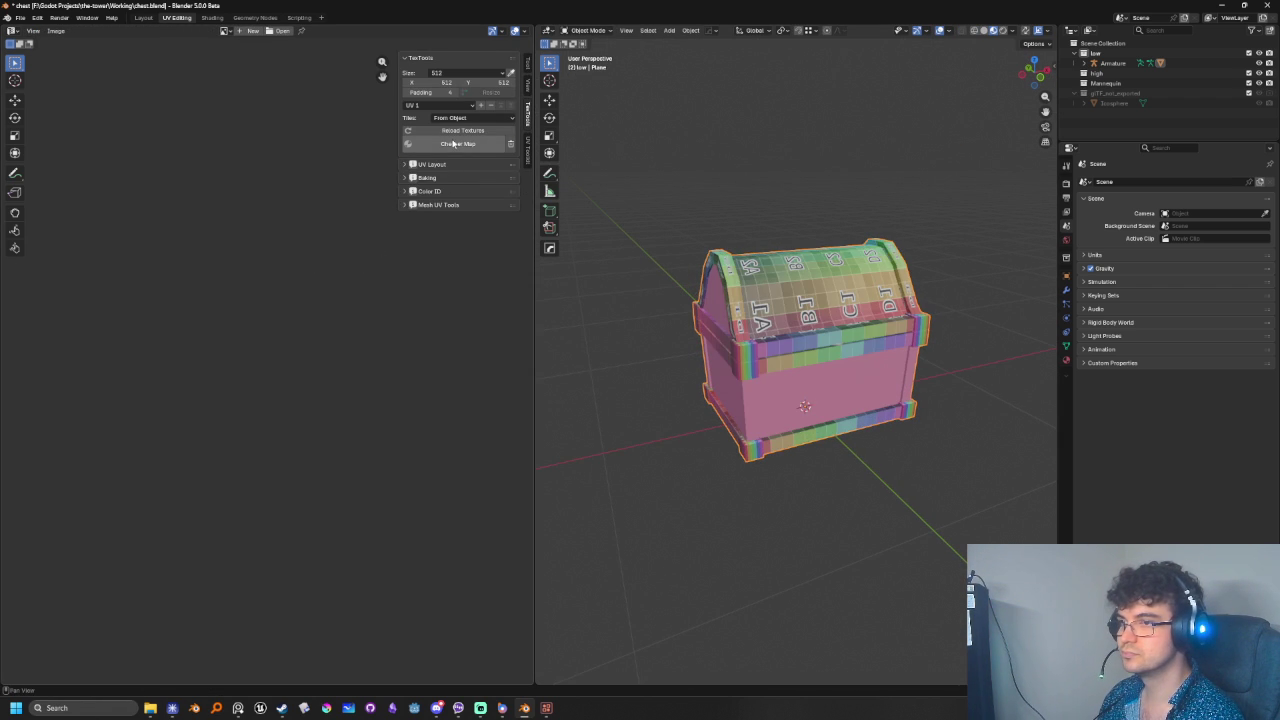
key(Tab)
mouse_move(866, 392)
middle_down()
mouse_move(864, 357)
mouse_move(886, 322)
middle_up()
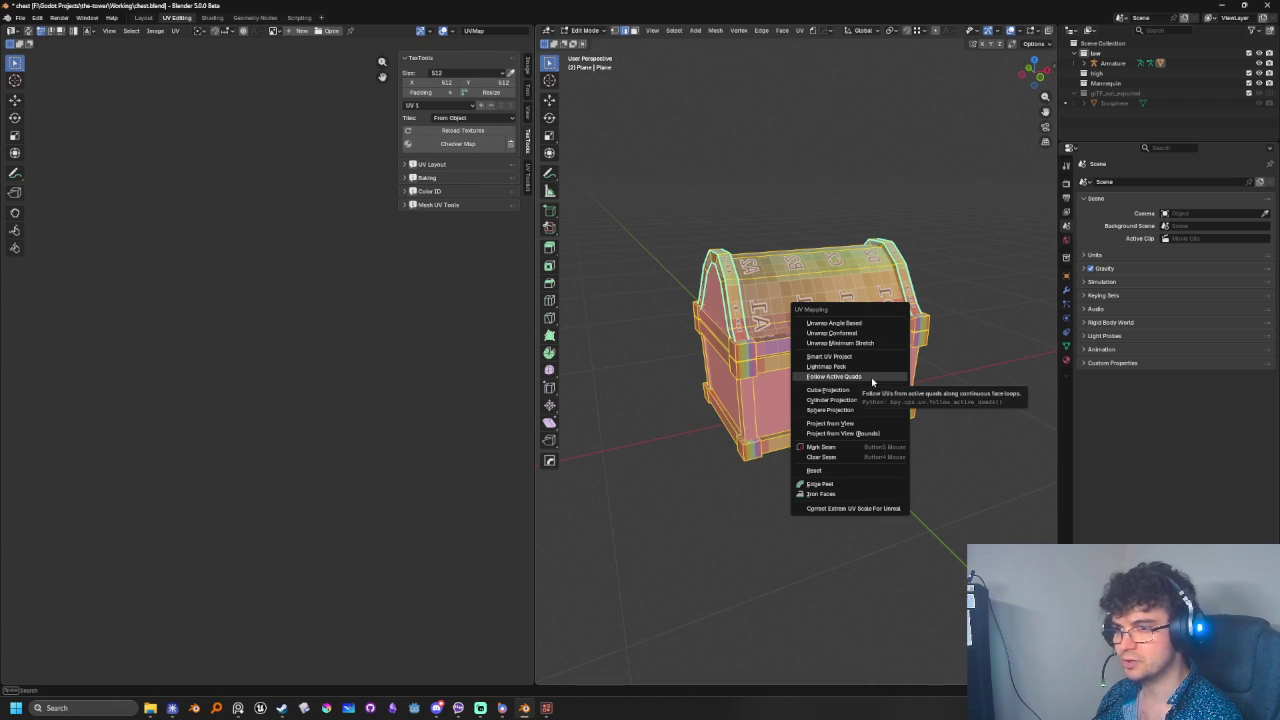
- Re-unwrap the chest with Smart UV Project and frame the resulting UV layout
click(867, 357)
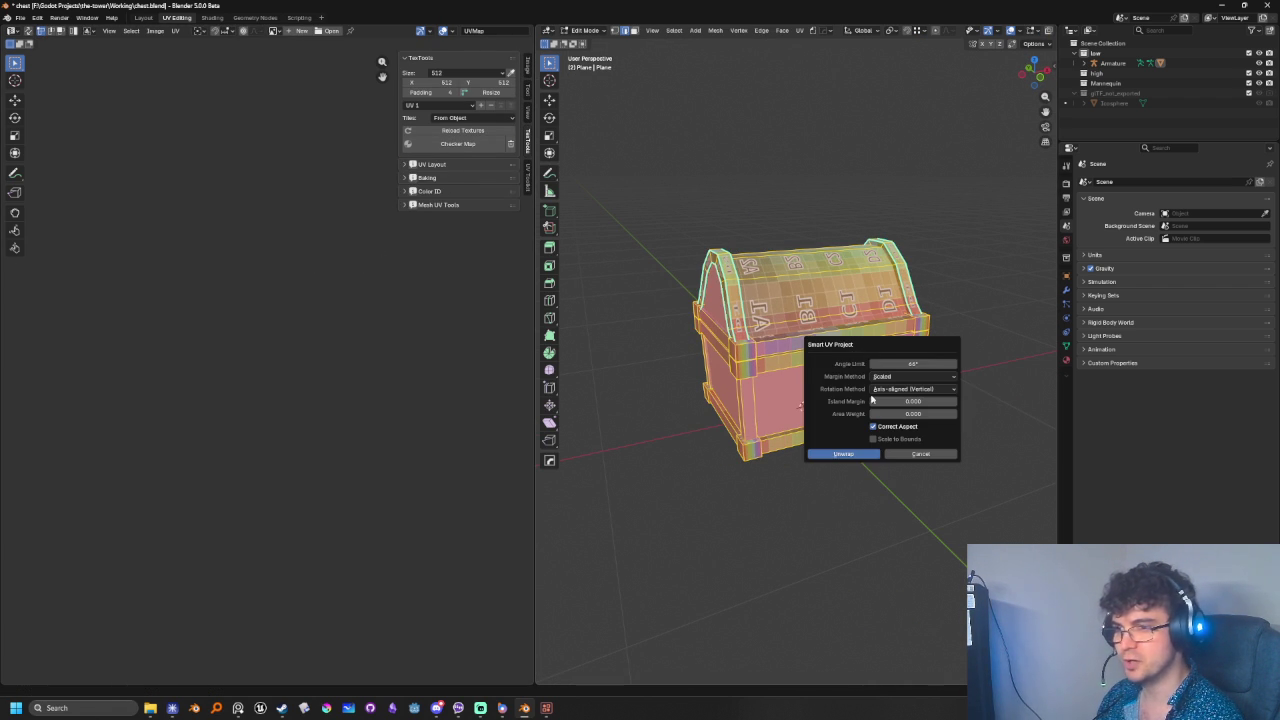
click(864, 454)
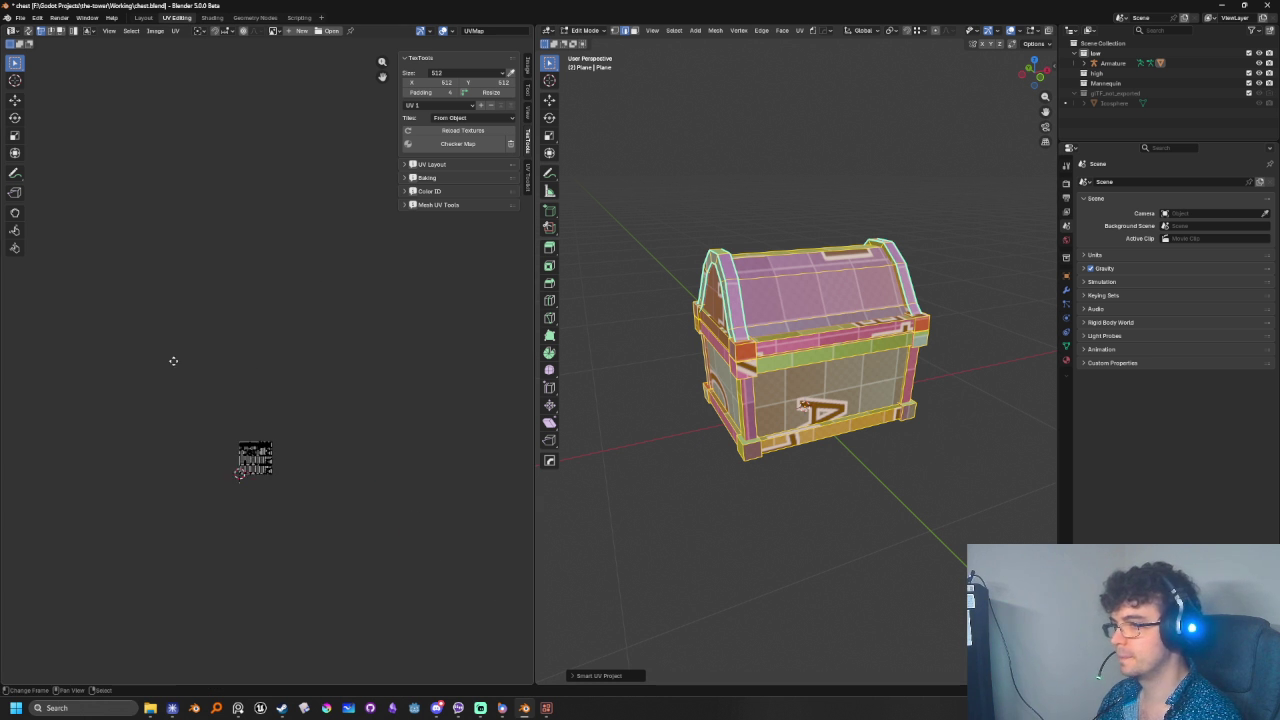
scroll(232, 500, up, 3)
scroll(232, 500, up, 2)
middle_drag(229, 357, 286, 429)
scroll(286, 429, up, 2)
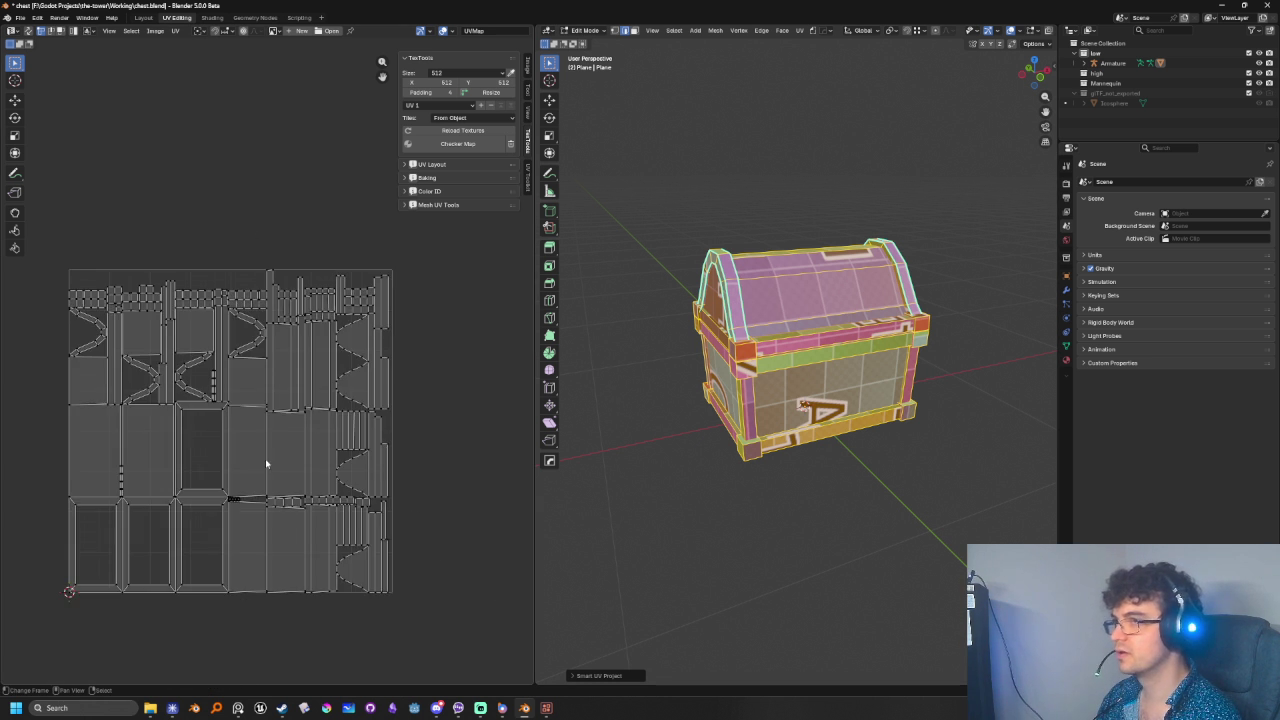
middle_drag(254, 474, 294, 470)
scroll(373, 440, up, 1)
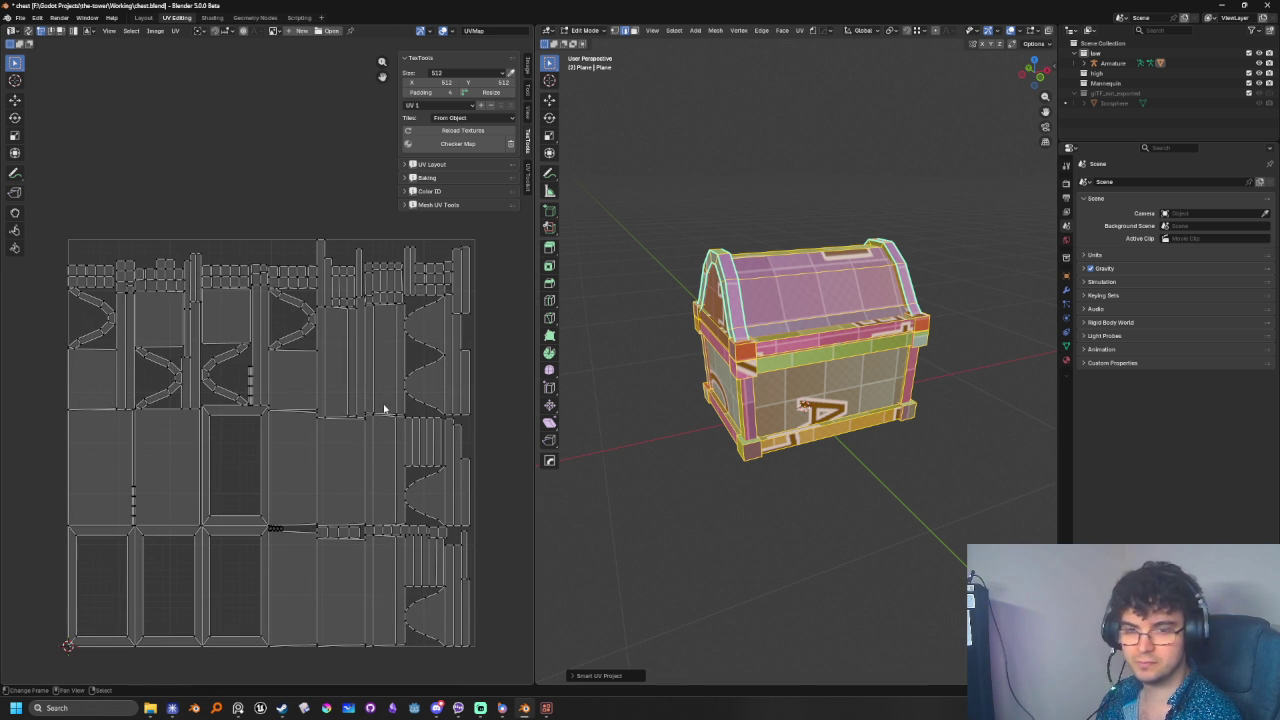
- Select a single face on the chest's front in front orthographic view
key(KP_1)
scroll(760, 418, up, 2)
scroll(760, 418, up, 2)
click(733, 385)
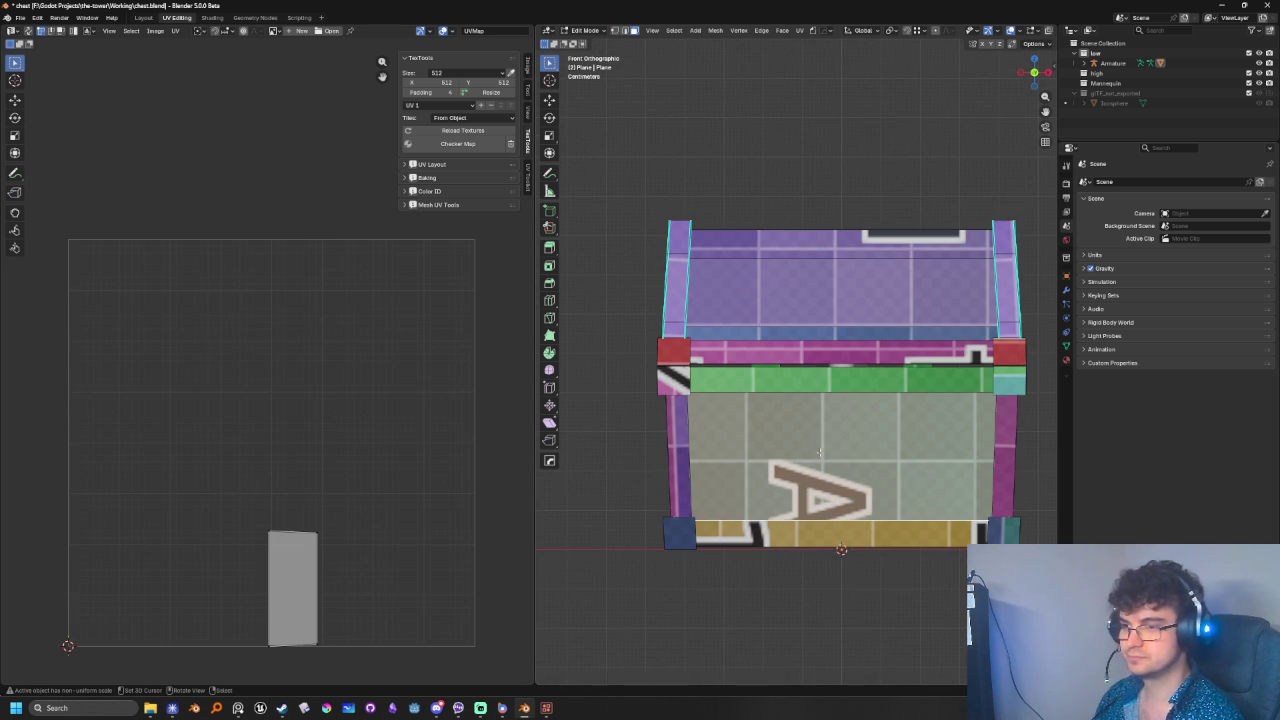
scroll(783, 354, down, 1)
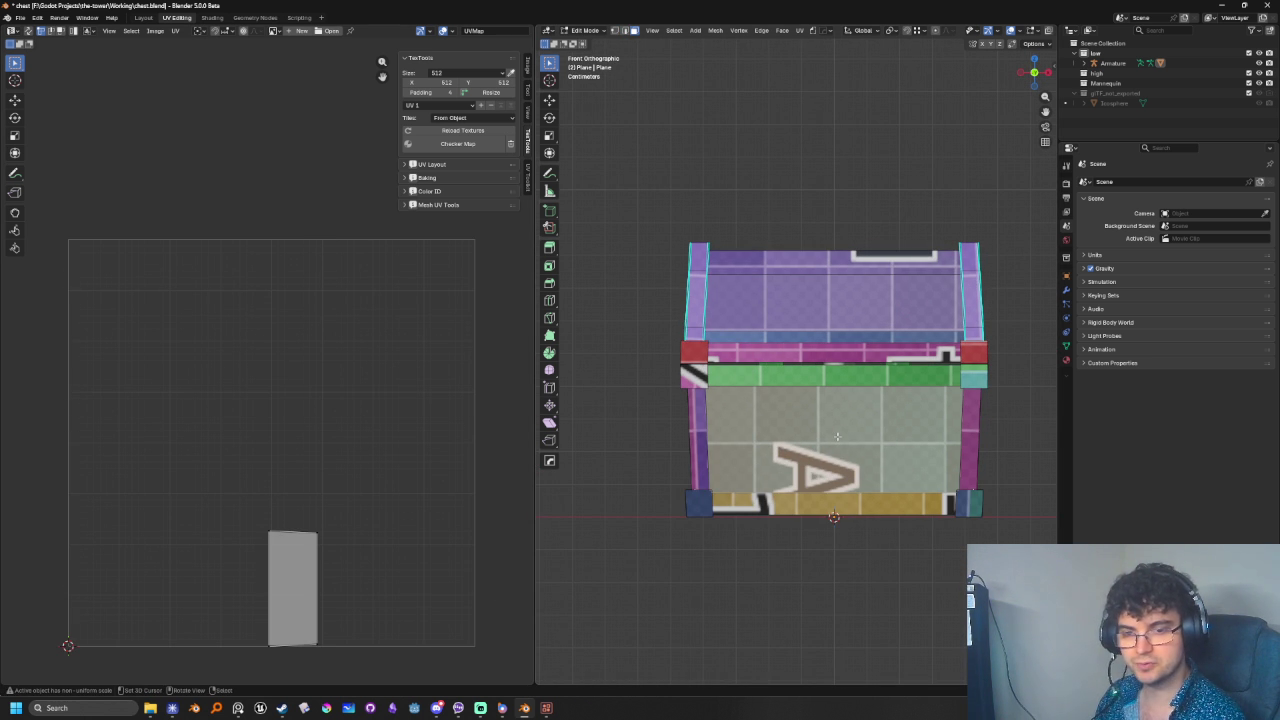
middle_drag(837, 436, 743, 440)
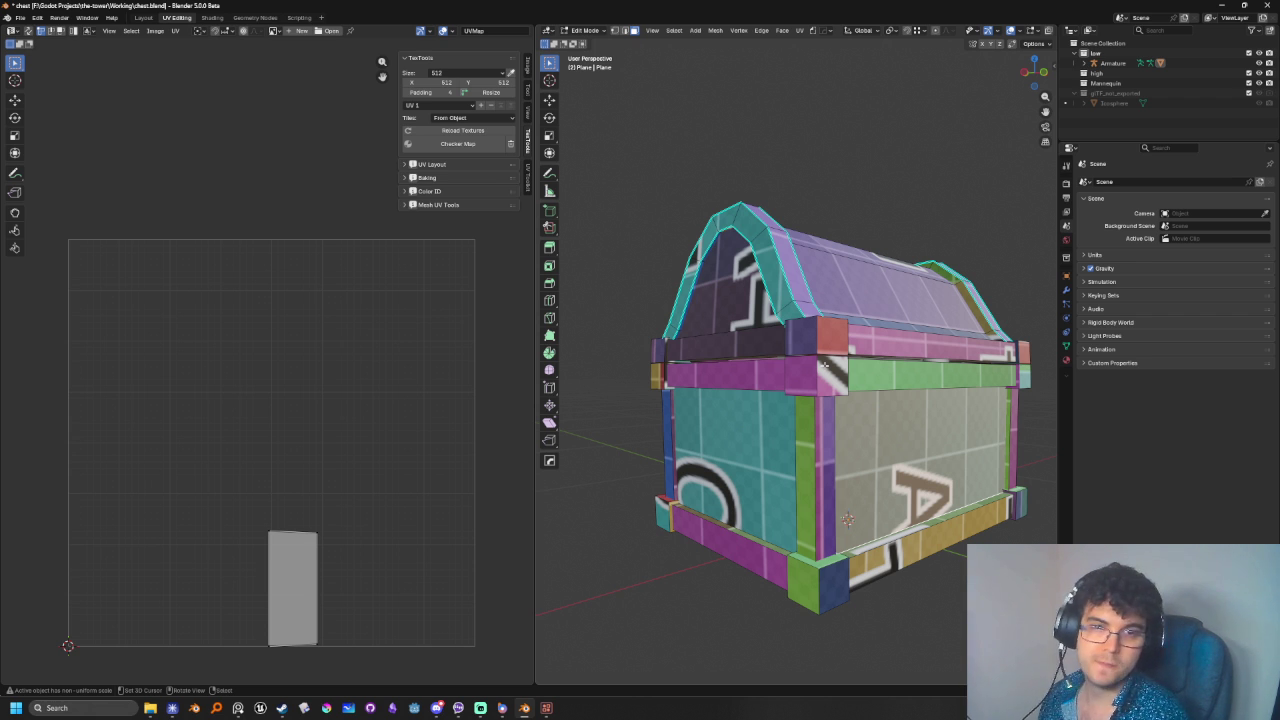
- Add the back panel and side faces of the chest body to the selection
mouse_move(806, 457)
middle_down()
mouse_move(870, 457)
mouse_move(706, 466)
mouse_move(784, 503)
mouse_move(828, 482)
middle_up()
shift+click(830, 450)
shift+click(706, 466)
shift+click(784, 503)
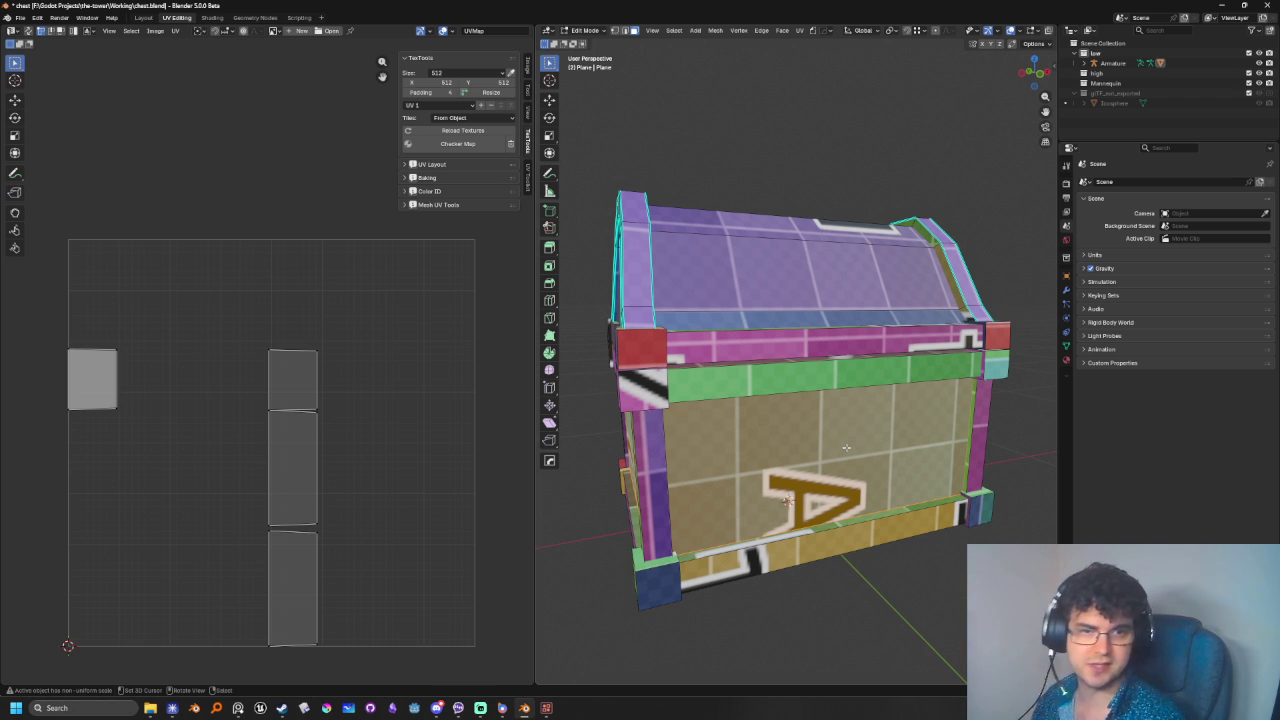
- Box-select the remaining front body faces through the mesh in front view with X-ray
mouse_move(852, 433)
middle_down()
mouse_move(912, 440)
mouse_move(850, 441)
middle_up()
key(alt+z)
key(alt+z)
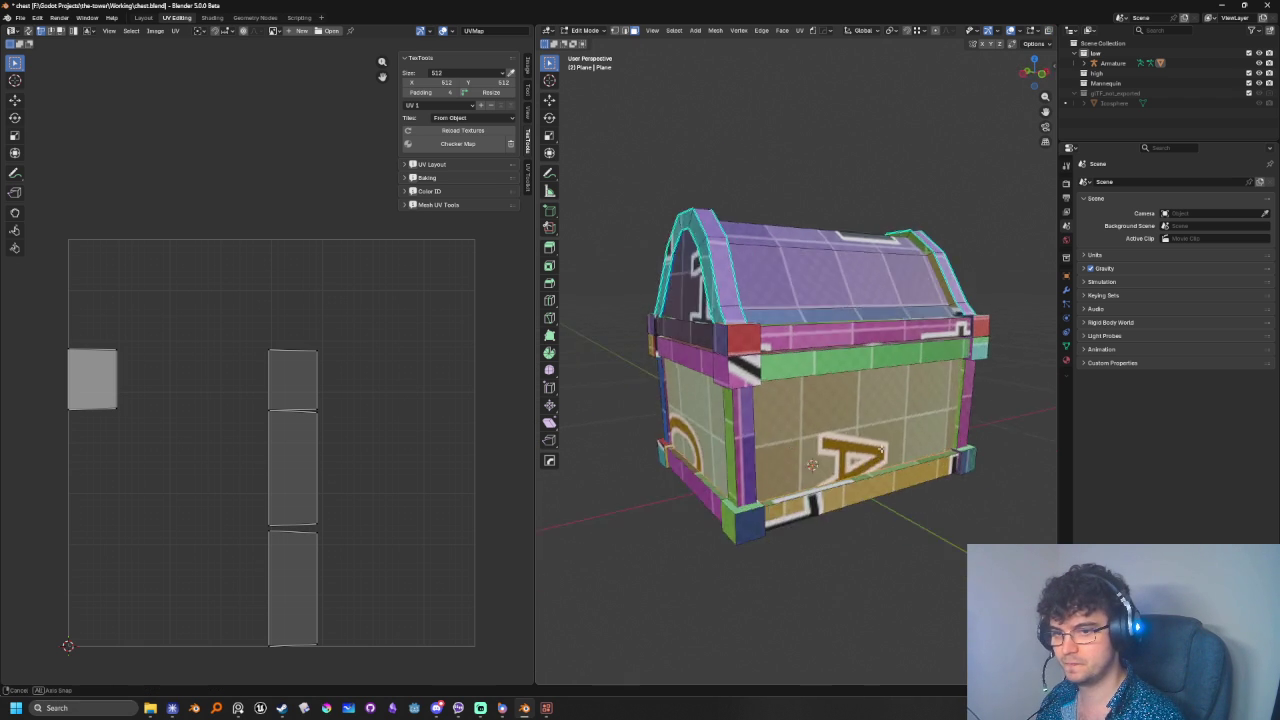
key(KP_1)
key(alt+z)
mouse_move(770, 382)
mouse_down()
mouse_move(813, 422)
mouse_move(884, 428)
mouse_up()
key(ctrl+KP_3)
mouse_move(884, 428)
middle_down()
mouse_move(802, 442)
mouse_move(814, 434)
middle_up()
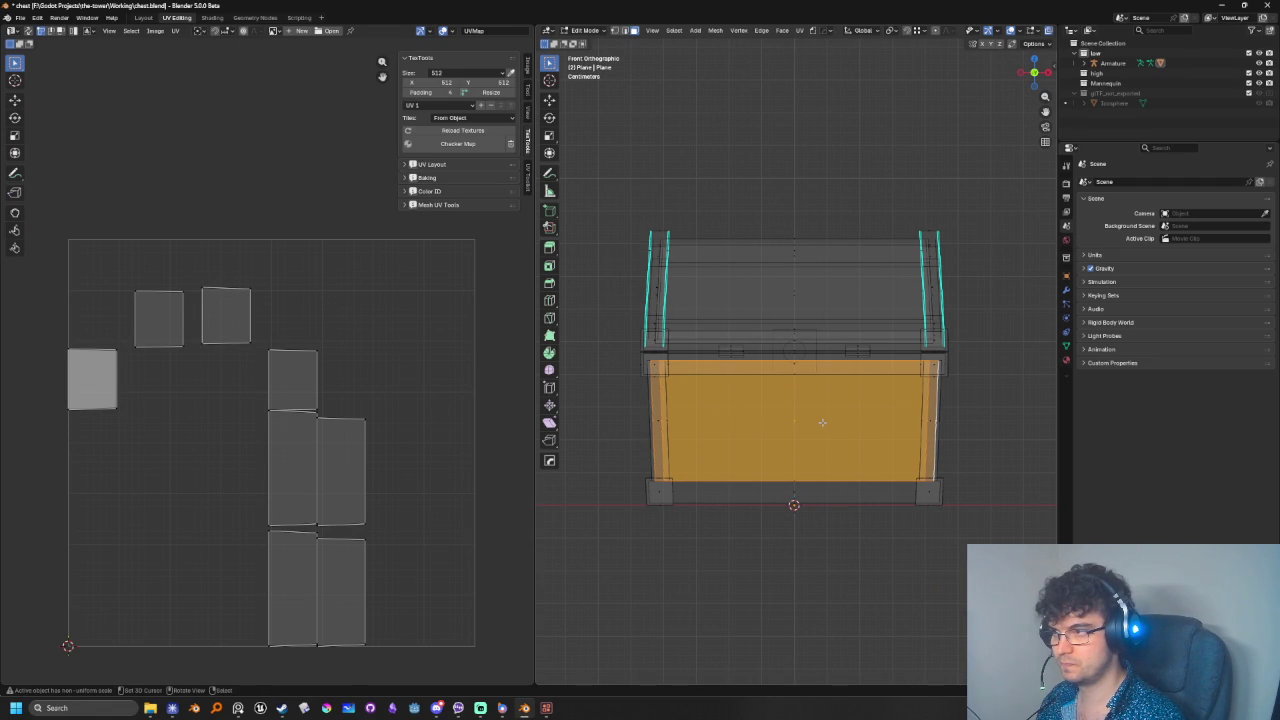
- In Material Preview, select all chest UV islands and rotate them 90°
key(z)
key(2)
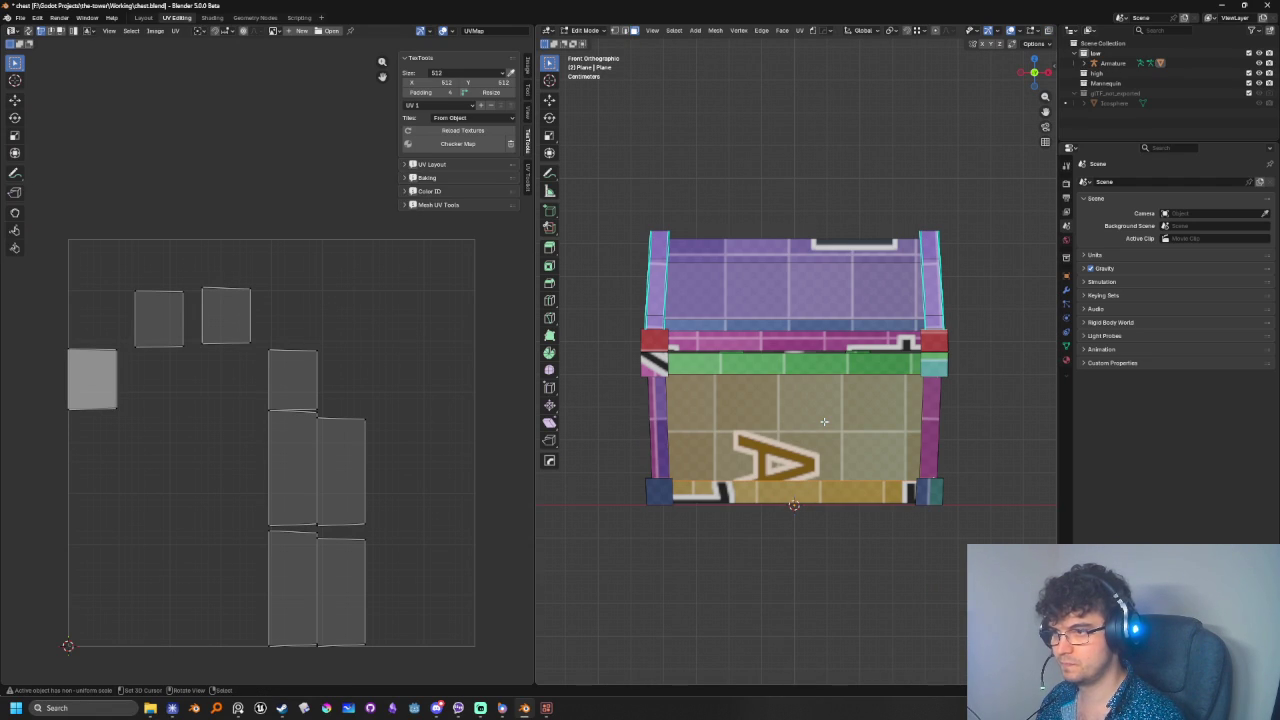
scroll(40, 284, down, 1)
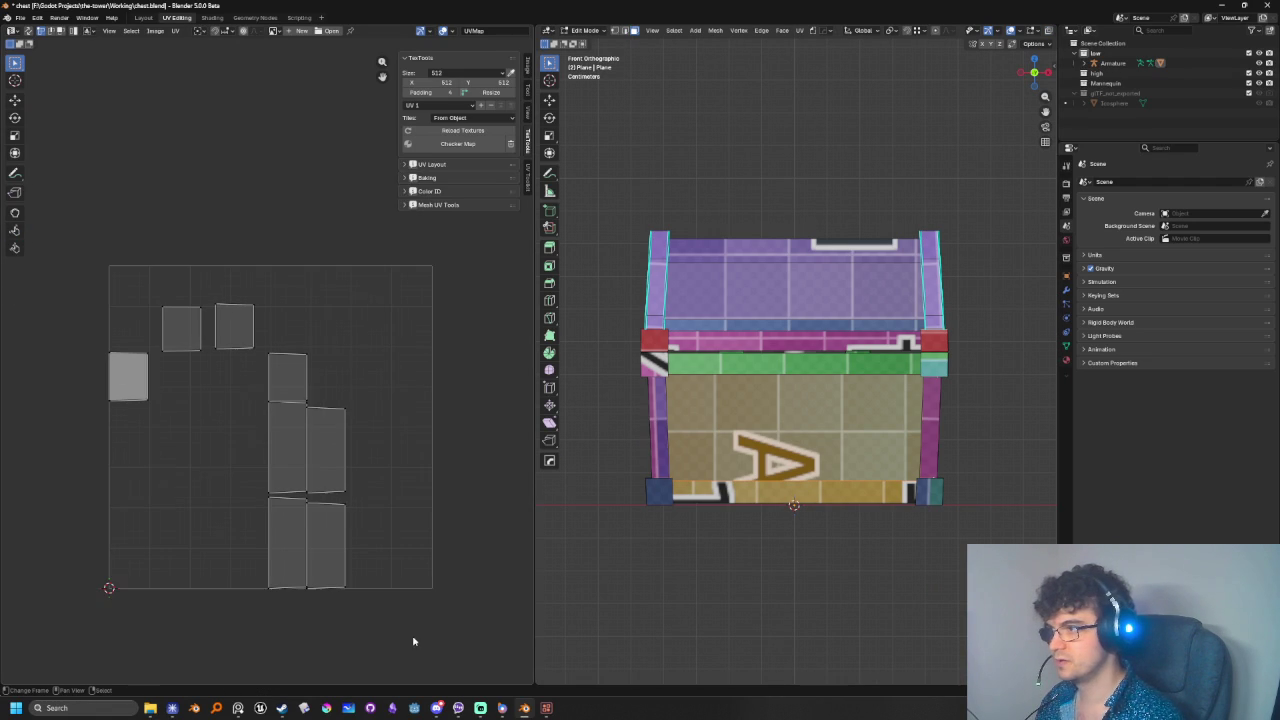
drag(66, 254, 484, 650)
key(r)
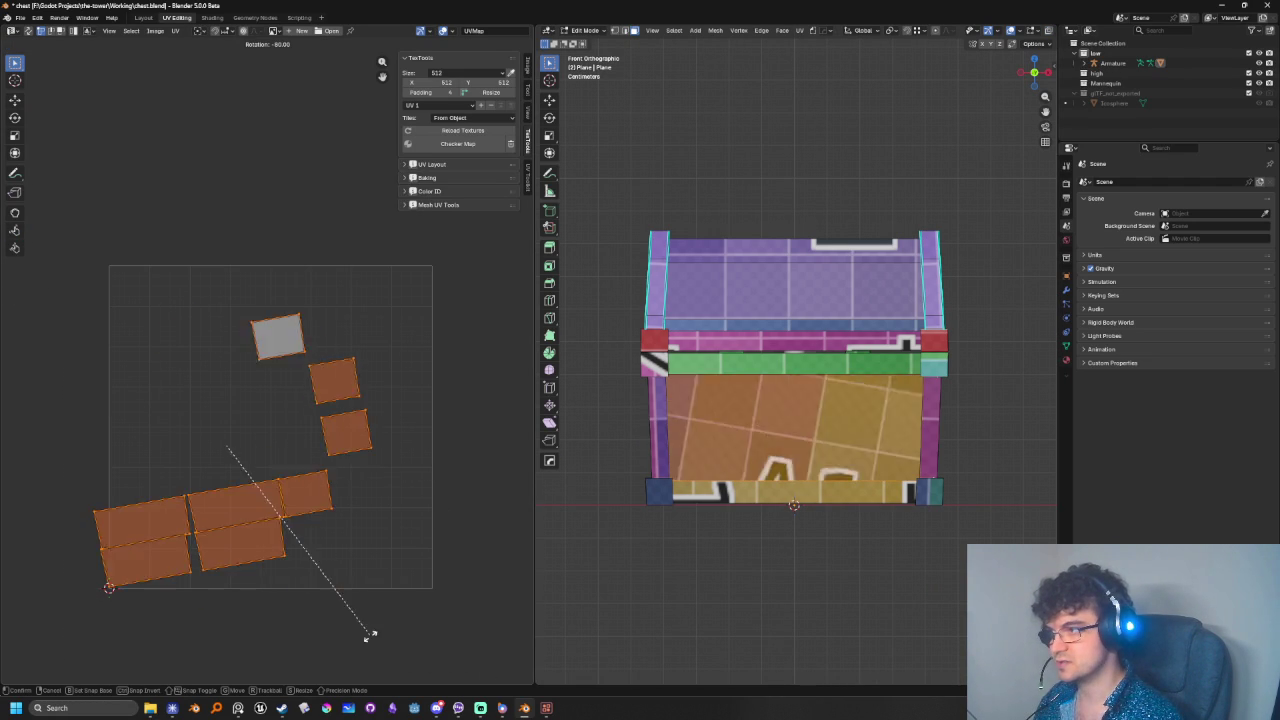
click(320, 655)
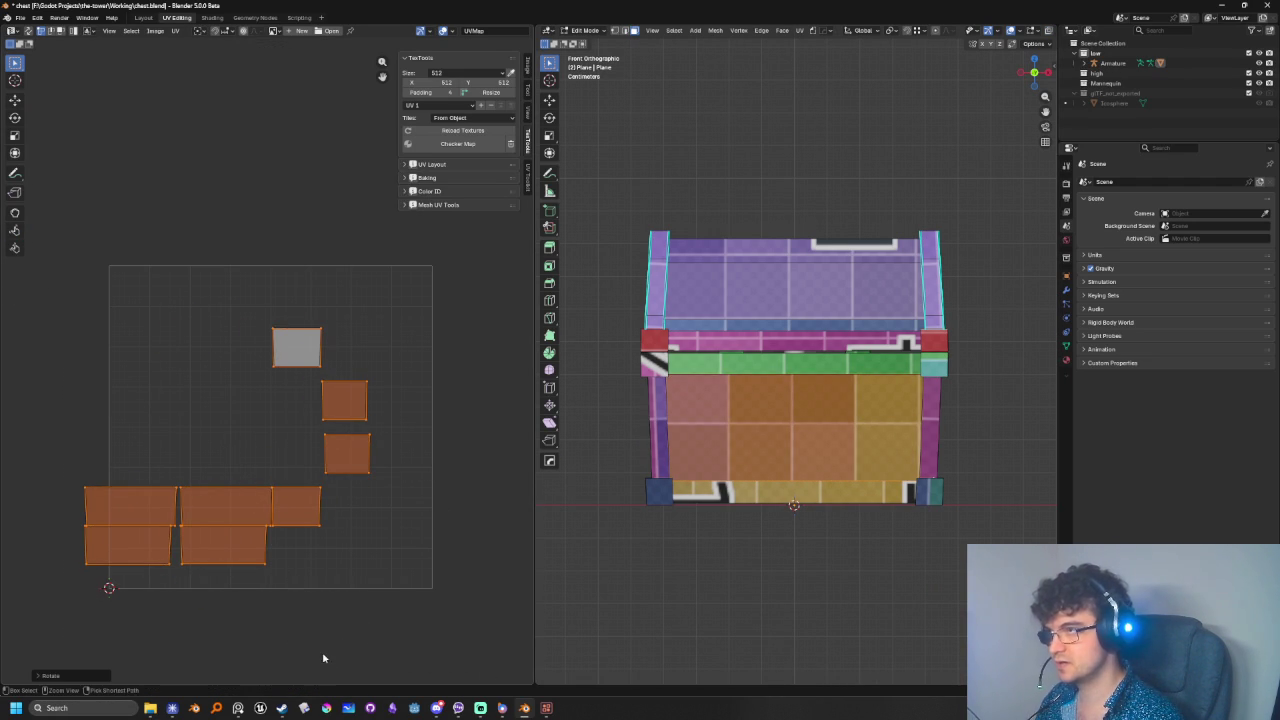
- Move the rotated islands so the chest front shows the B1 label upright
key(g)
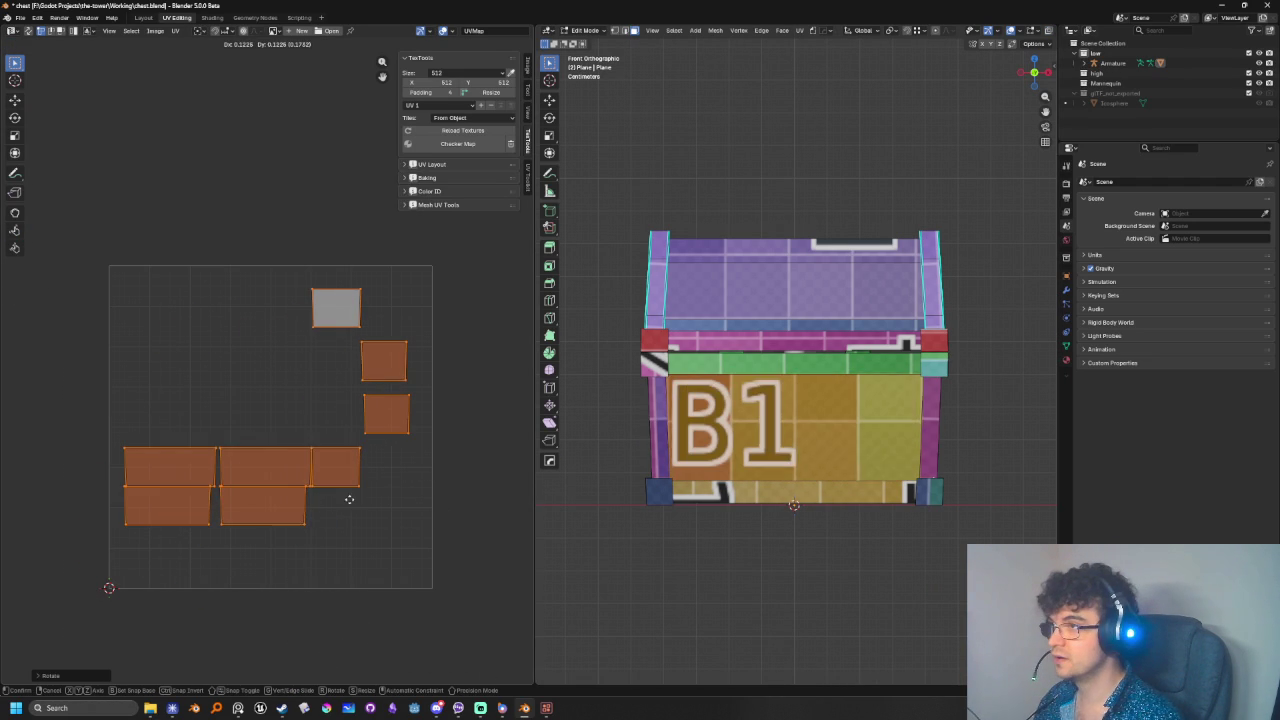
click(357, 538)
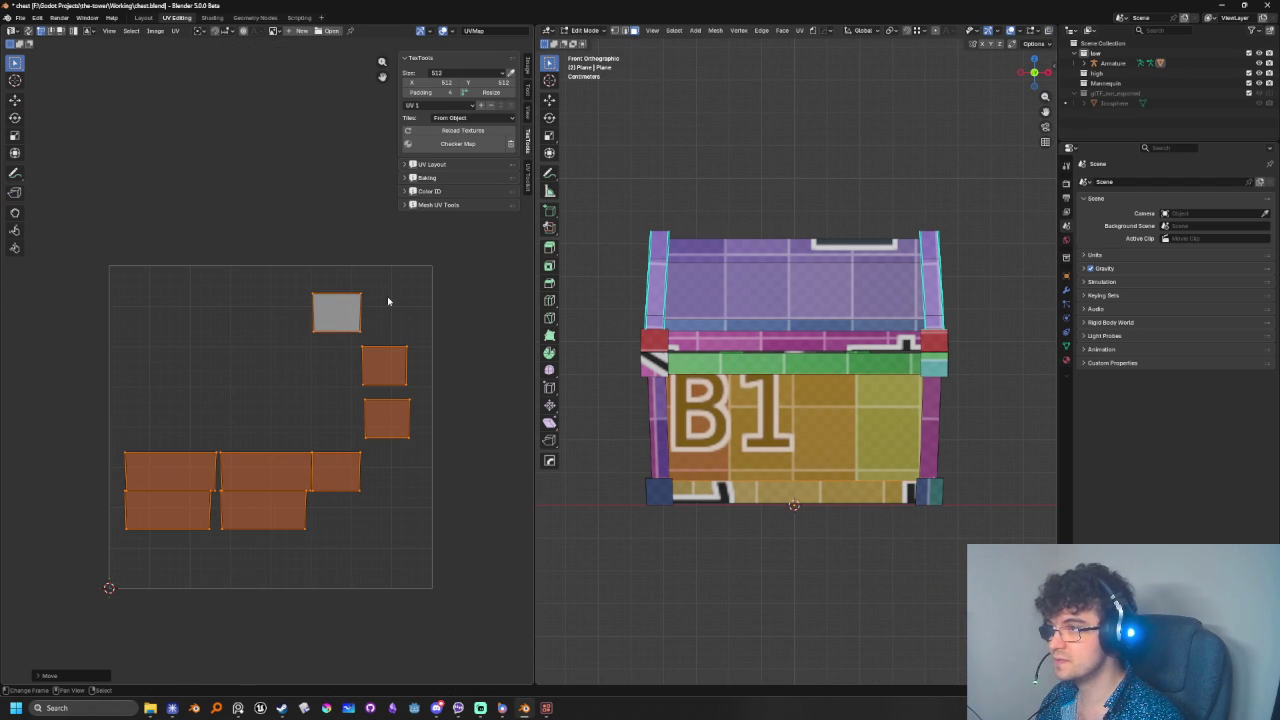
click(246, 412)
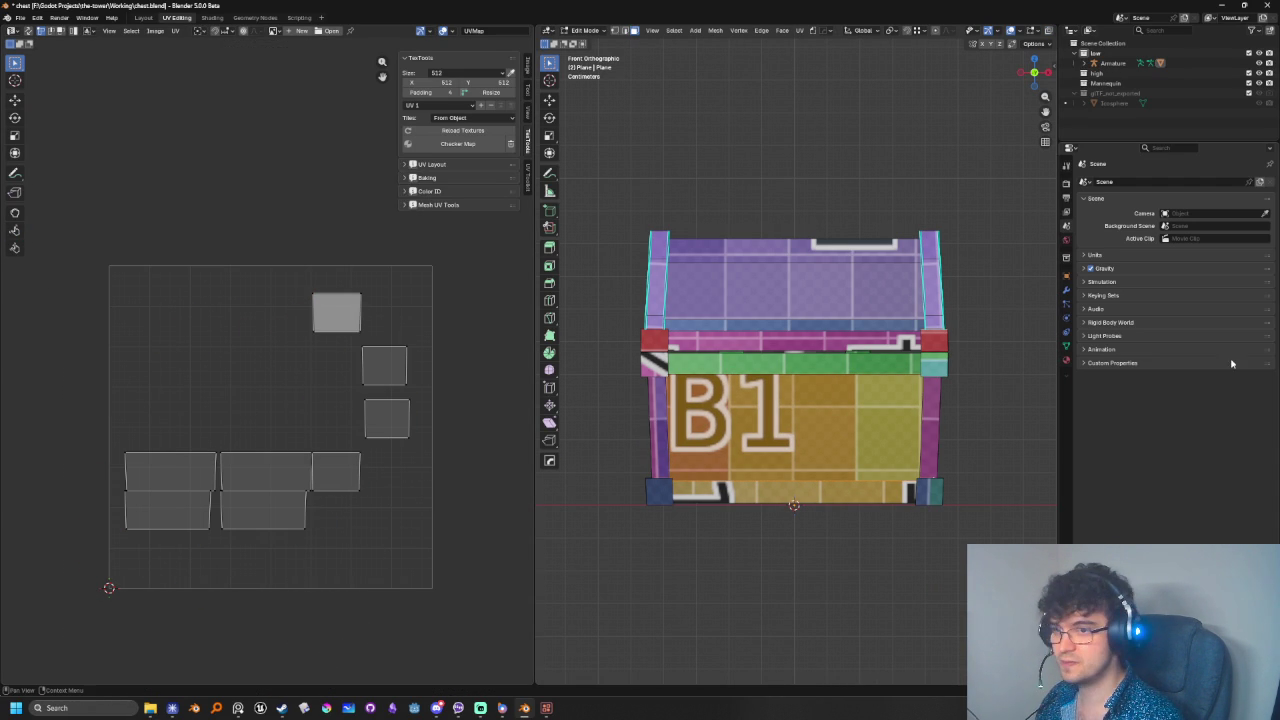
click(1066, 290)
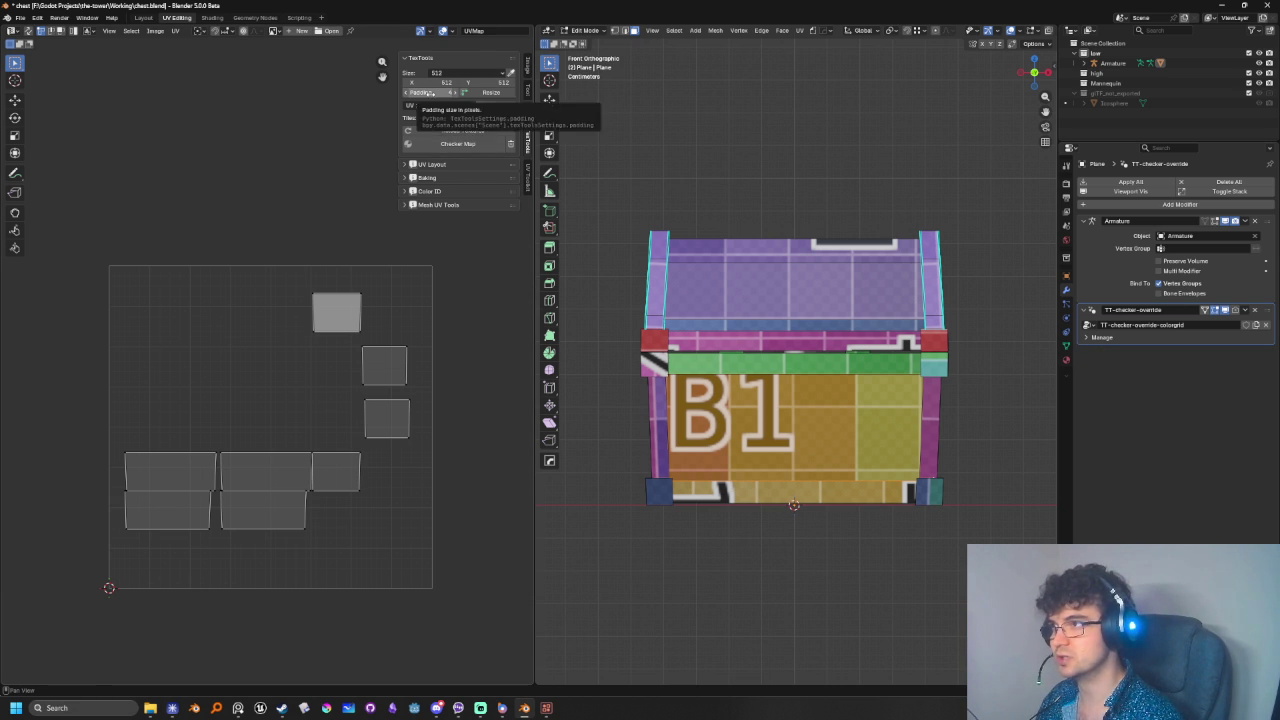
- Set the TexTools checker map to size 4096 with the colour grid pattern
click(476, 72)
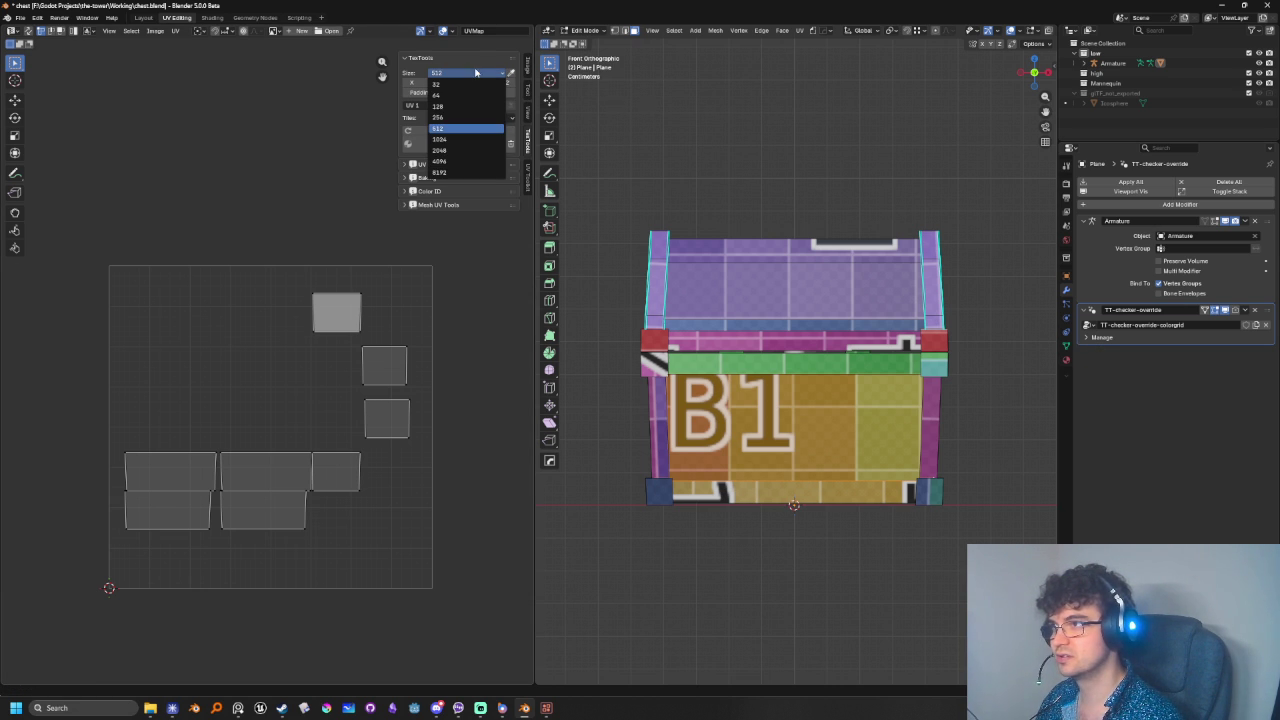
click(462, 161)
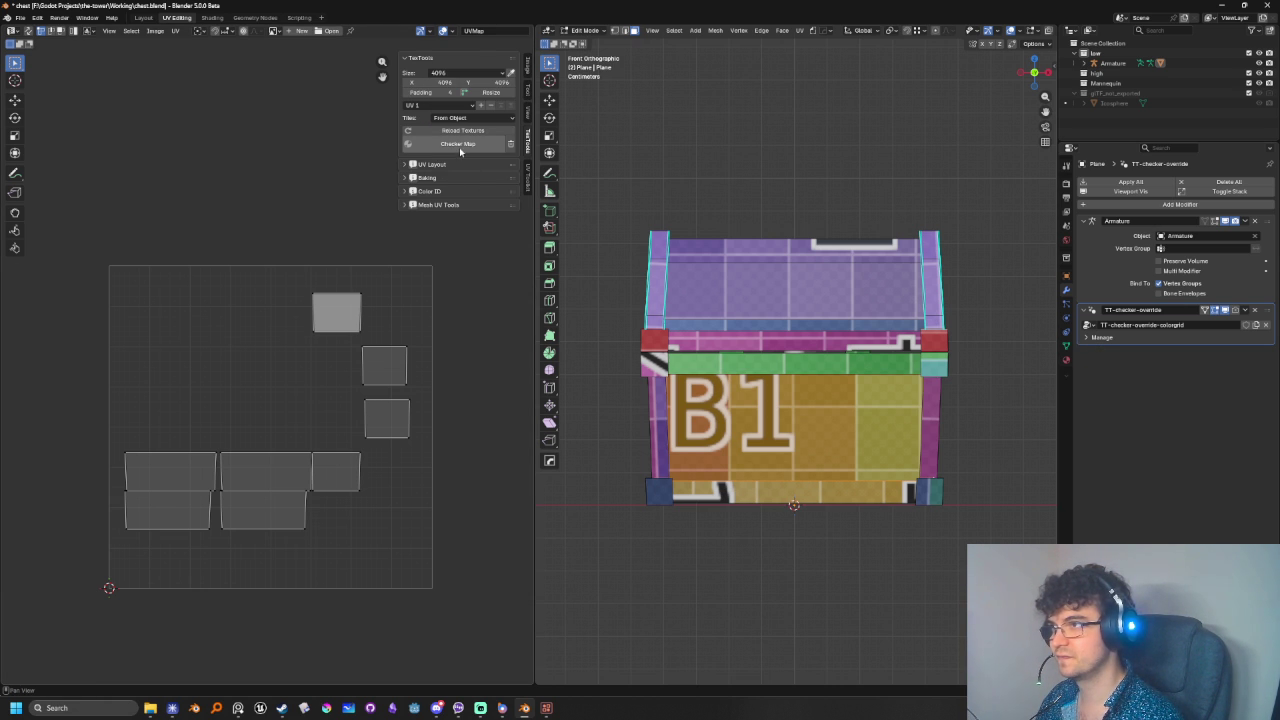
click(460, 147)
click(460, 147)
click(460, 147)
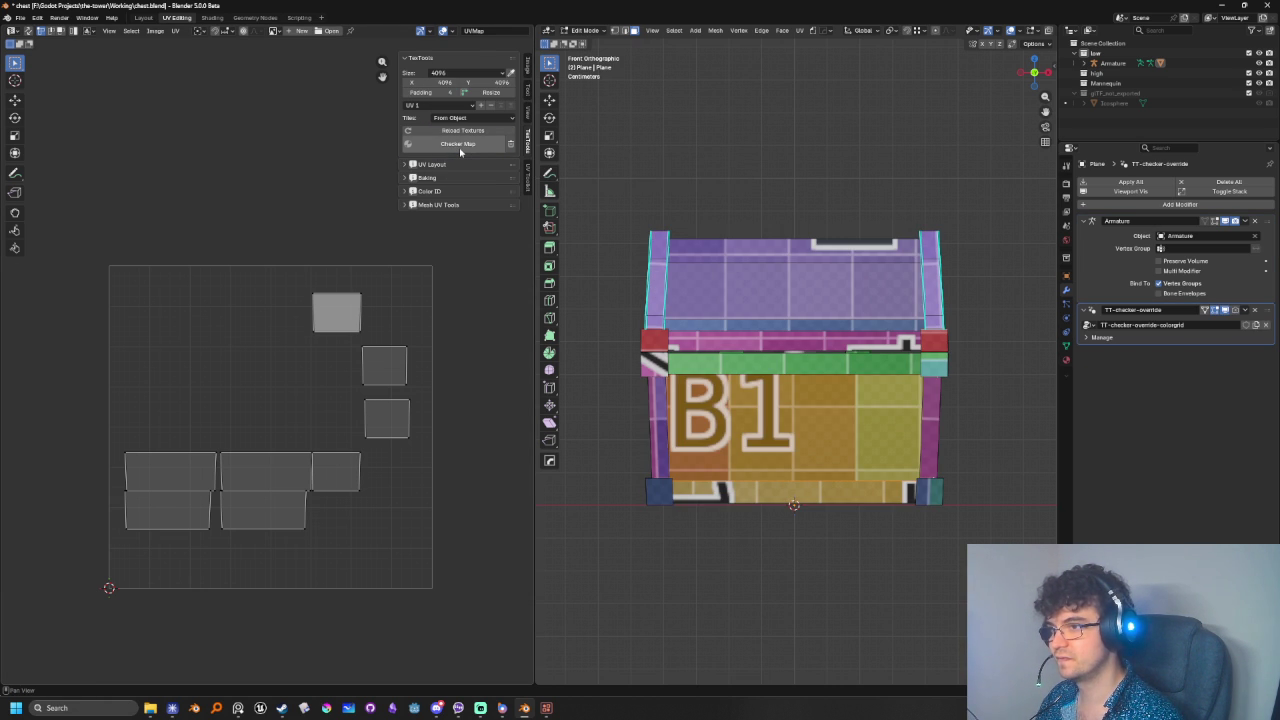
scroll(764, 535, up, 2)
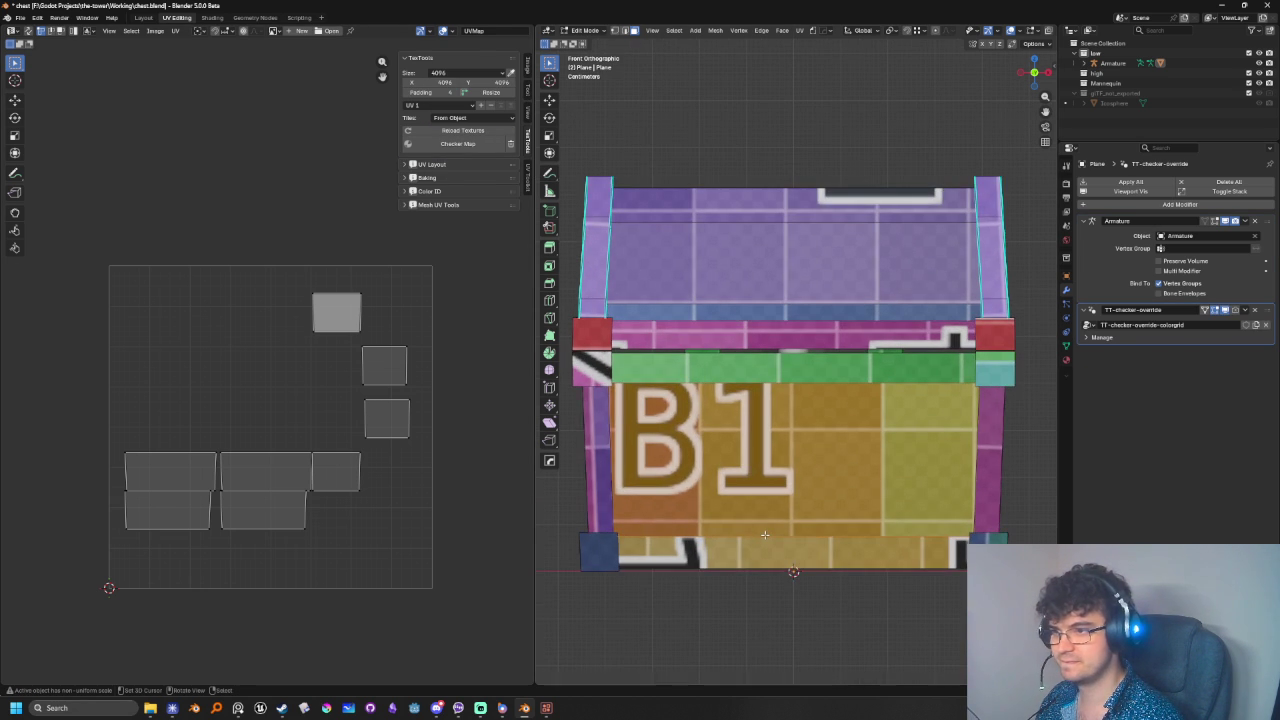
scroll(764, 535, down, 1)
scroll(764, 535, down, 2)
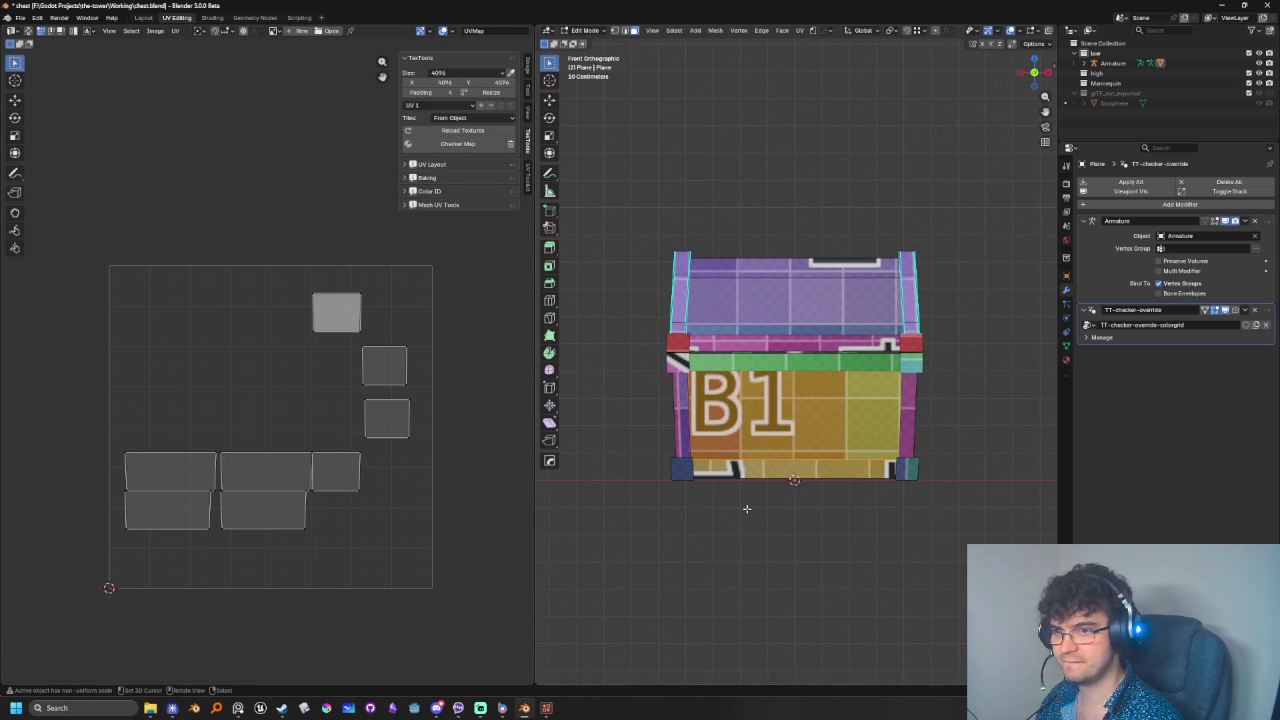
shift+middle_drag(764, 535, 751, 515)
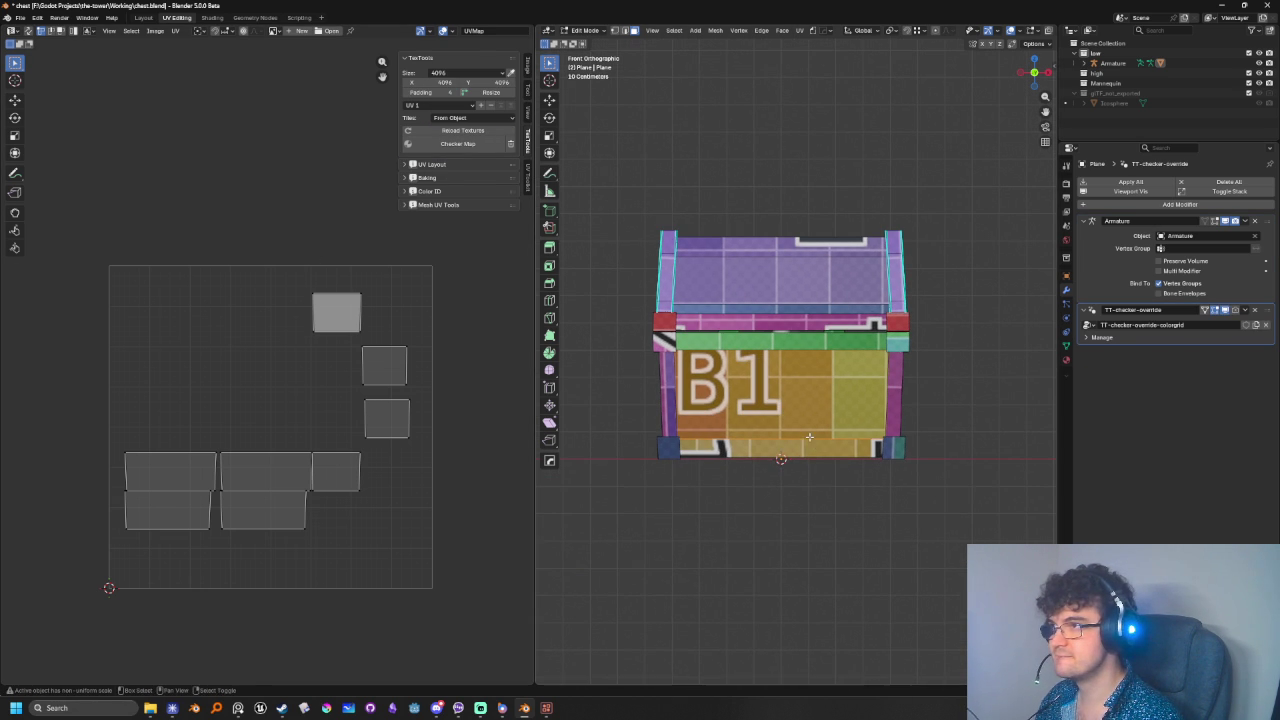
click(432, 164)
click(432, 164)
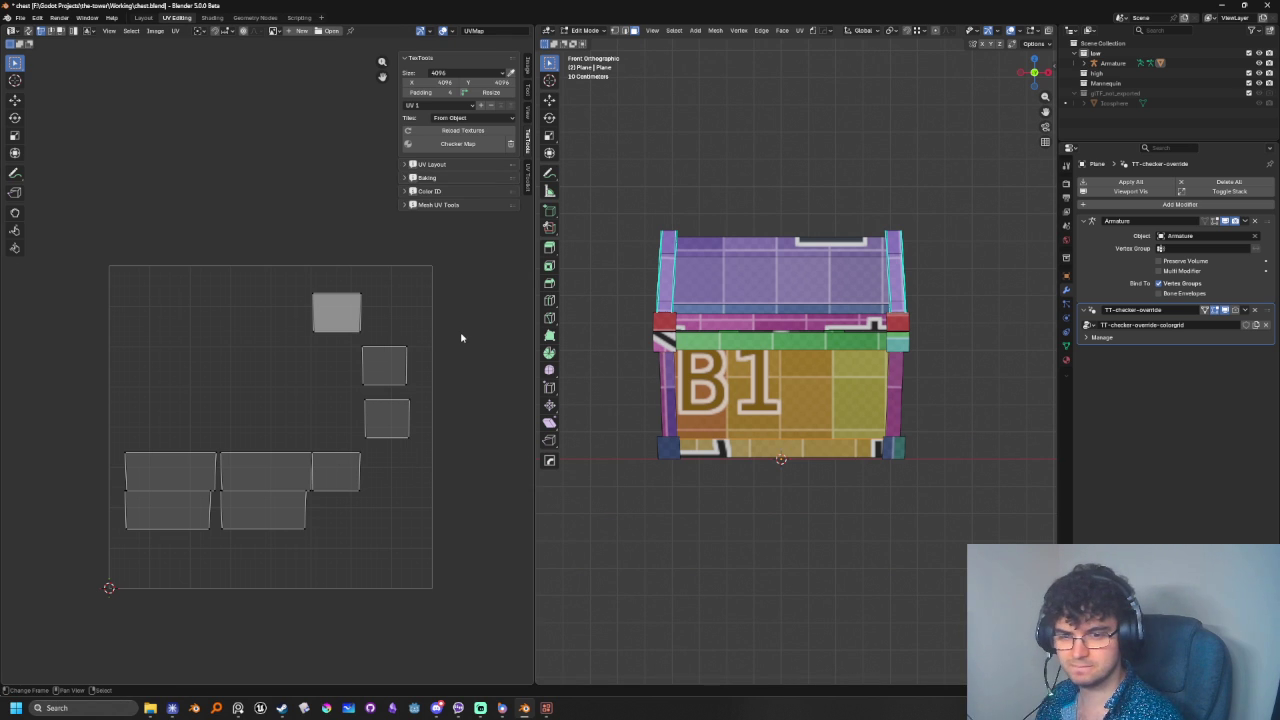
- Move the chest-body UV islands upward so the front displays D1
scroll(296, 320, down, 1)
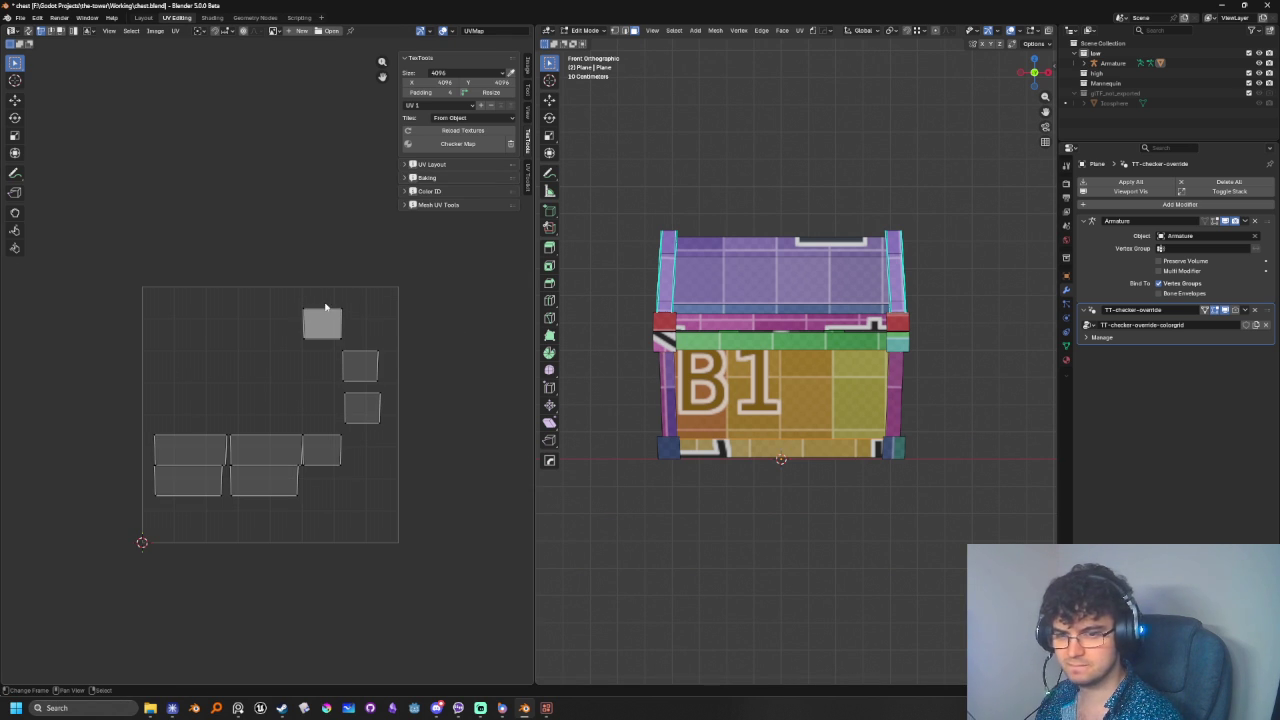
drag(77, 222, 450, 586)
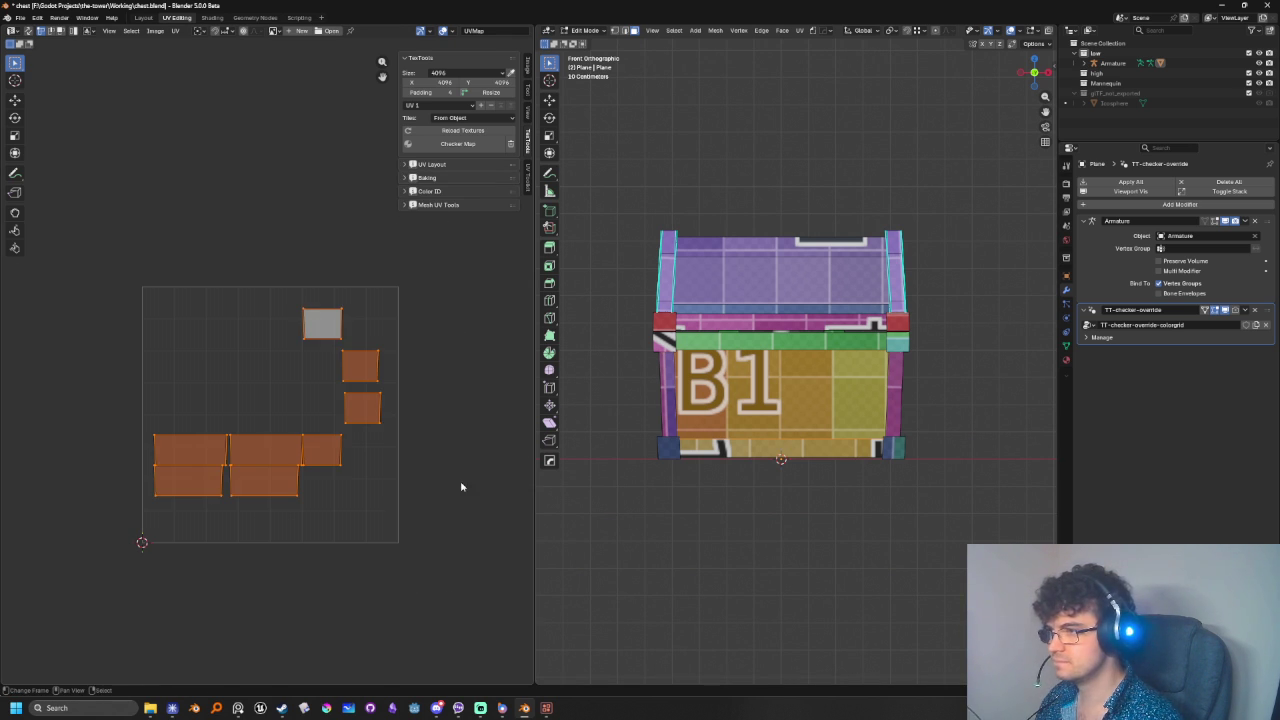
key(g)
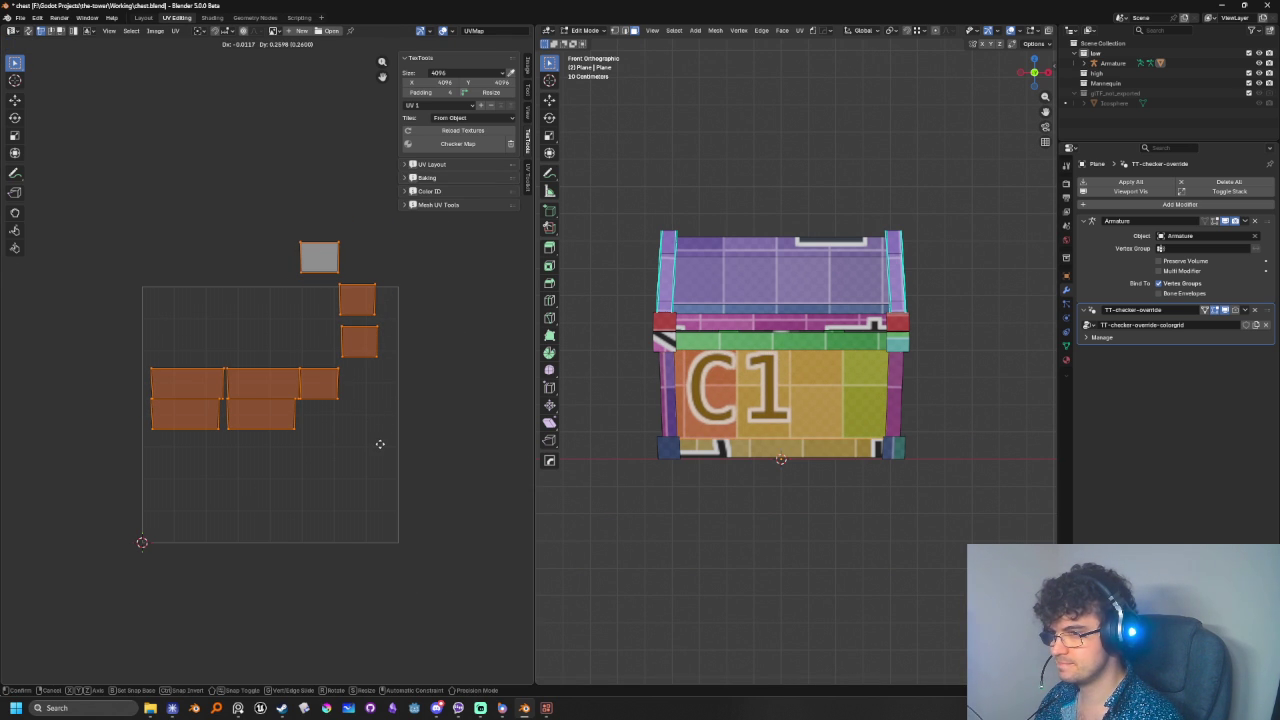
click(385, 380)
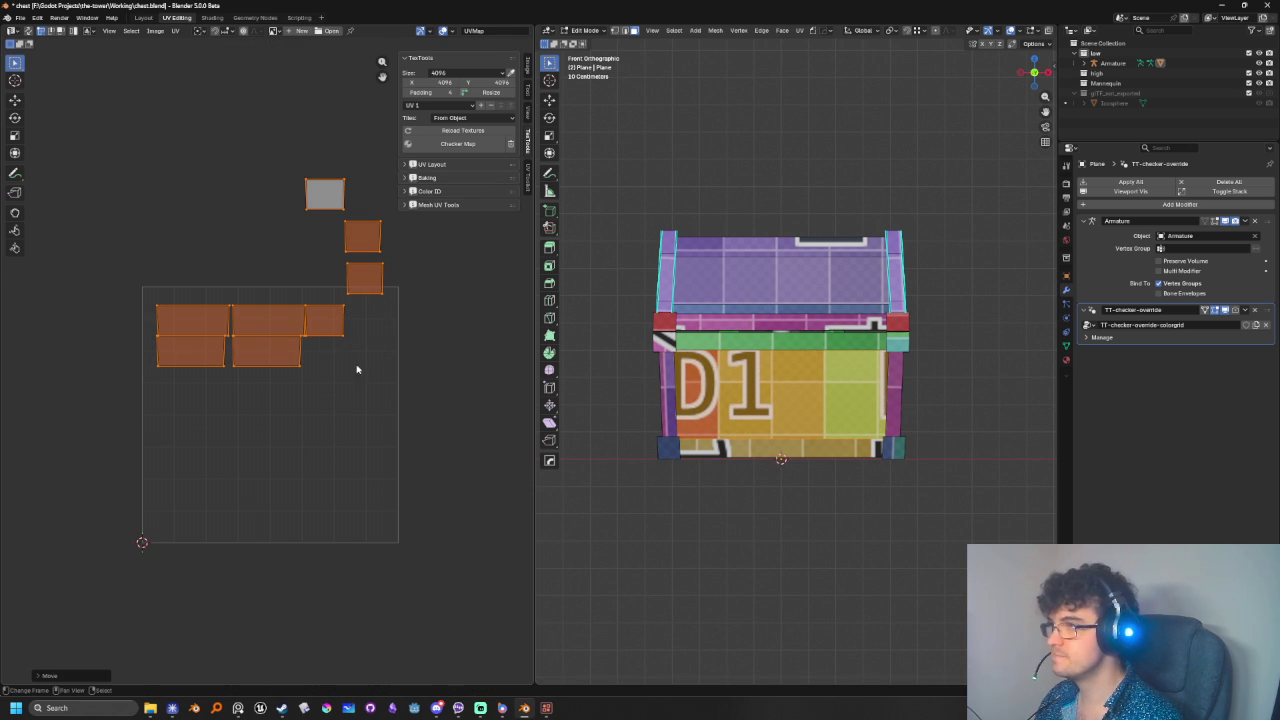
- Feed M_Atlas's Base Color from an Image Texture using BC_atlas.png
click(1066, 359)
click(1158, 301)
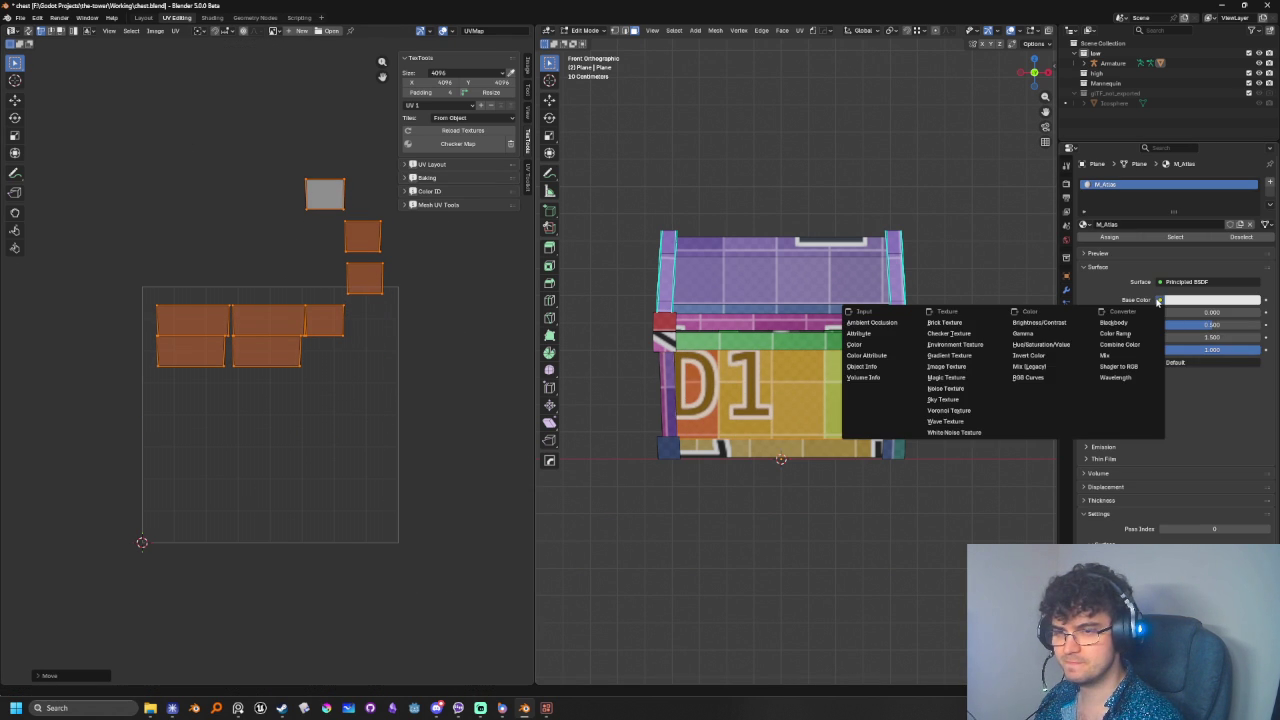
click(946, 366)
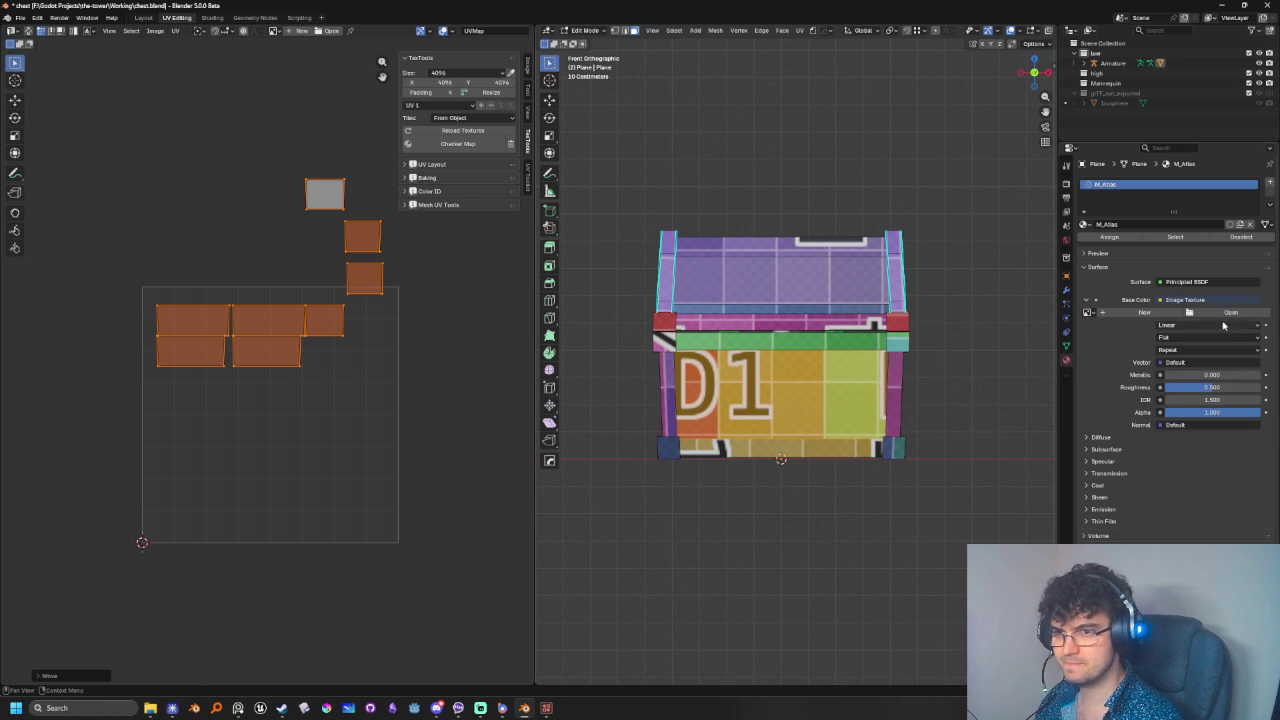
click(1088, 312)
click(1116, 327)
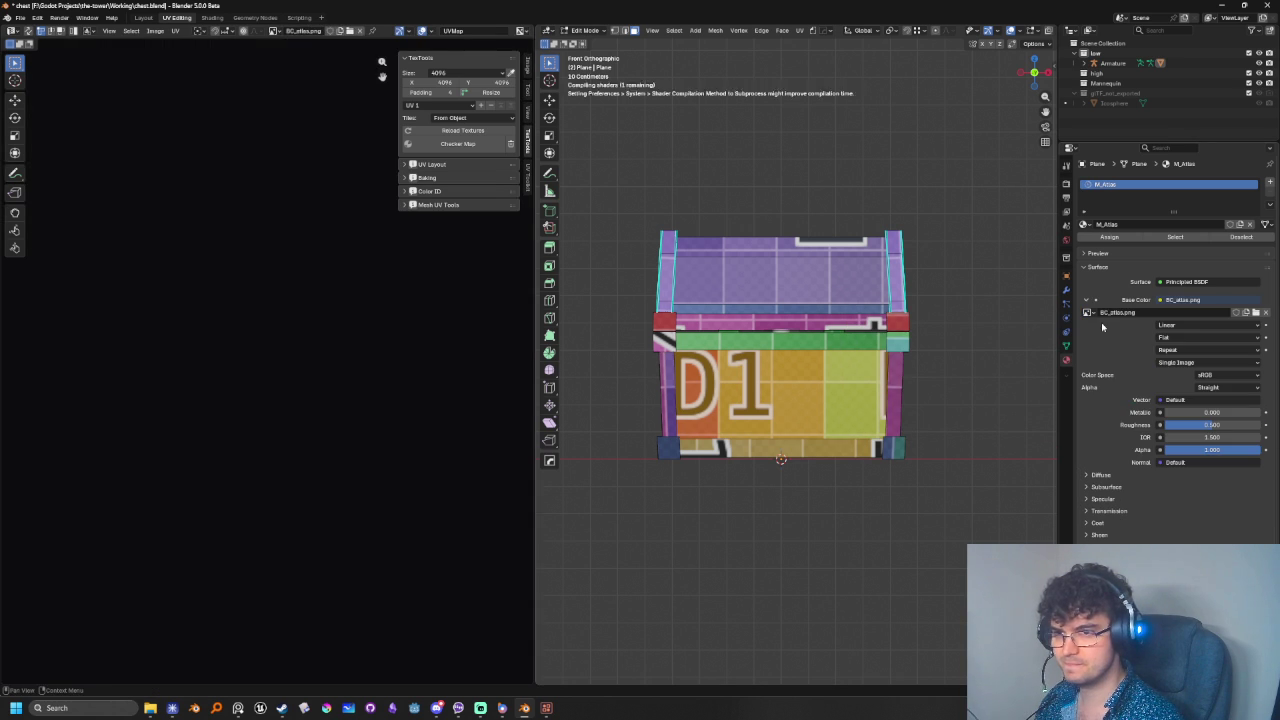
scroll(277, 400, down, 3)
scroll(298, 321, down, 2)
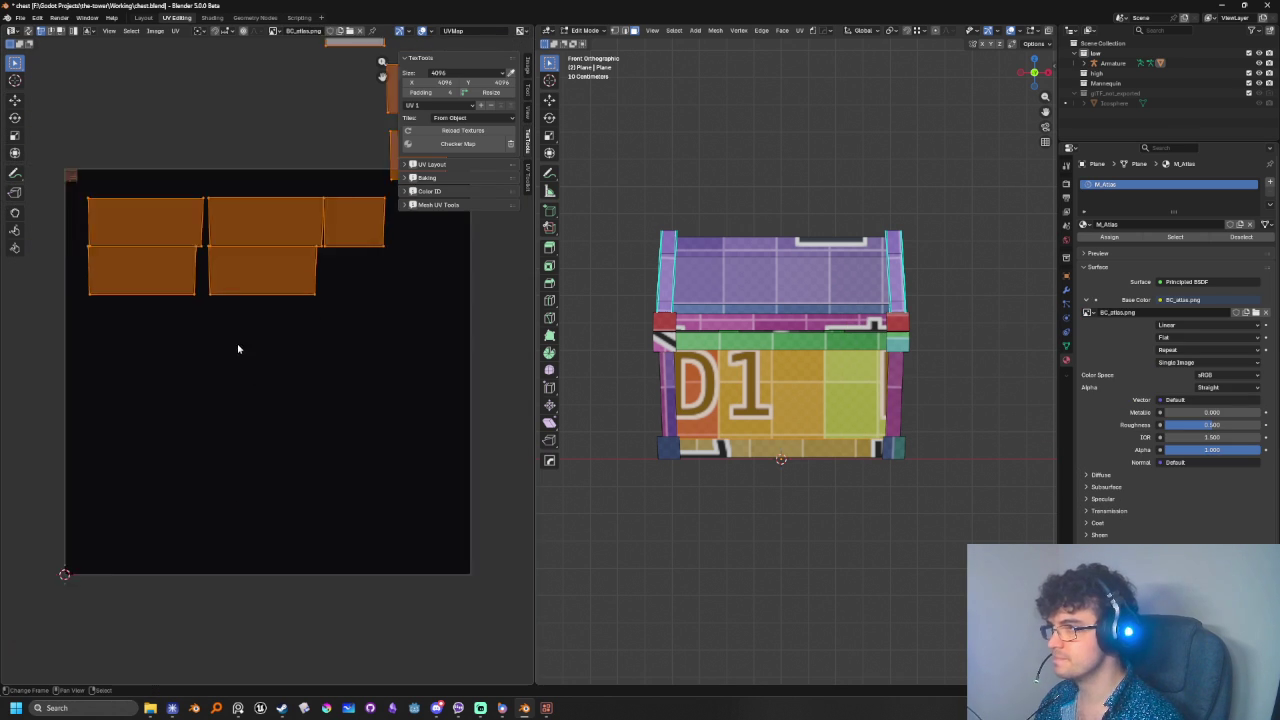